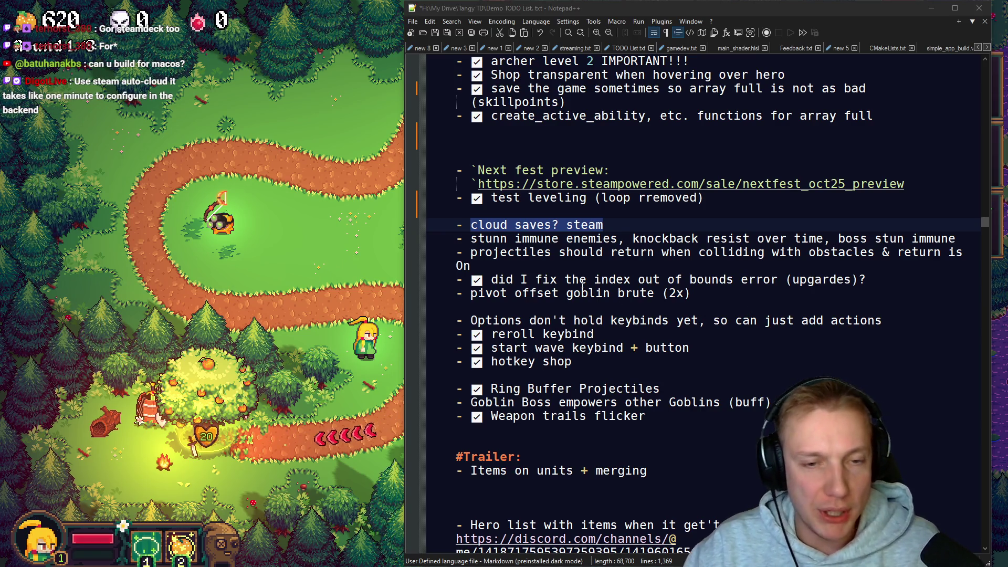
Step: Check off the projectiles and pivot-offset items, deleting the leftover 'is On' text
{"action": "left_click", "coordinate": [613, 225]}
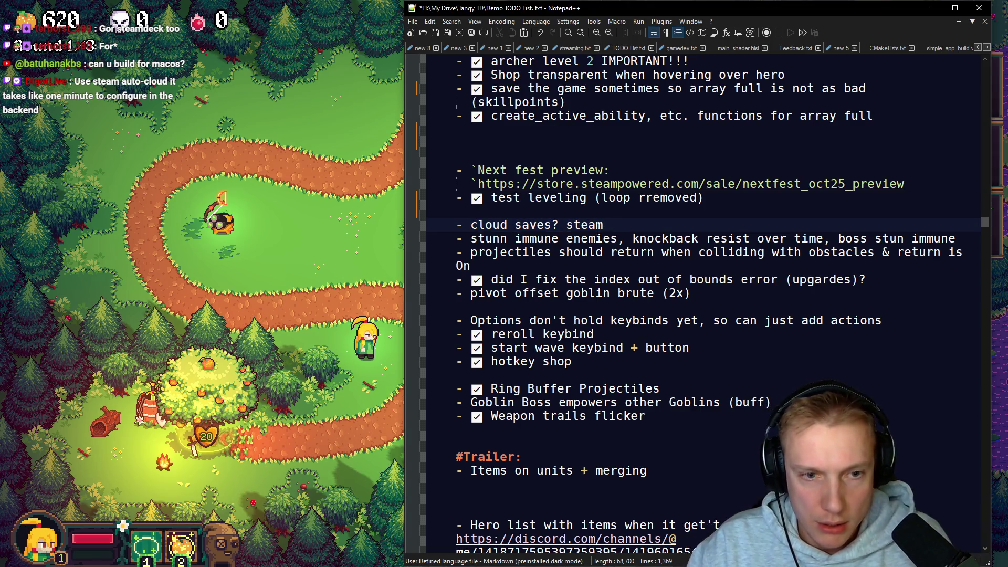
{"action": "left_click", "coordinate": [469, 253]}
{"action": "key", "text": "super+period"}
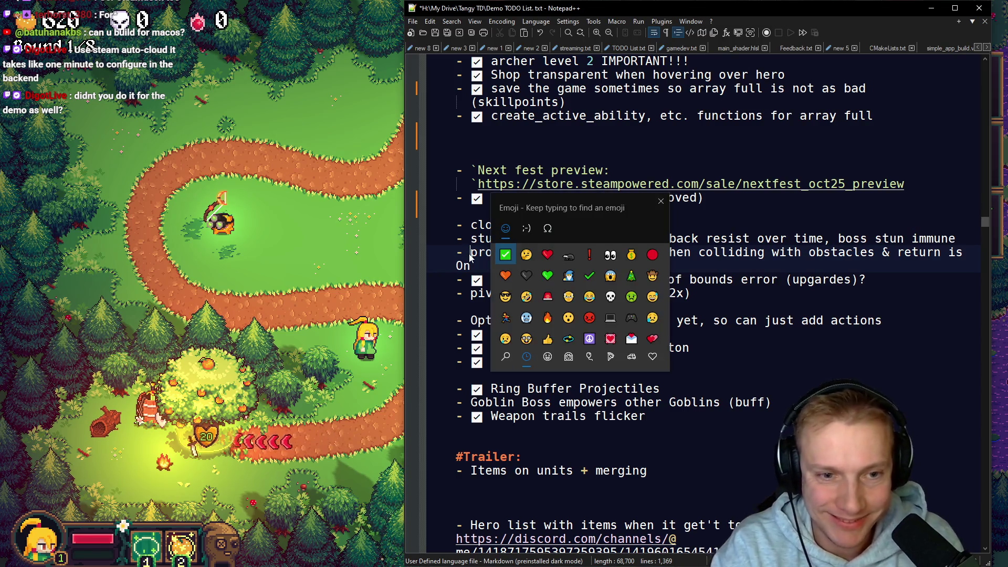
{"action": "key", "text": "Return"}
{"action": "key", "text": "End"}
{"action": "key", "text": "shift+Home"}
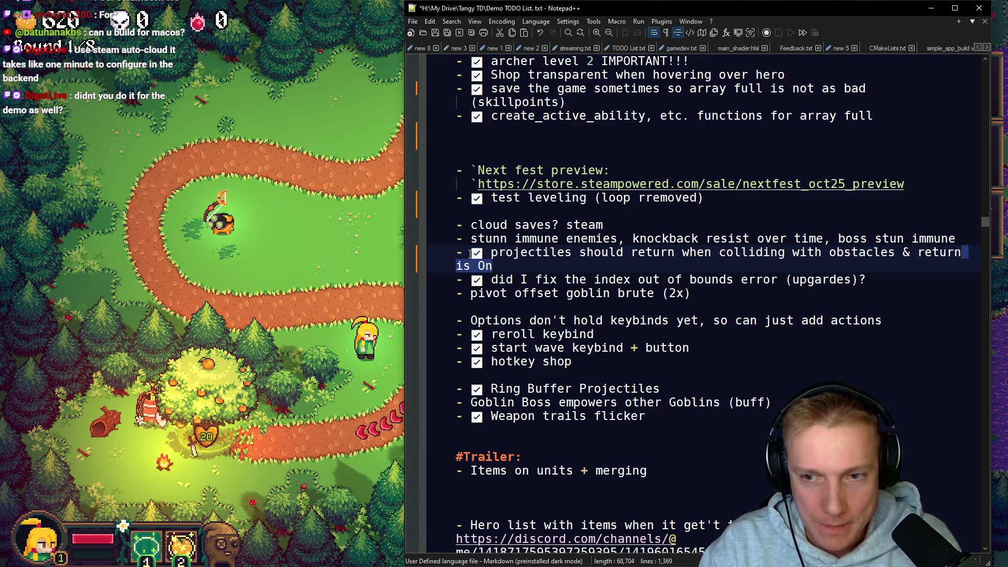
{"action": "key", "text": "BackSpace"}
{"action": "key", "text": "BackSpace"}
{"action": "key", "text": "BackSpace"}
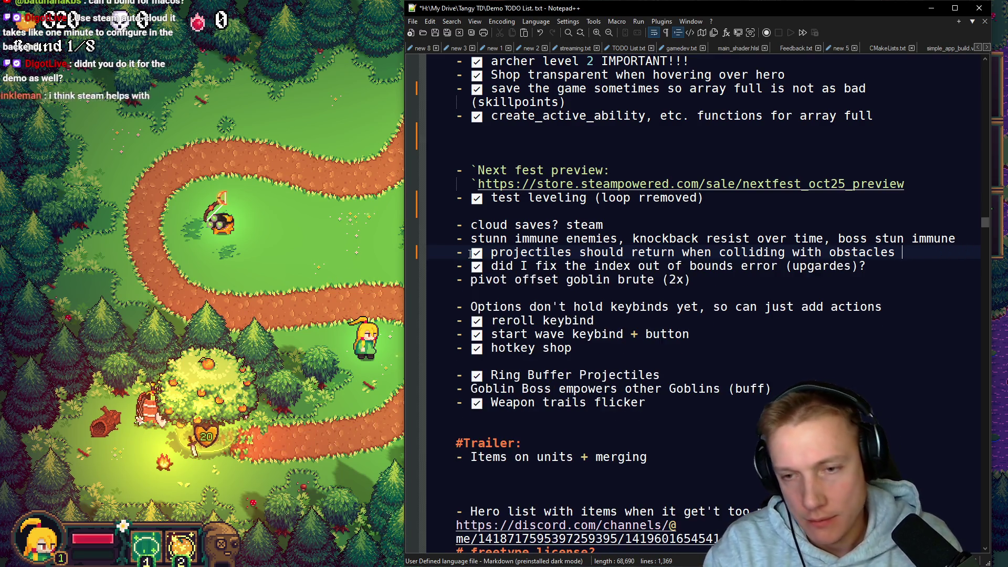
{"action": "type", "text": "&return"}
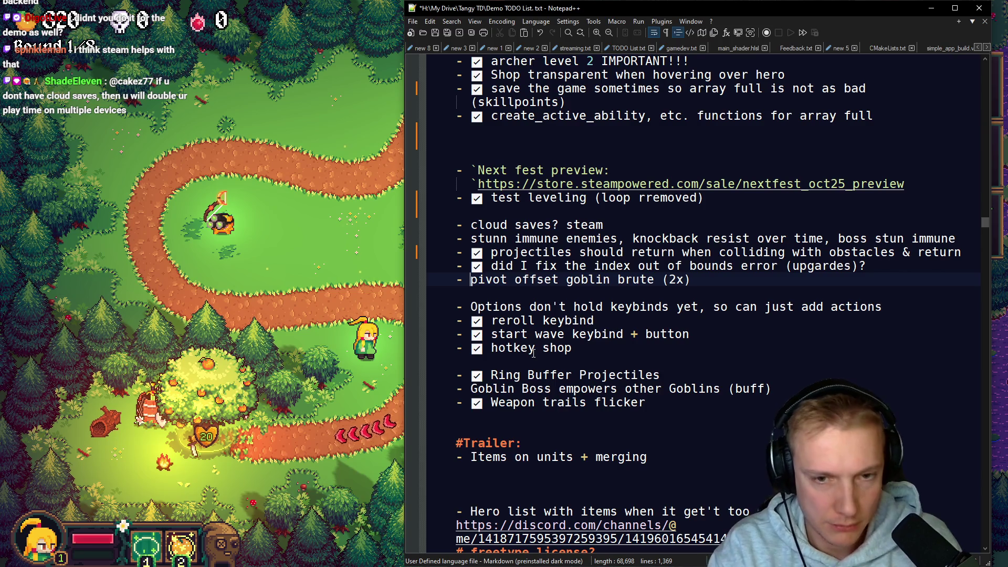
{"action": "key", "text": "super+period"}
{"action": "type", "text": "check"}
{"action": "key", "text": "Return"}
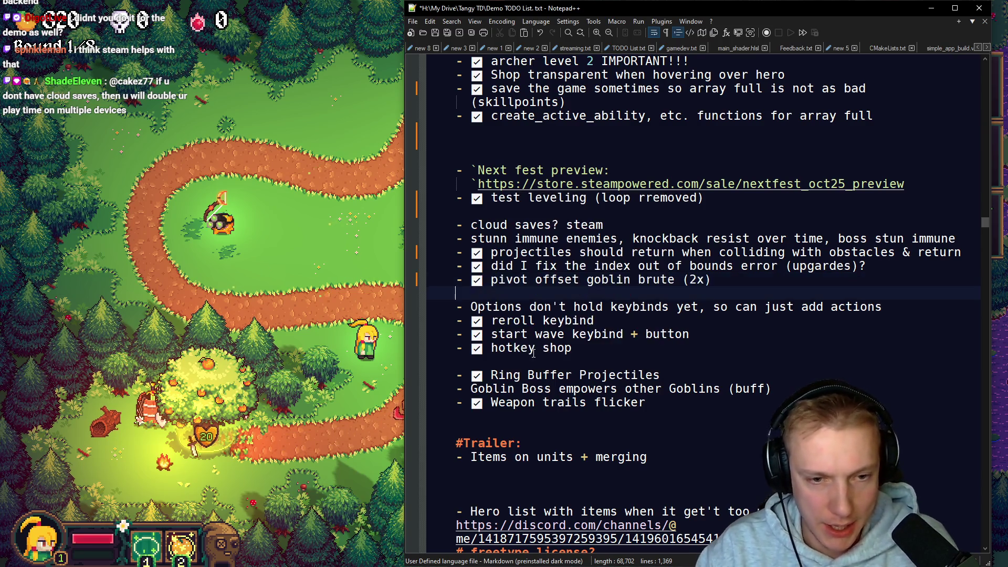
Step: Move the Options keybinds line to just above the stun-immune item
{"action": "key", "text": "ctrl+Left"}
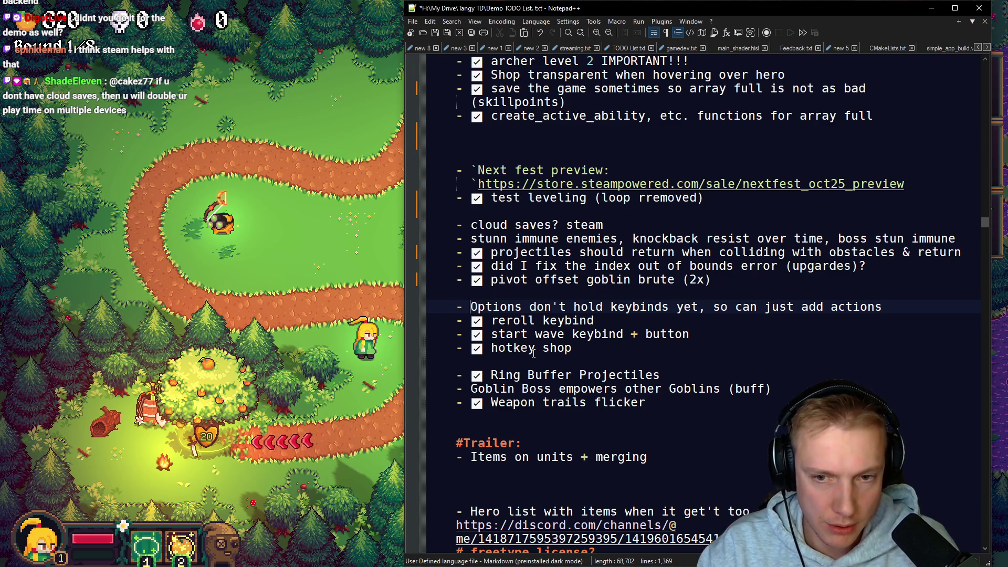
{"action": "key", "text": "shift+Home"}
{"action": "key", "text": "ctrl+x"}
{"action": "key", "text": "Up"}
{"action": "key", "text": "Up"}
{"action": "key", "text": "Up"}
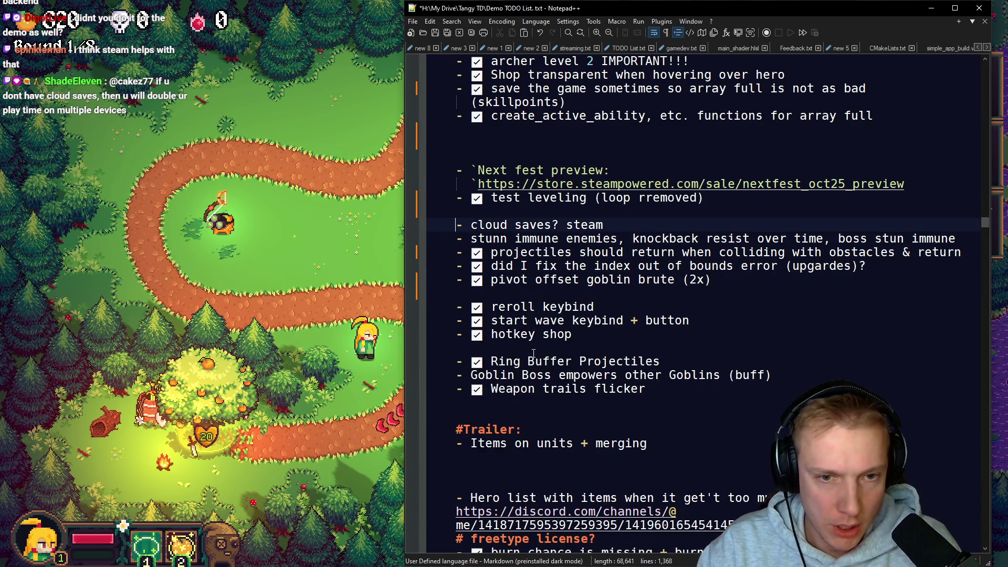
{"action": "key", "text": "Return"}
{"action": "key", "text": "ctrl+v"}
{"action": "key", "text": "Down"}
{"action": "key", "text": "Down"}
{"action": "key", "text": "Up"}
{"action": "key", "text": "Home"}
Step: Check off the stun-immune item and fix the 'stunn' typo to 'stun'
{"action": "key", "text": "Right"}
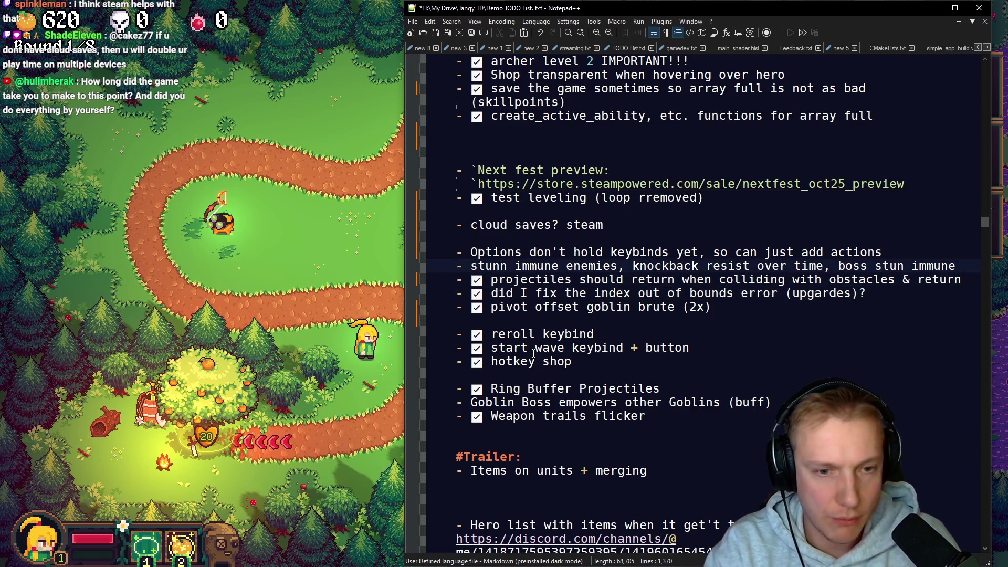
{"action": "key", "text": "super+period"}
{"action": "key", "text": "Escape"}
{"action": "key", "text": "Up"}
{"action": "key", "text": "Up"}
{"action": "type", "text": "dd"}
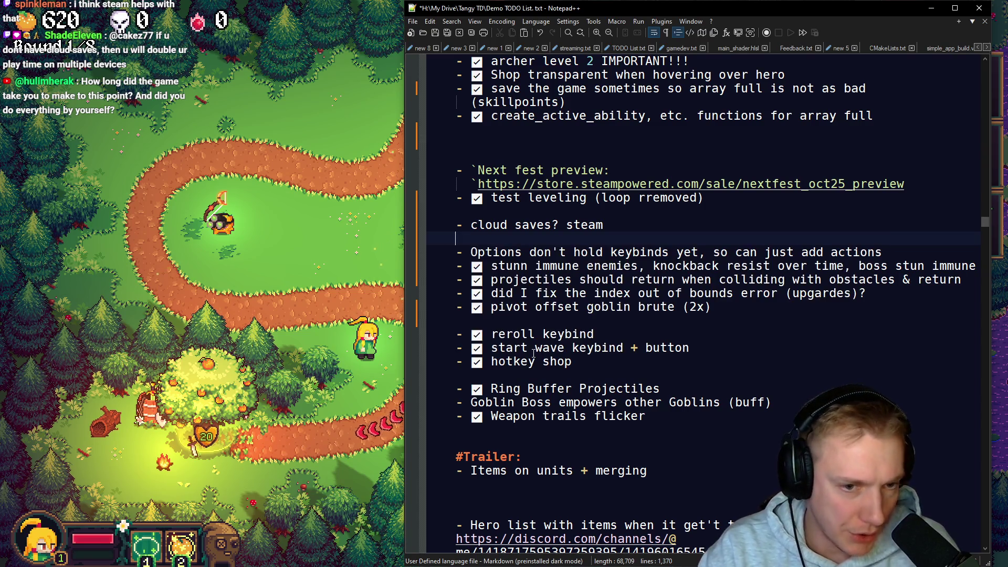
{"action": "key", "text": "ctrl+shift+l"}
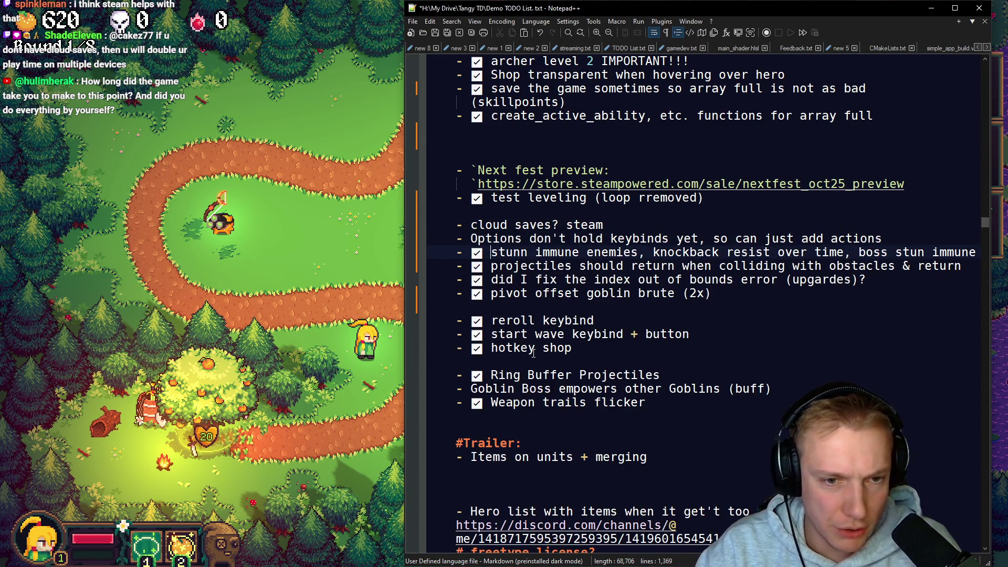
{"action": "key", "text": "Delete"}
Step: Cut the cloud saves and Options keybinds lines out of the list
{"action": "key", "text": "Up"}
{"action": "key", "text": "End"}
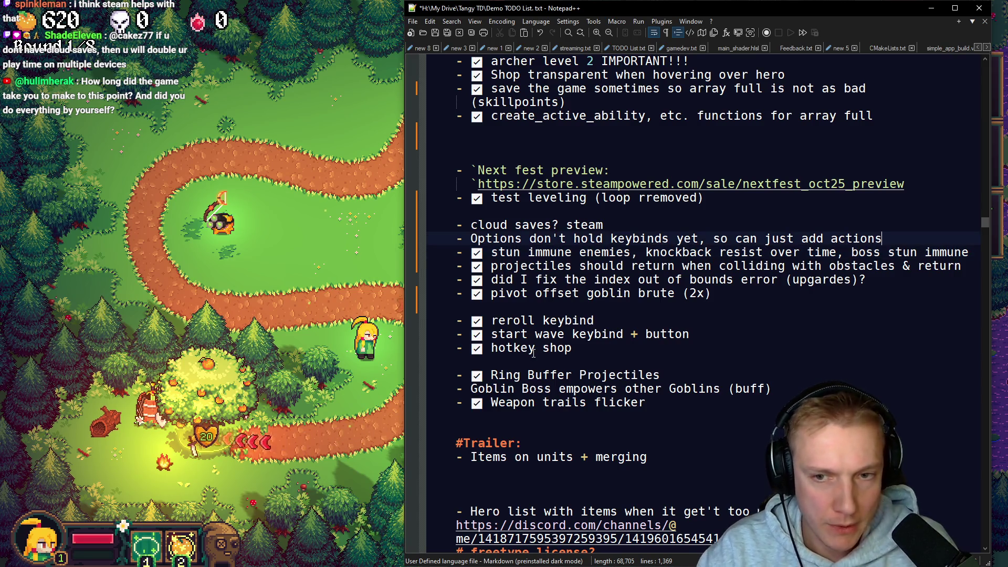
{"action": "key", "text": "shift+Up"}
{"action": "key", "text": "shift+Home"}
{"action": "key", "text": "ctrl+shift+l"}
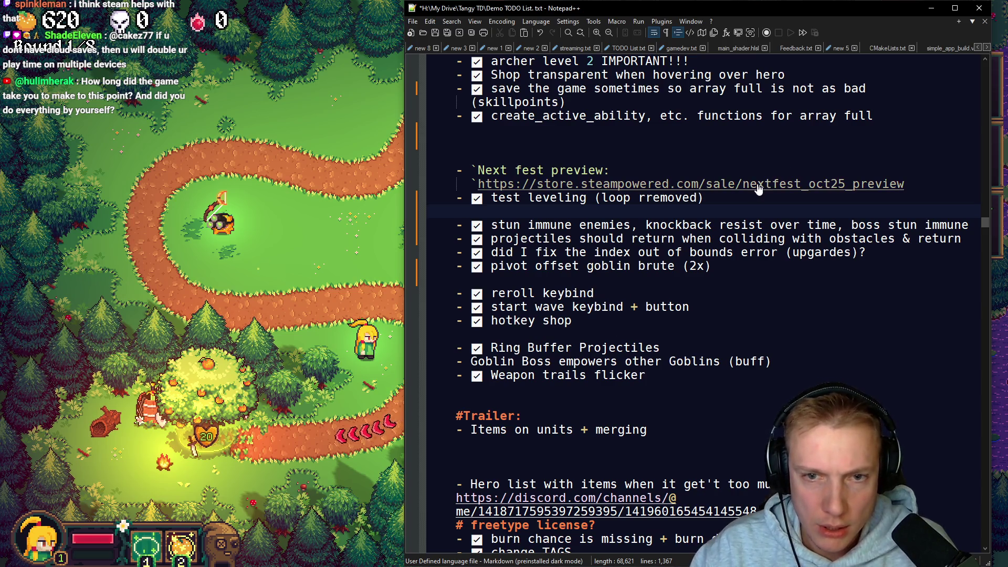
Step: Paste cloud saves and Options under '# !NEEDED', turning their dashes into '*' bullets
{"action": "scroll", "coordinate": [565, 247], "scroll_direction": "up", "scroll_amount": 6}
{"action": "scroll", "coordinate": [566, 247], "scroll_direction": "up", "scroll_amount": 20}
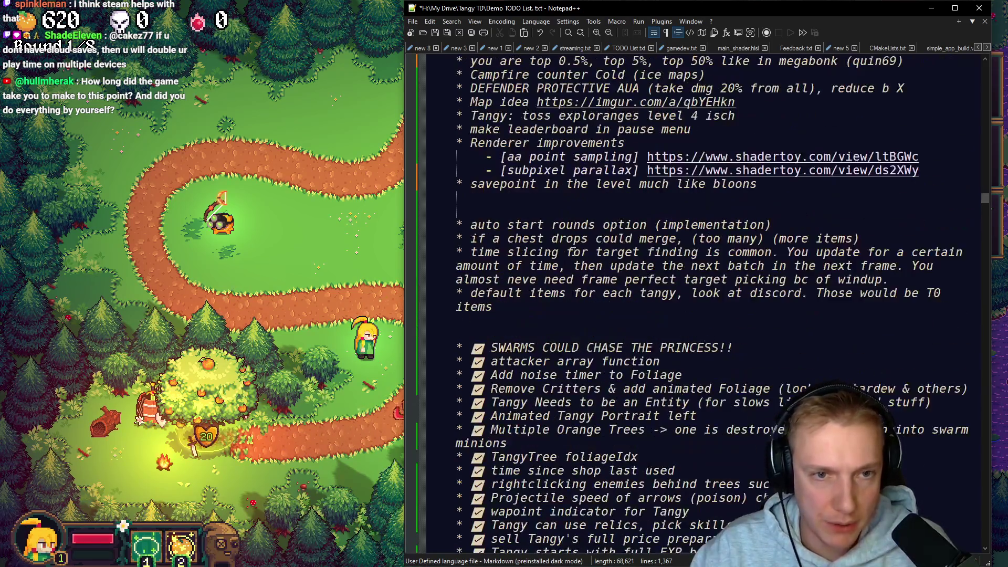
{"action": "scroll", "coordinate": [575, 260], "scroll_direction": "up", "scroll_amount": 6}
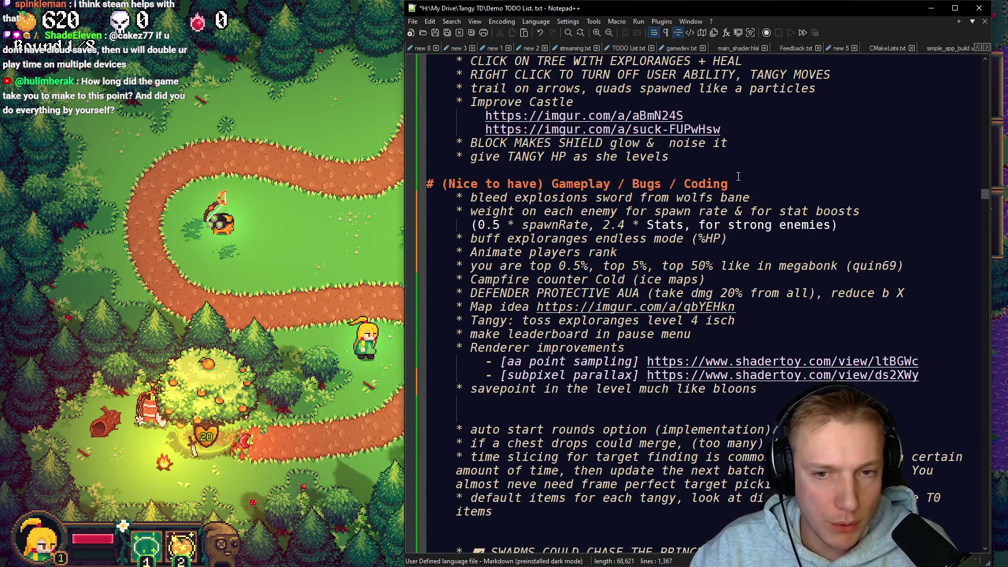
{"action": "scroll", "coordinate": [726, 220], "scroll_direction": "down", "scroll_amount": 1}
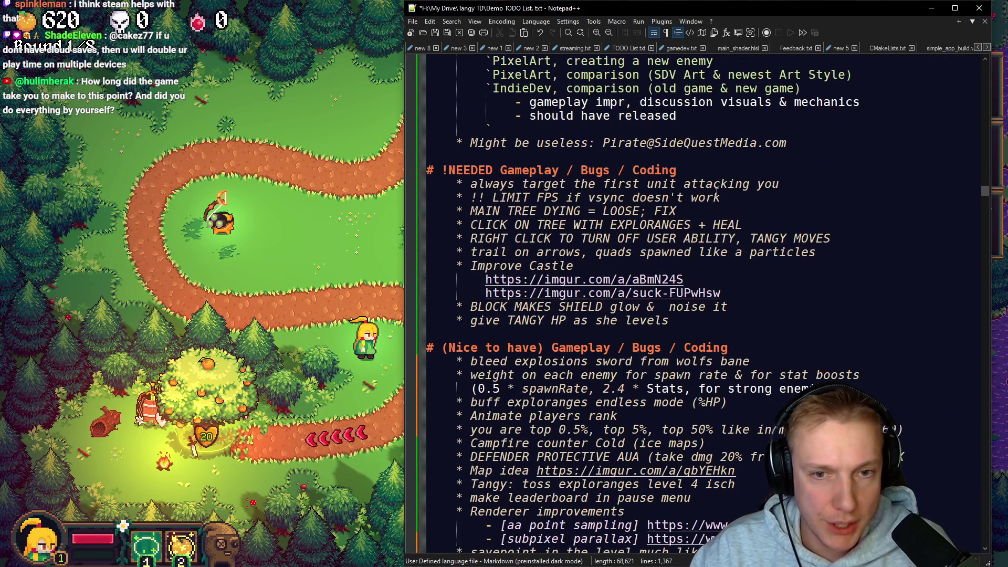
{"action": "left_click", "coordinate": [688, 174]}
{"action": "key", "text": "ctrl+v"}
{"action": "key", "text": "Up"}
{"action": "key", "text": "Home"}
{"action": "key", "text": "Delete"}
{"action": "type", "text": "*"}
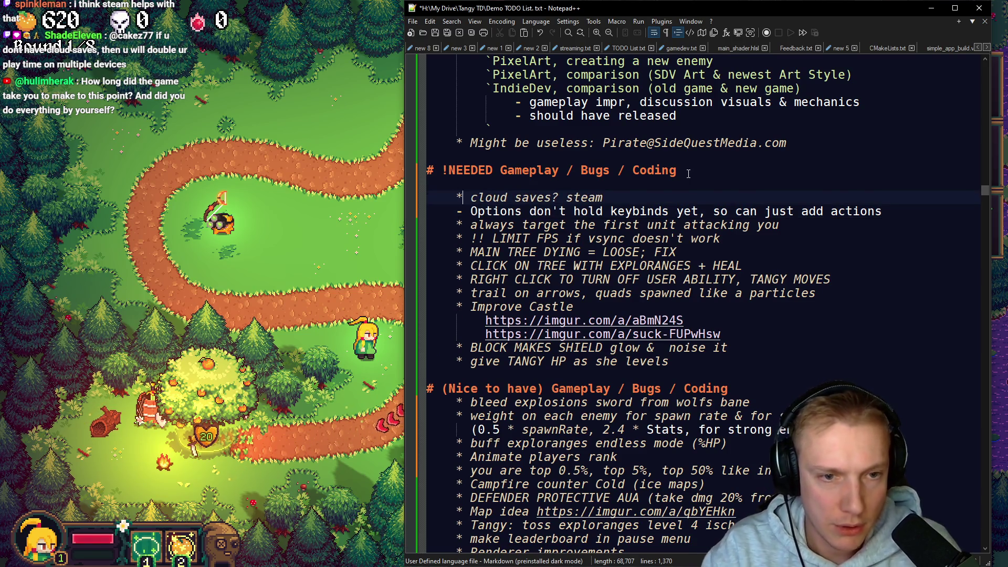
{"action": "key", "text": "Down"}
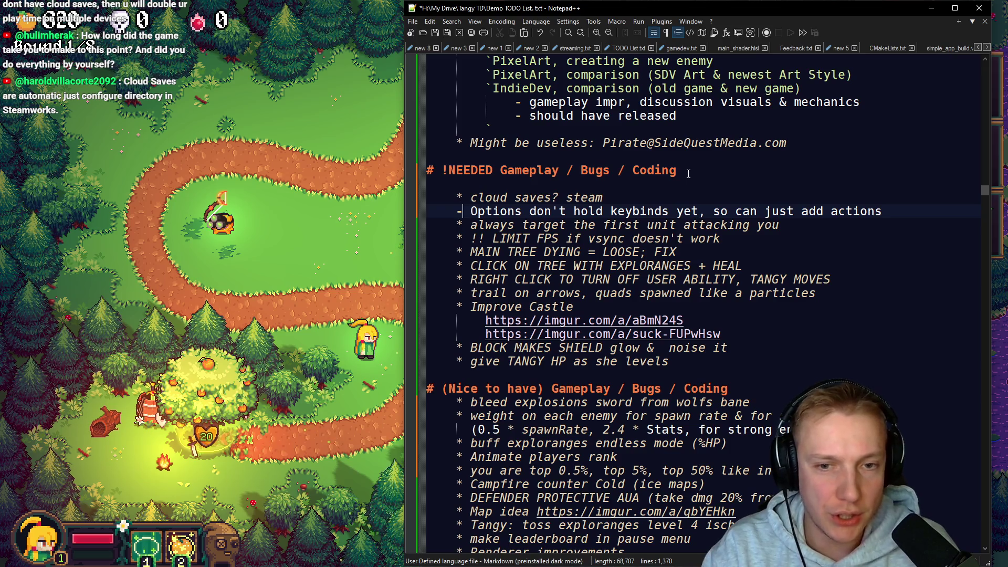
{"action": "key", "text": "BackSpace"}
{"action": "type", "text": "*"}
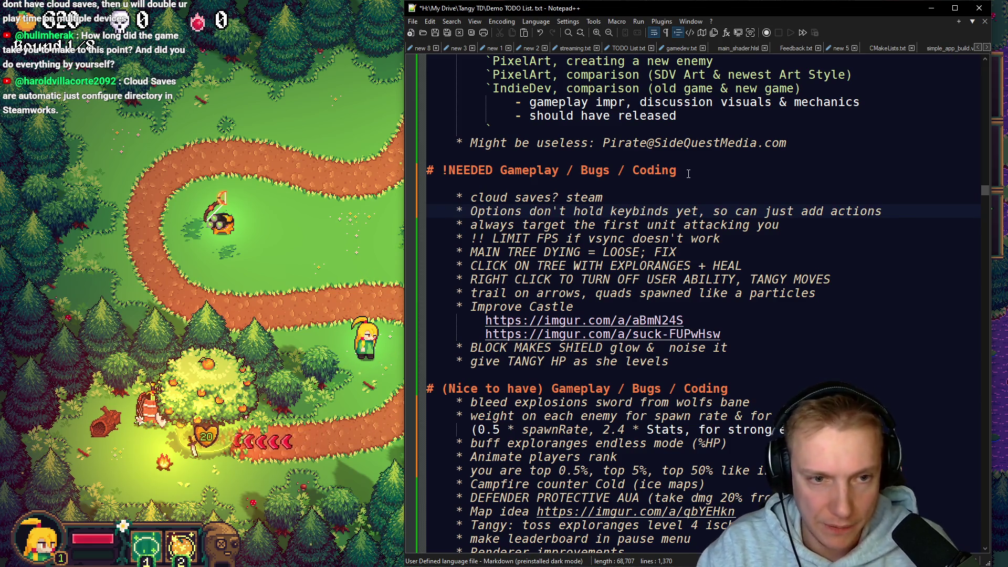
Step: Remove the Options keybinds line and leftover blank lines from !NEEDED
{"action": "key", "text": "Home"}
{"action": "key", "text": "shift+End"}
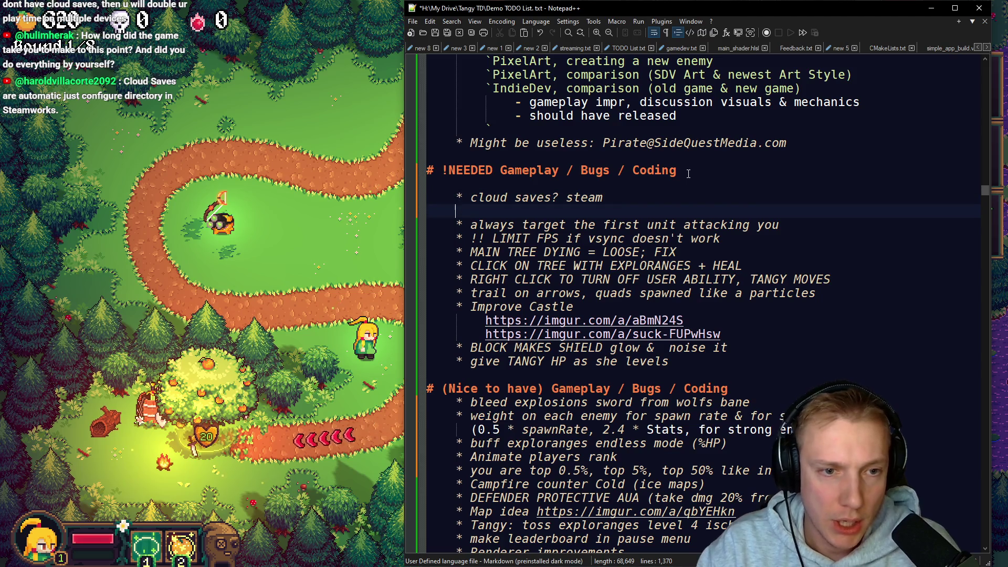
{"action": "key", "text": "BackSpace"}
{"action": "key", "text": "Up"}
{"action": "key", "text": "BackSpace"}
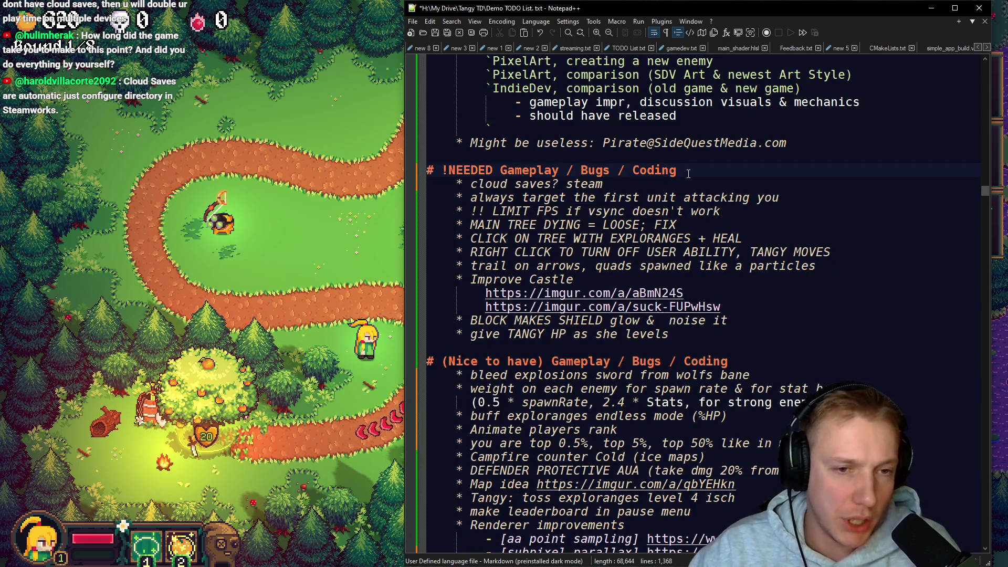
Step: Paste the Options keybinds line indented under the '(Nice to have)' heading
{"action": "scroll", "coordinate": [769, 207], "scroll_direction": "down", "scroll_amount": 4}
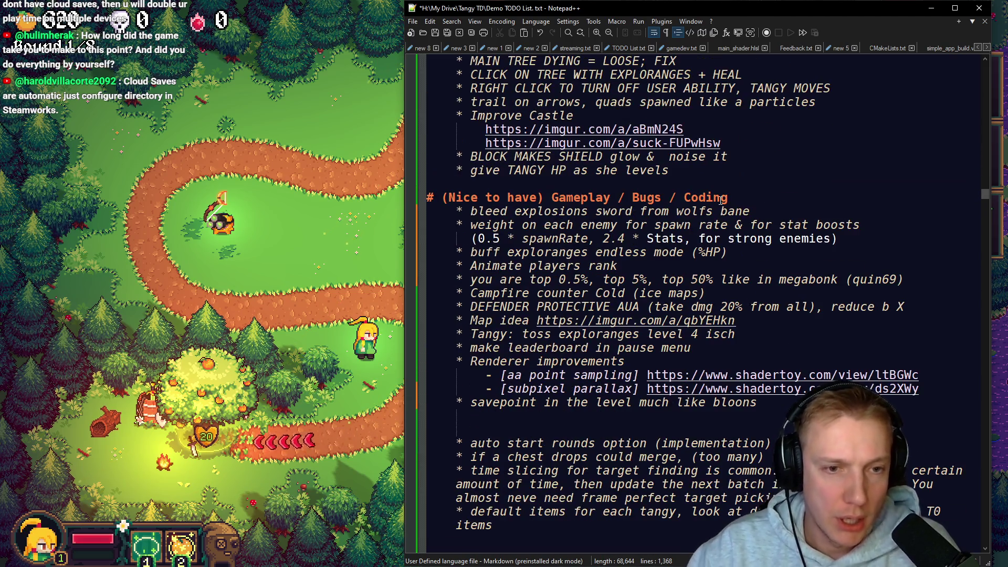
{"action": "left_click", "coordinate": [758, 200]}
{"action": "key", "text": "Return"}
{"action": "key", "text": "ctrl+v"}
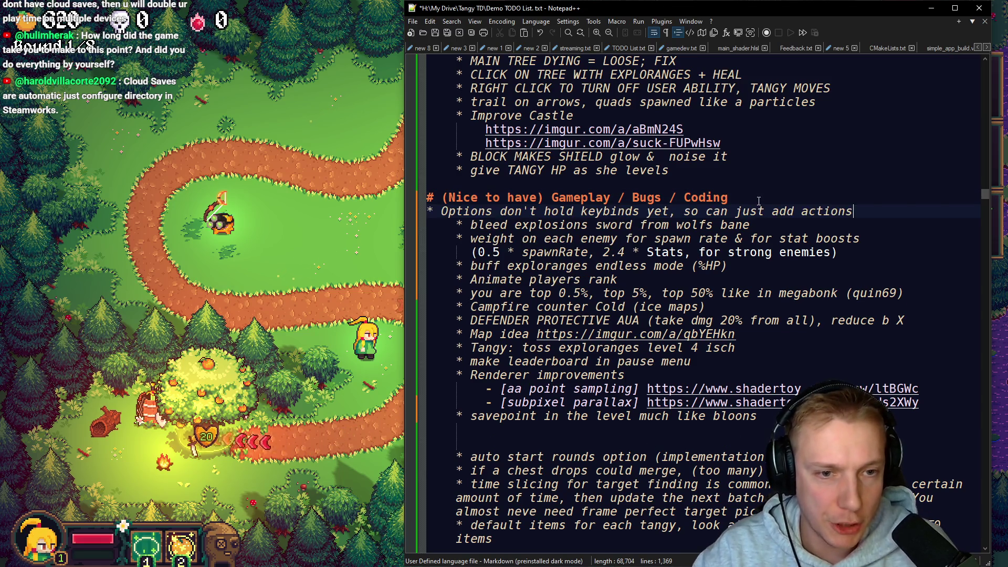
{"action": "key", "text": "Home"}
{"action": "key", "text": "Tab"}
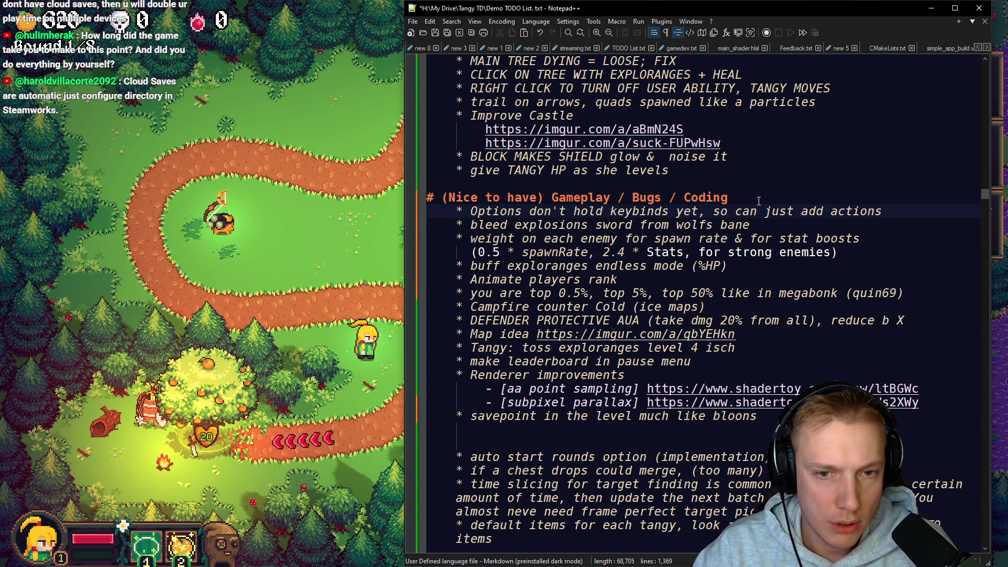
{"action": "scroll", "coordinate": [727, 300], "scroll_direction": "down", "scroll_amount": 4}
{"action": "scroll", "coordinate": [727, 300], "scroll_direction": "down", "scroll_amount": 2}
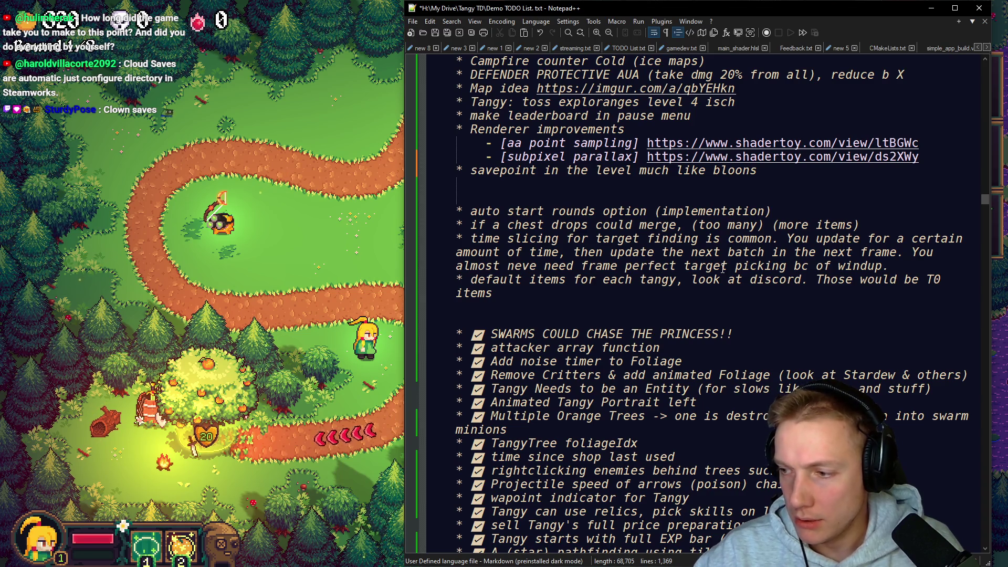
{"action": "scroll", "coordinate": [530, 350], "scroll_direction": "down", "scroll_amount": 4}
{"action": "scroll", "coordinate": [530, 350], "scroll_direction": "down", "scroll_amount": 20}
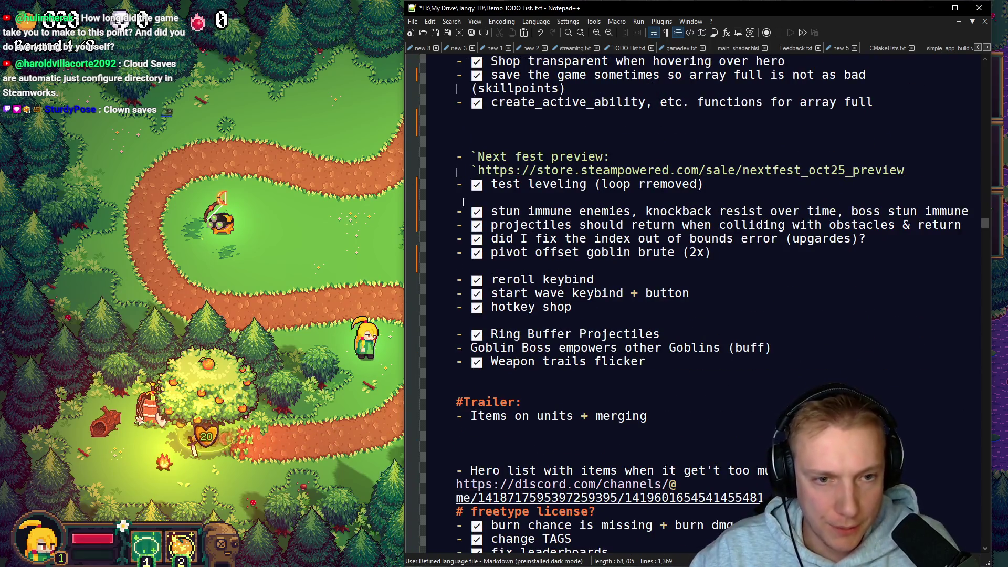
Step: Delete the blank lines after test leveling, pivot offset and hotkey shop
{"action": "key", "text": "Delete"}
{"action": "key", "text": "Down"}
{"action": "key", "text": "Down"}
{"action": "key", "text": "Down"}
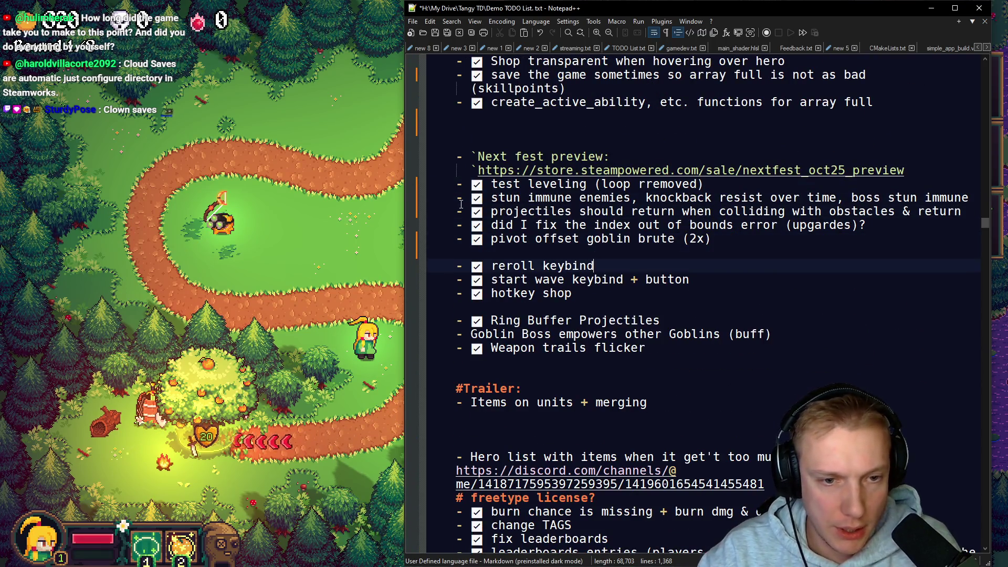
{"action": "key", "text": "Delete"}
{"action": "key", "text": "Down"}
{"action": "key", "text": "Down"}
{"action": "key", "text": "Down"}
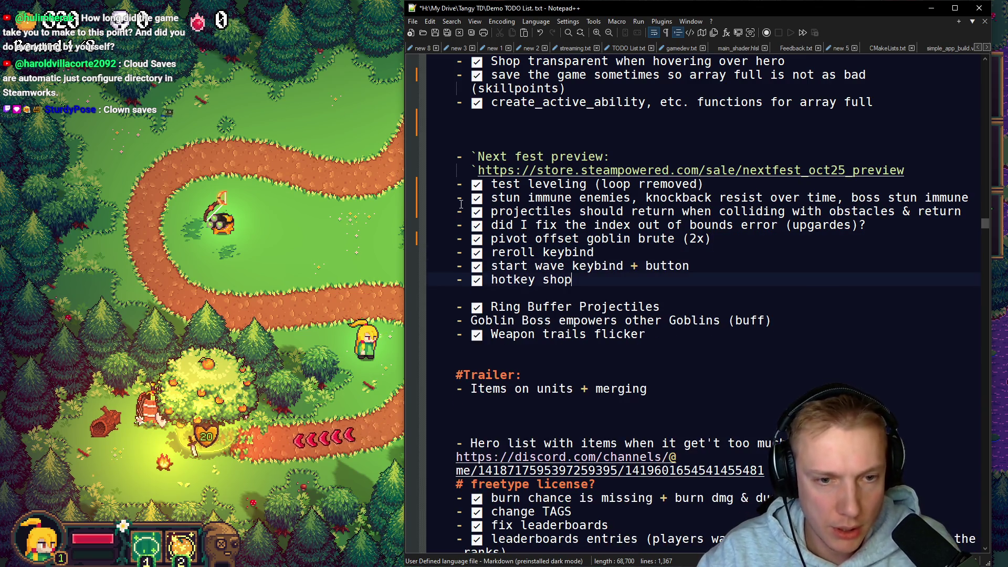
{"action": "key", "text": "Delete"}
Step: Move the Goblin Boss empowers other Goblins (buff) line below 'Animate players rank'
{"action": "key", "text": "Down"}
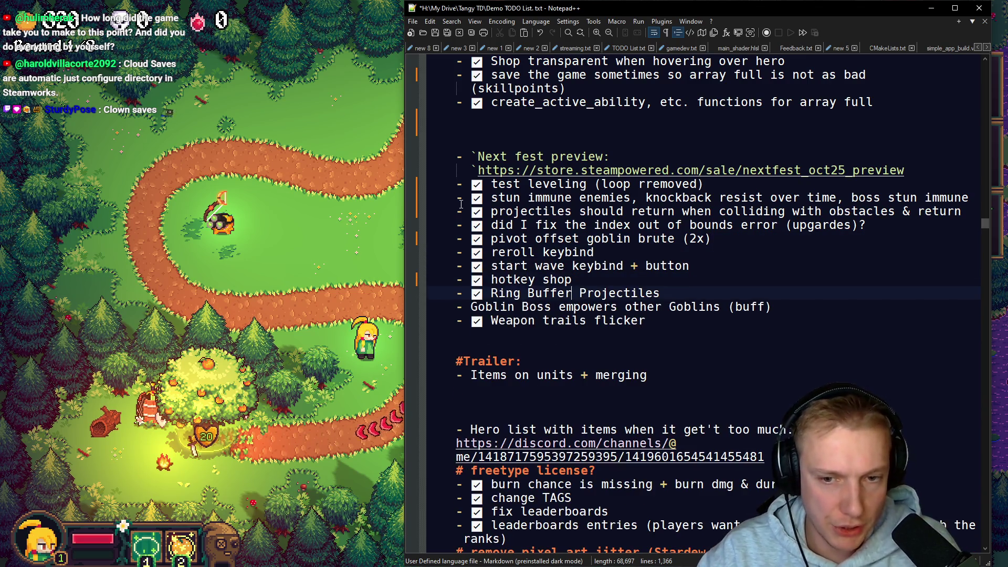
{"action": "key", "text": "shift+Up"}
{"action": "key", "text": "ctrl+c"}
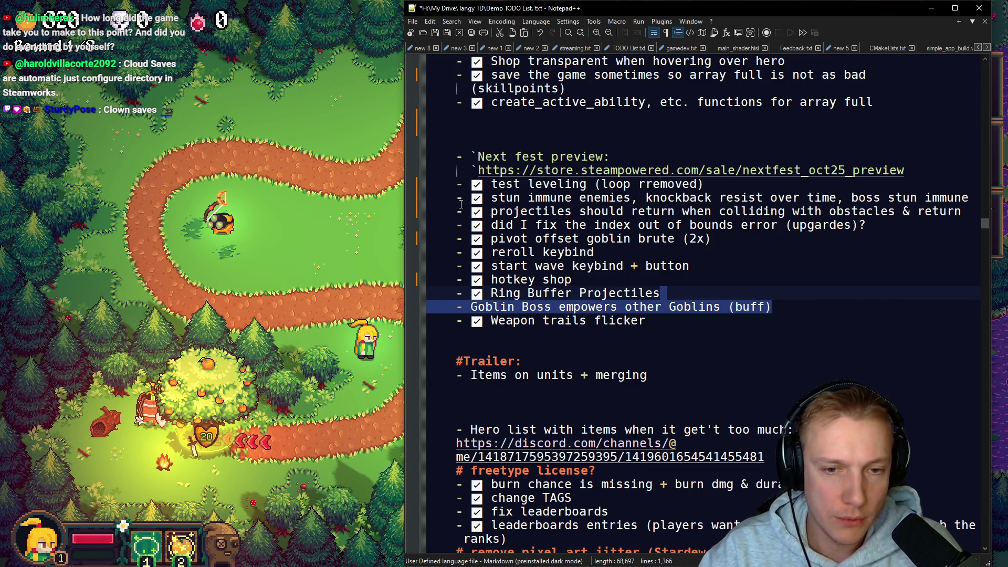
{"action": "key", "text": "Delete"}
{"action": "scroll", "coordinate": [512, 194], "scroll_direction": "up", "scroll_amount": 20}
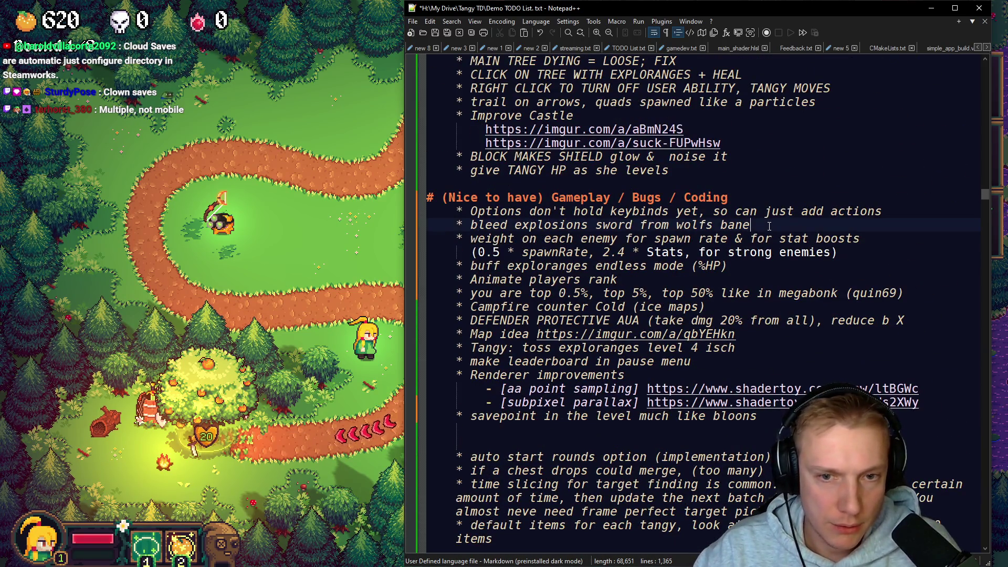
{"action": "left_click", "coordinate": [766, 223]}
{"action": "key", "text": "Down"}
{"action": "key", "text": "Down"}
{"action": "key", "text": "Down"}
{"action": "key", "text": "Down"}
{"action": "key", "text": "Down"}
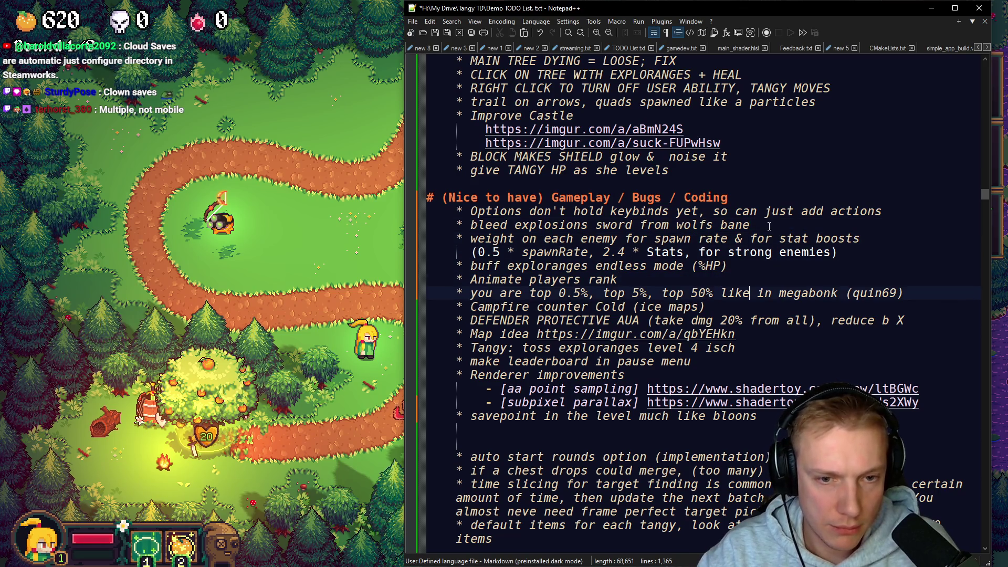
{"action": "key", "text": "Return"}
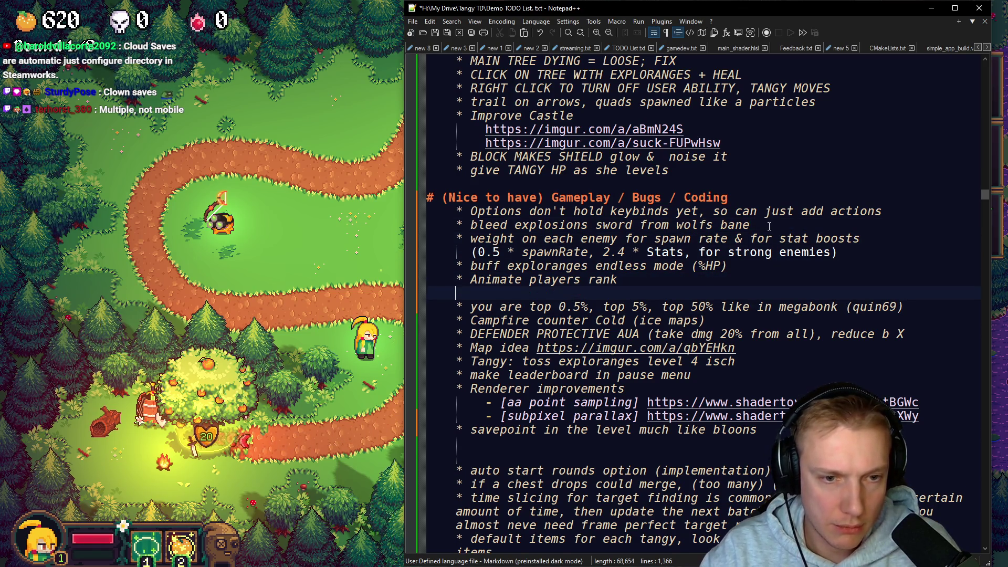
{"action": "key", "text": "ctrl+v"}
Step: Remove the stray blank line, replace the Goblin Boss dash with '*', and save
{"action": "key", "text": "Up"}
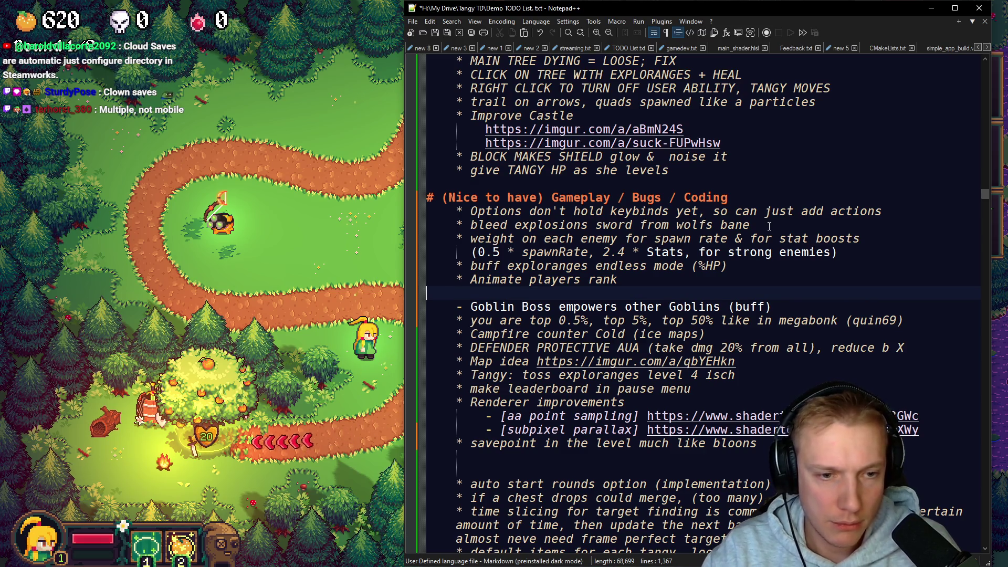
{"action": "key", "text": "ctrl+shift+l"}
{"action": "key", "text": "Delete"}
{"action": "type", "text": "*"}
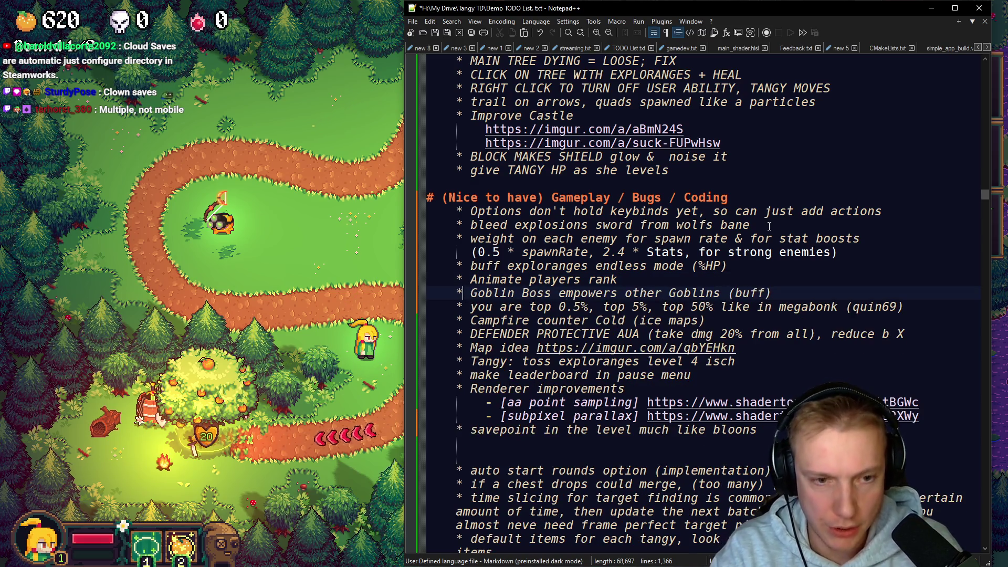
{"action": "key", "text": "ctrl+s"}
{"action": "scroll", "coordinate": [794, 222], "scroll_direction": "down", "scroll_amount": 3}
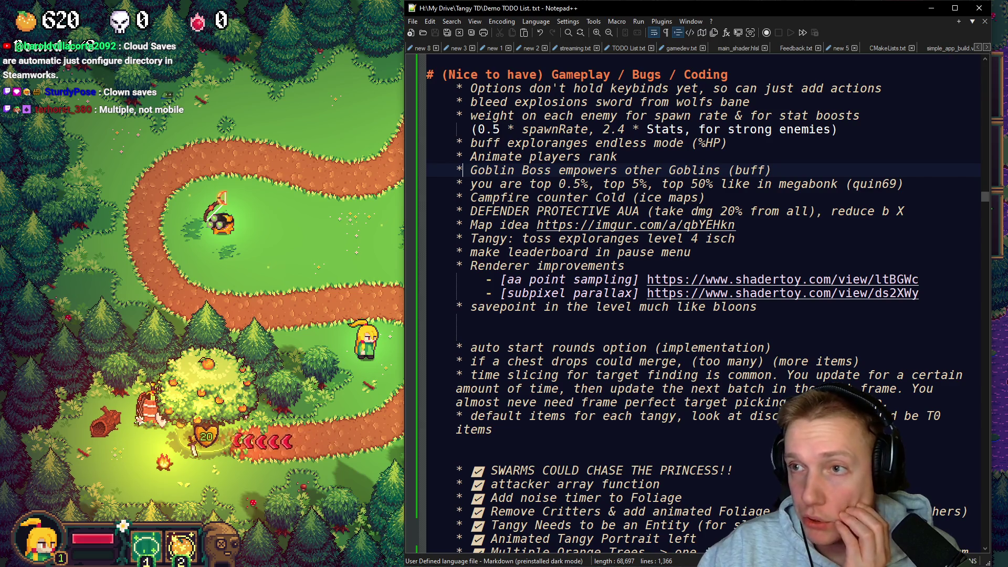
Step: Delete the empty lines so 'auto start rounds' directly follows the savepoint item
{"action": "key", "text": "alt+Tab"}
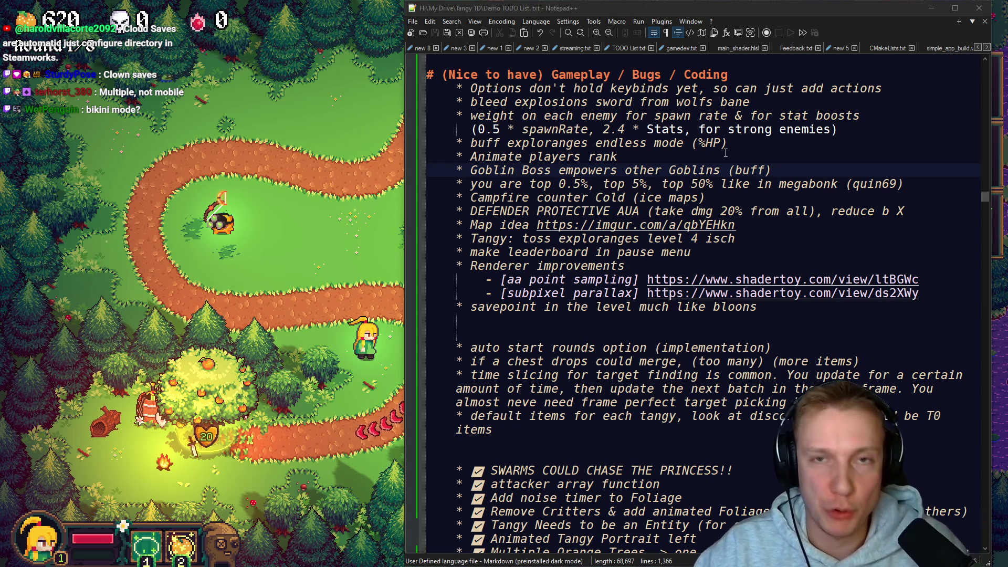
{"action": "left_click", "coordinate": [537, 331]}
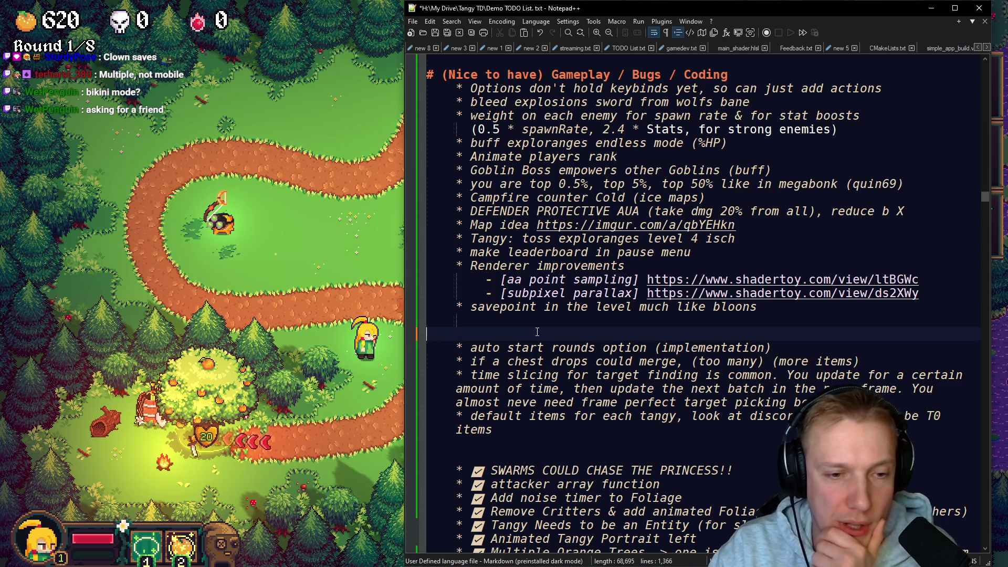
{"action": "key", "text": "BackSpace"}
{"action": "key", "text": "BackSpace"}
{"action": "key", "text": "BackSpace"}
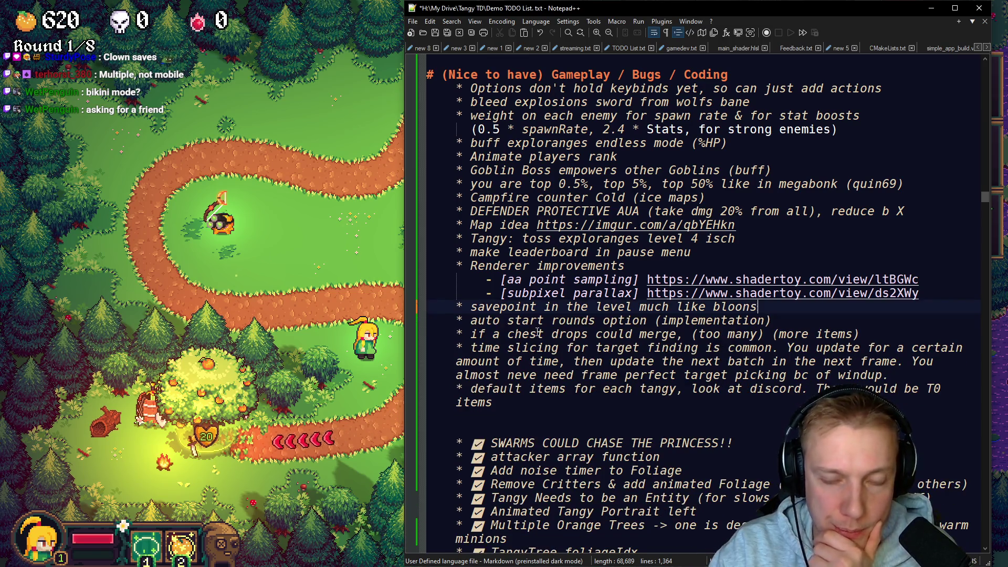
{"action": "key", "text": "Down"}
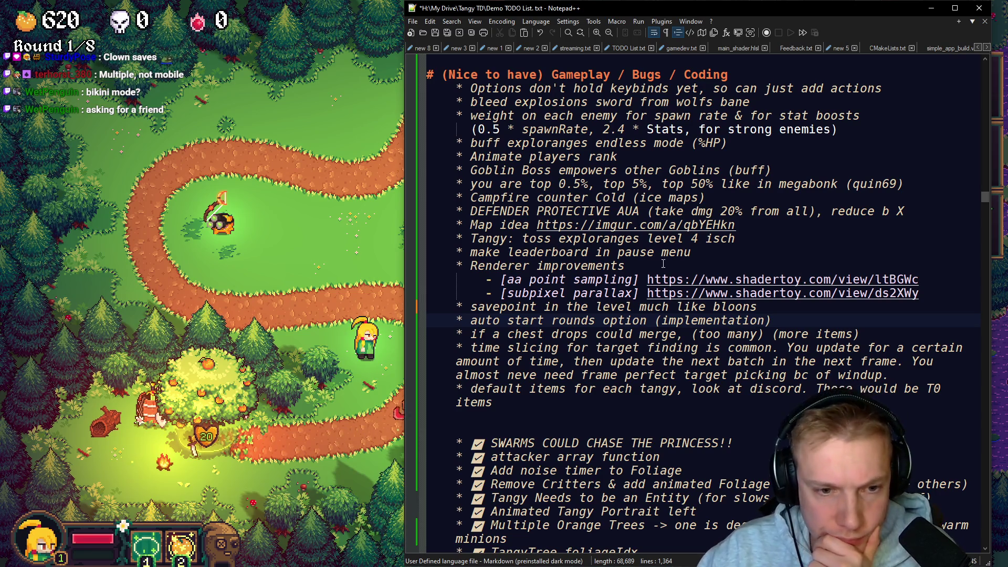
{"action": "scroll", "coordinate": [666, 250], "scroll_direction": "down", "scroll_amount": 6}
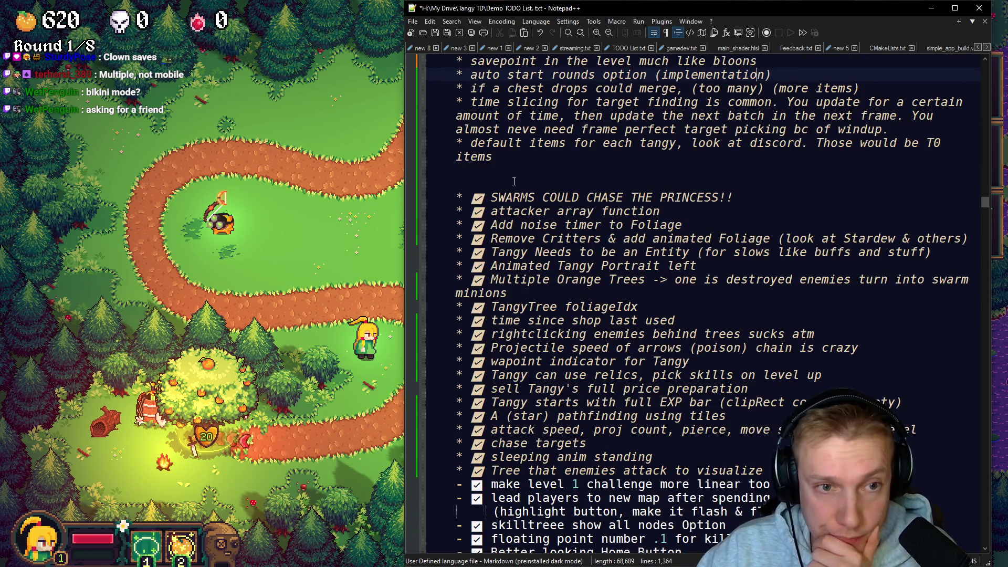
{"action": "scroll", "coordinate": [513, 181], "scroll_direction": "down", "scroll_amount": 16}
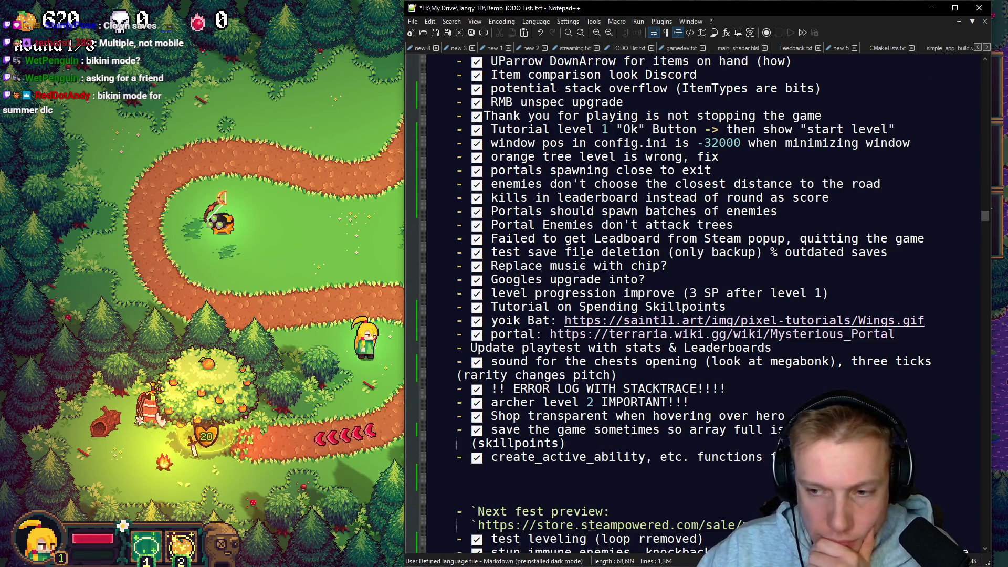
{"action": "scroll", "coordinate": [455, 227], "scroll_direction": "down", "scroll_amount": 6}
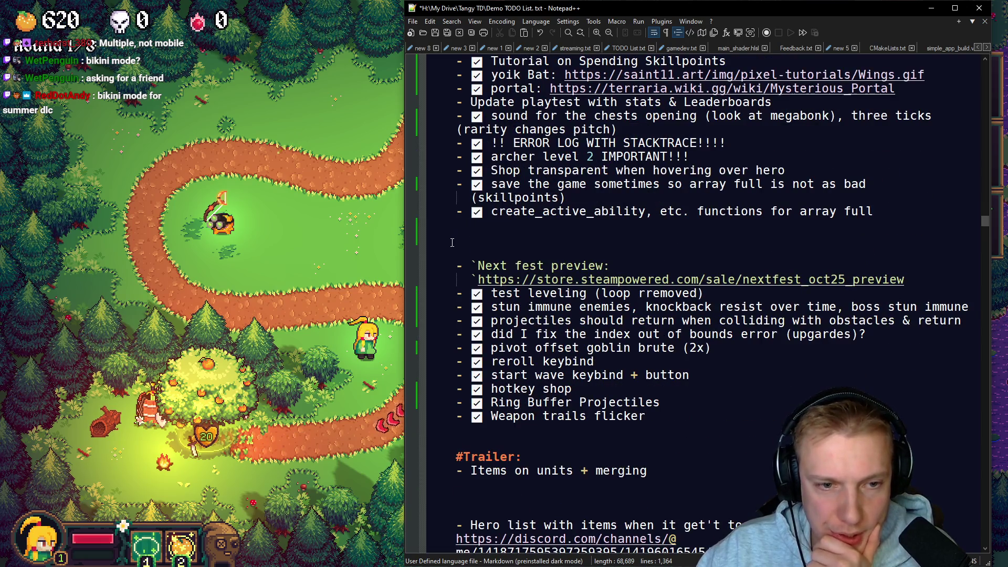
{"action": "scroll", "coordinate": [459, 277], "scroll_direction": "down", "scroll_amount": 4}
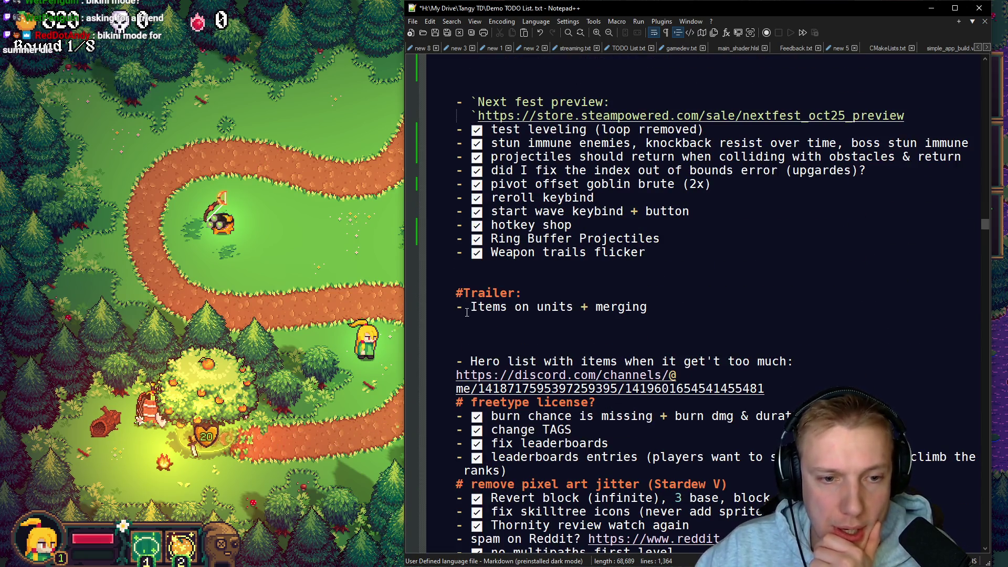
{"action": "left_click_drag", "start_coordinate": [469, 310], "coordinate": [648, 310]}
{"action": "scroll", "coordinate": [704, 310], "scroll_direction": "down", "scroll_amount": 2}
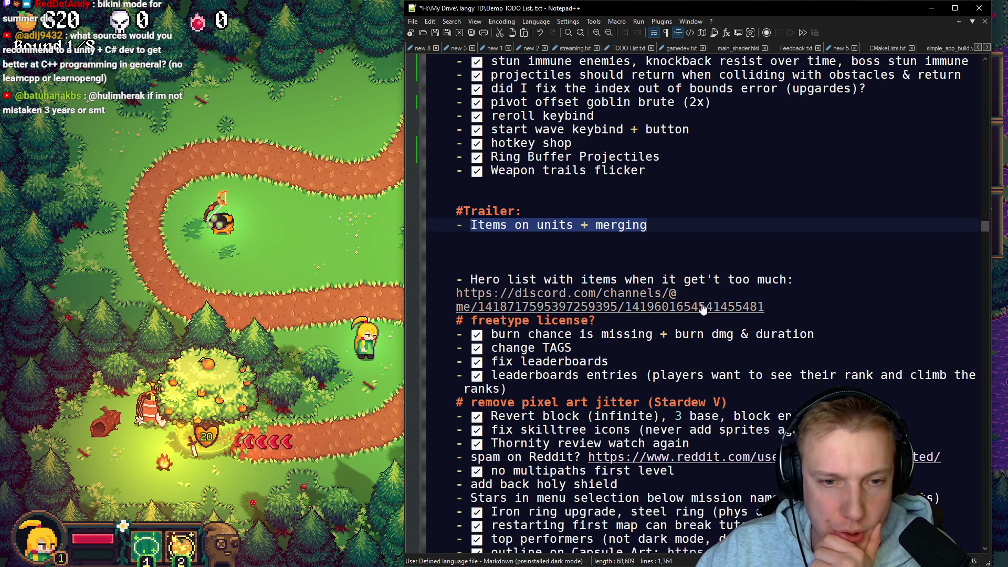
Step: Select the Hero list entry with its Discord link, then deselect it
{"action": "left_click_drag", "start_coordinate": [468, 280], "coordinate": [809, 278]}
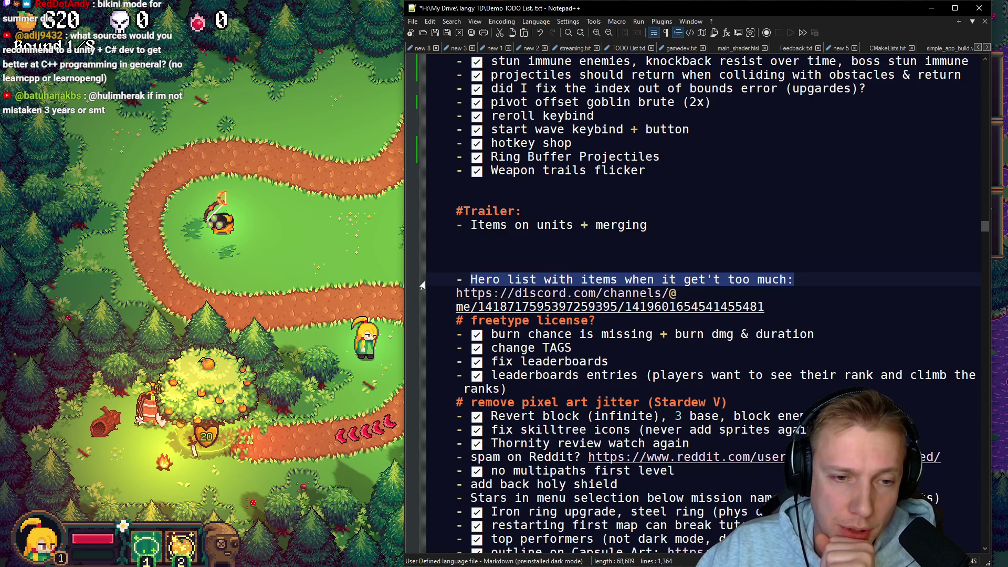
{"action": "triple_click", "coordinate": [449, 280]}
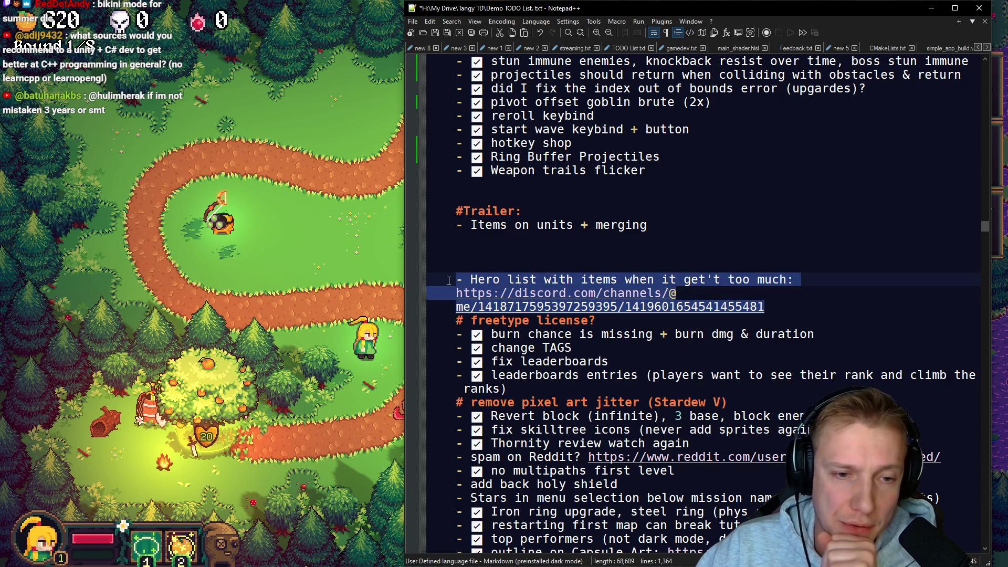
{"action": "left_click_drag", "start_coordinate": [444, 279], "coordinate": [356, 275]}
{"action": "left_click", "coordinate": [540, 305]}
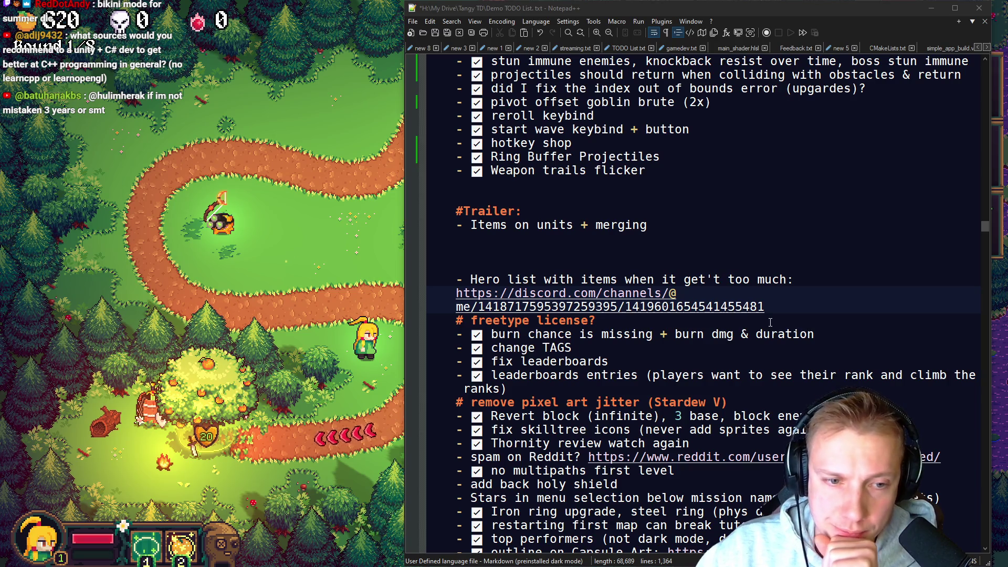
Step: Cut '# freetype license?' and paste it below '# !NEEDED Gameplay / Bugs / Coding'
{"action": "left_click", "coordinate": [603, 322]}
{"action": "key", "text": "shift+Home"}
{"action": "key", "text": "BackSpace"}
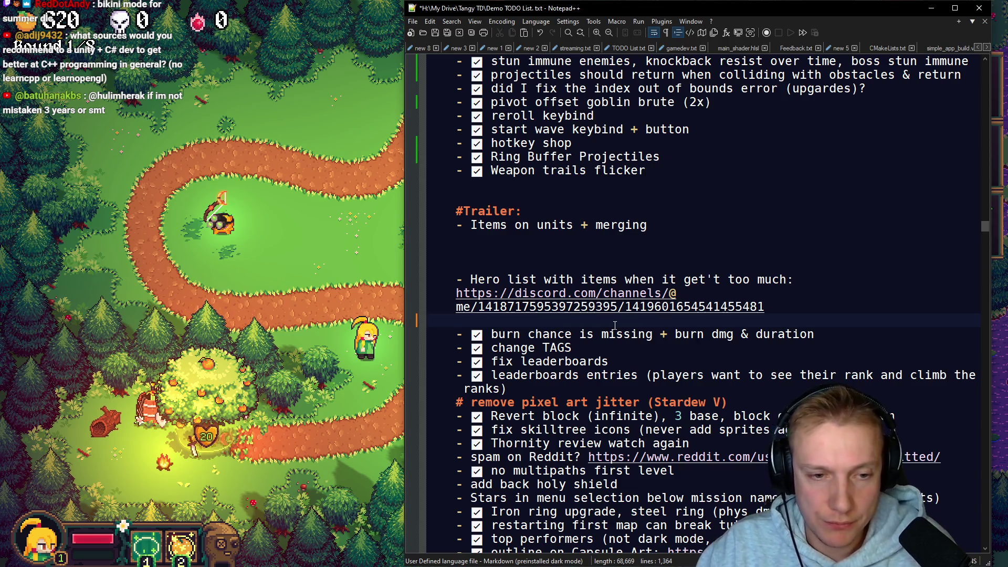
{"action": "scroll", "coordinate": [614, 325], "scroll_direction": "up", "scroll_amount": 20}
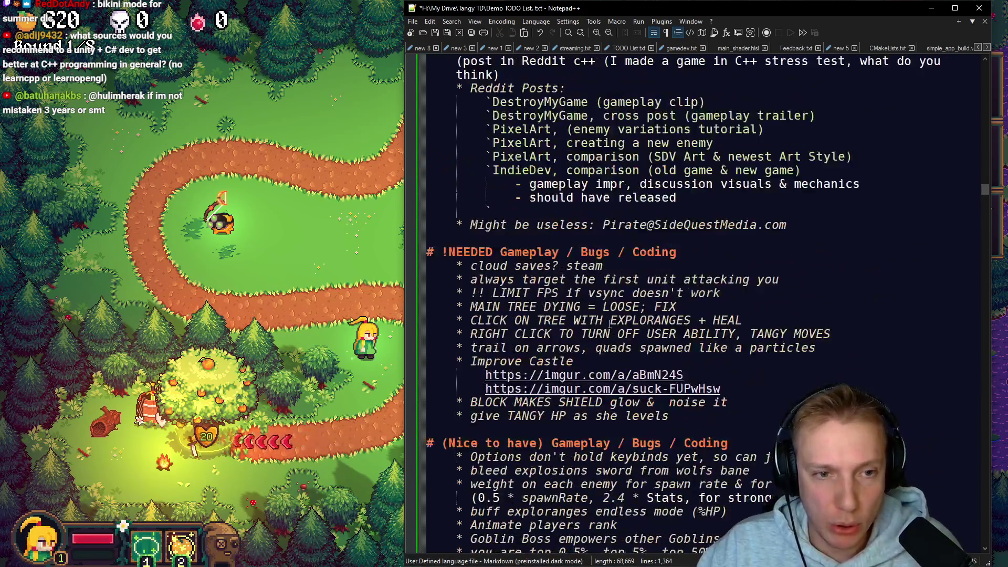
{"action": "scroll", "coordinate": [609, 323], "scroll_direction": "up", "scroll_amount": 1}
{"action": "key", "text": "Return"}
{"action": "key", "text": "ctrl+v"}
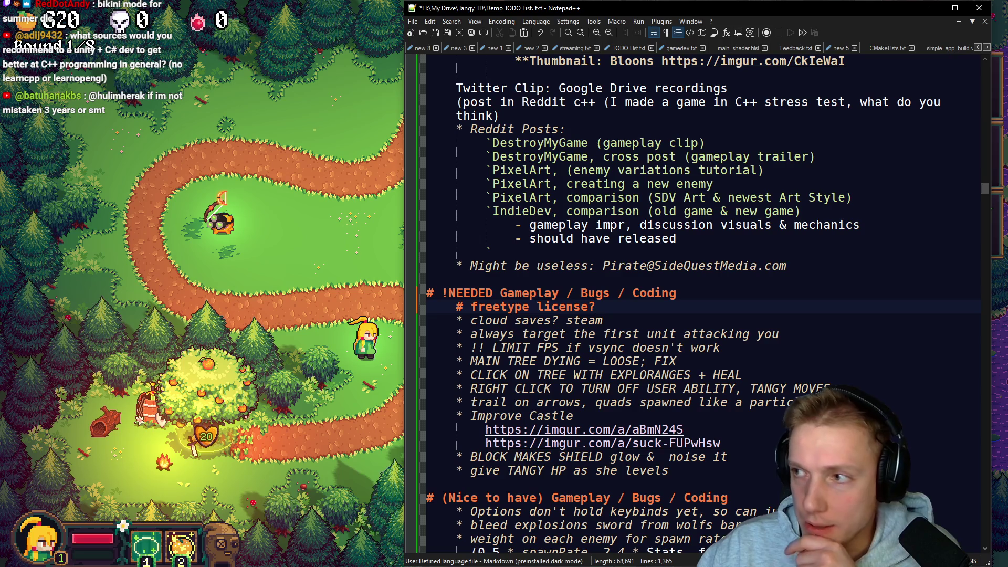
{"action": "key", "text": "alt+Tab"}
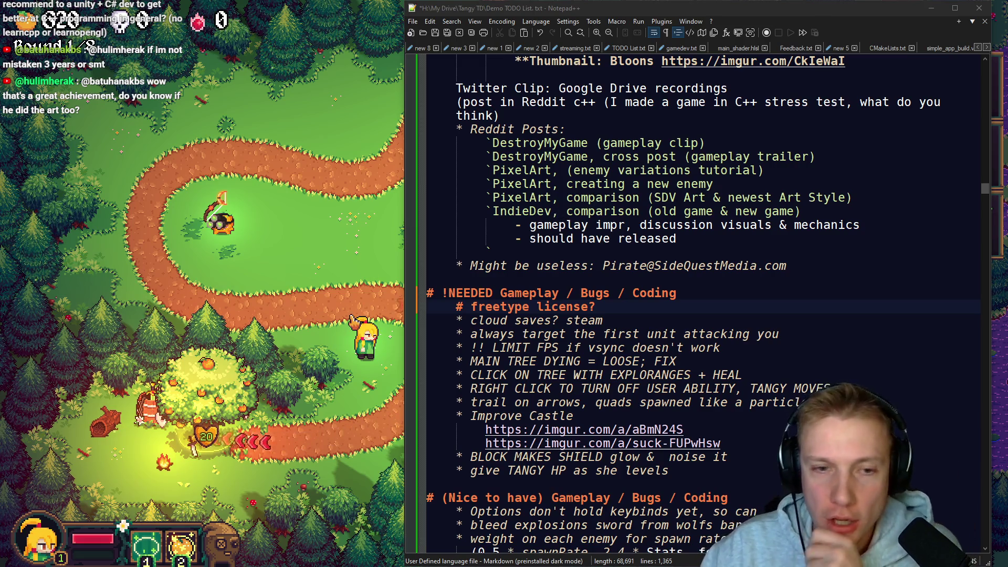
{"action": "left_click", "coordinate": [510, 282]}
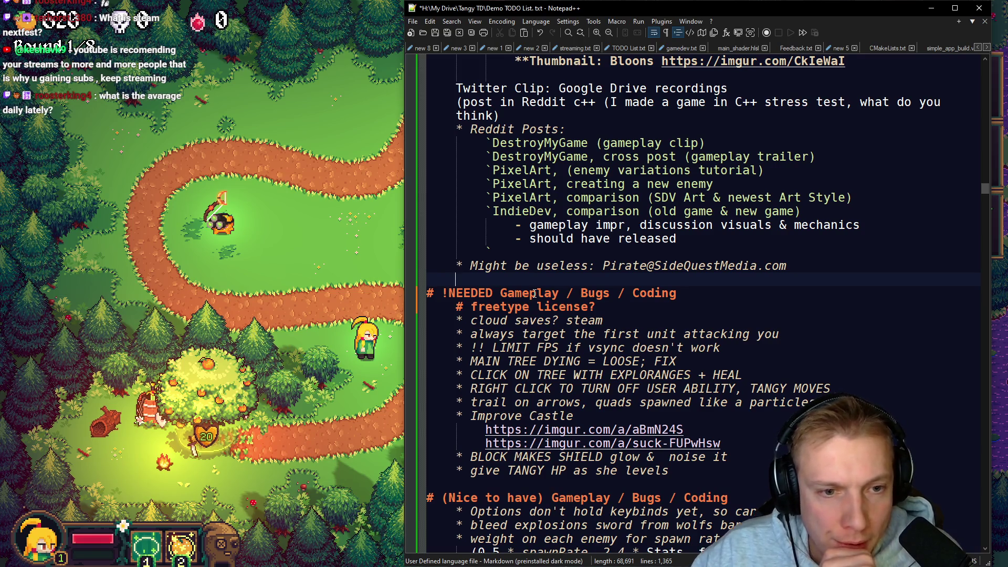
{"action": "key", "text": "Return"}
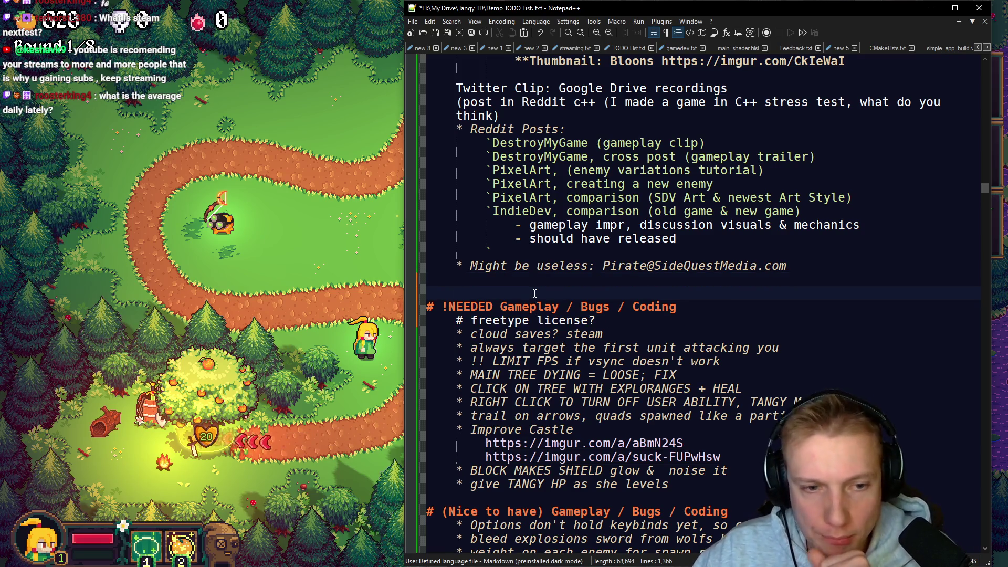
Step: Remove the space after the hash in the freetype license? heading
{"action": "left_click", "coordinate": [470, 321]}
{"action": "key", "text": "BackSpace"}
{"action": "scroll", "coordinate": [547, 312], "scroll_direction": "down", "scroll_amount": 4}
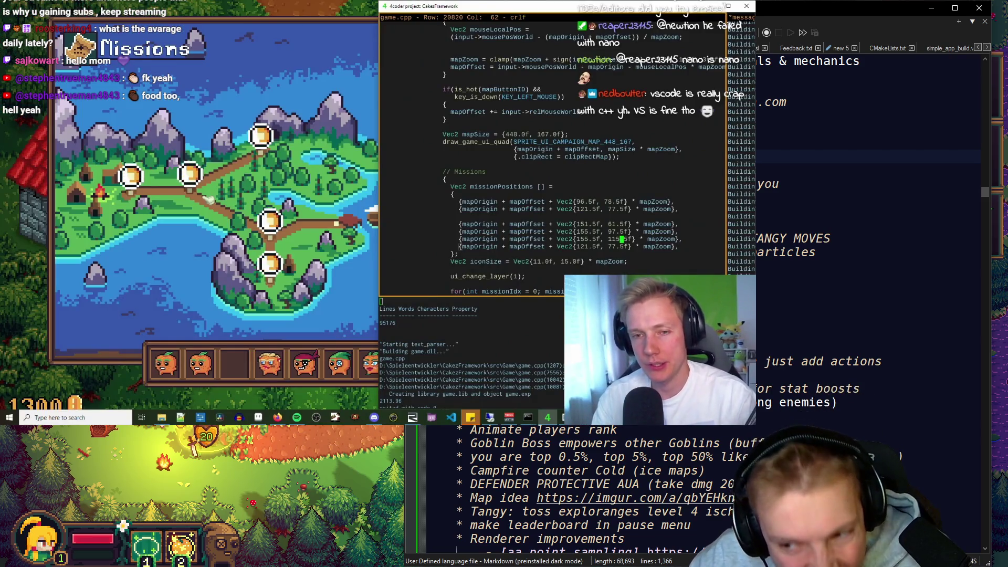
{"action": "scroll", "coordinate": [839, 315], "scroll_direction": "down", "scroll_amount": 15}
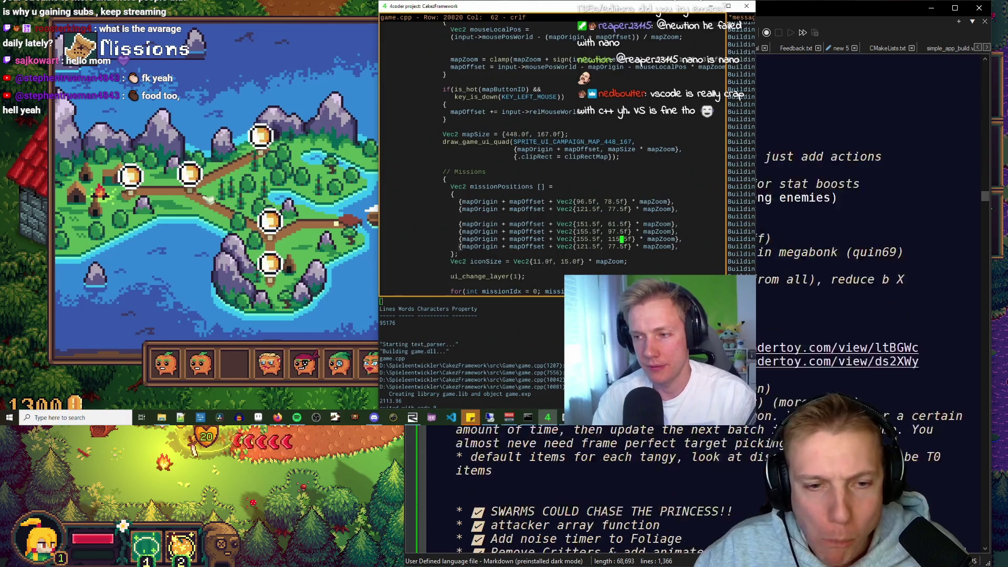
{"action": "scroll", "coordinate": [840, 315], "scroll_direction": "down", "scroll_amount": 15}
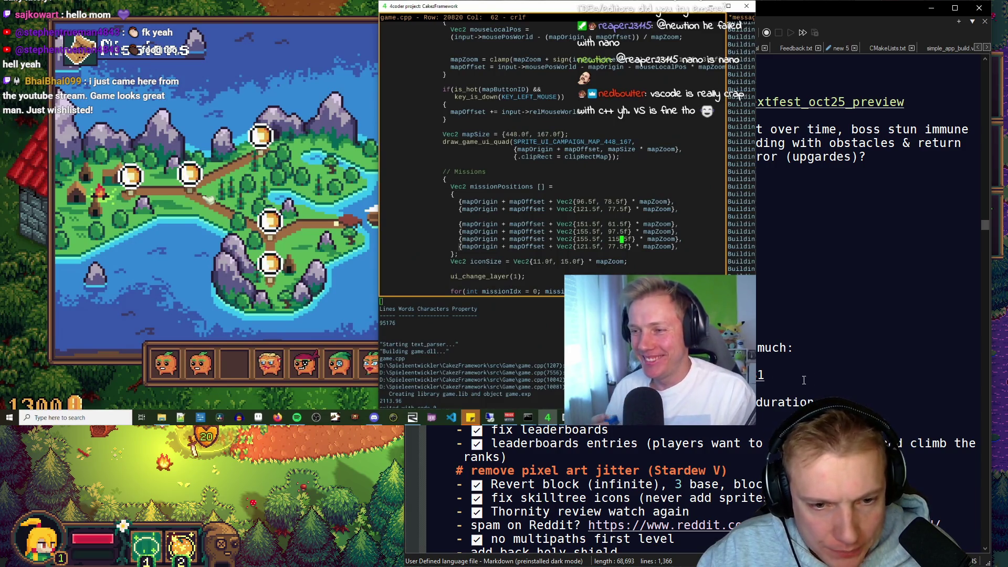
Step: Delete the leftover Hero list lines from the Trailer section
{"action": "left_click_drag", "start_coordinate": [798, 376], "coordinate": [788, 346]}
{"action": "key", "text": "Delete"}
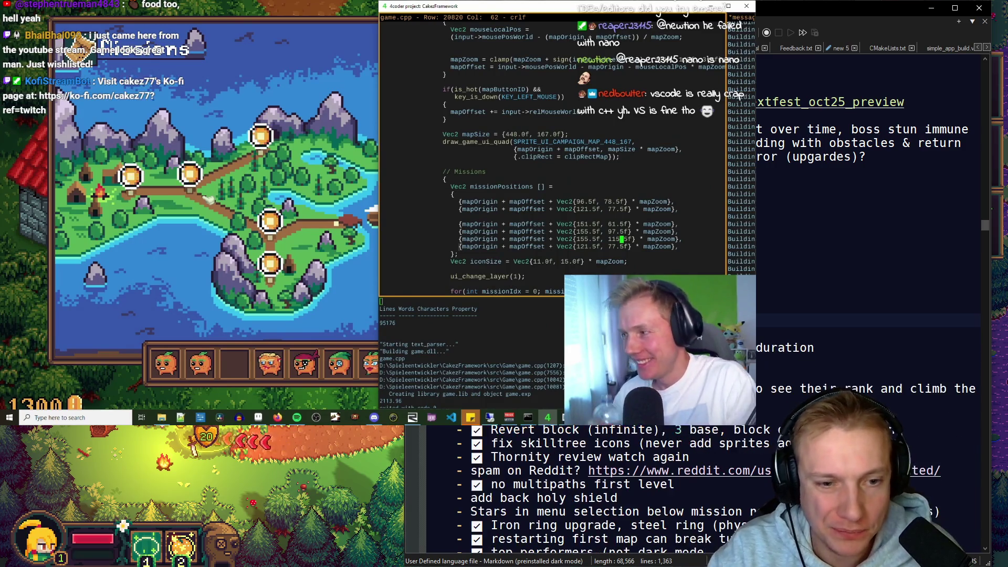
{"action": "key", "text": "Delete"}
{"action": "key", "text": "Delete"}
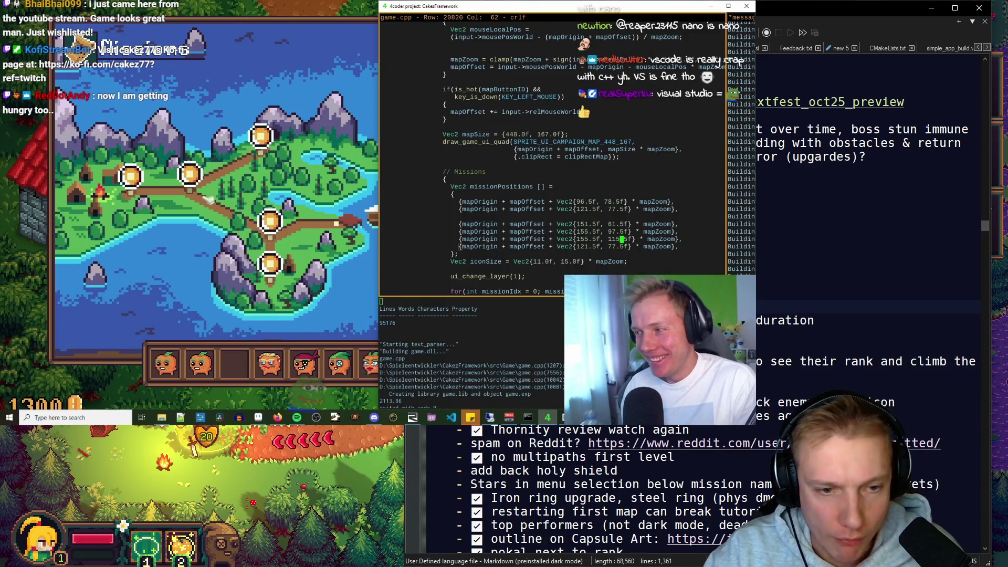
{"action": "key", "text": "Delete"}
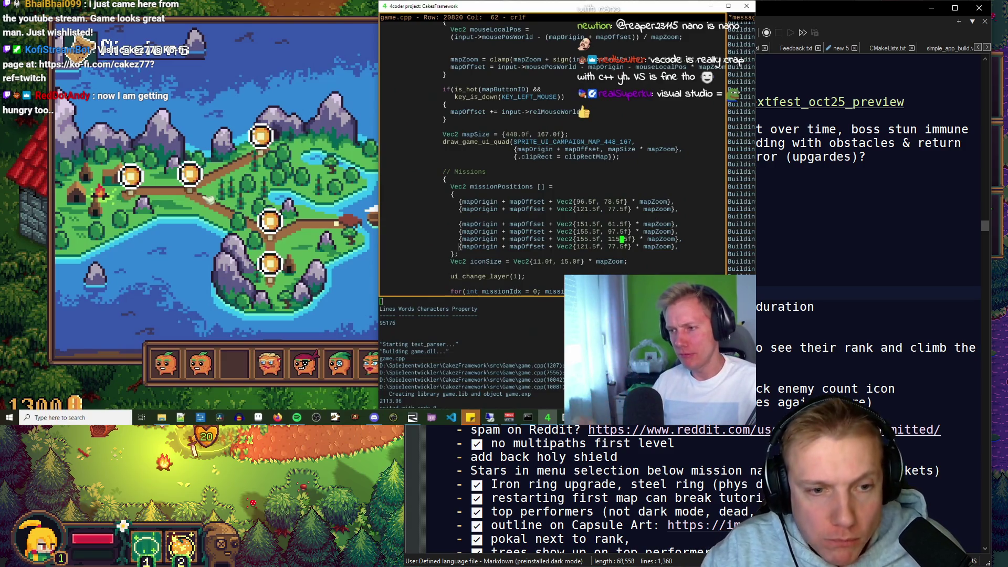
{"action": "key", "text": "super+period"}
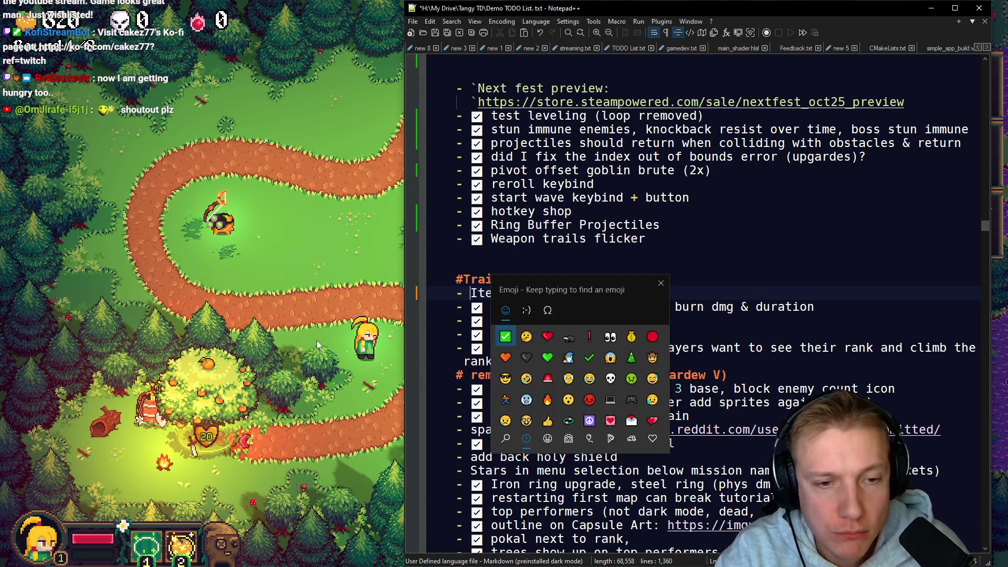
Step: Make '# remove pixel art jitter (Stardew V)' a '*' bullet under 'make leaderboard in pause menu'
{"action": "scroll", "coordinate": [488, 219], "scroll_direction": "down", "scroll_amount": 3}
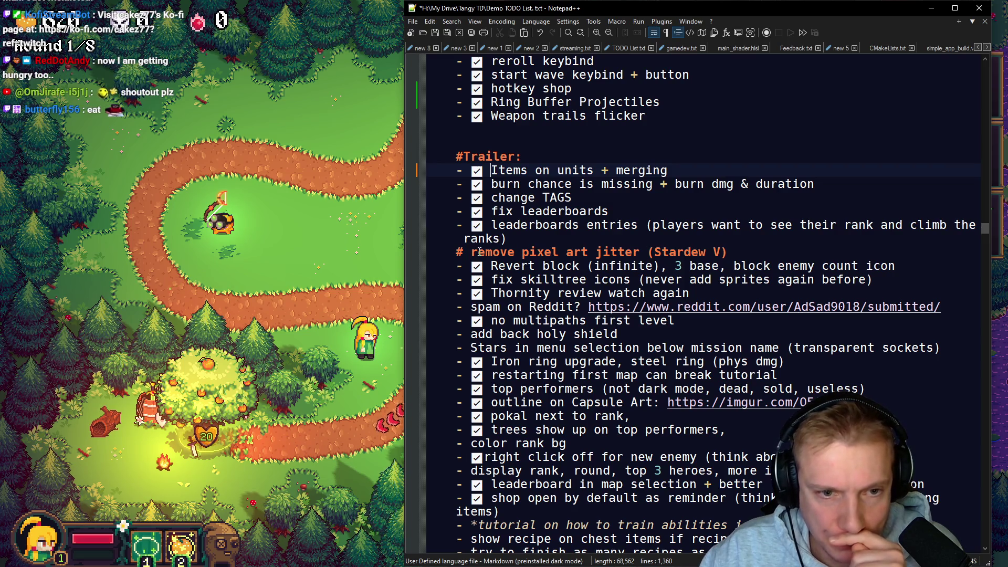
{"action": "left_click_drag", "start_coordinate": [728, 252], "coordinate": [427, 252]}
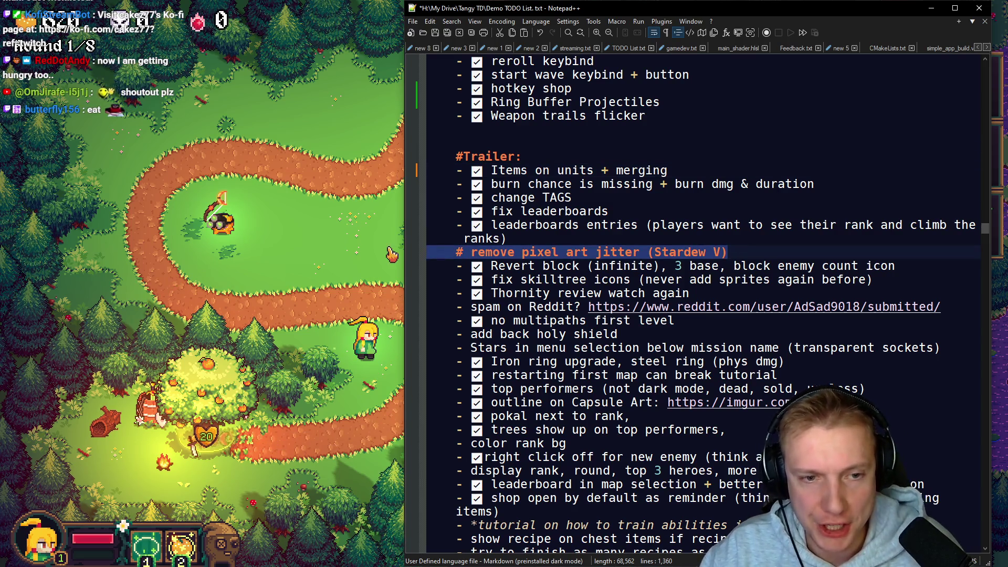
{"action": "key", "text": "Delete"}
{"action": "key", "text": "Delete"}
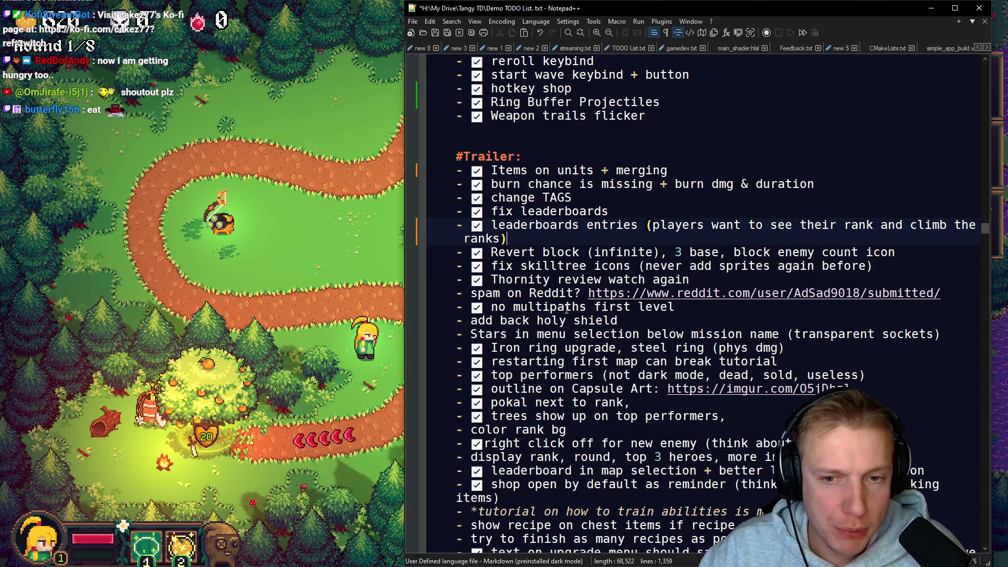
{"action": "scroll", "coordinate": [453, 285], "scroll_direction": "up", "scroll_amount": 20}
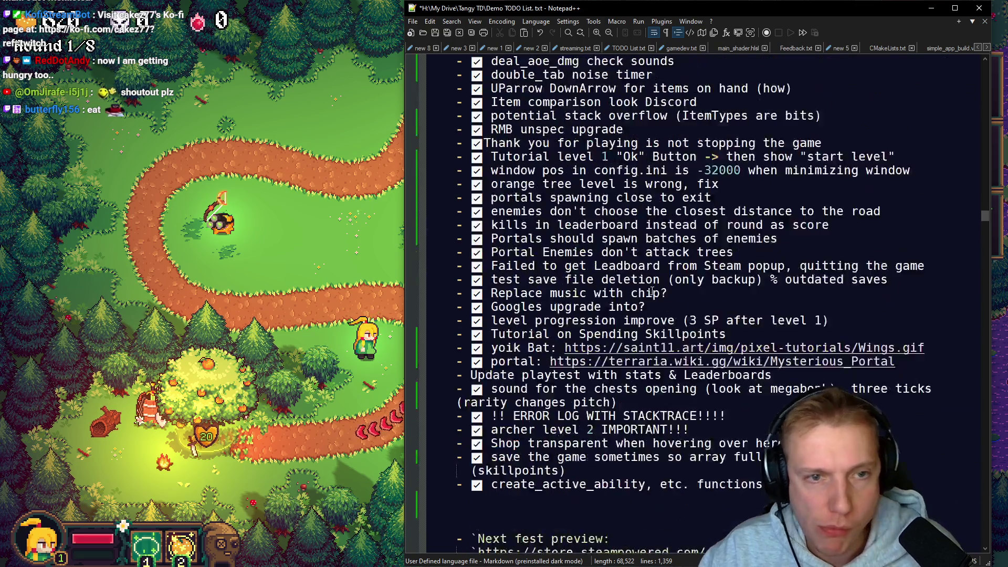
{"action": "scroll", "coordinate": [651, 292], "scroll_direction": "up", "scroll_amount": 5}
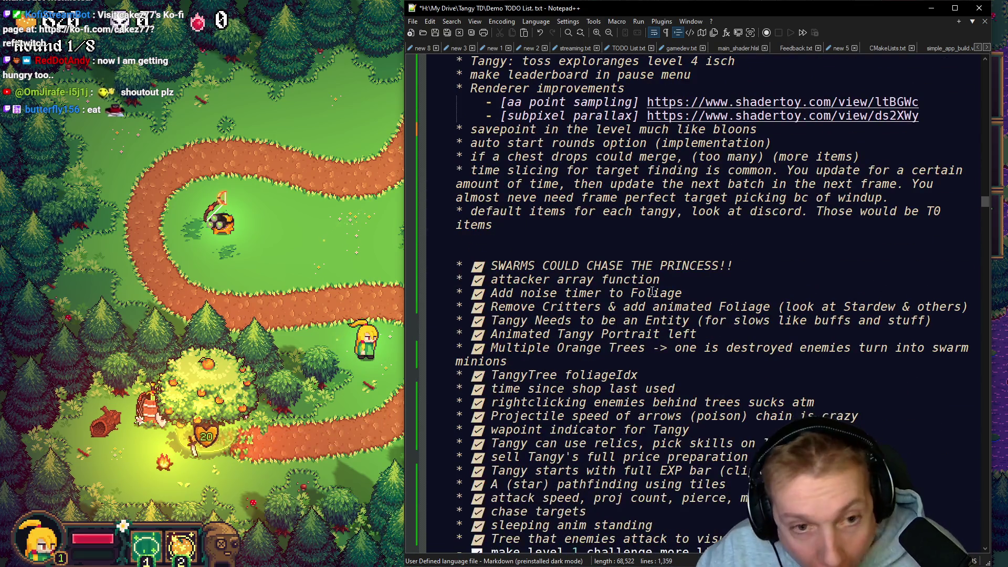
{"action": "scroll", "coordinate": [649, 292], "scroll_direction": "up", "scroll_amount": 4}
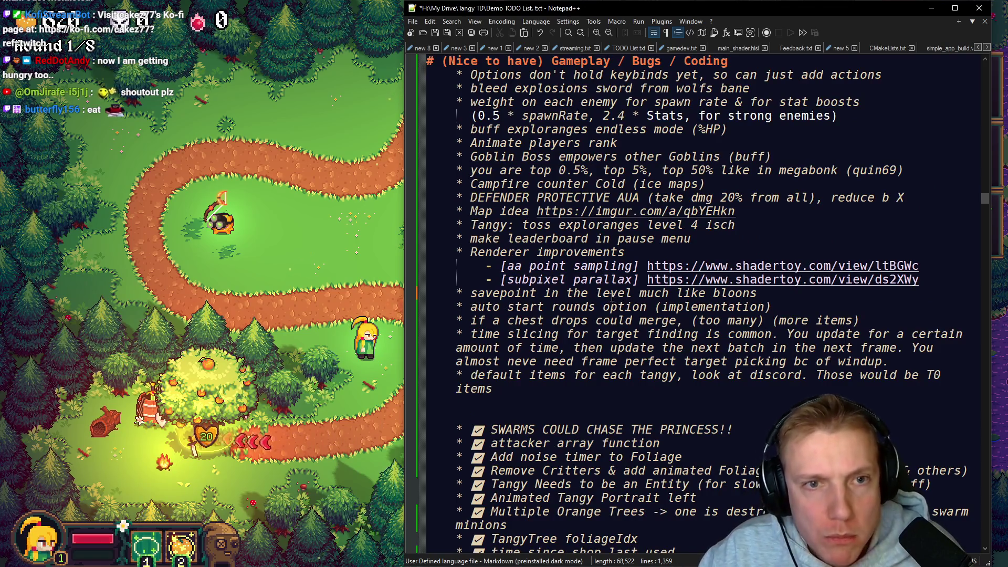
{"action": "scroll", "coordinate": [612, 297], "scroll_direction": "up", "scroll_amount": 3}
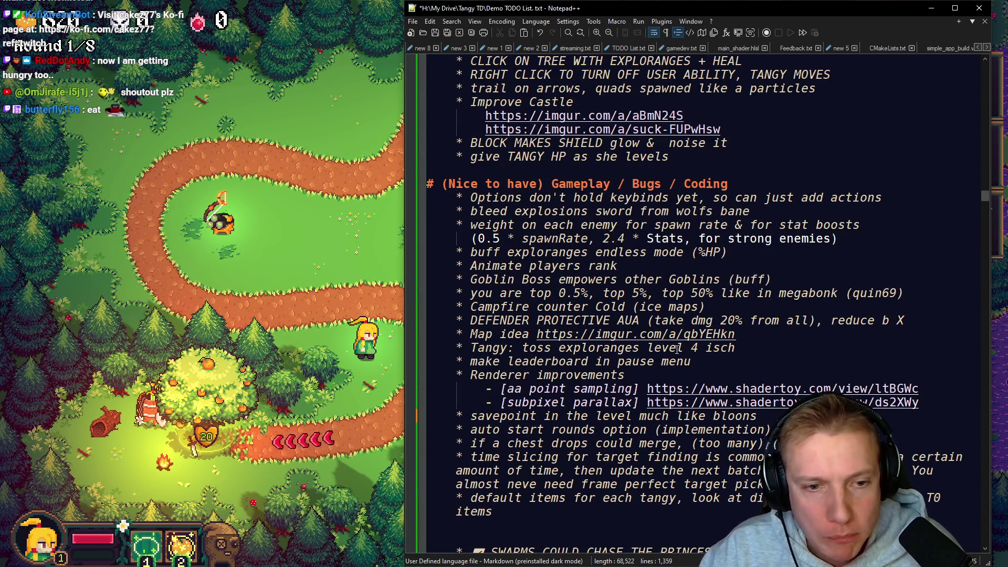
{"action": "scroll", "coordinate": [628, 328], "scroll_direction": "down", "scroll_amount": 1}
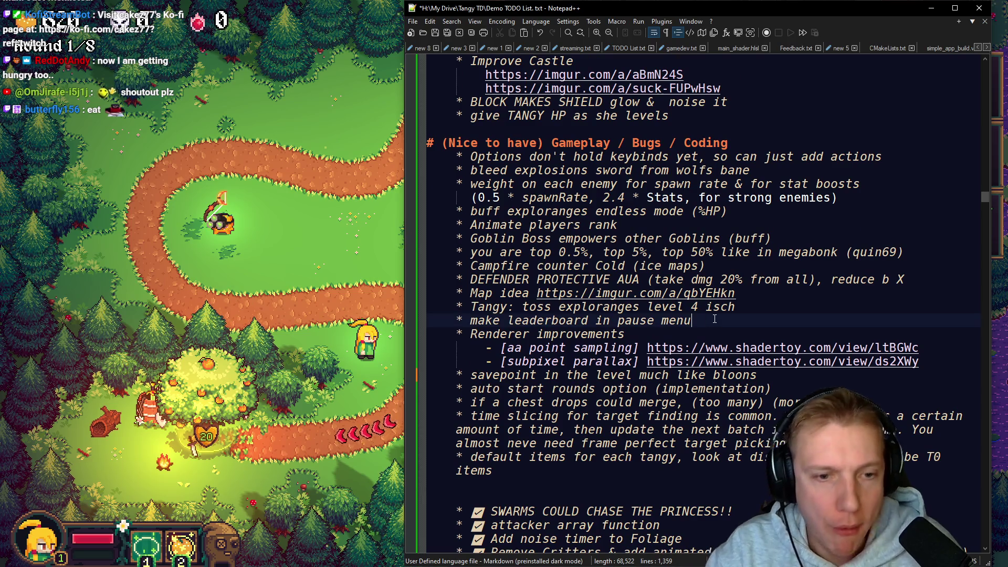
{"action": "key", "text": "Return"}
{"action": "type", "text": "*   # remove pixel art jitter (Stardew V)"}
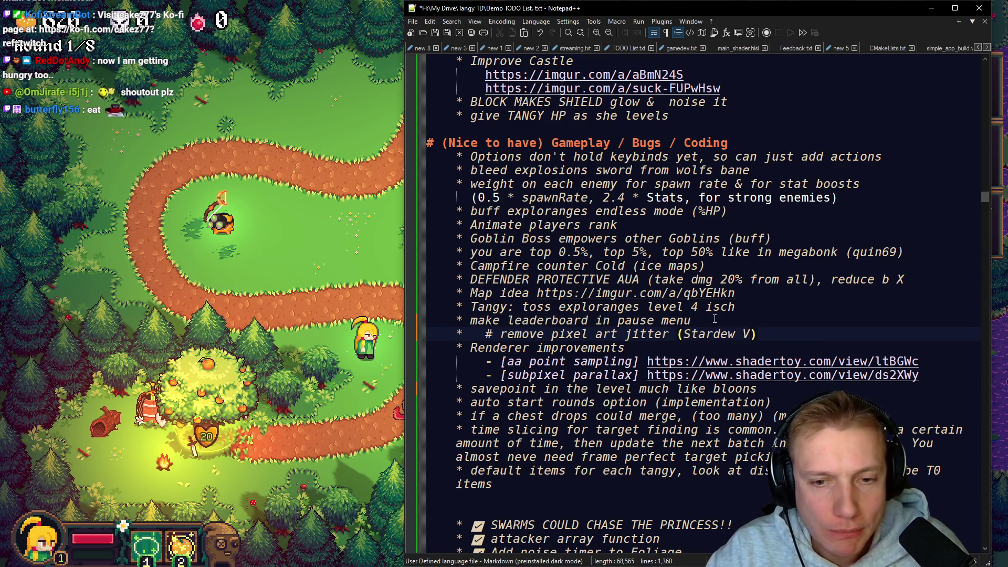
{"action": "key", "text": "BackSpace"}
{"action": "key", "text": "BackSpace"}
{"action": "key", "text": "BackSpace"}
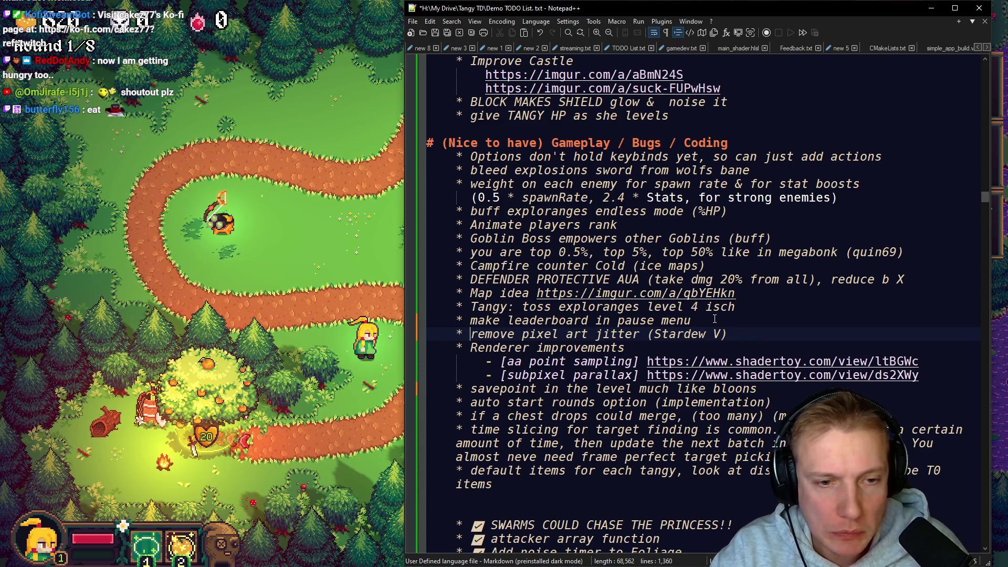
{"action": "scroll", "coordinate": [714, 319], "scroll_direction": "down", "scroll_amount": 20}
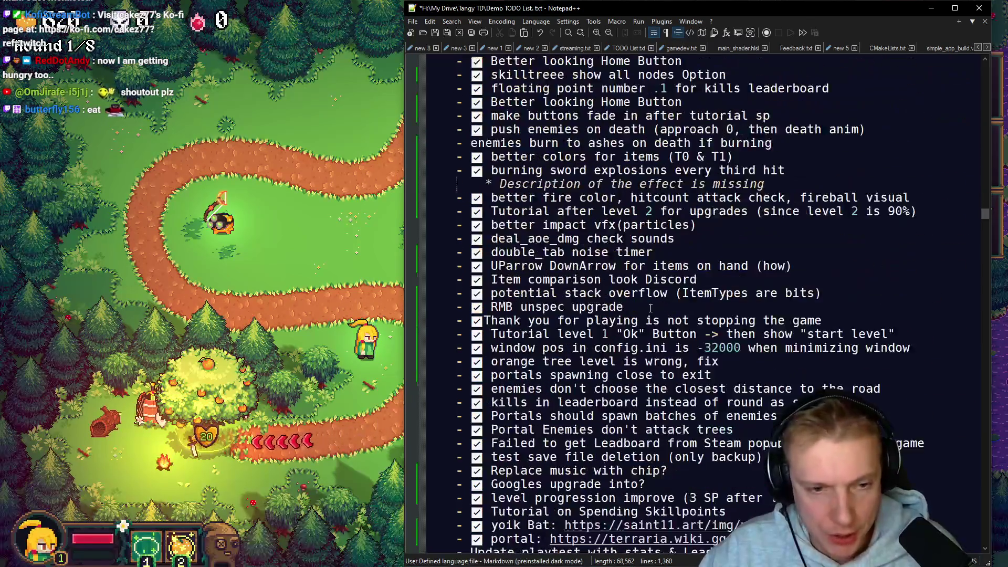
Step: Select the checked items from 'better impact vfx' down, then clear the selection
{"action": "mouse_move", "coordinate": [455, 107]}
{"action": "left_mouse_down"}
{"action": "mouse_move", "coordinate": [787, 318]}
{"action": "mouse_move", "coordinate": [804, 360]}
{"action": "left_mouse_up"}
{"action": "left_click", "coordinate": [729, 352]}
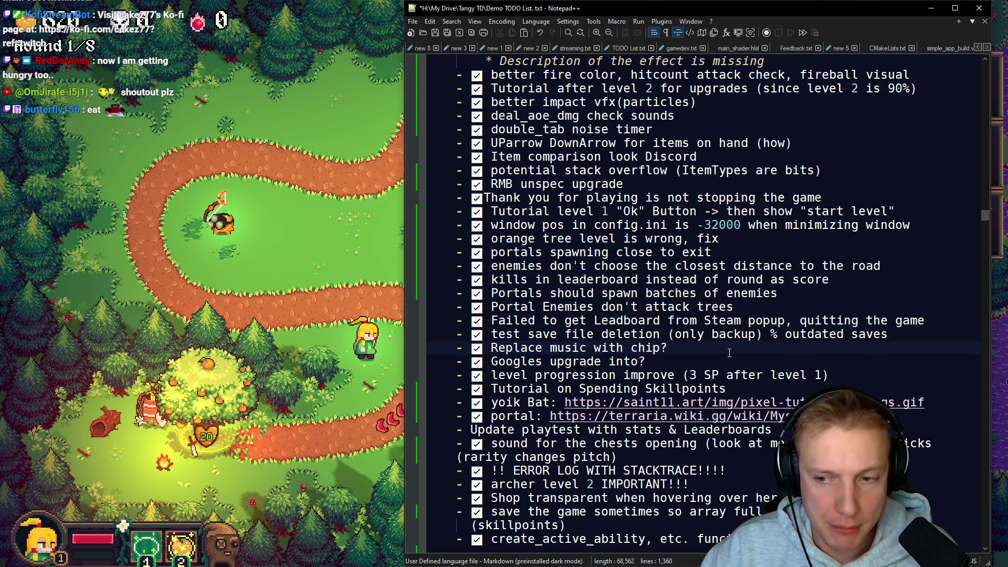
{"action": "scroll", "coordinate": [729, 352], "scroll_direction": "down", "scroll_amount": 13}
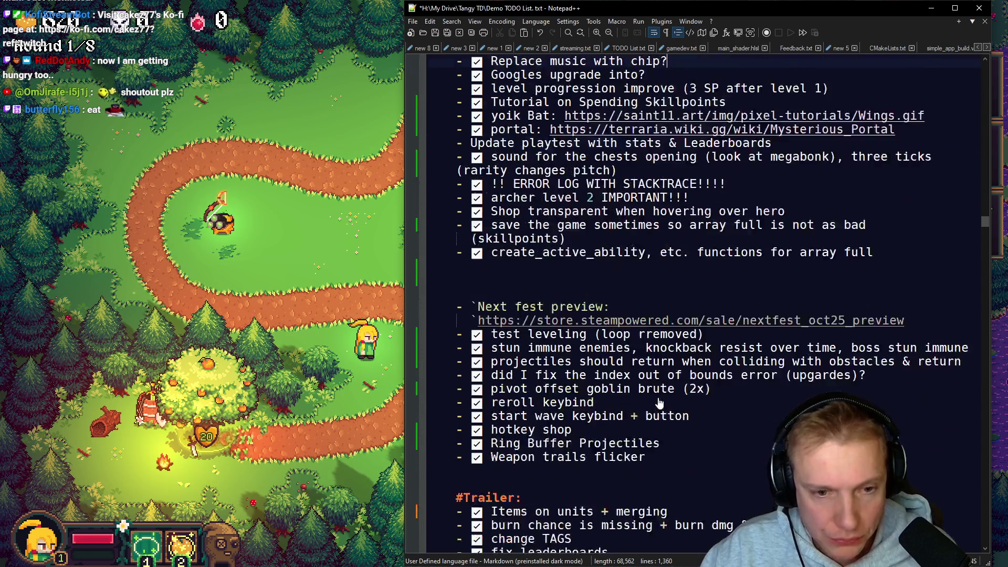
{"action": "scroll", "coordinate": [620, 356], "scroll_direction": "down", "scroll_amount": 4}
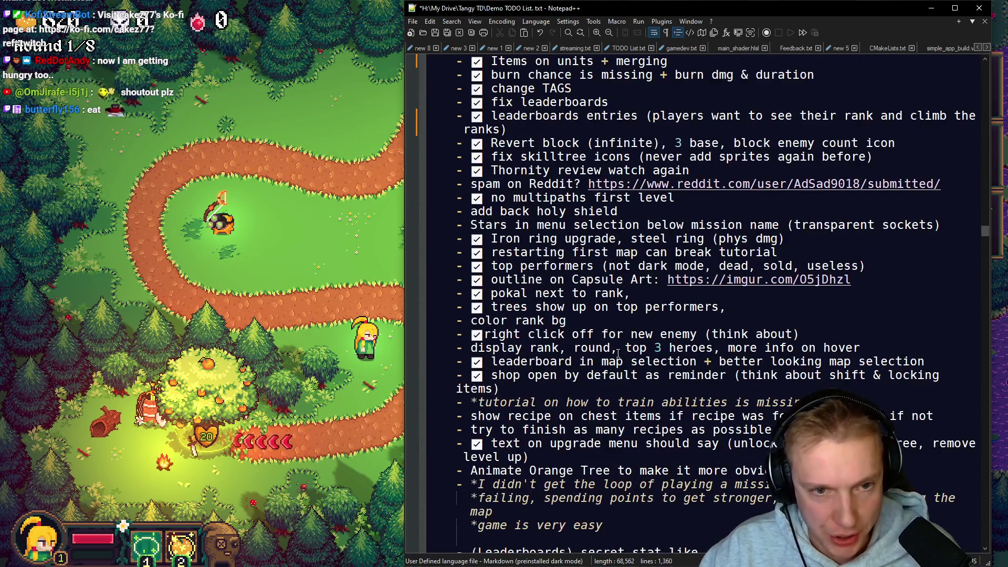
{"action": "scroll", "coordinate": [619, 352], "scroll_direction": "up", "scroll_amount": 3}
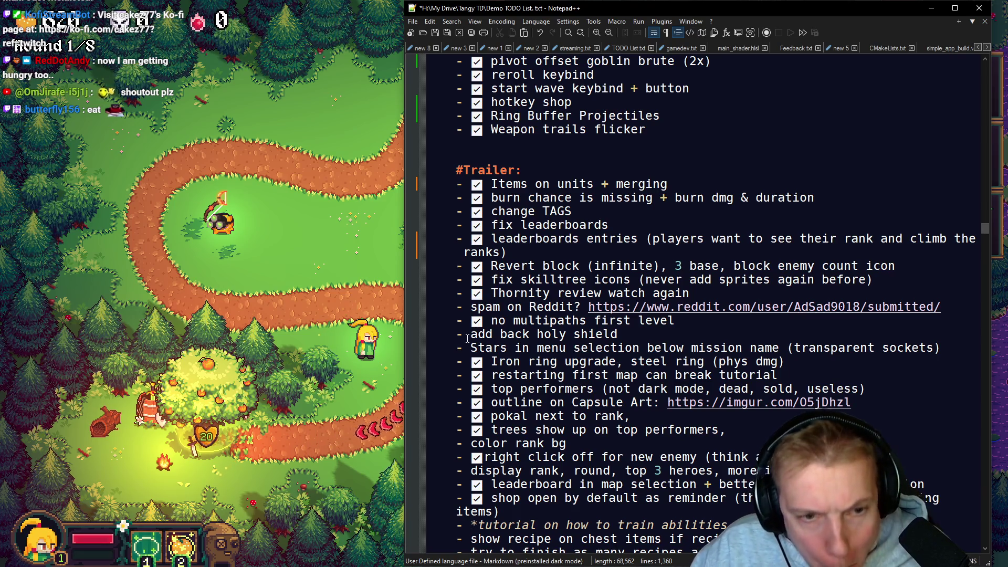
Step: Cut the 'spam on Reddit?' line and return to the marketing notes
{"action": "left_click", "coordinate": [944, 309]}
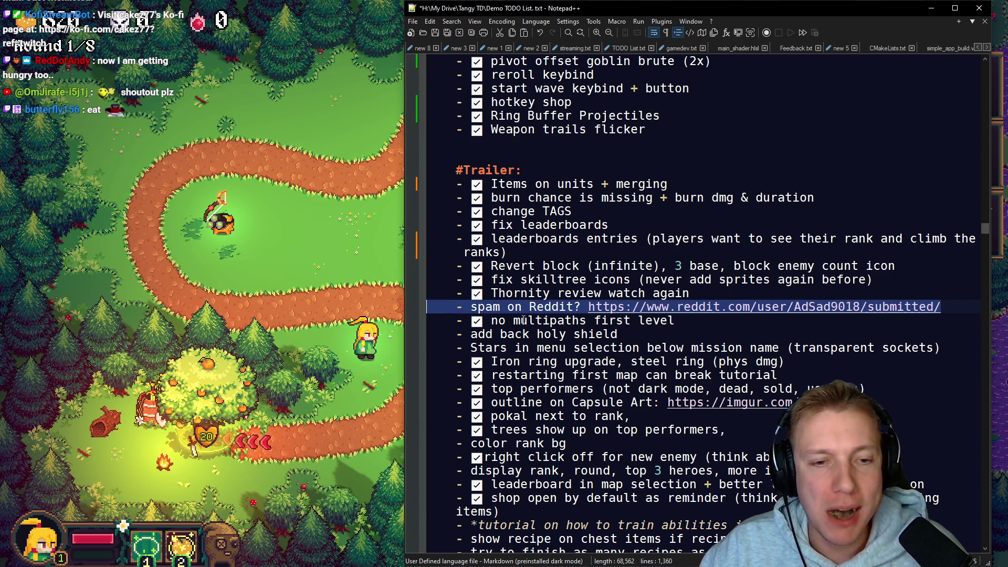
{"action": "key", "text": "ctrl+x"}
{"action": "scroll", "coordinate": [567, 328], "scroll_direction": "up", "scroll_amount": 15}
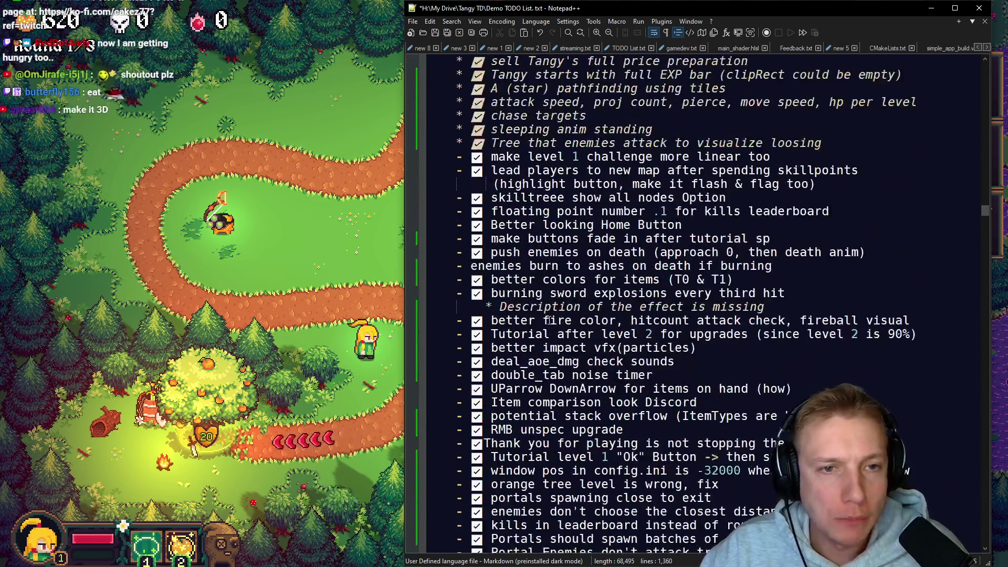
{"action": "scroll", "coordinate": [548, 319], "scroll_direction": "up", "scroll_amount": 20}
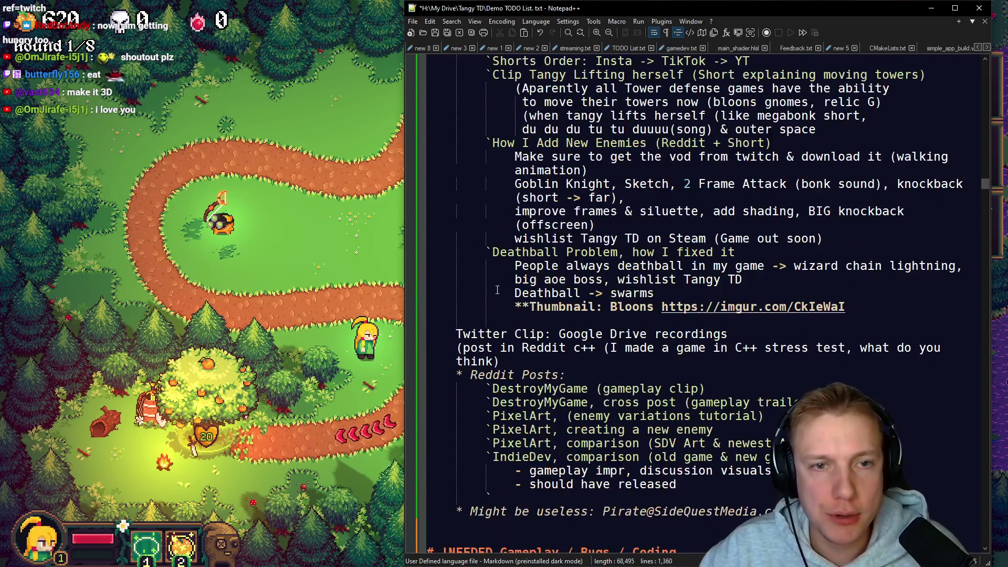
{"action": "scroll", "coordinate": [492, 295], "scroll_direction": "up", "scroll_amount": 7}
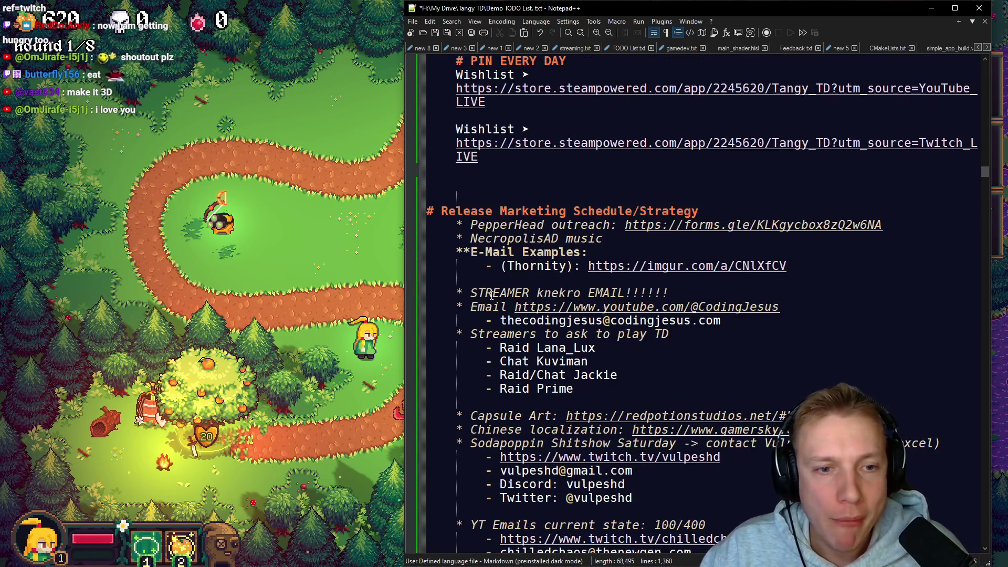
{"action": "scroll", "coordinate": [718, 268], "scroll_direction": "down", "scroll_amount": 2}
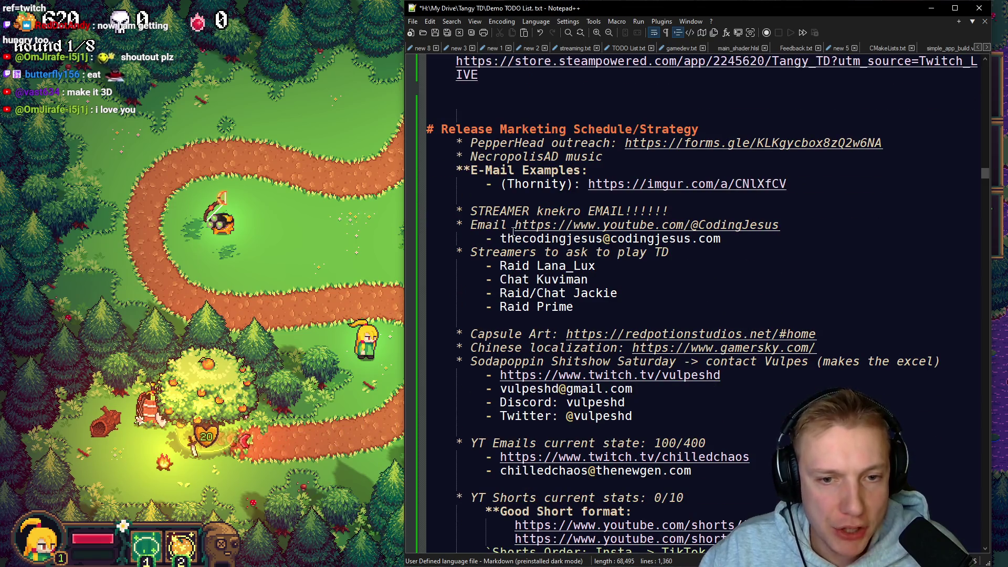
{"action": "scroll", "coordinate": [513, 231], "scroll_direction": "down", "scroll_amount": 13}
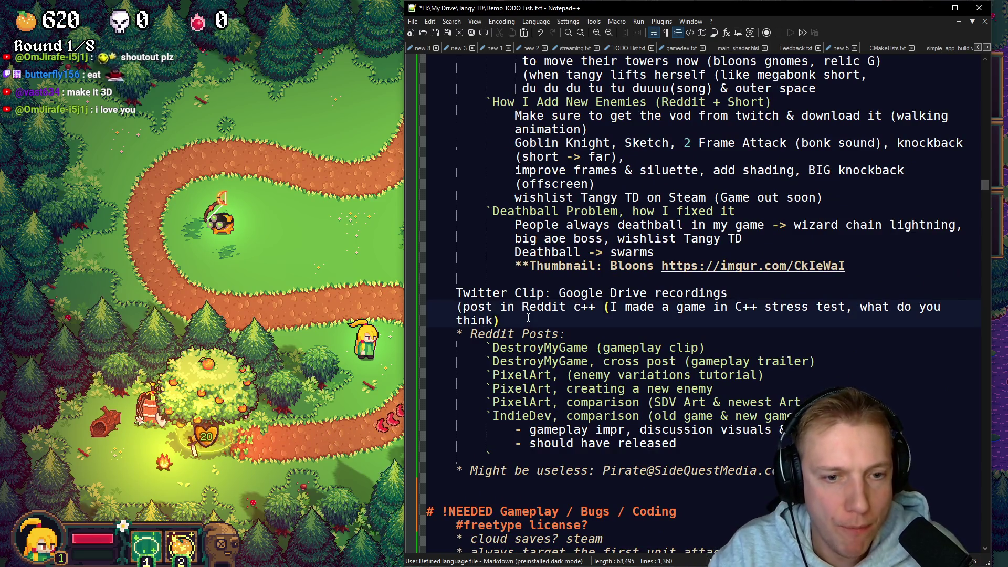
Step: Turn the Twitter Clip heading into a star bullet and indent the 'post in Reddit c++' note
{"action": "key", "text": "Up"}
{"action": "key", "text": "Up"}
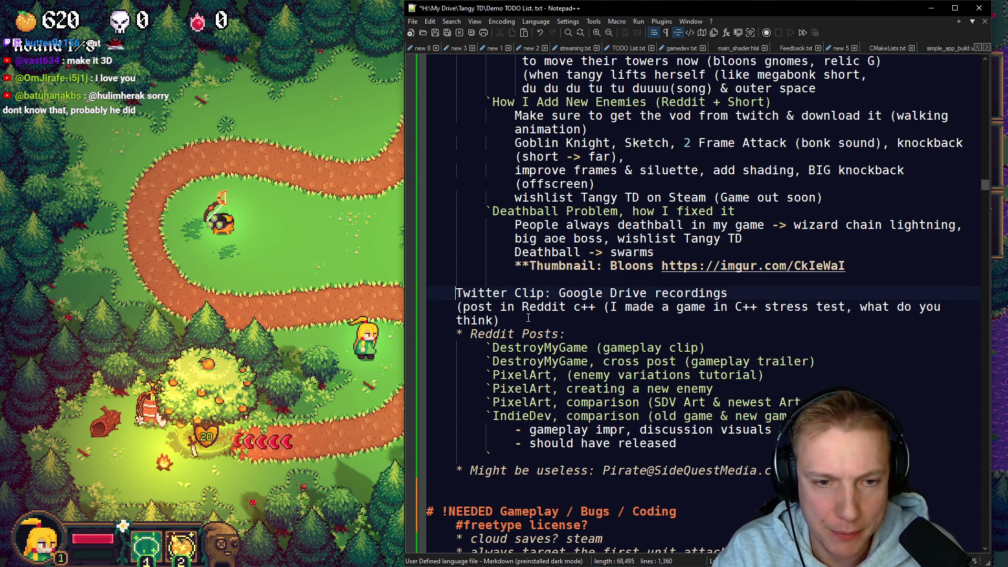
{"action": "type", "text": "#"}
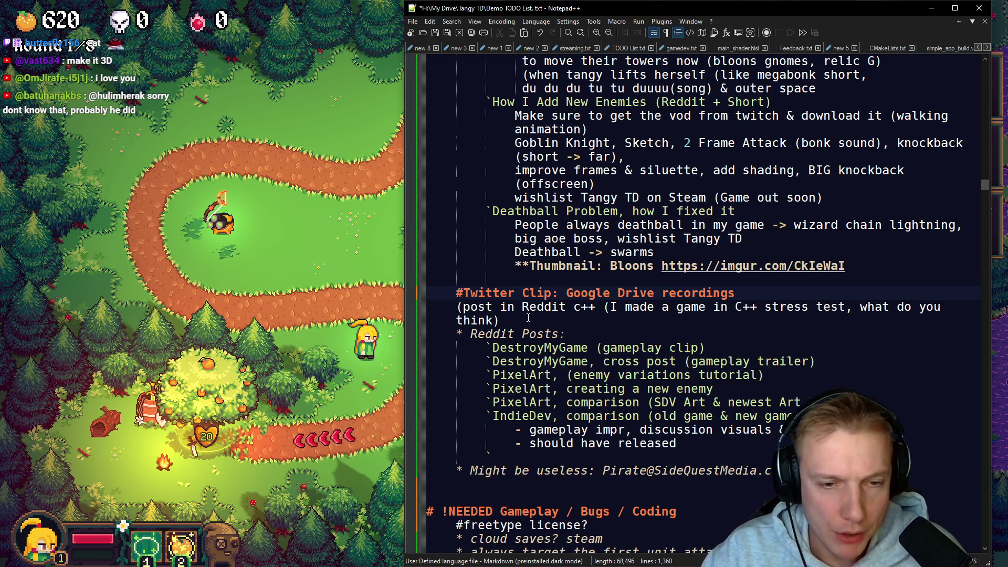
{"action": "key", "text": "BackSpace"}
{"action": "type", "text": "*"}
{"action": "key", "text": "Down"}
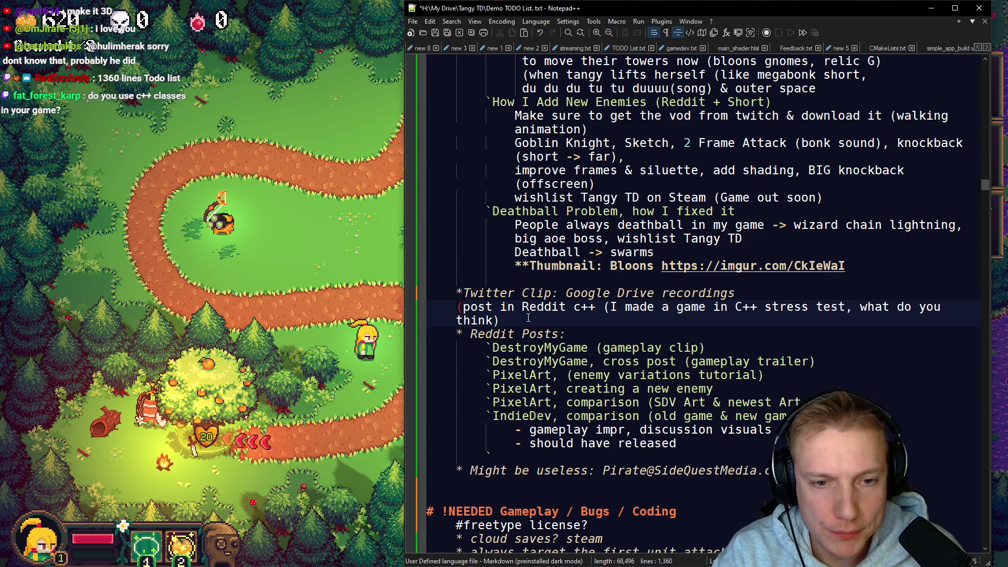
{"action": "key", "text": "Tab"}
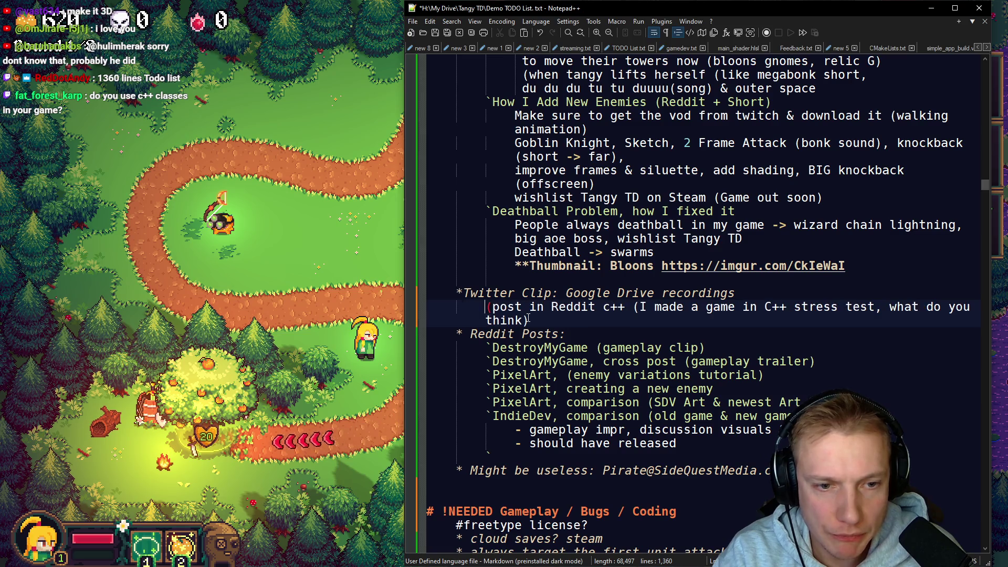
{"action": "type", "text": "`"}
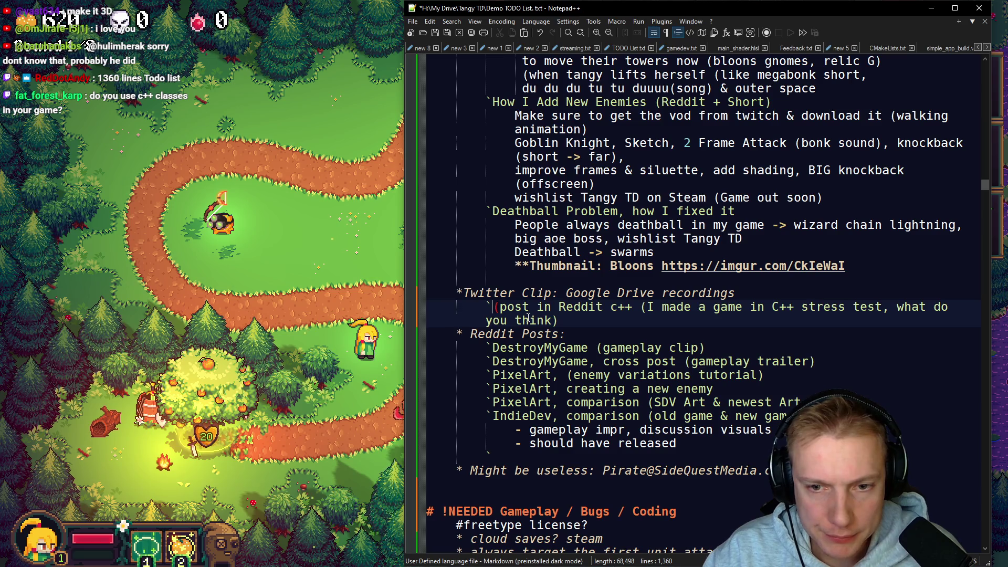
{"action": "key", "text": "Return"}
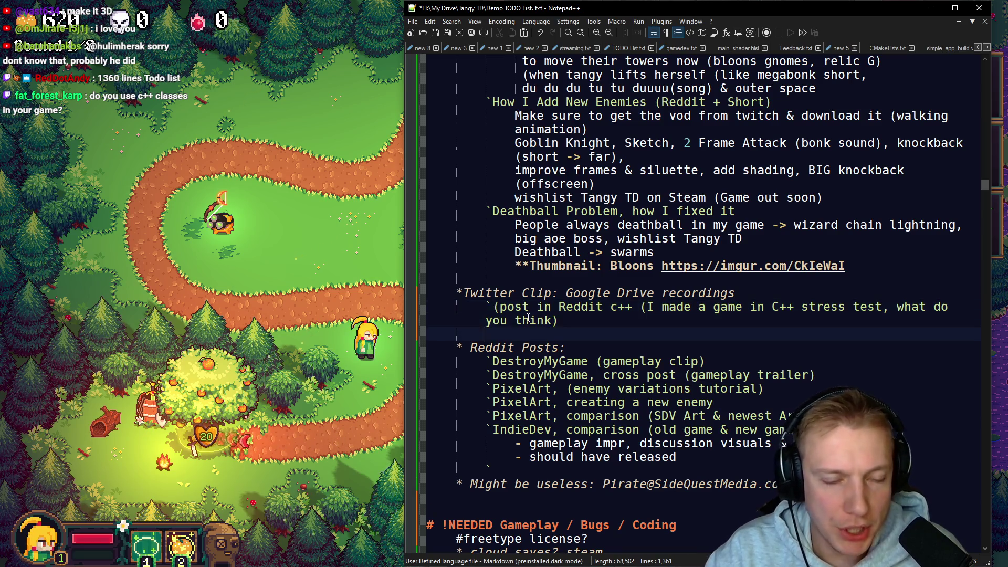
Step: Add a 'spam?' line with the Reddit submitted-posts link right under Reddit Posts
{"action": "key", "text": "Down"}
{"action": "key", "text": "End"}
{"action": "key", "text": "Return"}
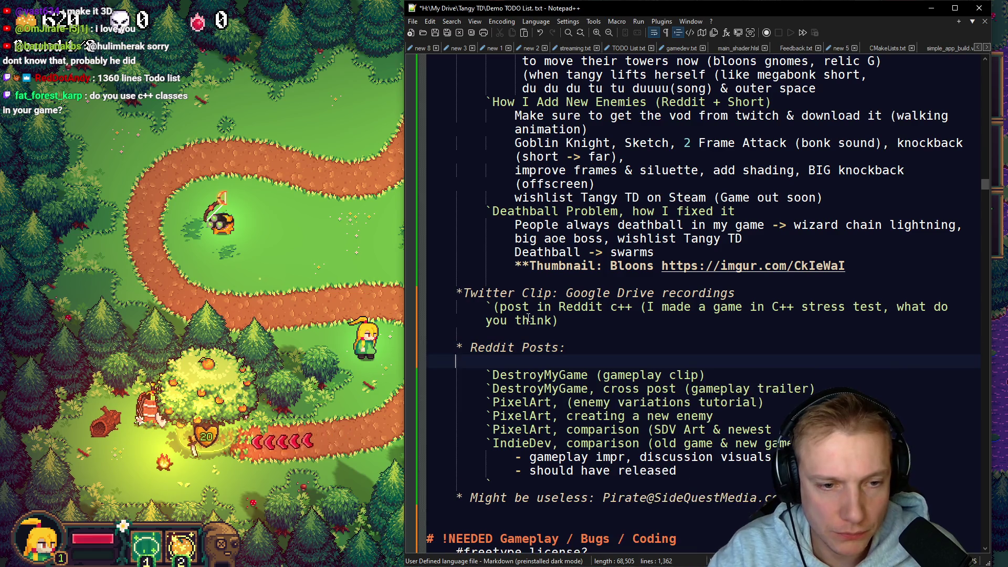
{"action": "key", "text": "ctrl+v"}
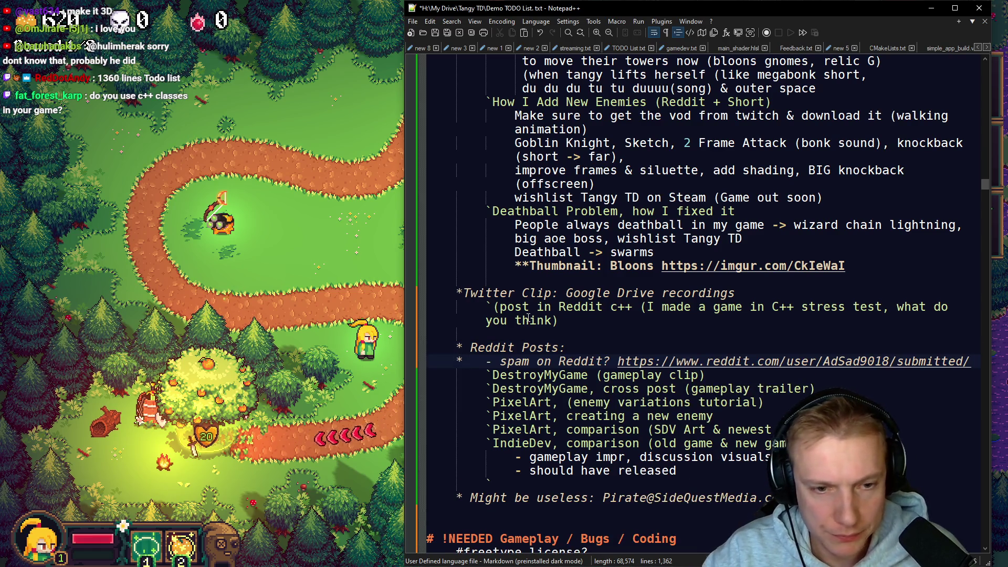
{"action": "key", "text": "ctrl+Right"}
{"action": "key", "text": "ctrl+Right"}
{"action": "key", "text": "ctrl+Right"}
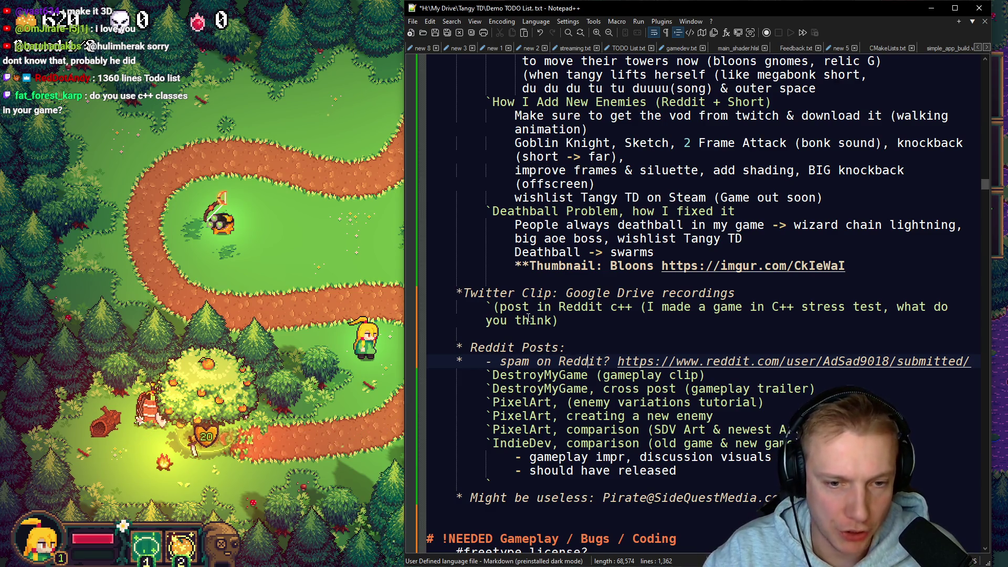
{"action": "key", "text": "BackSpace"}
{"action": "key", "text": "BackSpace"}
{"action": "key", "text": "BackSpace"}
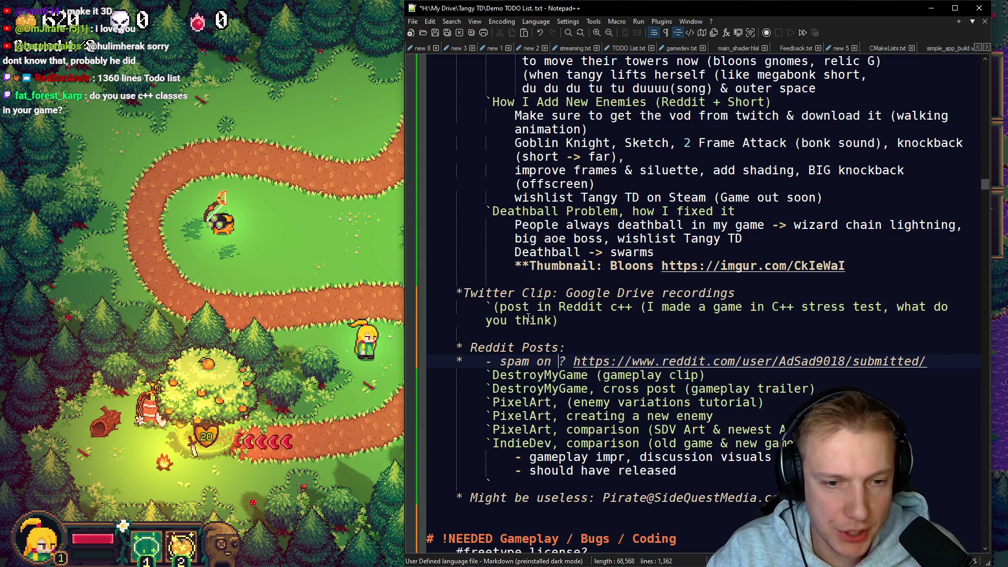
{"action": "key", "text": "BackSpace"}
{"action": "key", "text": "ctrl+Left"}
{"action": "key", "text": "BackSpace"}
{"action": "key", "text": "BackSpace"}
{"action": "key", "text": "BackSpace"}
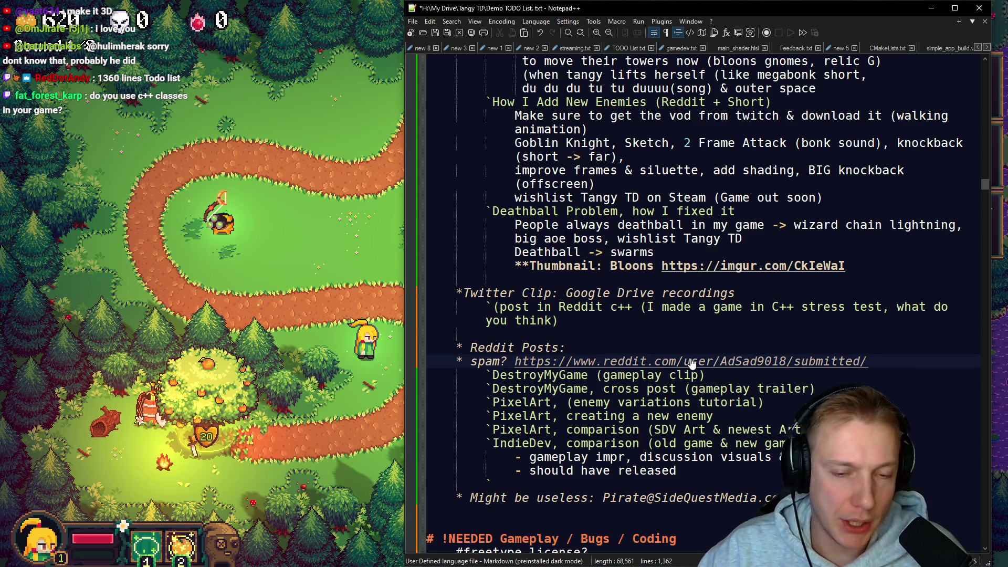
{"action": "key", "text": "alt+Tab"}
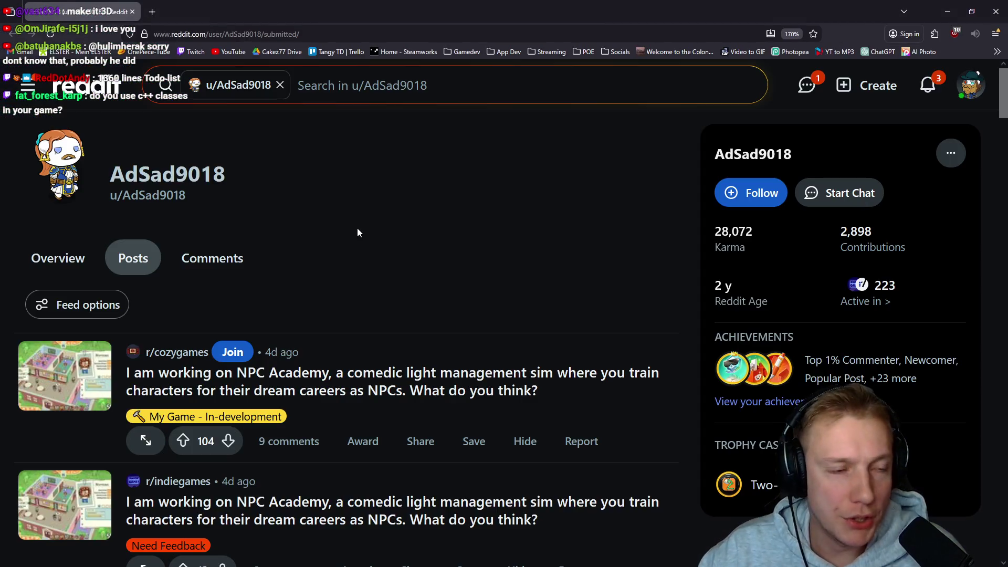
Step: Scroll the submitted posts to the Python farming game crossposts and open the r/learningpython one
{"action": "scroll", "coordinate": [332, 196], "scroll_direction": "down", "scroll_amount": 5}
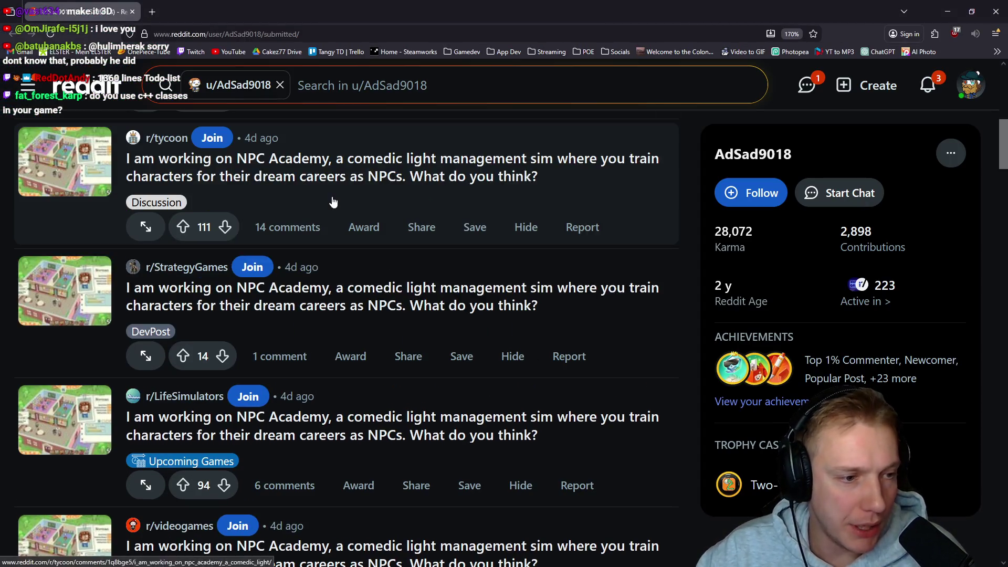
{"action": "scroll", "coordinate": [289, 291], "scroll_direction": "up", "scroll_amount": 1}
{"action": "scroll", "coordinate": [308, 293], "scroll_direction": "down", "scroll_amount": 1}
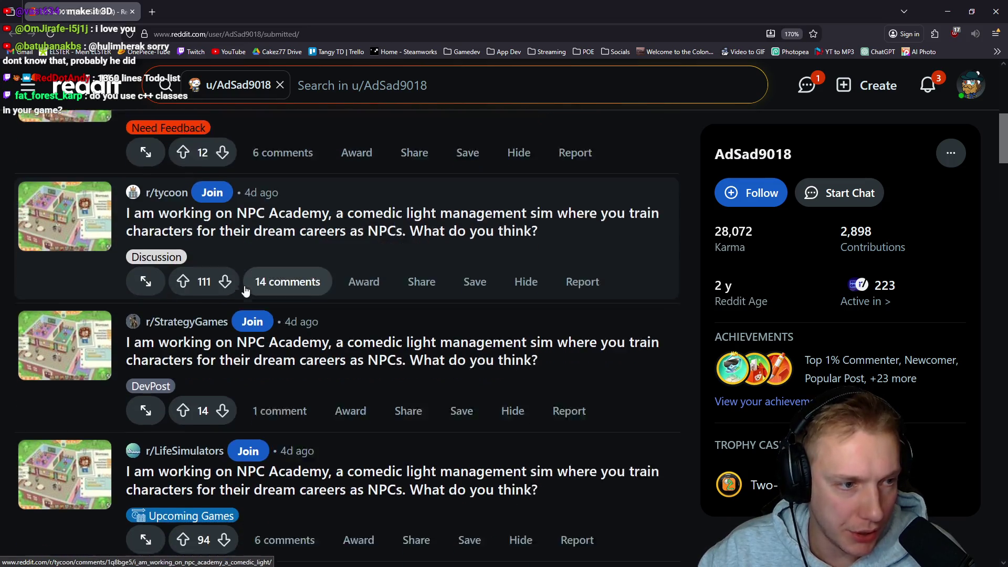
{"action": "scroll", "coordinate": [310, 289], "scroll_direction": "down", "scroll_amount": 10}
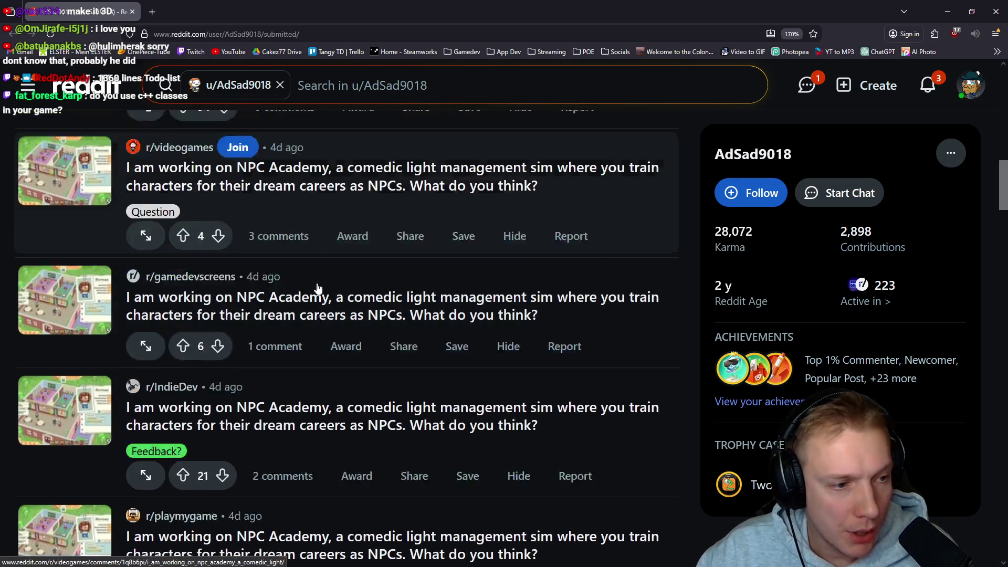
{"action": "scroll", "coordinate": [328, 288], "scroll_direction": "up", "scroll_amount": 3}
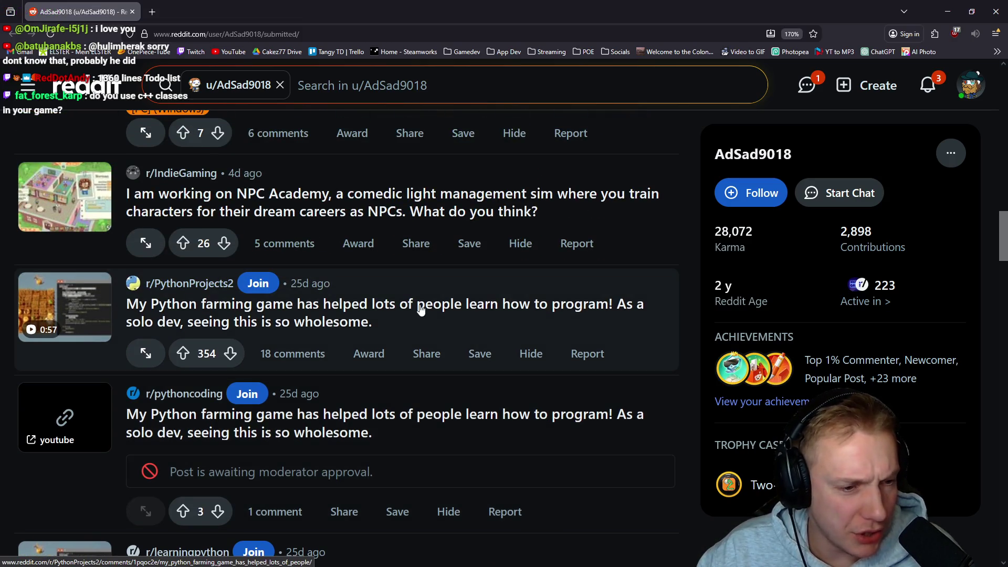
{"action": "scroll", "coordinate": [407, 288], "scroll_direction": "down", "scroll_amount": 10}
{"action": "scroll", "coordinate": [394, 268], "scroll_direction": "down", "scroll_amount": 5}
{"action": "scroll", "coordinate": [394, 273], "scroll_direction": "up", "scroll_amount": 8}
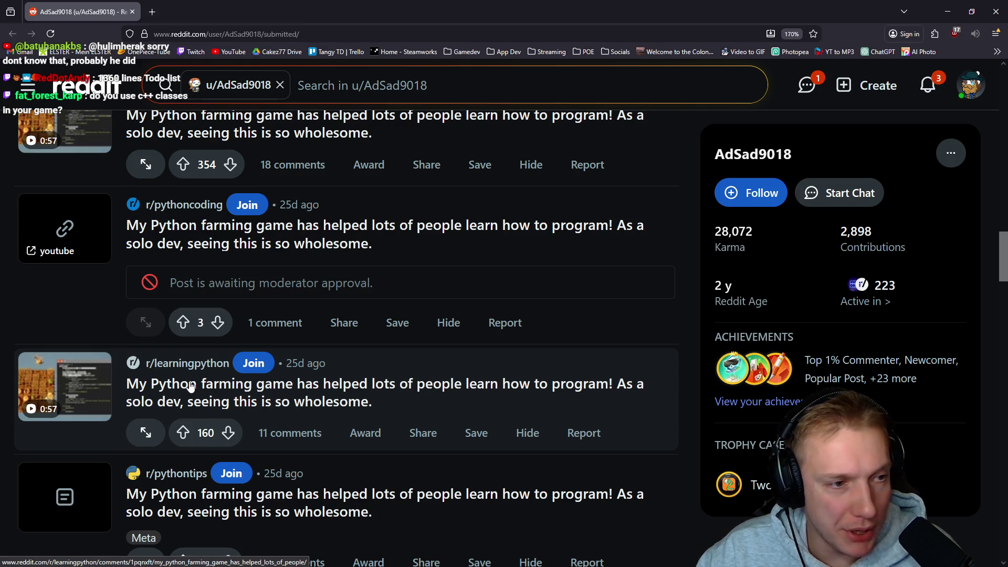
{"action": "scroll", "coordinate": [191, 386], "scroll_direction": "up", "scroll_amount": 4}
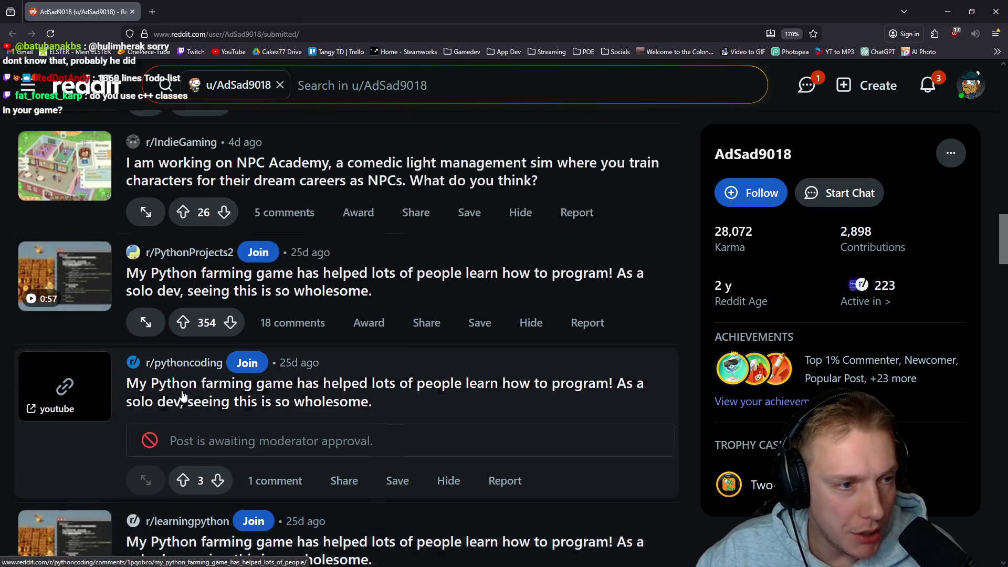
{"action": "scroll", "coordinate": [258, 309], "scroll_direction": "down", "scroll_amount": 2}
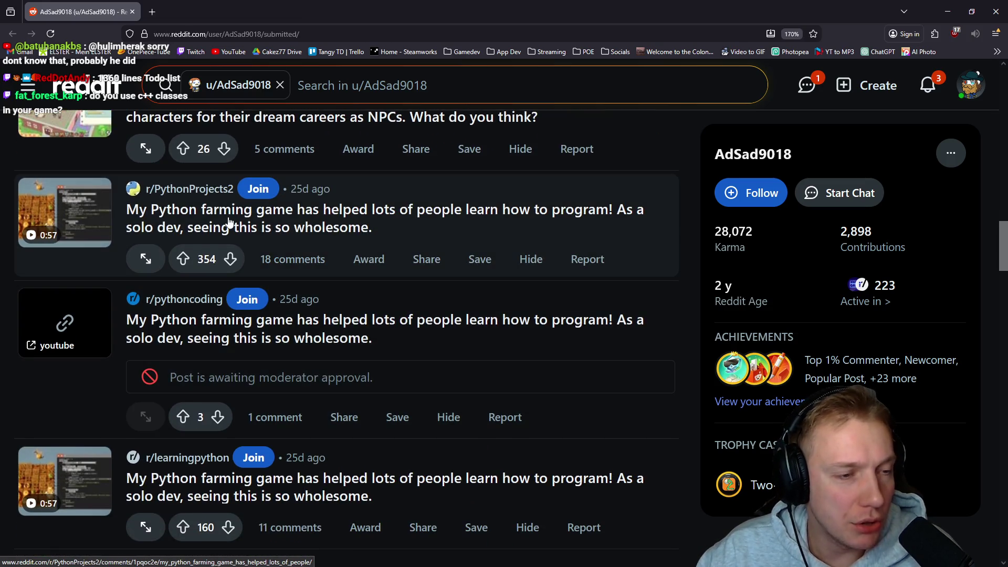
{"action": "scroll", "coordinate": [265, 244], "scroll_direction": "down", "scroll_amount": 2}
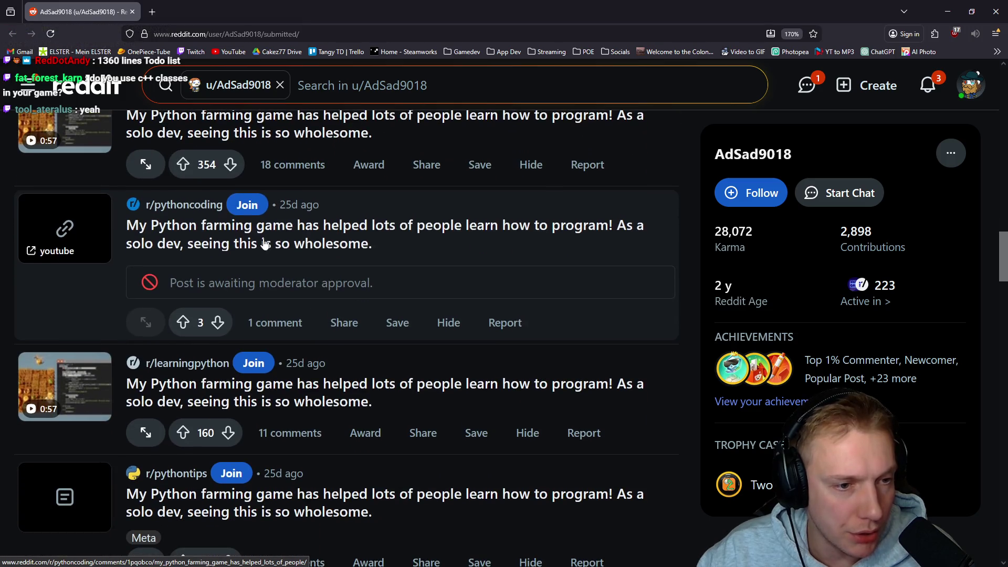
{"action": "left_click", "coordinate": [238, 398]}
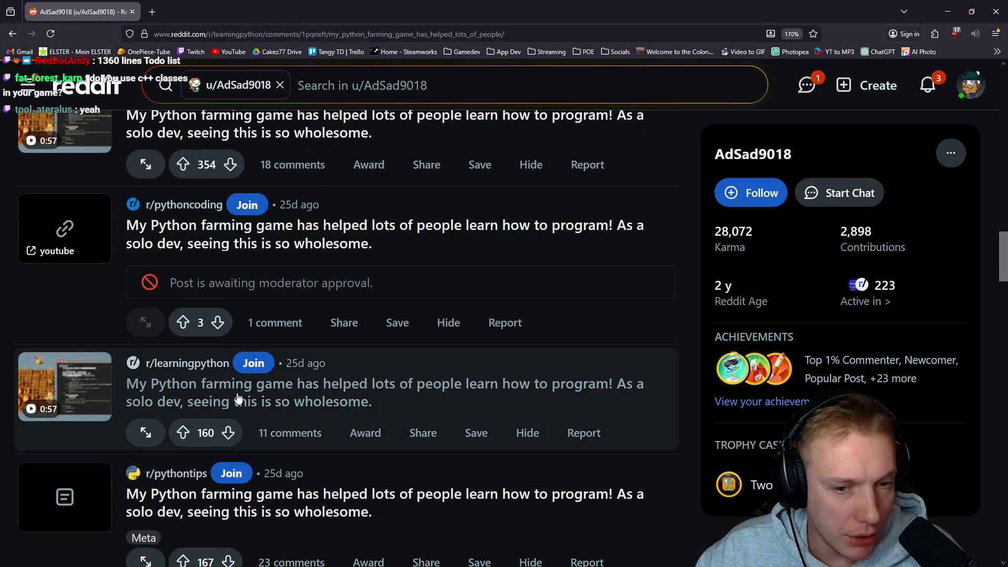
Step: Read the r/learningpython post's comments, then go back to the submitted posts list
{"action": "scroll", "coordinate": [361, 292], "scroll_direction": "down", "scroll_amount": 4}
{"action": "scroll", "coordinate": [365, 297], "scroll_direction": "down", "scroll_amount": 4}
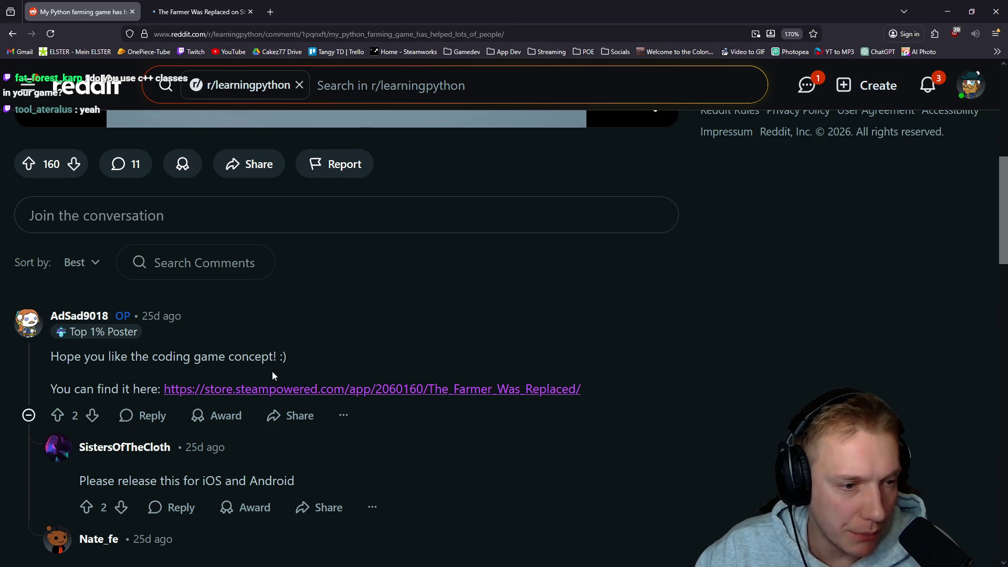
{"action": "key", "text": "alt+Left"}
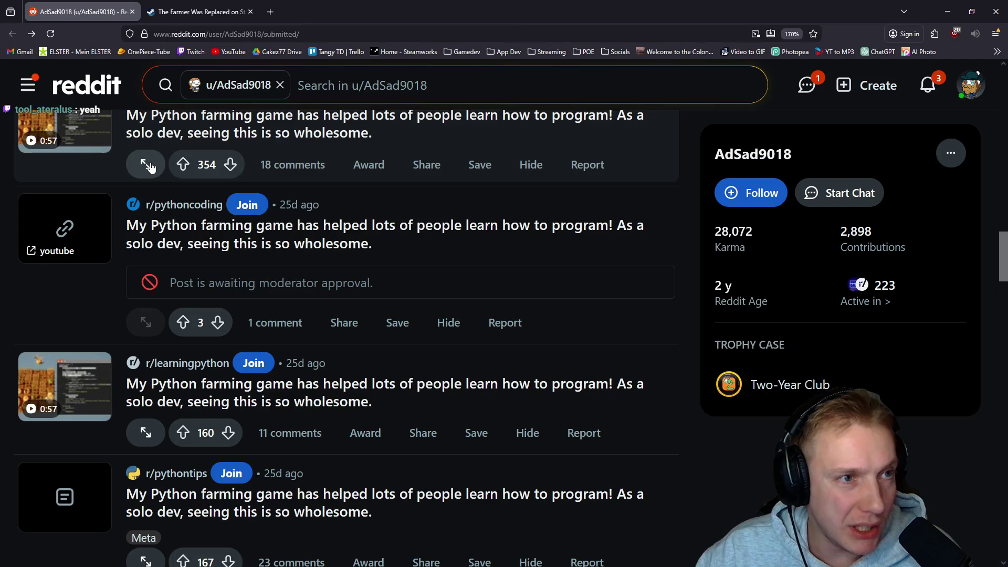
Step: Scroll through the older submitted posts, then switch to The Farmer Was Replaced Steam store tab
{"action": "scroll", "coordinate": [357, 315], "scroll_direction": "down", "scroll_amount": 6}
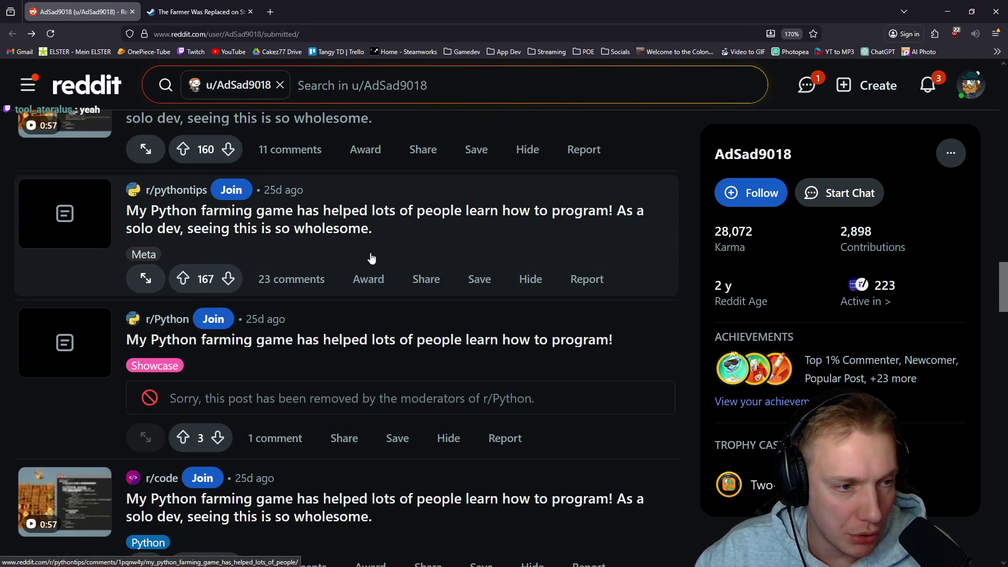
{"action": "scroll", "coordinate": [315, 239], "scroll_direction": "down", "scroll_amount": 15}
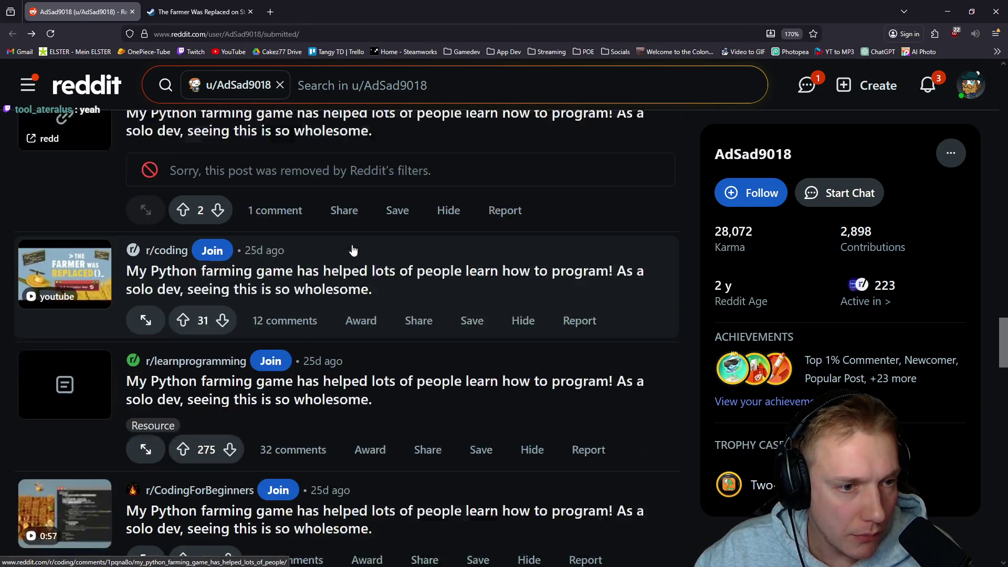
{"action": "scroll", "coordinate": [352, 240], "scroll_direction": "down", "scroll_amount": 8}
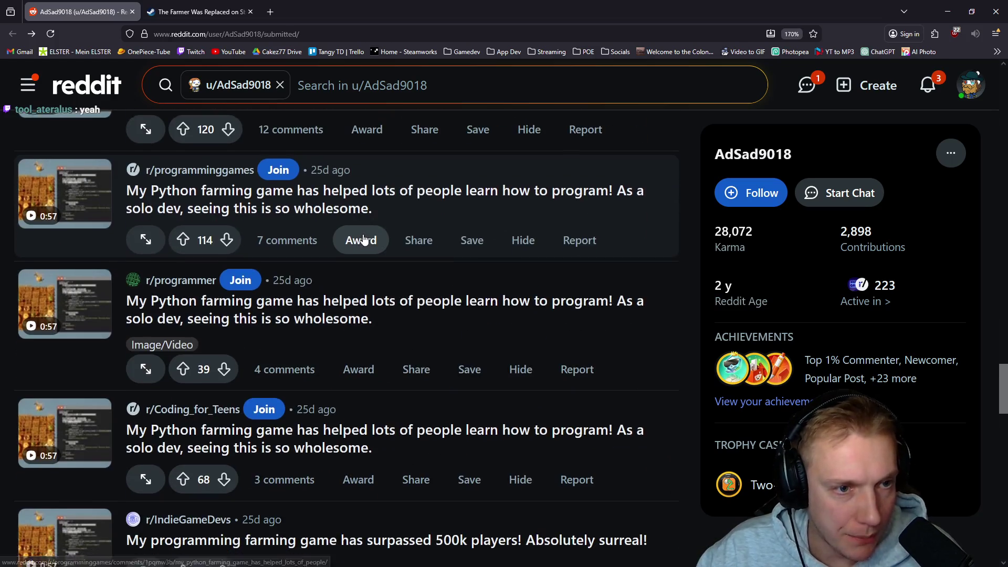
{"action": "scroll", "coordinate": [367, 236], "scroll_direction": "down", "scroll_amount": 13}
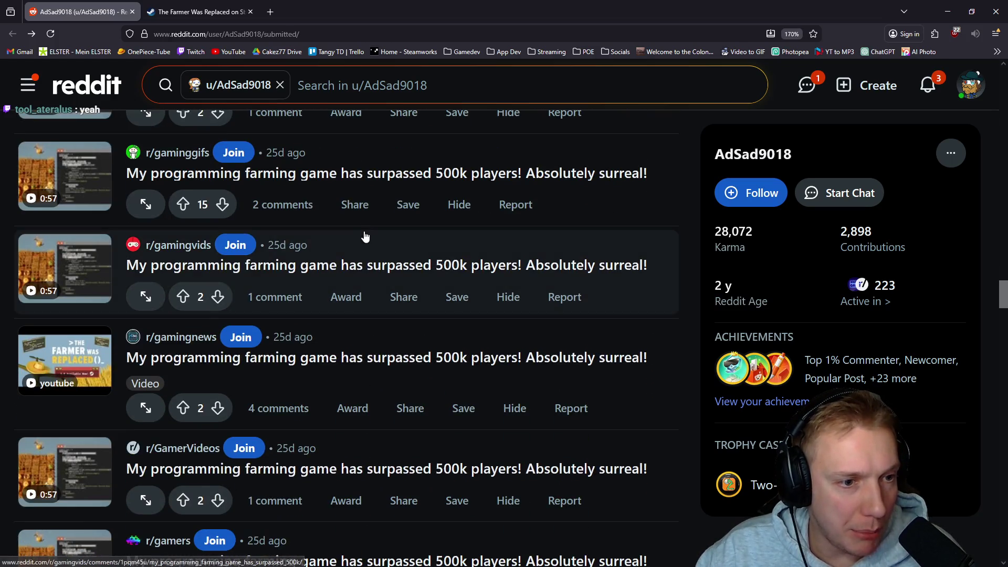
{"action": "scroll", "coordinate": [374, 232], "scroll_direction": "down", "scroll_amount": 11}
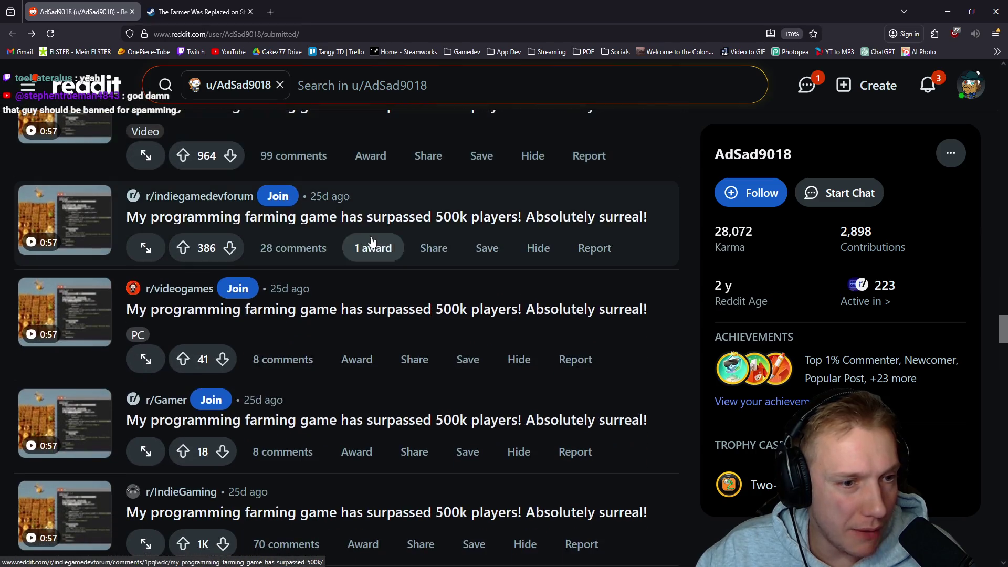
{"action": "scroll", "coordinate": [372, 241], "scroll_direction": "down", "scroll_amount": 11}
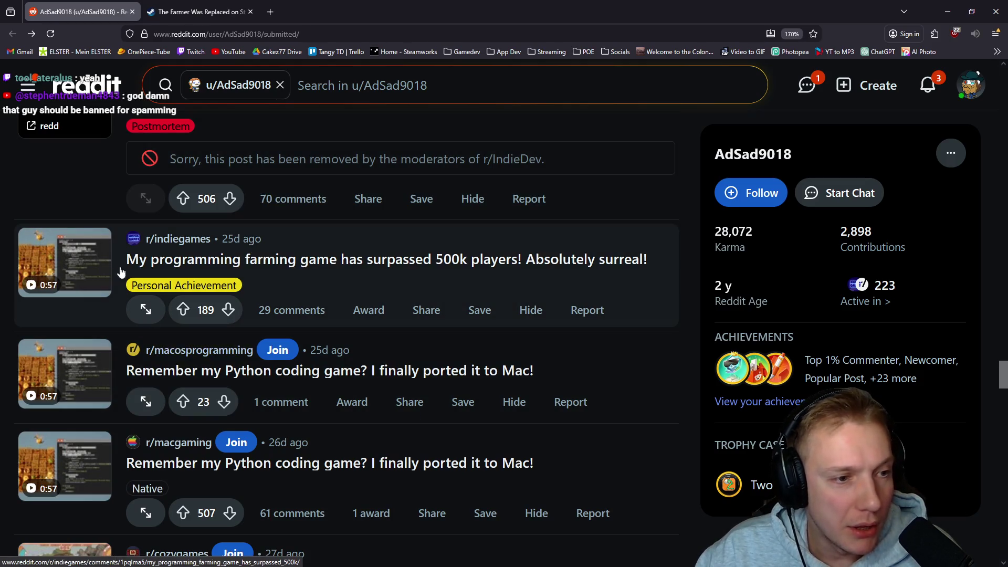
{"action": "mouse_move", "coordinate": [183, 358]}
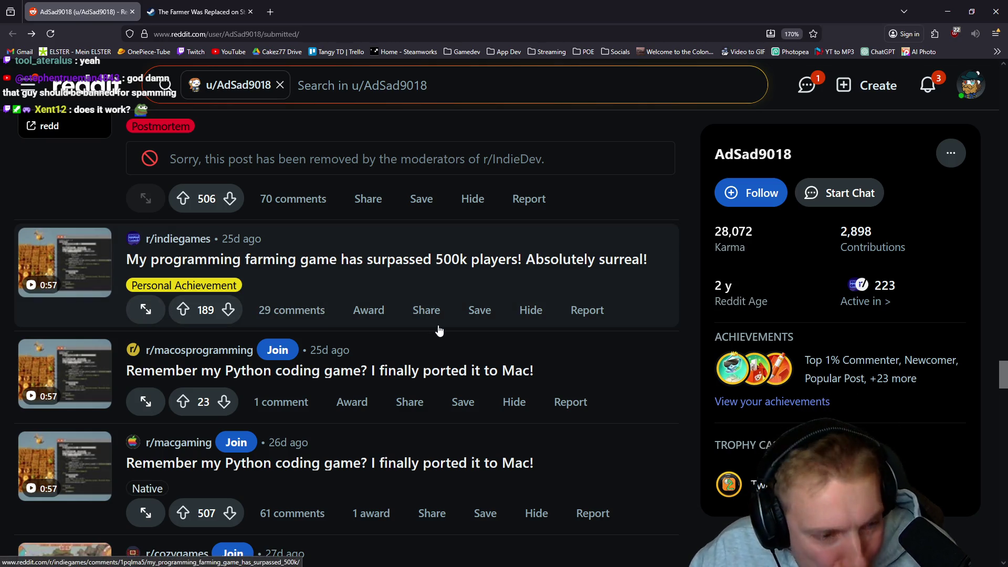
{"action": "scroll", "coordinate": [443, 332], "scroll_direction": "down", "scroll_amount": 3}
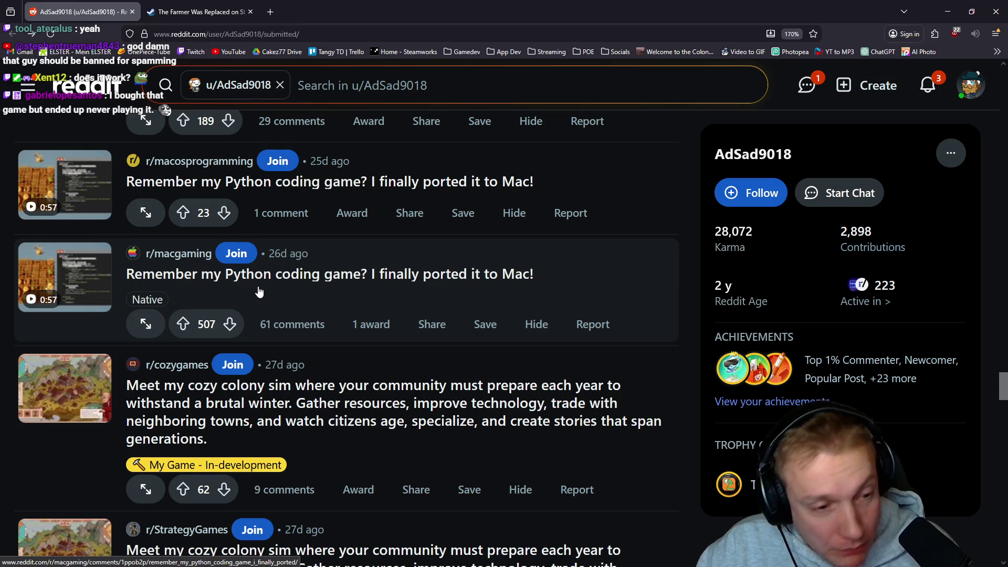
{"action": "scroll", "coordinate": [256, 290], "scroll_direction": "down", "scroll_amount": 6}
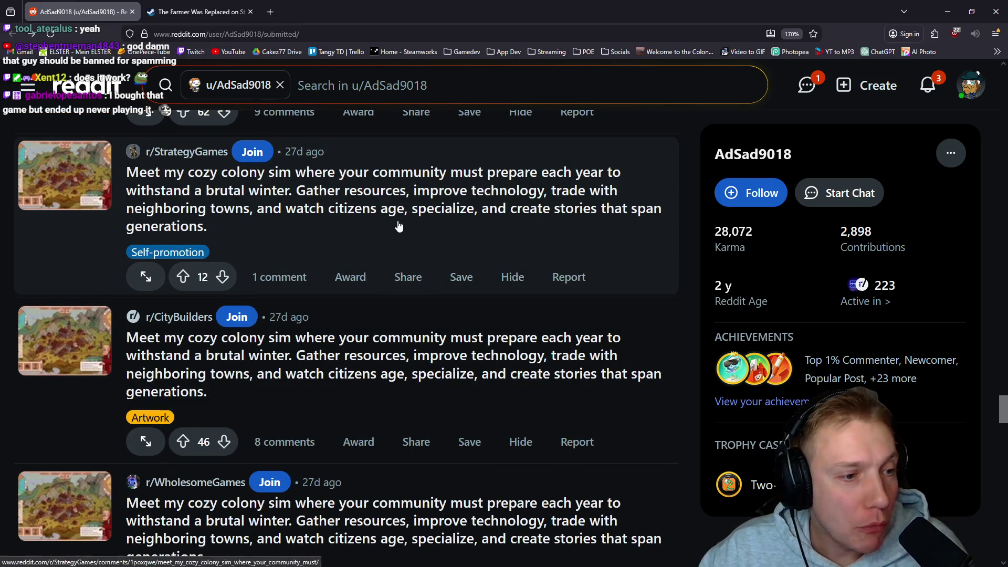
{"action": "scroll", "coordinate": [426, 210], "scroll_direction": "down", "scroll_amount": 15}
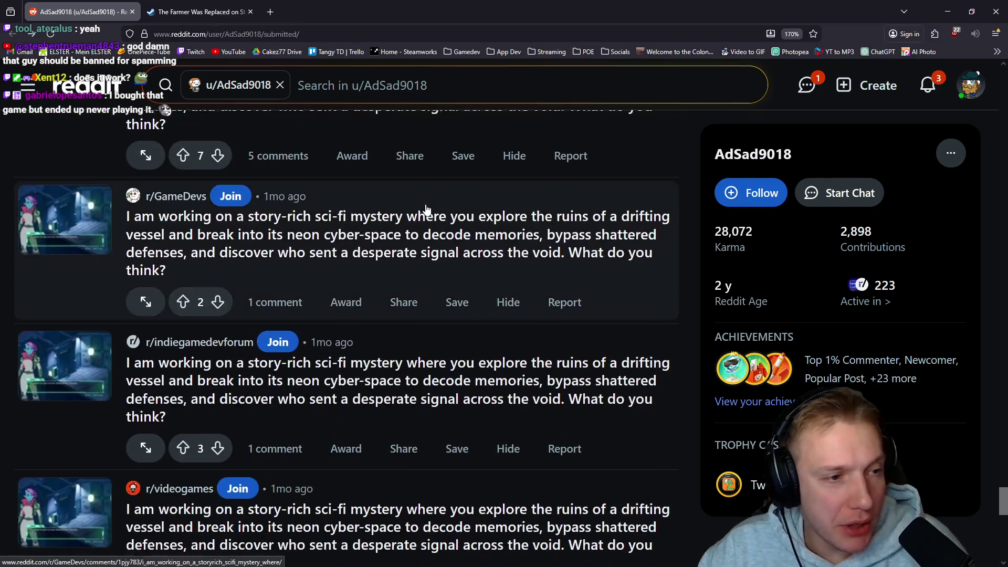
{"action": "scroll", "coordinate": [427, 210], "scroll_direction": "down", "scroll_amount": 5}
{"action": "scroll", "coordinate": [394, 209], "scroll_direction": "down", "scroll_amount": 10}
{"action": "scroll", "coordinate": [394, 209], "scroll_direction": "down", "scroll_amount": 15}
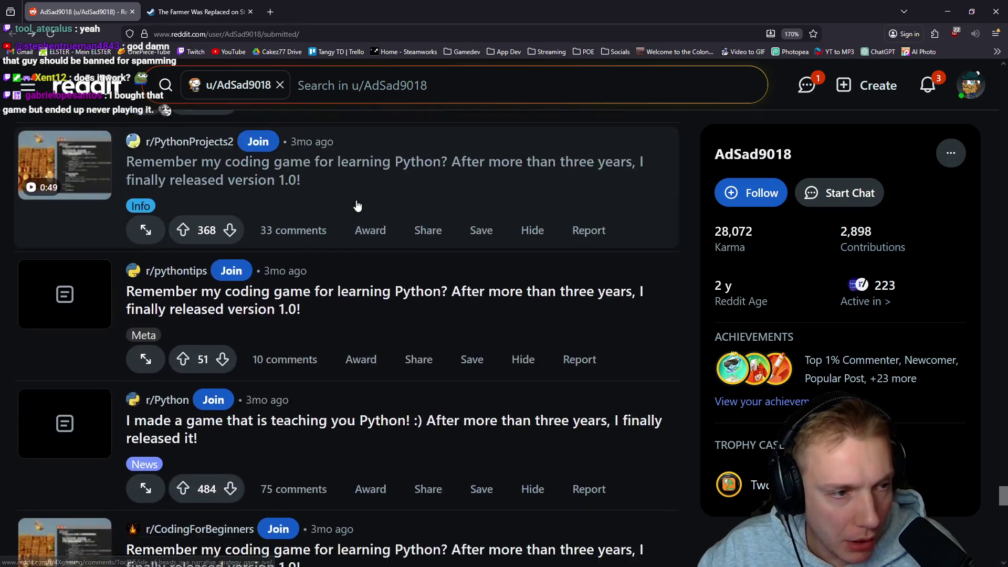
{"action": "scroll", "coordinate": [357, 204], "scroll_direction": "up", "scroll_amount": 2}
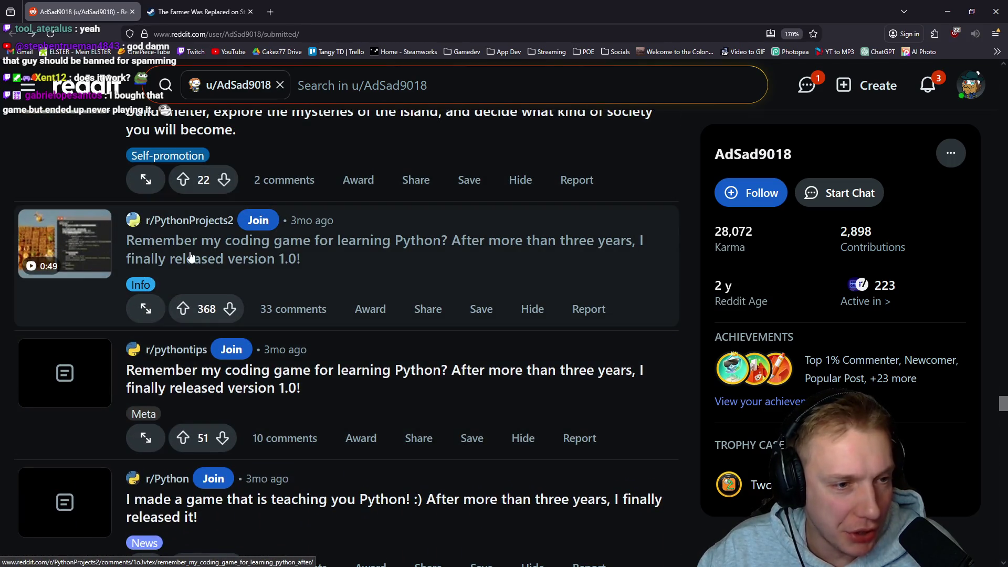
{"action": "left_click", "coordinate": [196, 12]}
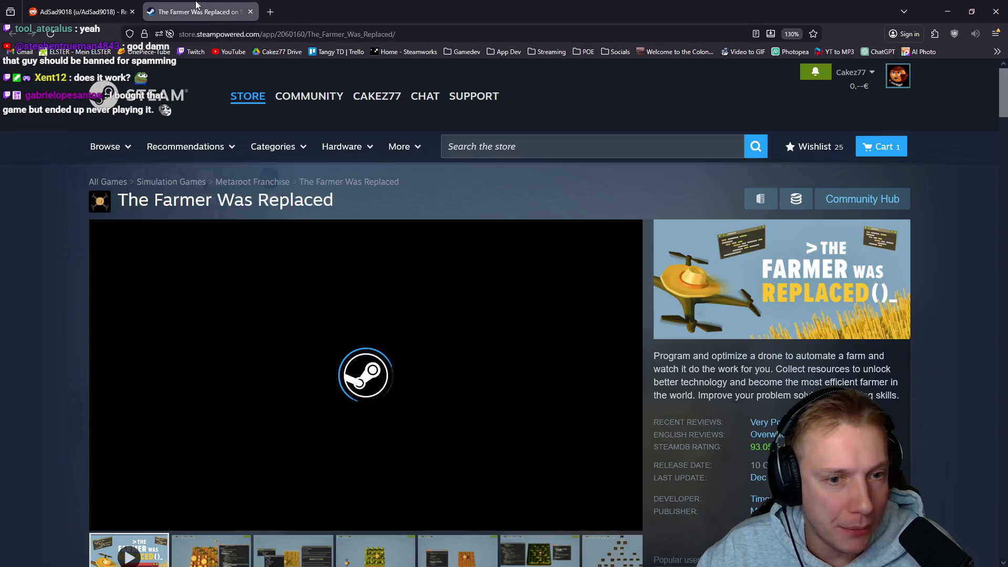
Step: Open The Farmer Was Replaced's player charts on SteamDB from its store page
{"action": "scroll", "coordinate": [357, 210], "scroll_direction": "down", "scroll_amount": 3}
{"action": "scroll", "coordinate": [365, 136], "scroll_direction": "down", "scroll_amount": 1}
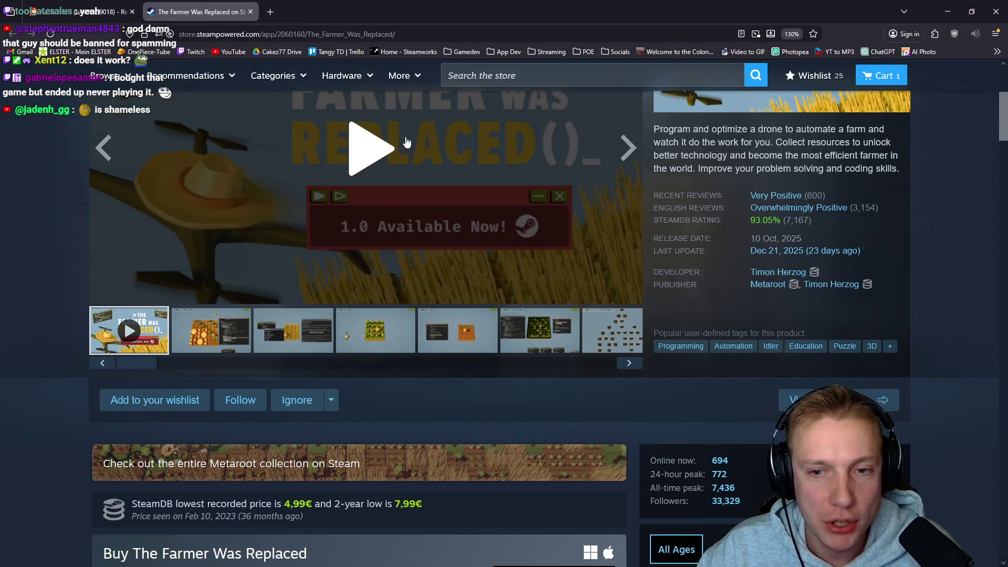
{"action": "mouse_move", "coordinate": [794, 213]}
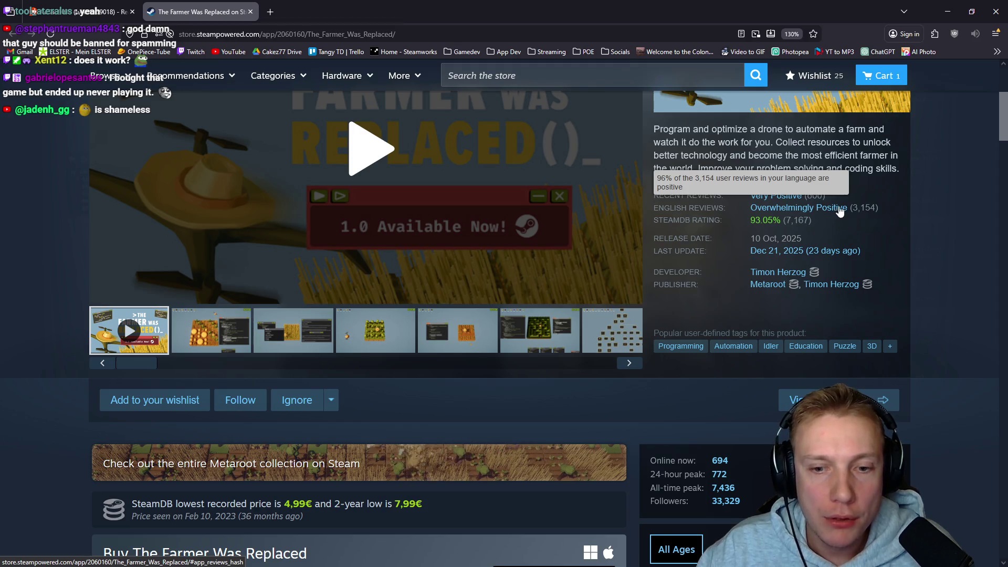
{"action": "left_click", "coordinate": [719, 460]}
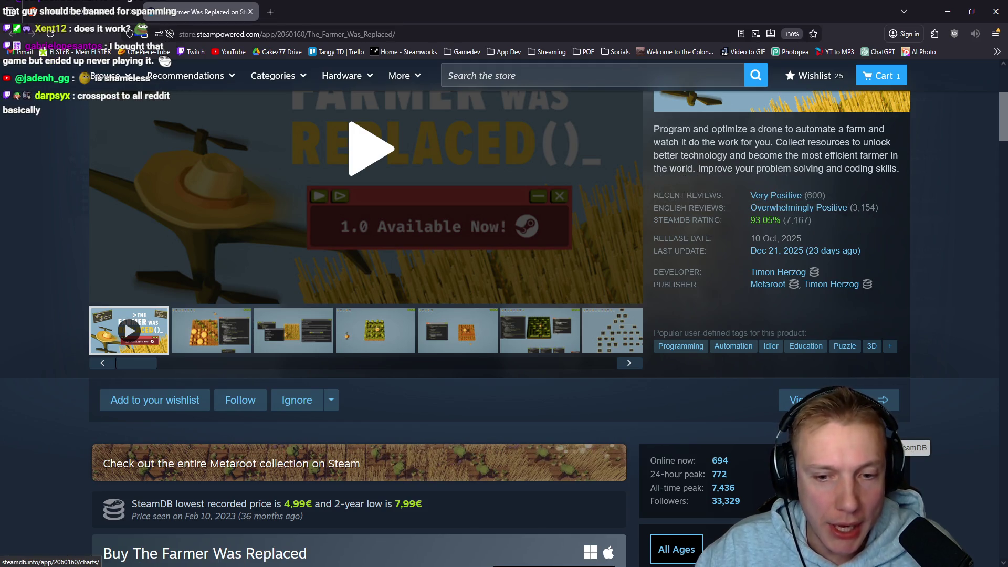
{"action": "scroll", "coordinate": [448, 218], "scroll_direction": "down", "scroll_amount": 3}
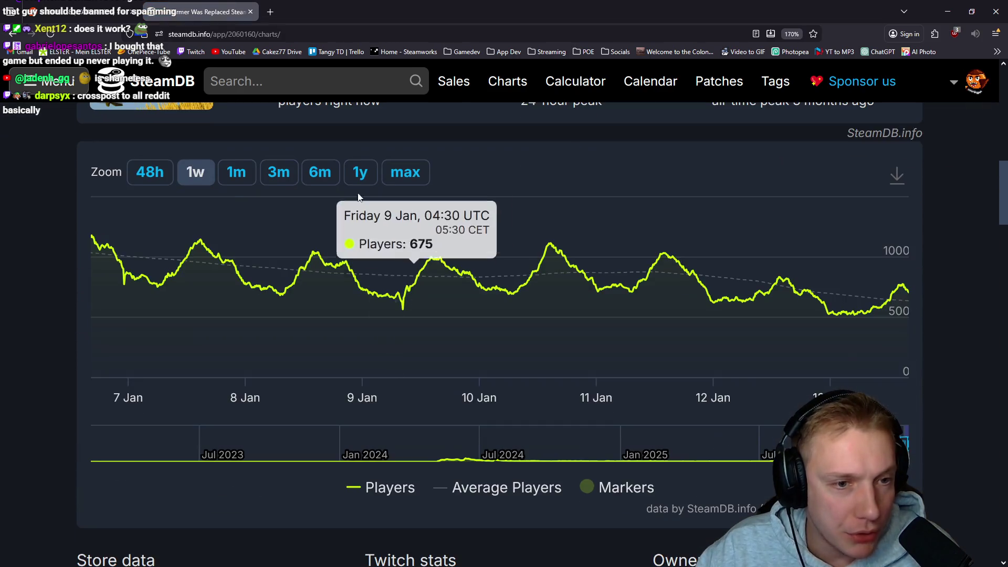
Step: Zoom the player chart to max to see the 7,436-player peak, then return to Reddit
{"action": "left_click", "coordinate": [405, 172]}
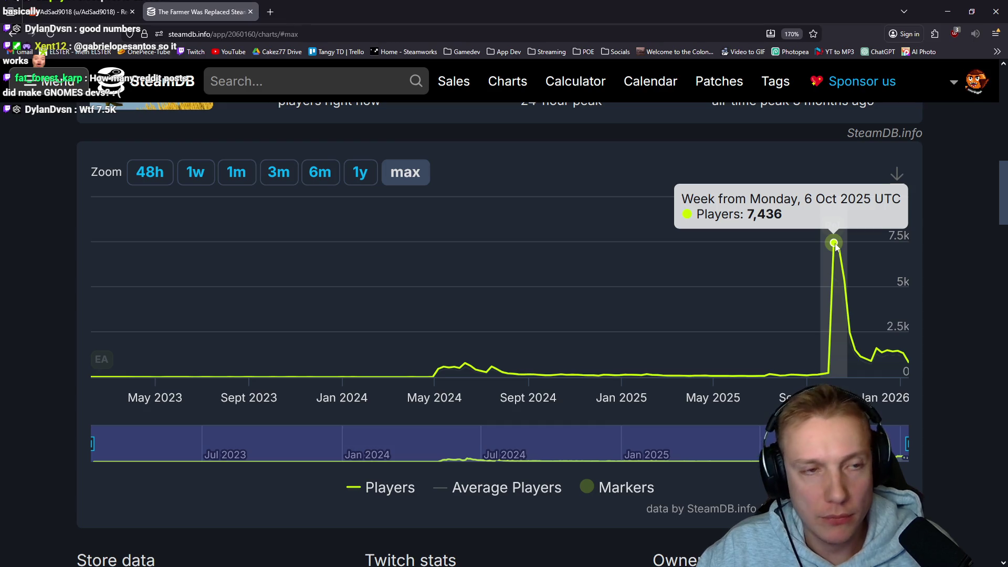
{"action": "key", "text": "ctrl+shift+Tab"}
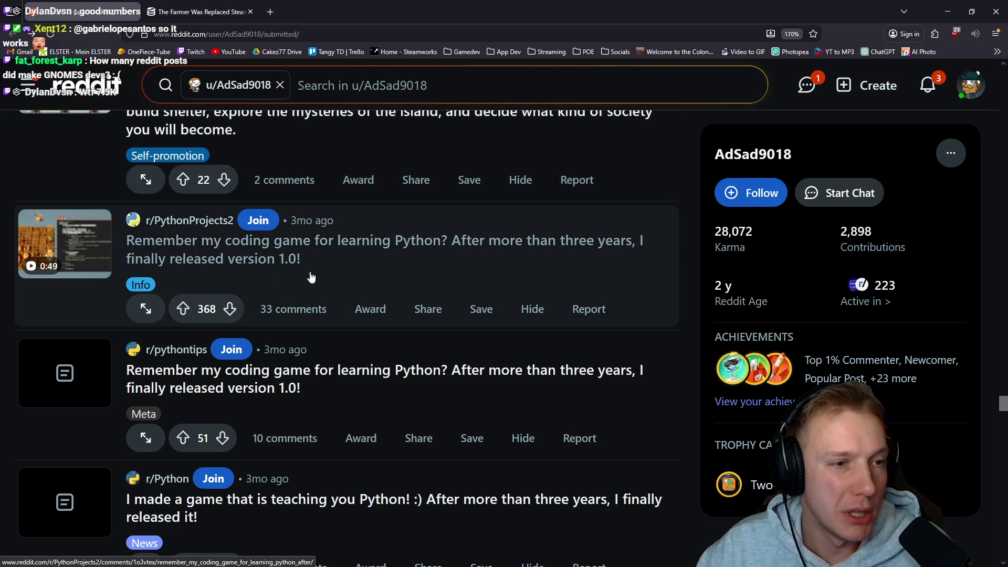
Step: Browse the rest of the Reddit submitted posts, glancing back at the SteamDB chart once
{"action": "scroll", "coordinate": [452, 298], "scroll_direction": "down", "scroll_amount": 5}
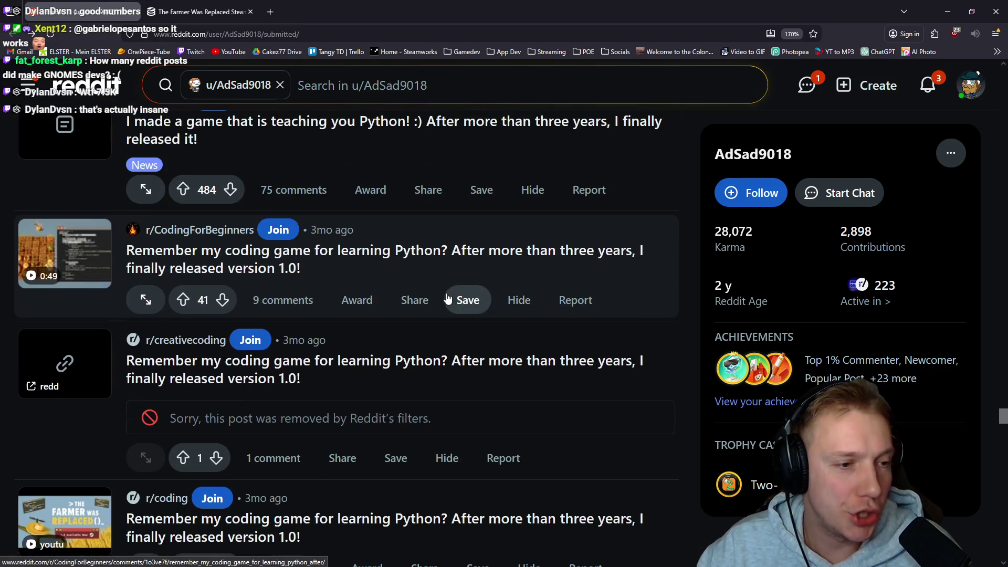
{"action": "scroll", "coordinate": [449, 299], "scroll_direction": "down", "scroll_amount": 4}
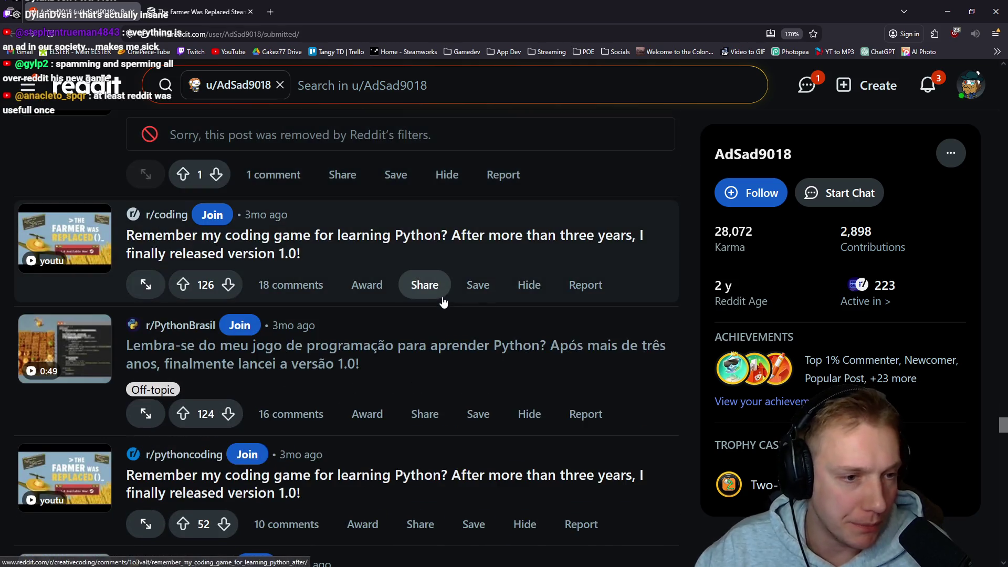
{"action": "scroll", "coordinate": [328, 242], "scroll_direction": "down", "scroll_amount": 3}
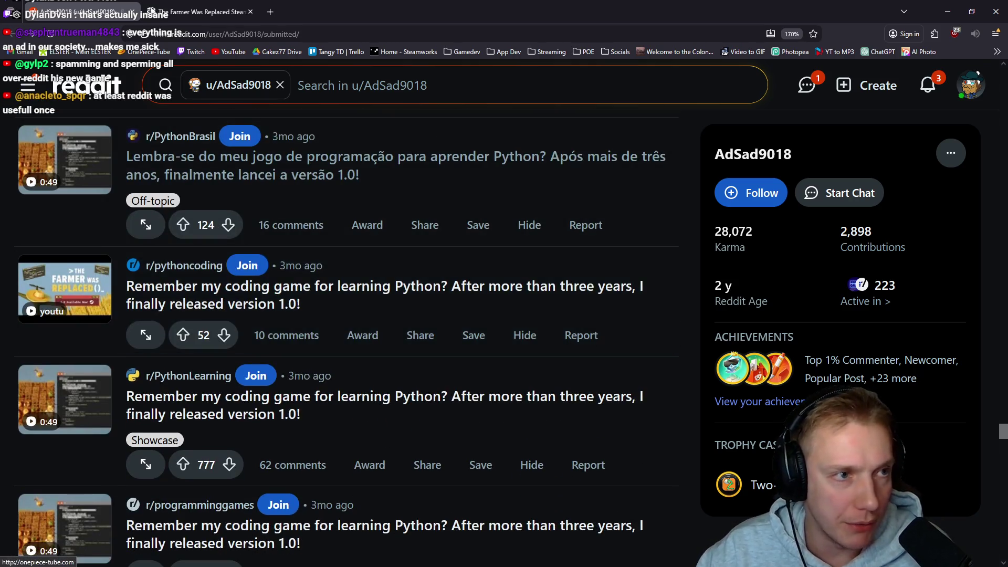
{"action": "key", "text": "ctrl+Tab"}
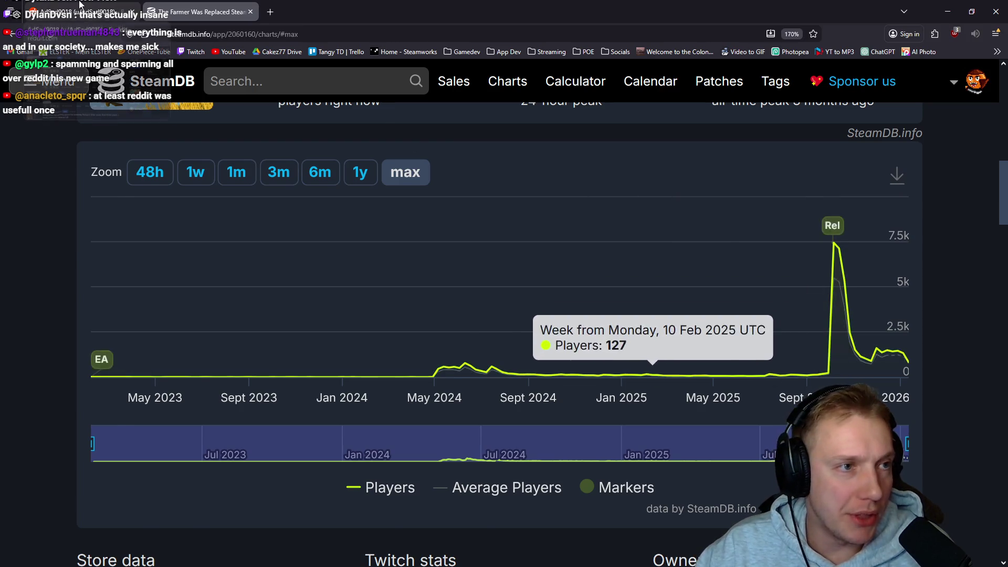
{"action": "key", "text": "ctrl+shift+Tab"}
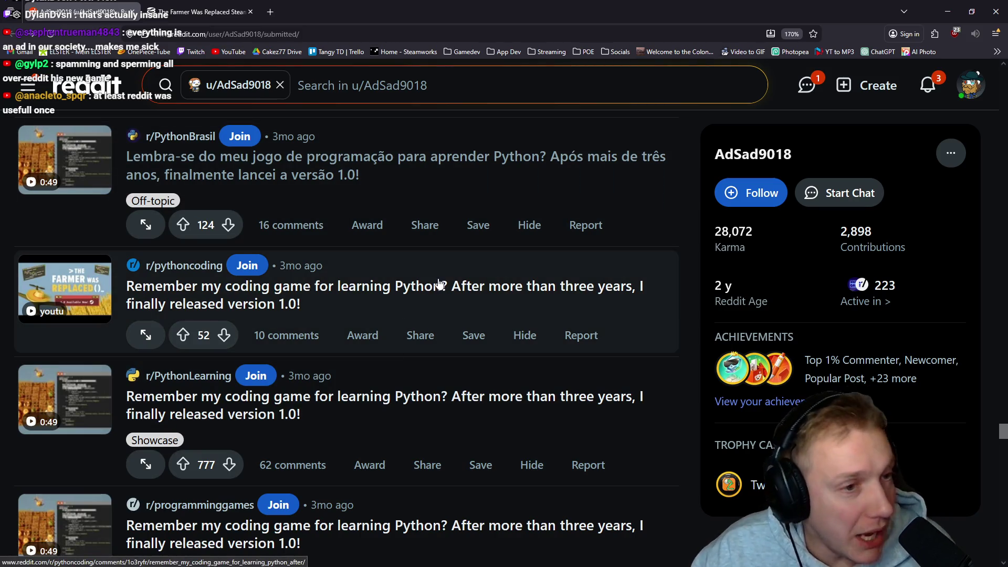
{"action": "scroll", "coordinate": [440, 284], "scroll_direction": "down", "scroll_amount": 10}
{"action": "scroll", "coordinate": [479, 328], "scroll_direction": "up", "scroll_amount": 3}
{"action": "scroll", "coordinate": [416, 367], "scroll_direction": "down", "scroll_amount": 3}
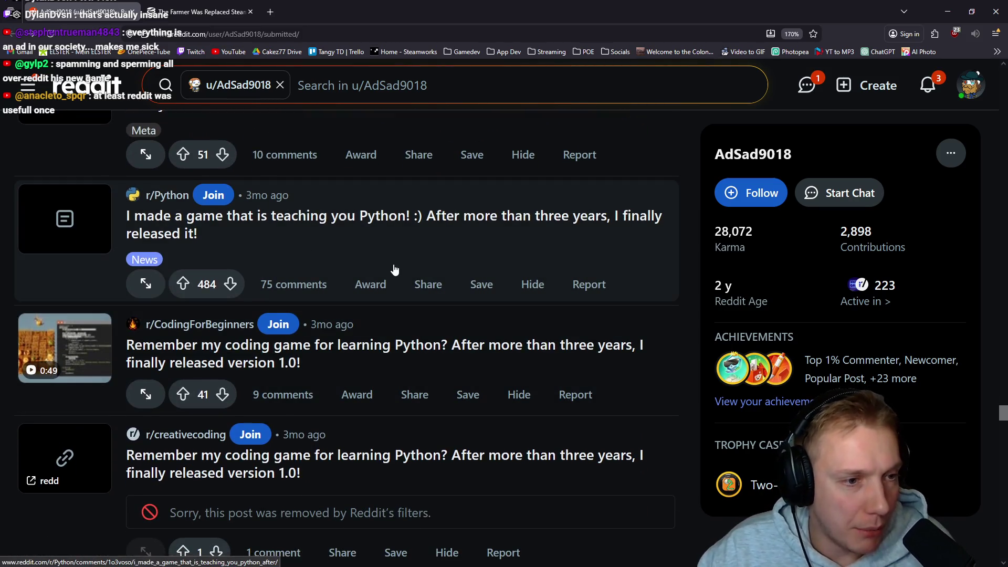
{"action": "scroll", "coordinate": [398, 281], "scroll_direction": "up", "scroll_amount": 3}
{"action": "scroll", "coordinate": [360, 295], "scroll_direction": "down", "scroll_amount": 10}
{"action": "scroll", "coordinate": [355, 300], "scroll_direction": "up", "scroll_amount": 10}
{"action": "scroll", "coordinate": [355, 304], "scroll_direction": "up", "scroll_amount": 15}
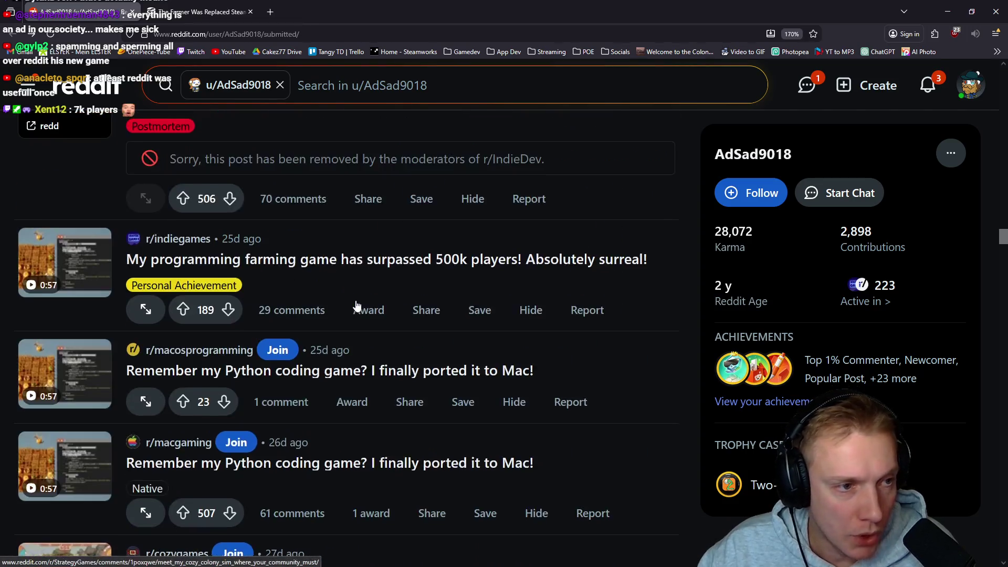
{"action": "scroll", "coordinate": [356, 304], "scroll_direction": "up", "scroll_amount": 10}
{"action": "scroll", "coordinate": [353, 306], "scroll_direction": "down", "scroll_amount": 5}
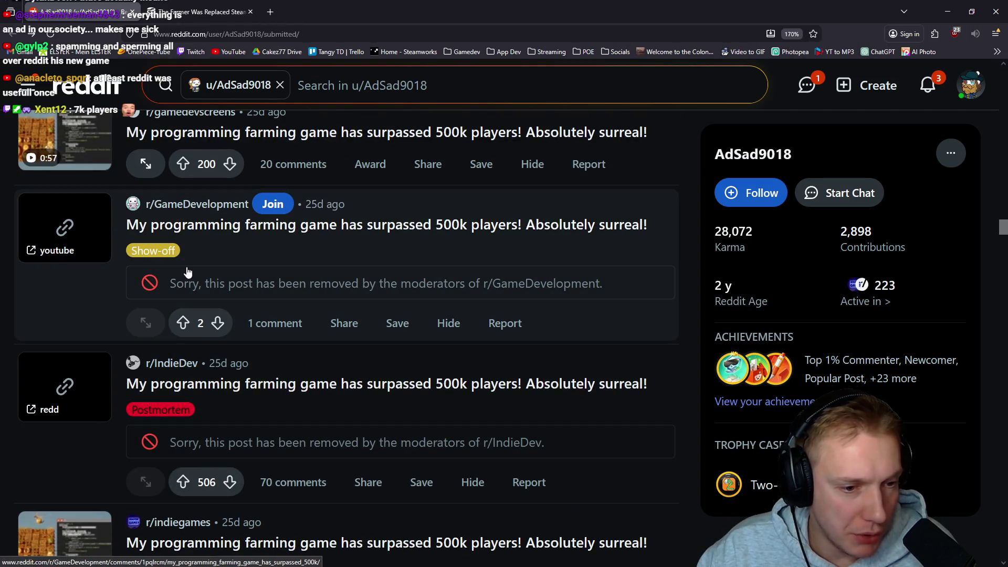
{"action": "scroll", "coordinate": [346, 315], "scroll_direction": "down", "scroll_amount": 2}
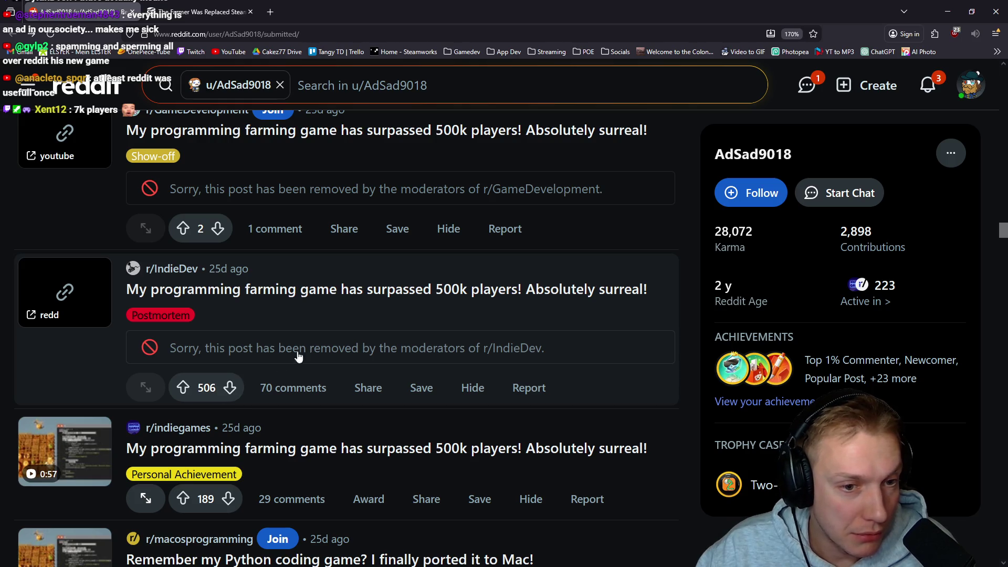
{"action": "scroll", "coordinate": [315, 352], "scroll_direction": "up", "scroll_amount": 1}
{"action": "scroll", "coordinate": [342, 342], "scroll_direction": "down", "scroll_amount": 20}
{"action": "scroll", "coordinate": [322, 356], "scroll_direction": "up", "scroll_amount": 20}
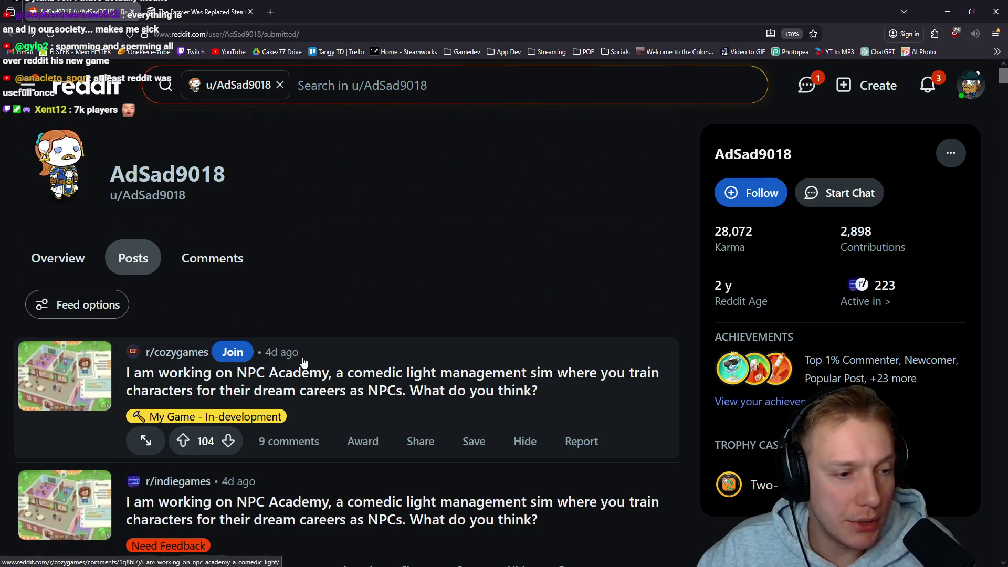
{"action": "scroll", "coordinate": [303, 361], "scroll_direction": "down", "scroll_amount": 8}
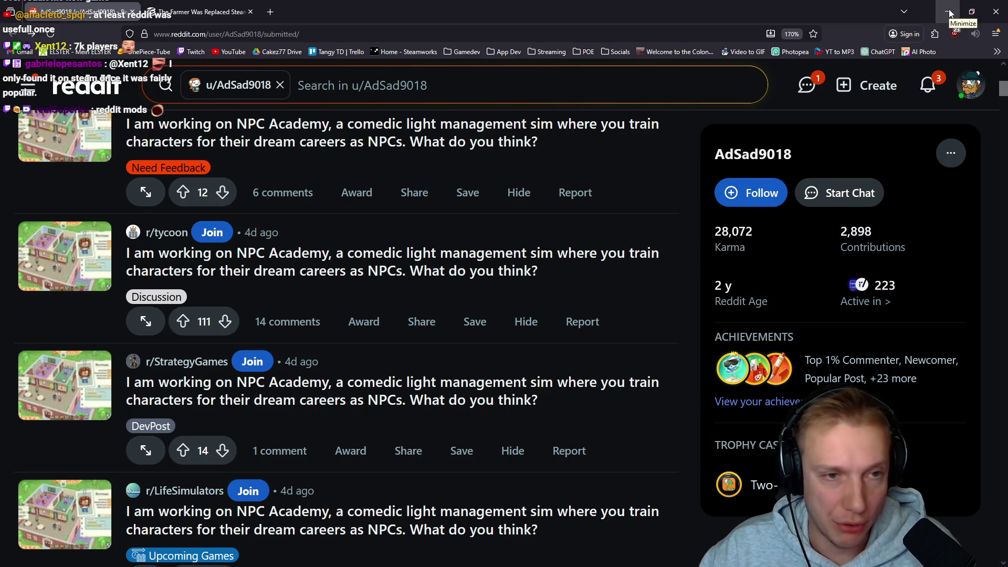
{"action": "scroll", "coordinate": [368, 263], "scroll_direction": "down", "scroll_amount": 3}
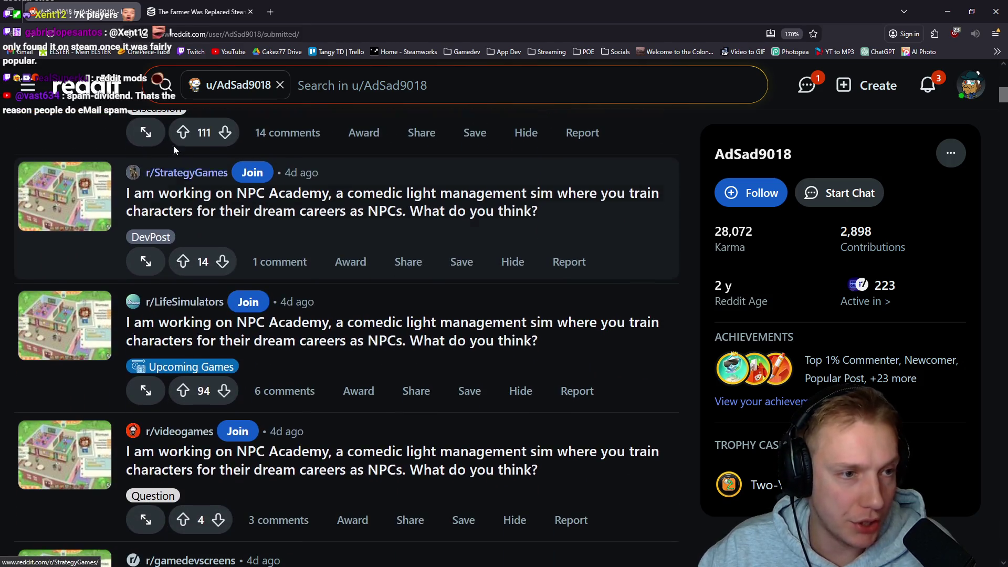
{"action": "scroll", "coordinate": [204, 189], "scroll_direction": "down", "scroll_amount": 3}
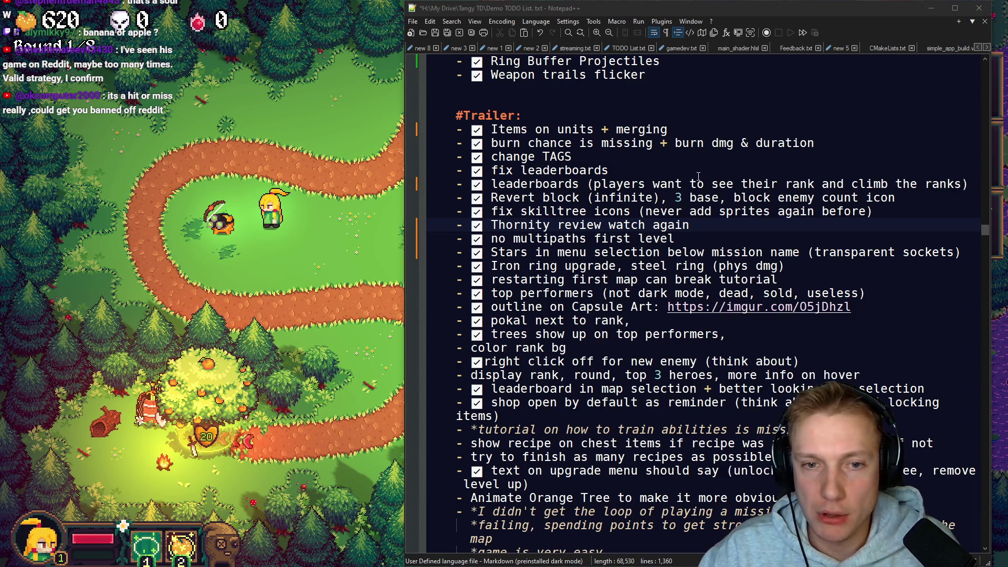
Step: Paste the 'add back holy shield' note after the Deathball notes, then delete it again
{"action": "scroll", "coordinate": [700, 176], "scroll_direction": "up", "scroll_amount": 20}
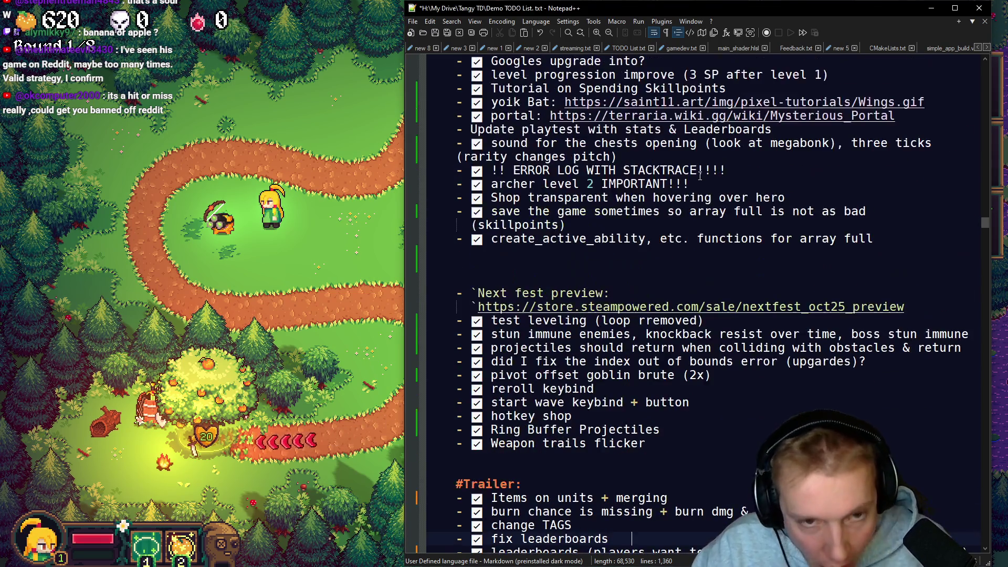
{"action": "scroll", "coordinate": [700, 176], "scroll_direction": "up", "scroll_amount": 20}
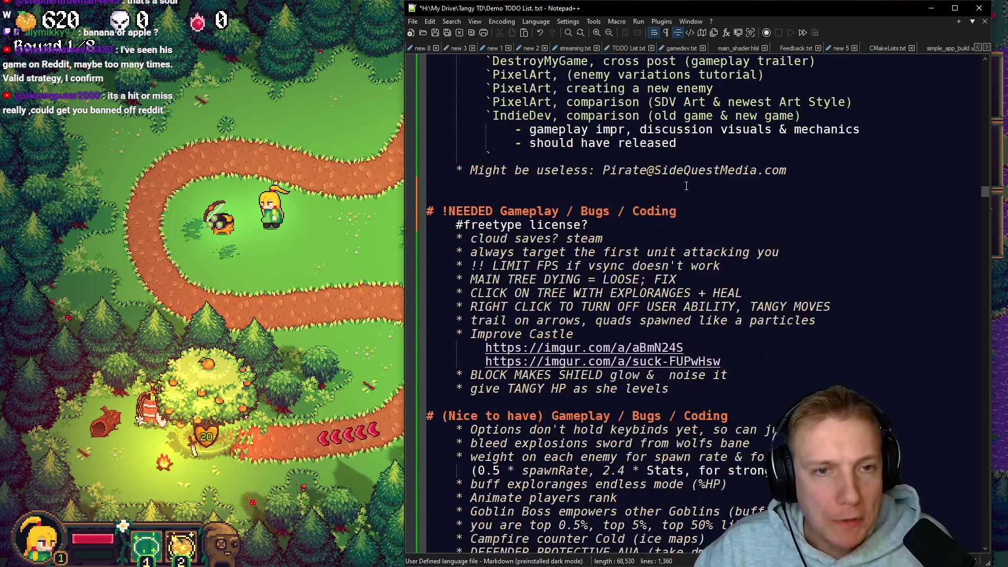
{"action": "scroll", "coordinate": [686, 186], "scroll_direction": "up", "scroll_amount": 5}
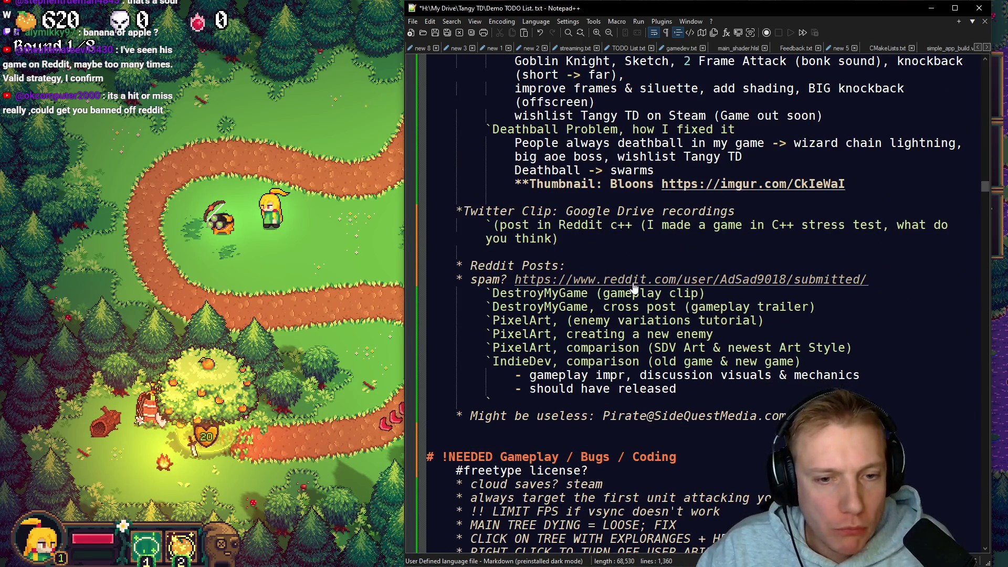
{"action": "scroll", "coordinate": [663, 315], "scroll_direction": "up", "scroll_amount": 5}
{"action": "scroll", "coordinate": [577, 262], "scroll_direction": "down", "scroll_amount": 4}
{"action": "left_click", "coordinate": [508, 230]}
{"action": "left_click", "coordinate": [506, 238]}
{"action": "type", "text": "- add back holy shield"}
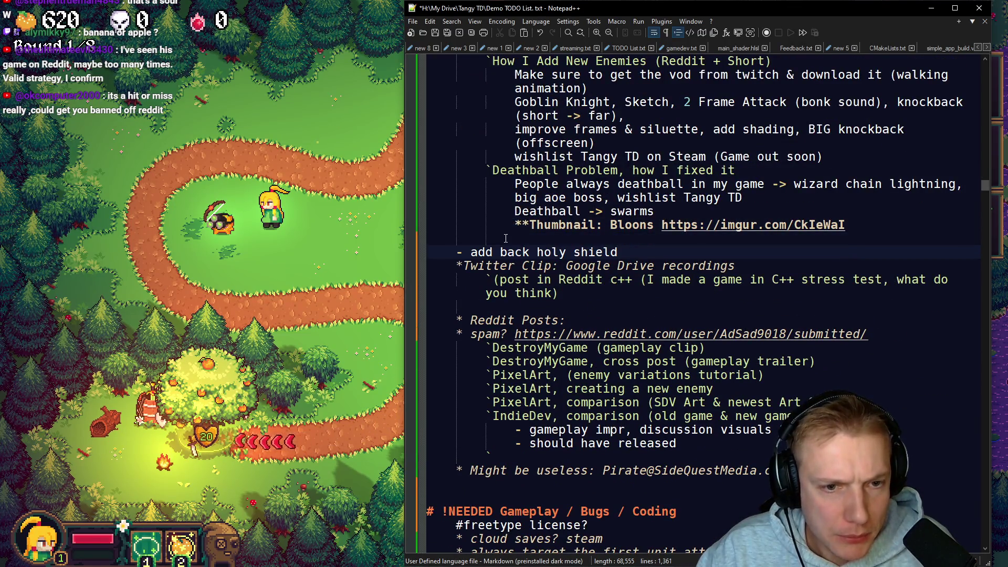
{"action": "key", "text": "shift+Home"}
{"action": "key", "text": "BackSpace"}
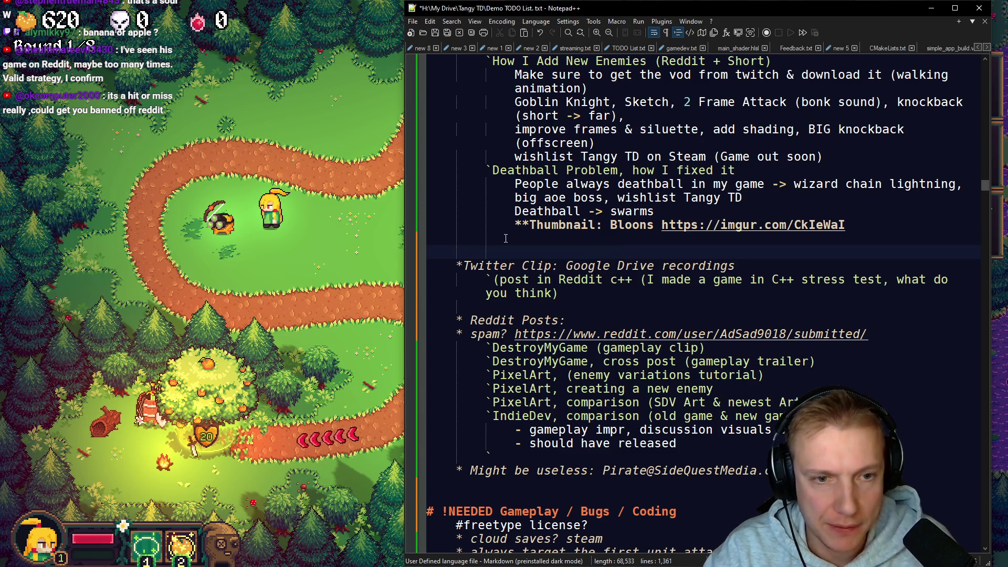
{"action": "key", "text": "BackSpace"}
Step: Scroll to the !NEEDED section and put the caret on the 'freetype license?' item
{"action": "scroll", "coordinate": [713, 376], "scroll_direction": "down", "scroll_amount": 10}
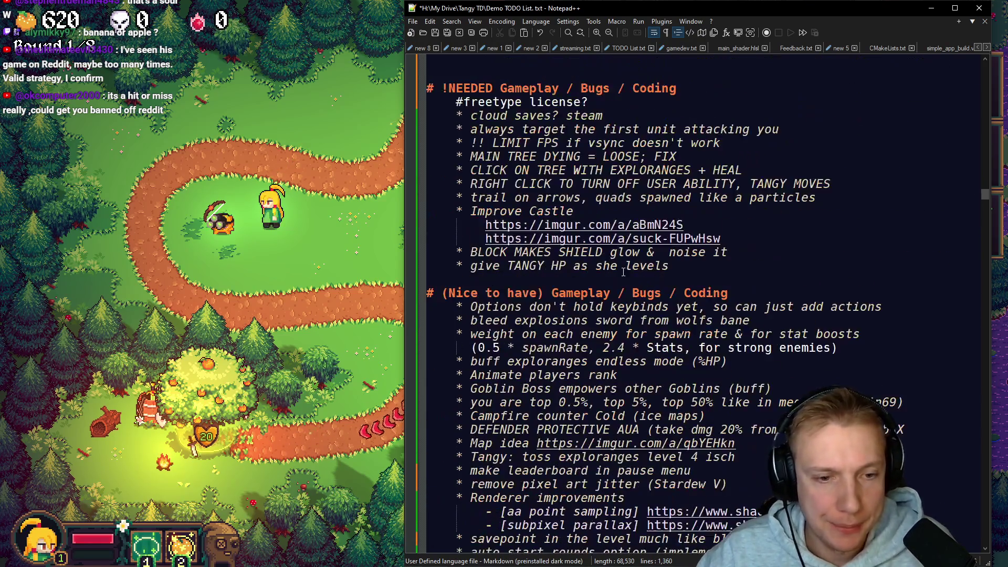
{"action": "scroll", "coordinate": [713, 376], "scroll_direction": "down", "scroll_amount": 1}
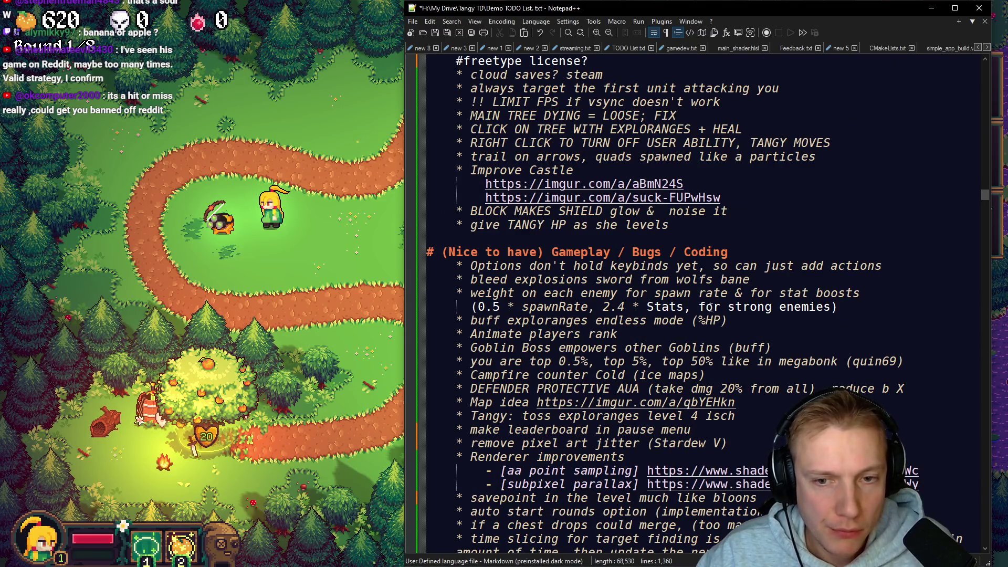
{"action": "scroll", "coordinate": [660, 225], "scroll_direction": "up", "scroll_amount": 2}
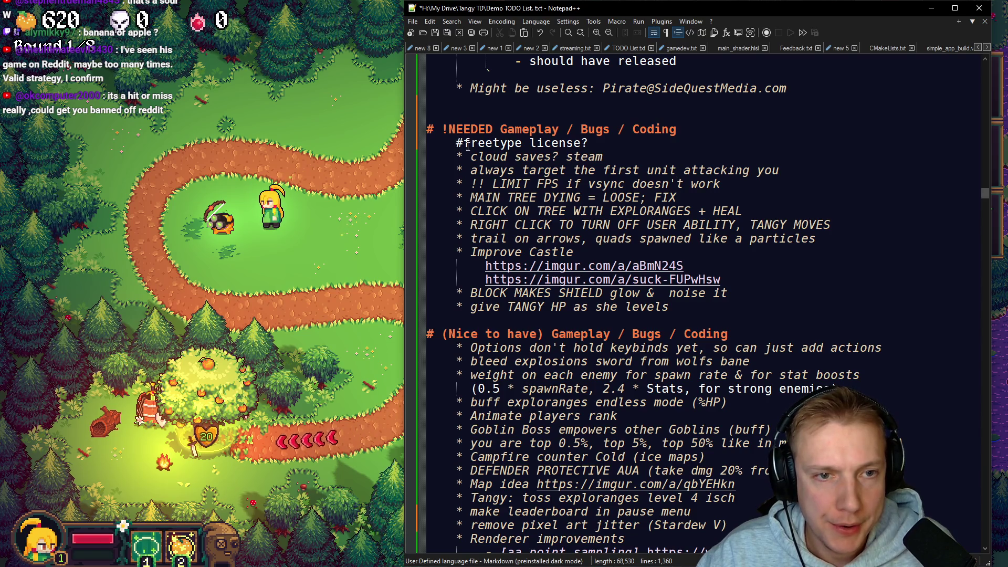
{"action": "left_click", "coordinate": [554, 170]}
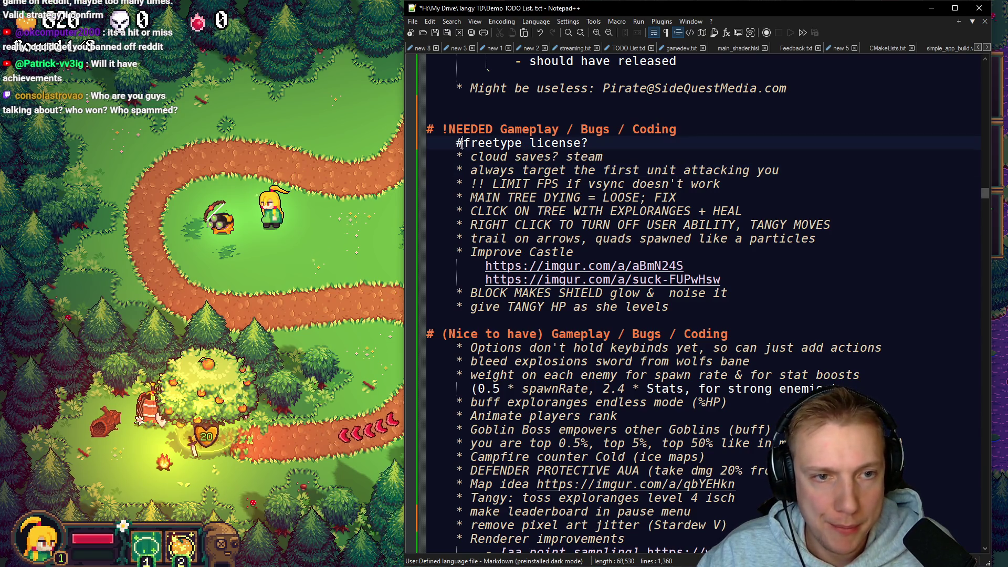
{"action": "key", "text": "BackSpace"}
{"action": "type", "text": "* "}
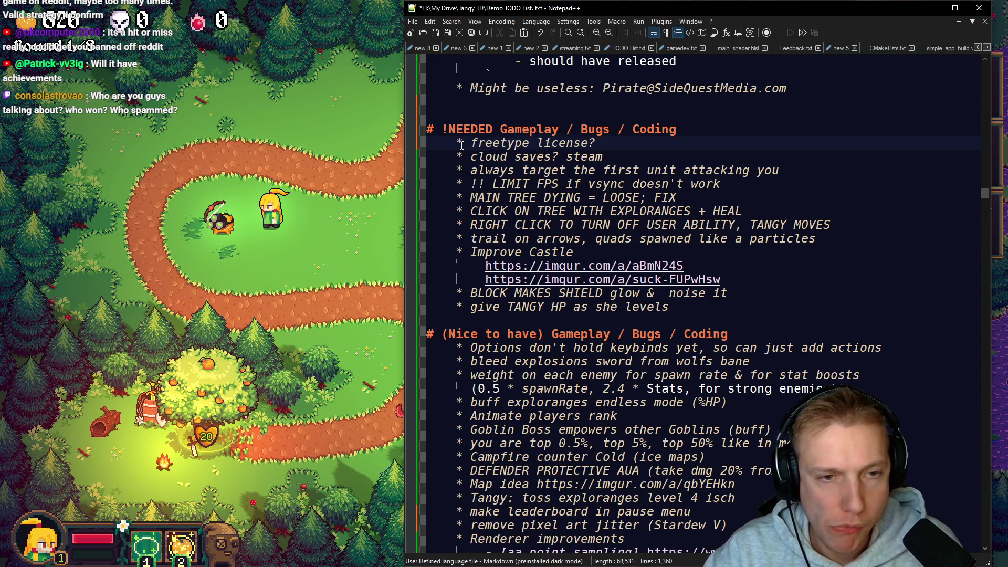
{"action": "type", "text": "!!"}
{"action": "key", "text": "Down"}
{"action": "key", "text": "Down"}
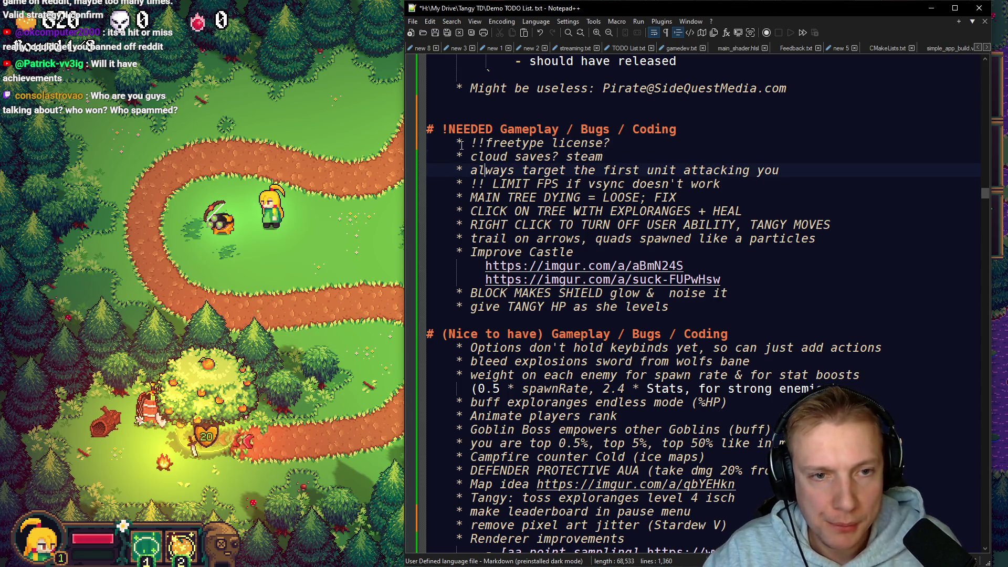
{"action": "key", "text": "Up"}
{"action": "key", "text": "End"}
{"action": "key", "text": "Return"}
{"action": "type", "text": "* - add back holy shield"}
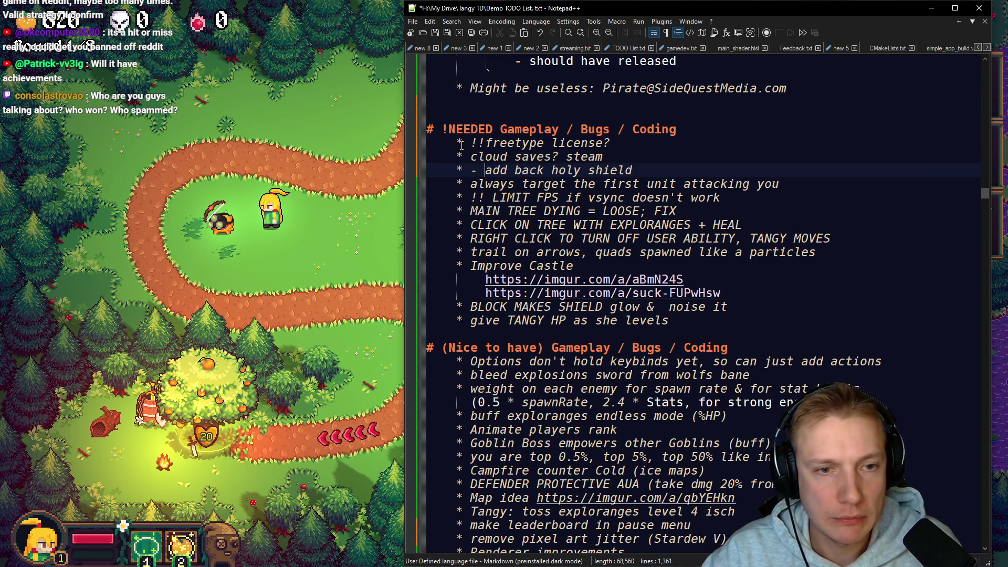
{"action": "key", "text": "BackSpace"}
{"action": "key", "text": "BackSpace"}
{"action": "key", "text": "ctrl+s"}
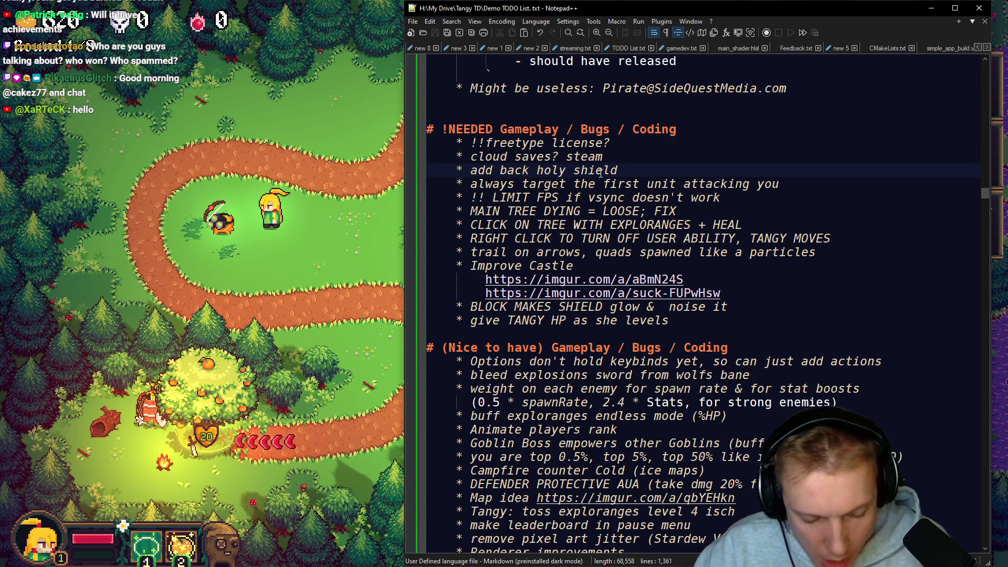
{"action": "scroll", "coordinate": [600, 173], "scroll_direction": "down", "scroll_amount": 15}
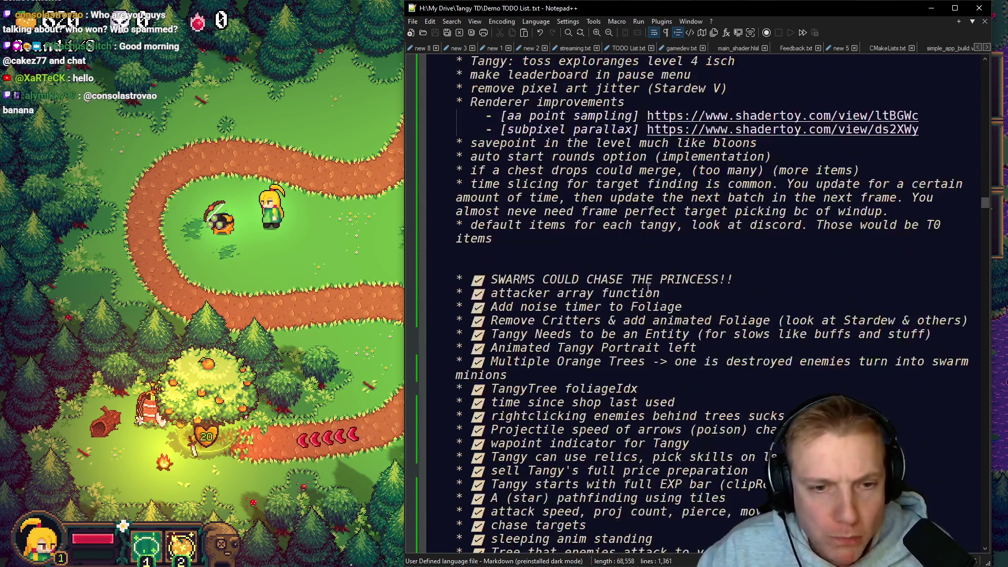
Step: Delete the Next fest preview entry, the training-abilities tutorial line and the color rank bg line
{"action": "scroll", "coordinate": [666, 278], "scroll_direction": "down", "scroll_amount": 20}
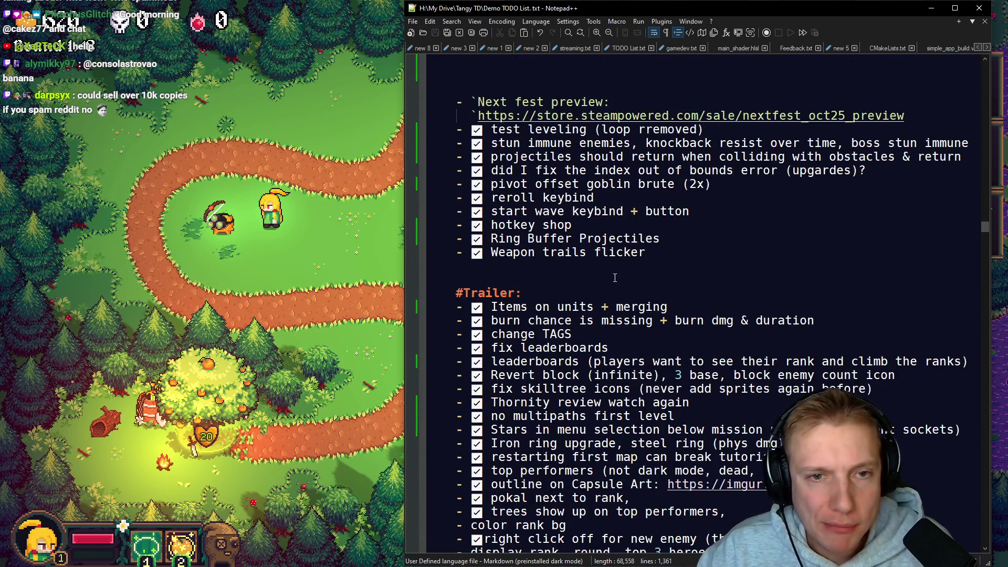
{"action": "scroll", "coordinate": [614, 278], "scroll_direction": "up", "scroll_amount": 2}
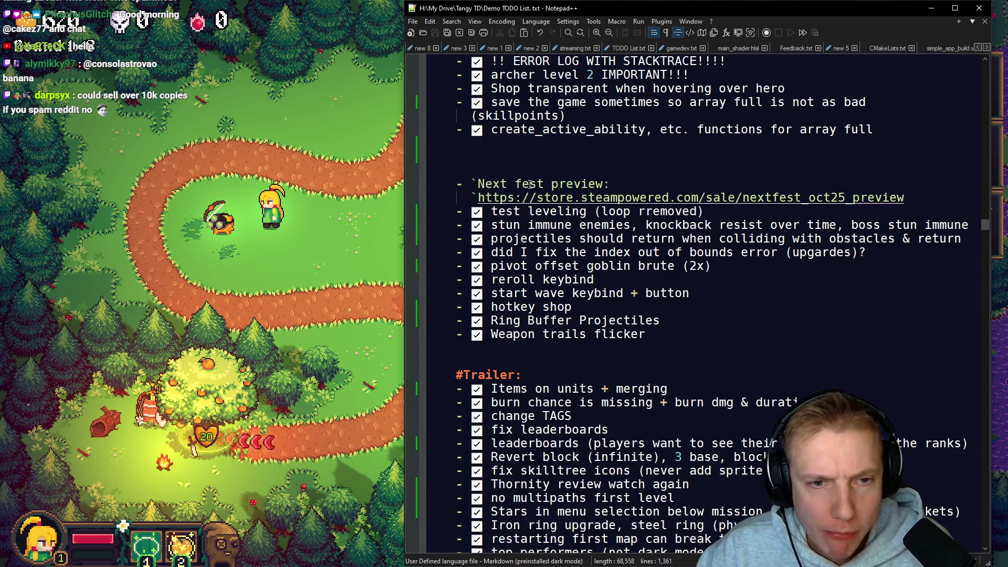
{"action": "mouse_move", "coordinate": [928, 203]}
{"action": "left_mouse_down"}
{"action": "mouse_move", "coordinate": [656, 184]}
{"action": "mouse_move", "coordinate": [435, 143]}
{"action": "left_mouse_up"}
{"action": "key", "text": "BackSpace"}
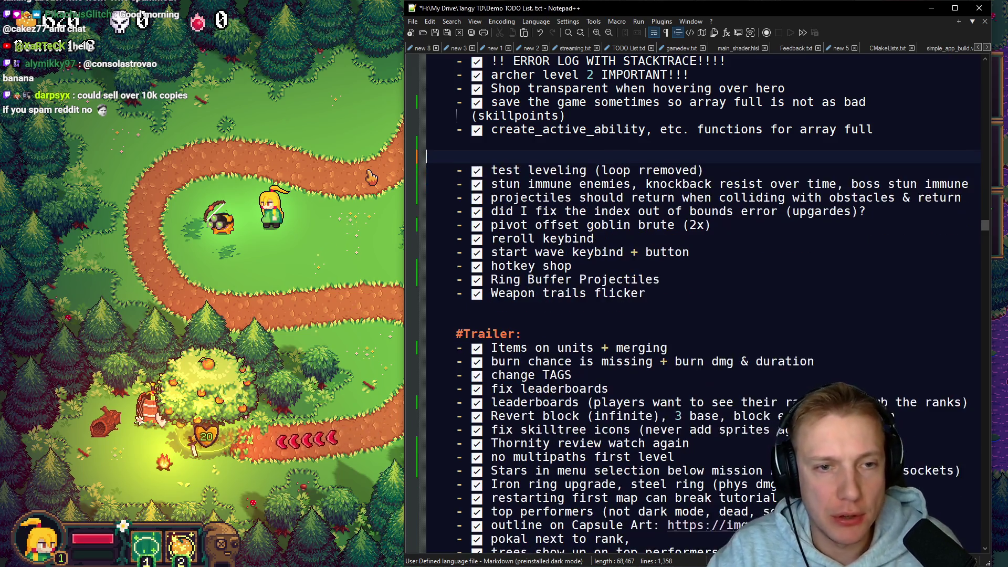
{"action": "key", "text": "BackSpace"}
{"action": "scroll", "coordinate": [562, 315], "scroll_direction": "down", "scroll_amount": 9}
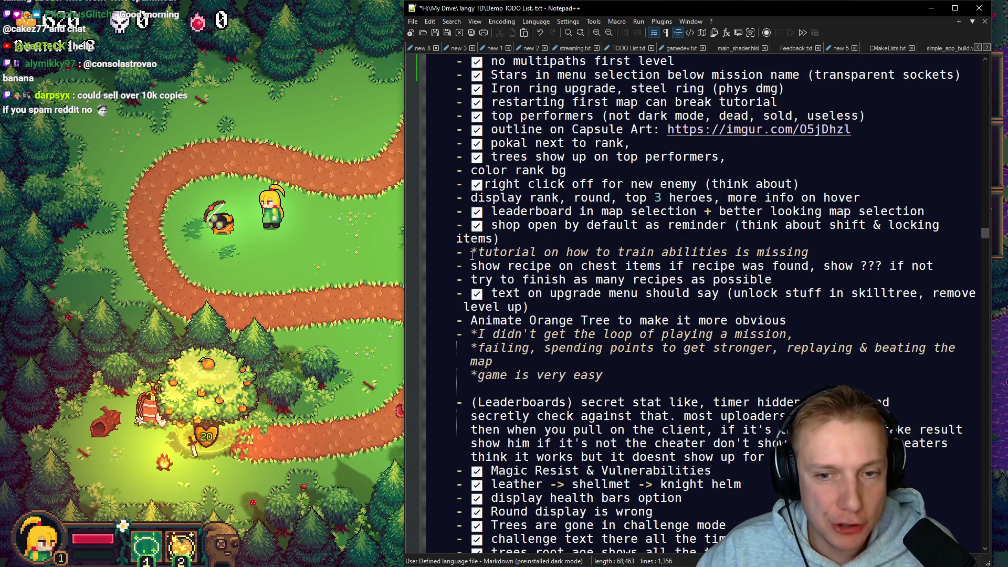
{"action": "left_click_drag", "start_coordinate": [817, 253], "coordinate": [793, 245]}
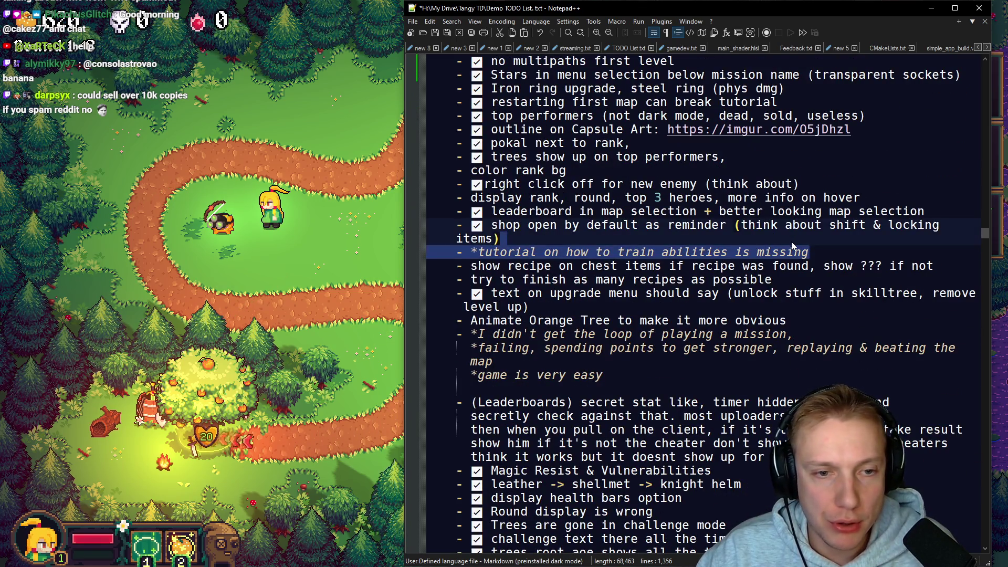
{"action": "key", "text": "Delete"}
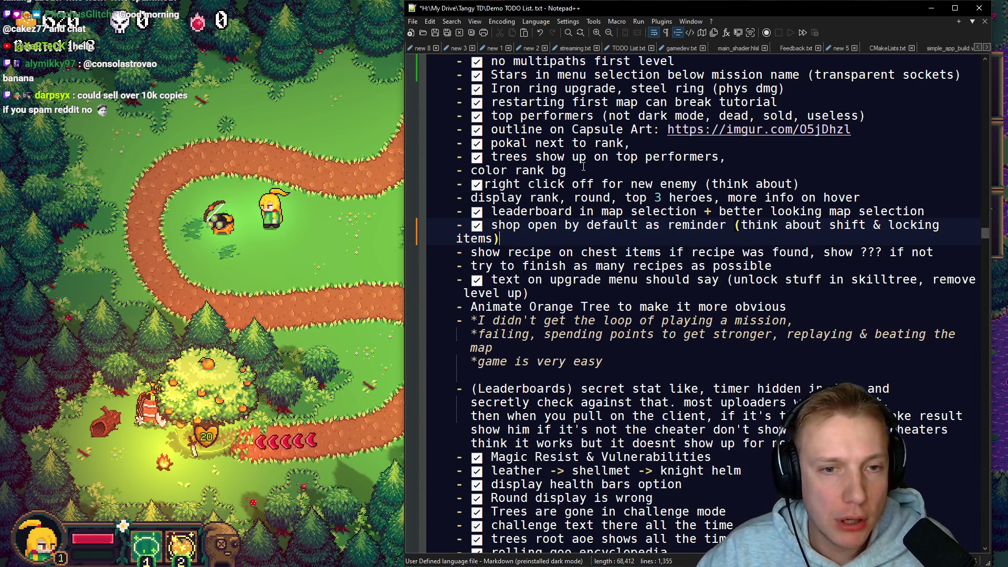
{"action": "left_click_drag", "start_coordinate": [577, 171], "coordinate": [746, 154]}
{"action": "key", "text": "Delete"}
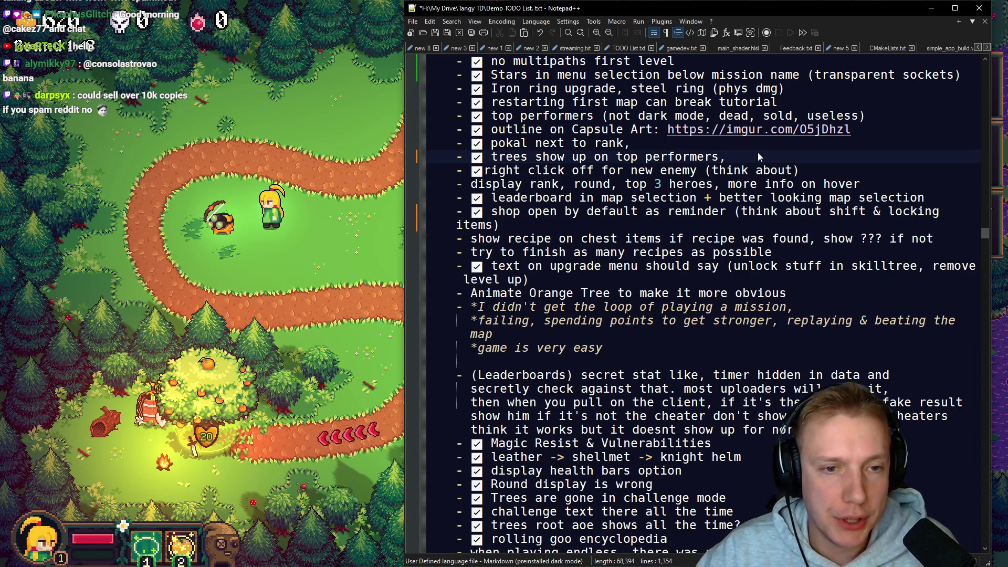
Step: Check off 'display rank', then delete the 'show recipe on chest items' and 'try to finish recipes' lines
{"action": "left_click", "coordinate": [472, 184]}
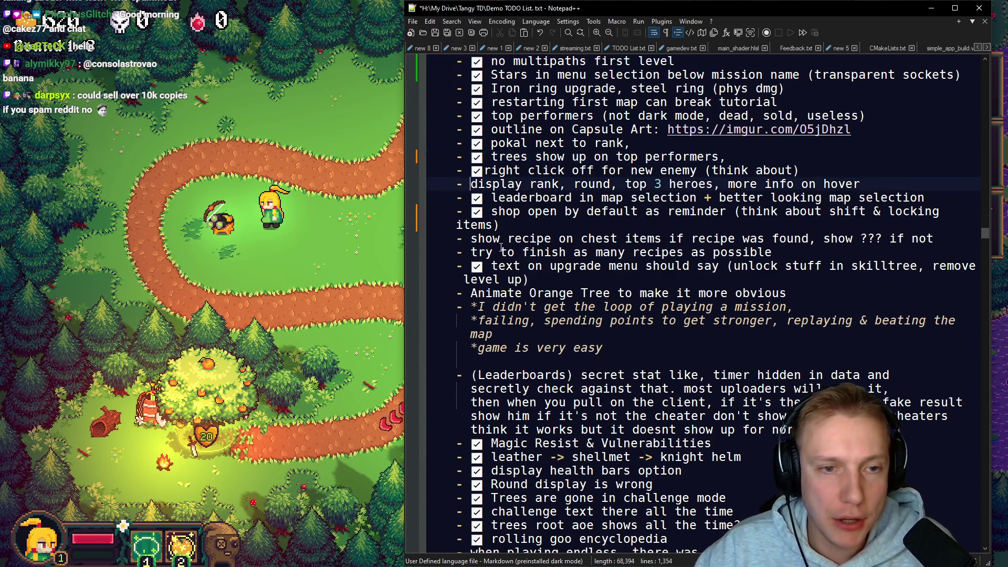
{"action": "key", "text": "super+period"}
{"action": "key", "text": "Return"}
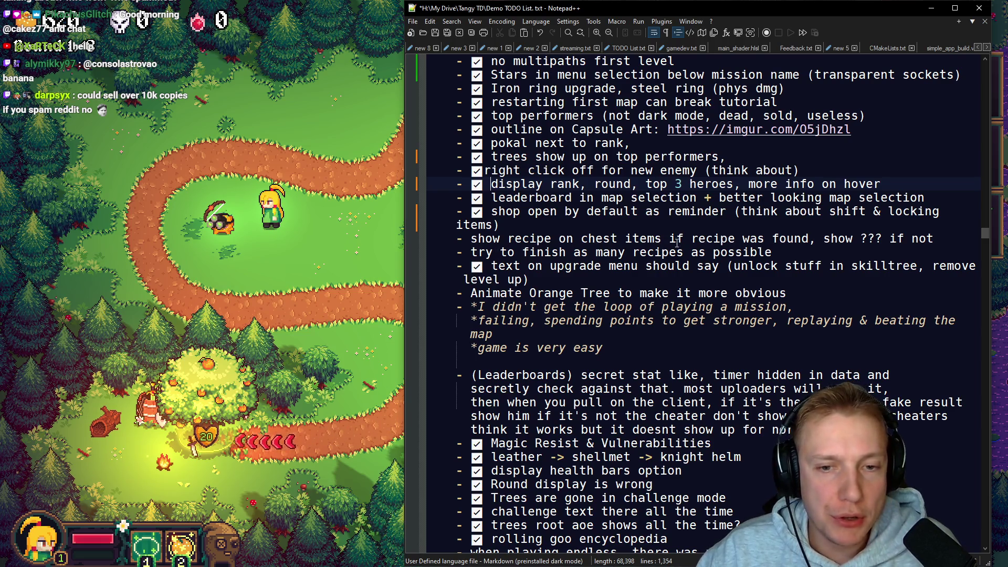
{"action": "left_click_drag", "start_coordinate": [940, 245], "coordinate": [816, 227]}
{"action": "key", "text": "Delete"}
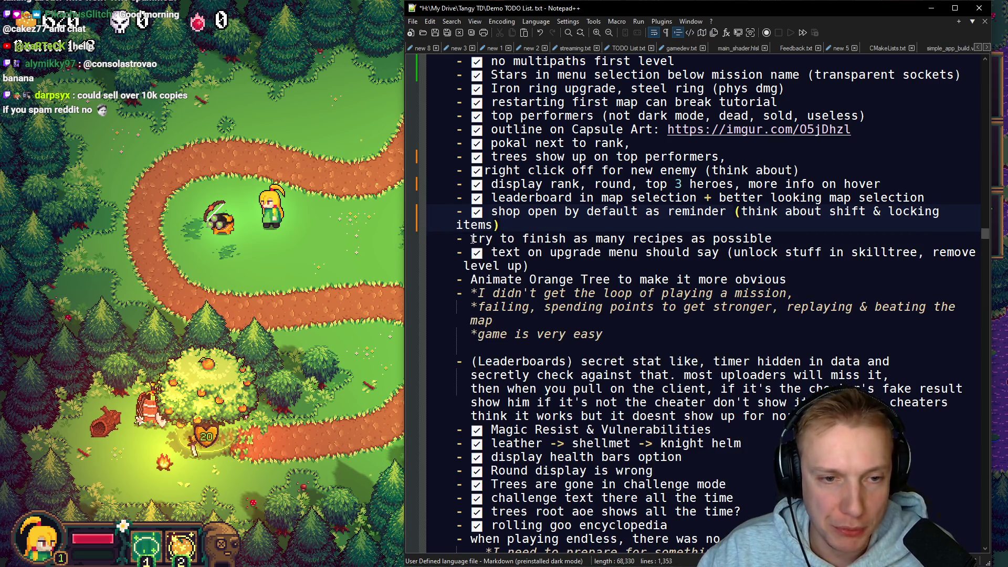
{"action": "triple_click", "coordinate": [802, 240]}
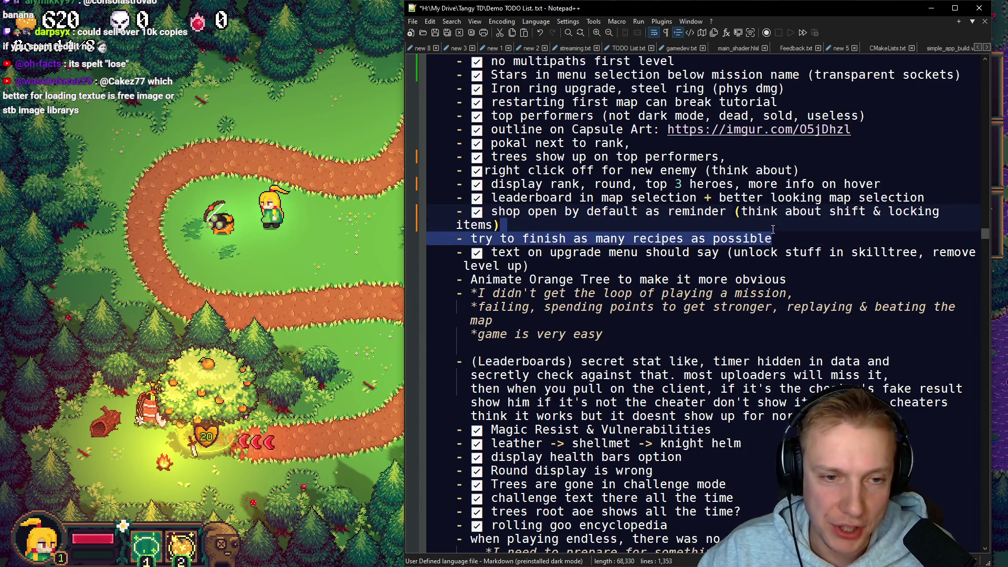
{"action": "key", "text": "Delete"}
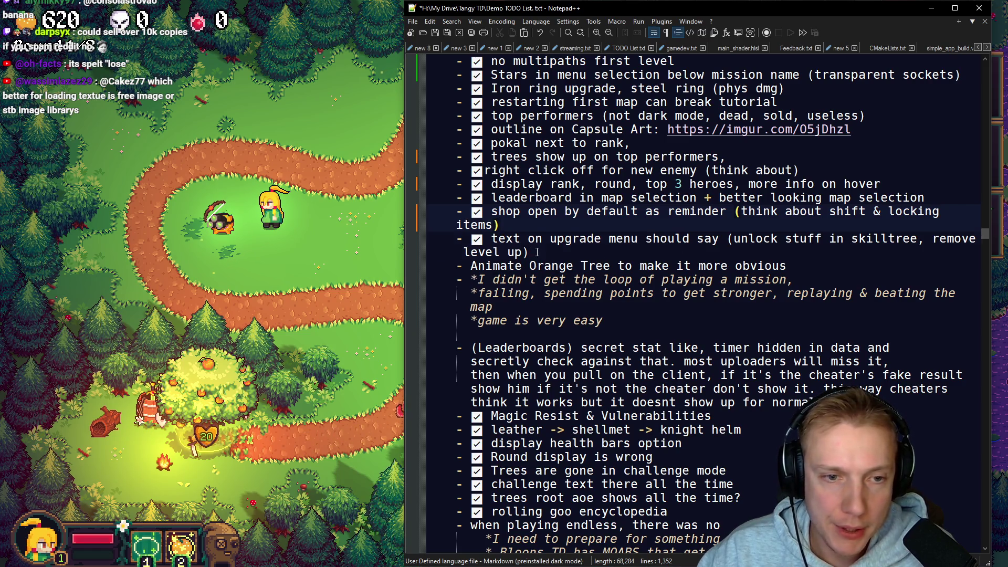
Step: Delete the mission-loop note below Animate Orange Tree
{"action": "key", "text": "Down"}
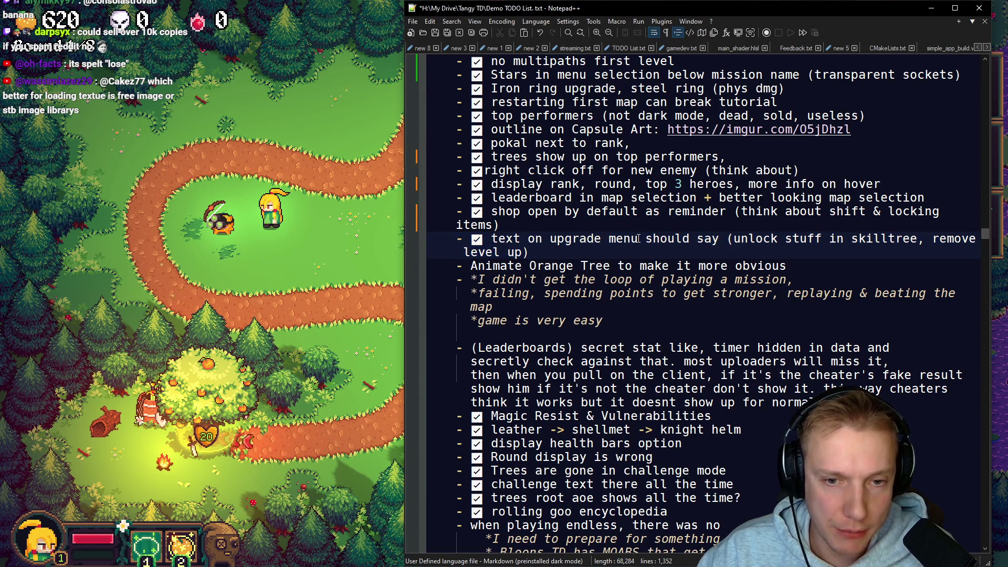
{"action": "left_click", "coordinate": [471, 265]}
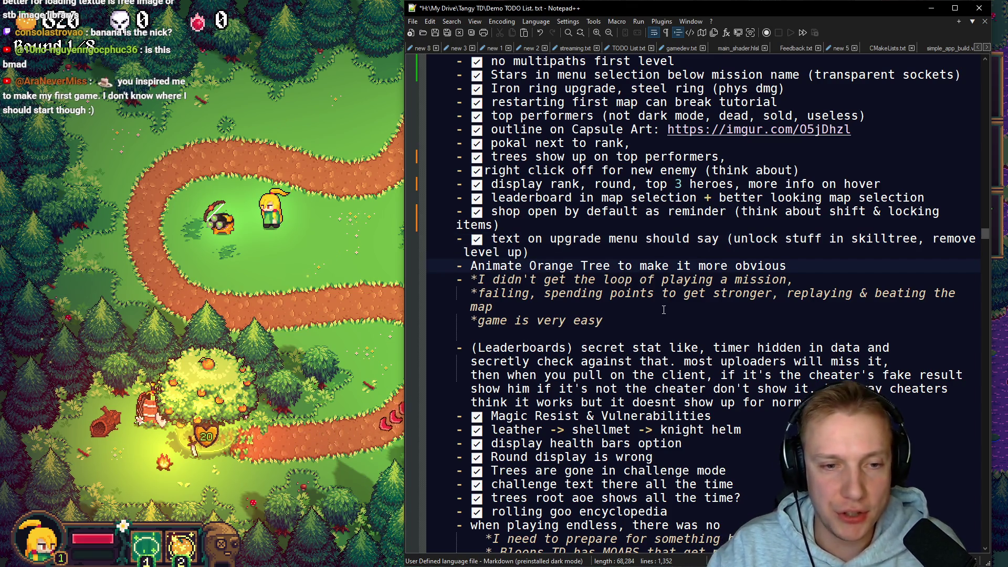
{"action": "key", "text": "Down"}
{"action": "key", "text": "Down"}
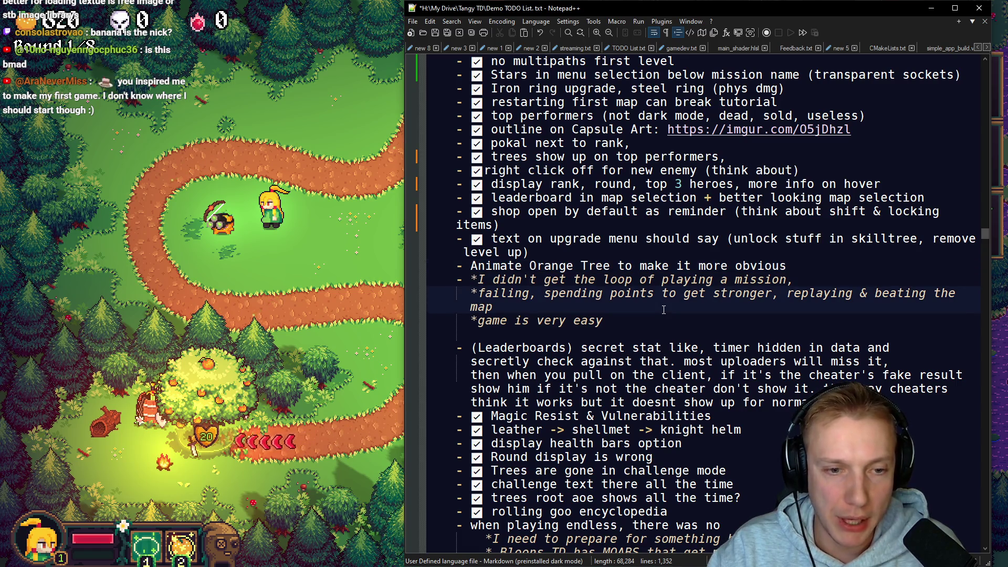
{"action": "key", "text": "Down"}
{"action": "key", "text": "End"}
{"action": "key", "text": "shift+Up"}
{"action": "key", "text": "shift+Up"}
{"action": "key", "text": "shift+Up"}
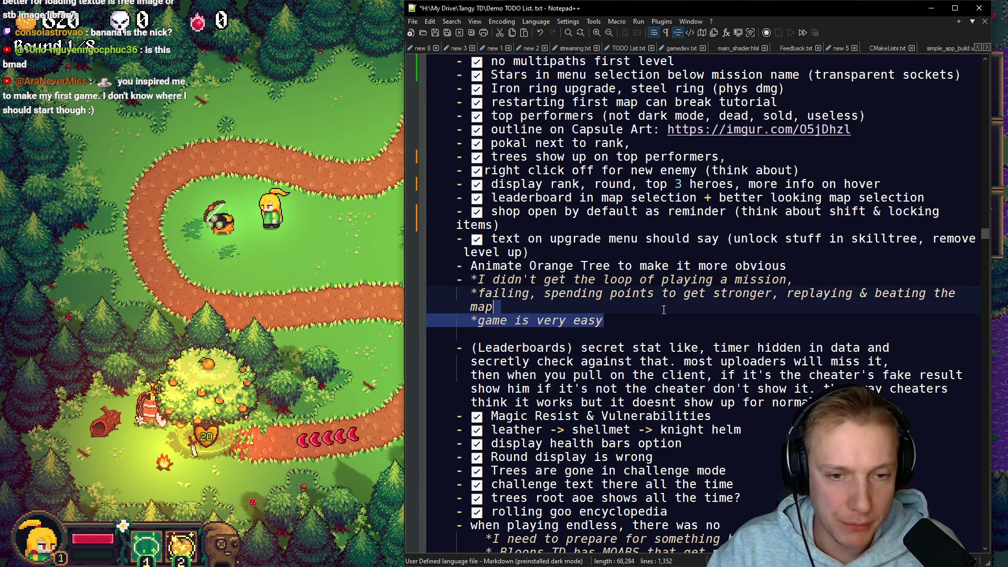
{"action": "key", "text": "shift+Home"}
{"action": "key", "text": "Delete"}
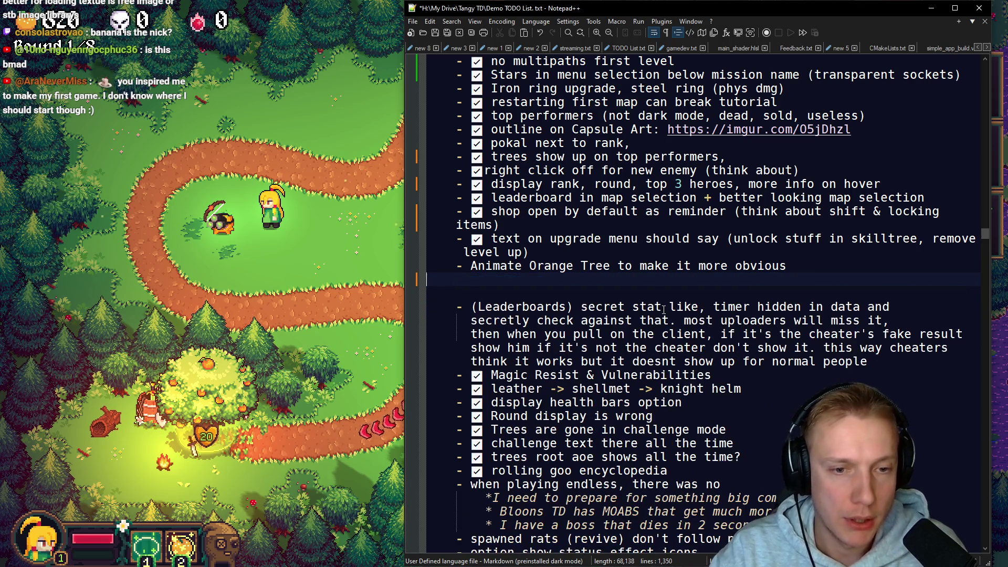
{"action": "key", "text": "Delete"}
{"action": "key", "text": "Delete"}
Step: Move 'Animate Orange Tree' under 'make leaderboard in pause menu' as a star bullet and save
{"action": "key", "text": "shift+Up"}
{"action": "key", "text": "shift+Left"}
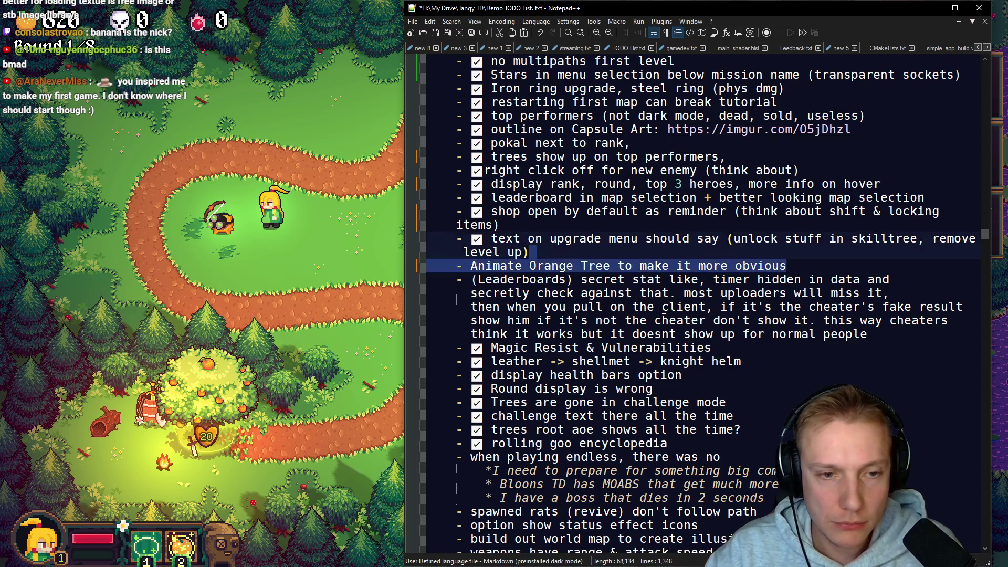
{"action": "key", "text": "ctrl+x"}
{"action": "scroll", "coordinate": [656, 263], "scroll_direction": "up", "scroll_amount": 20}
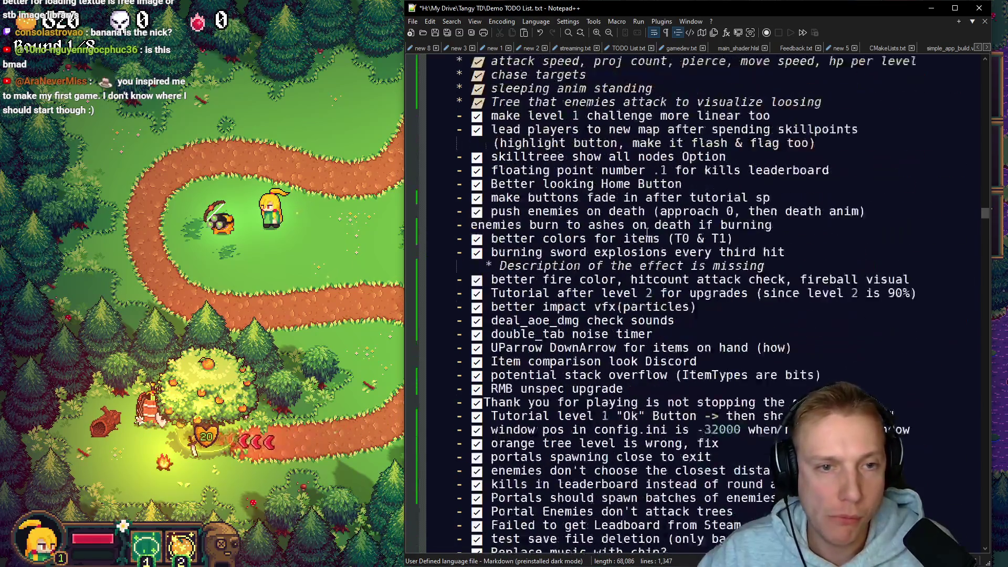
{"action": "scroll", "coordinate": [647, 233], "scroll_direction": "up", "scroll_amount": 9}
{"action": "scroll", "coordinate": [757, 215], "scroll_direction": "down", "scroll_amount": 5}
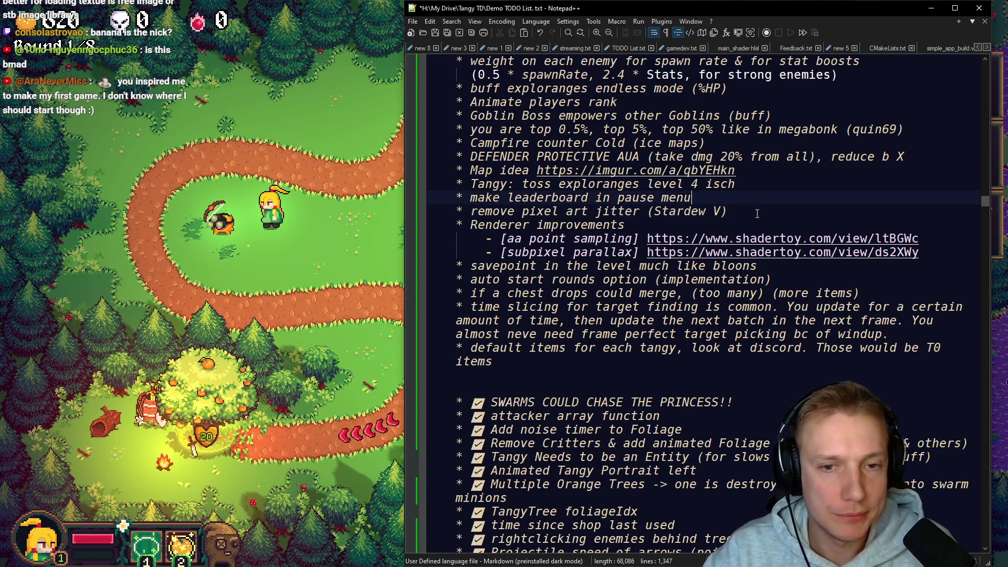
{"action": "key", "text": "Home"}
{"action": "key", "text": "Return"}
{"action": "key", "text": "Up"}
{"action": "key", "text": "ctrl+v"}
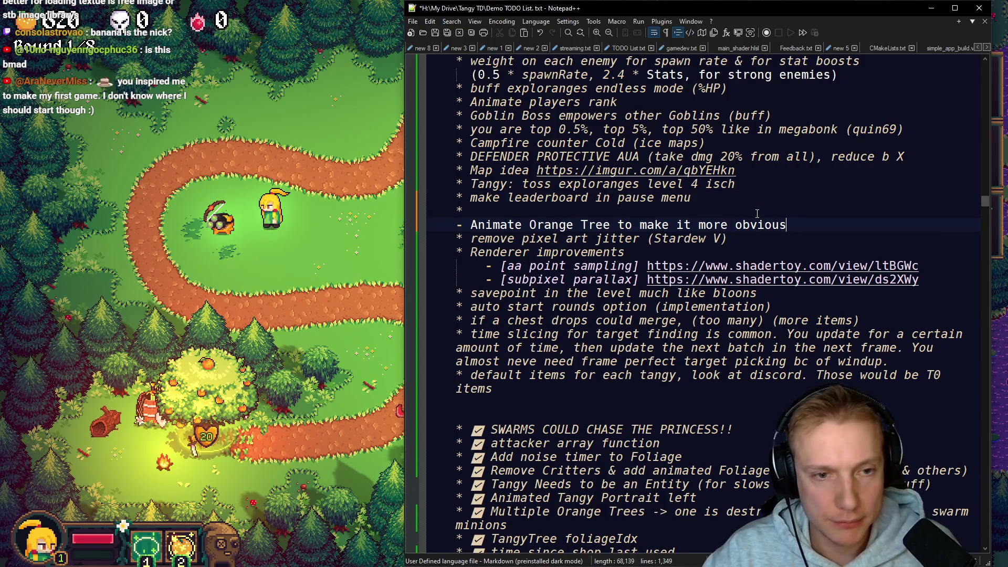
{"action": "key", "text": "Delete"}
{"action": "key", "text": "BackSpace"}
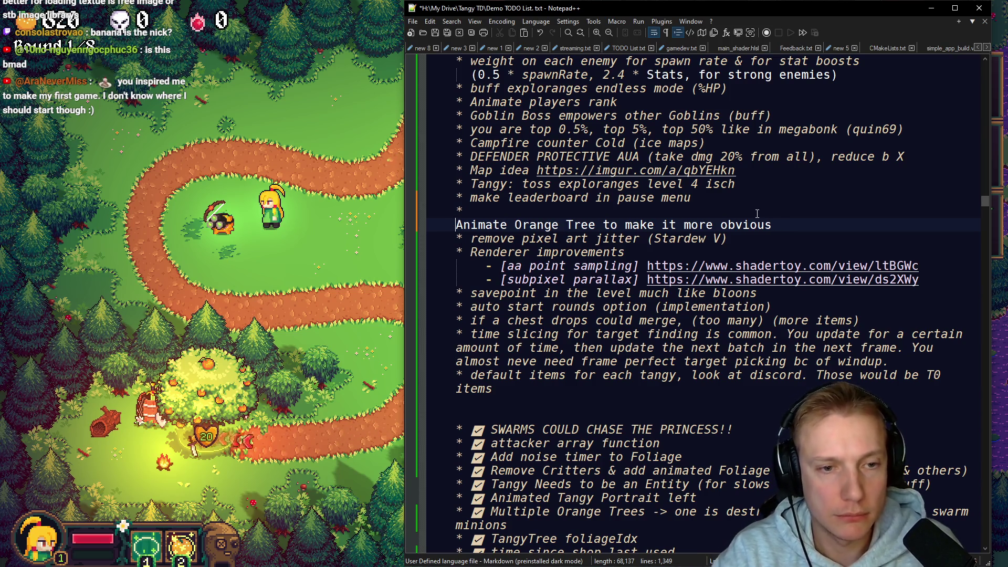
{"action": "type", "text": "*"}
{"action": "key", "text": "Up"}
{"action": "key", "text": "End"}
{"action": "key", "text": "BackSpace"}
{"action": "key", "text": "BackSpace"}
{"action": "key", "text": "BackSpace"}
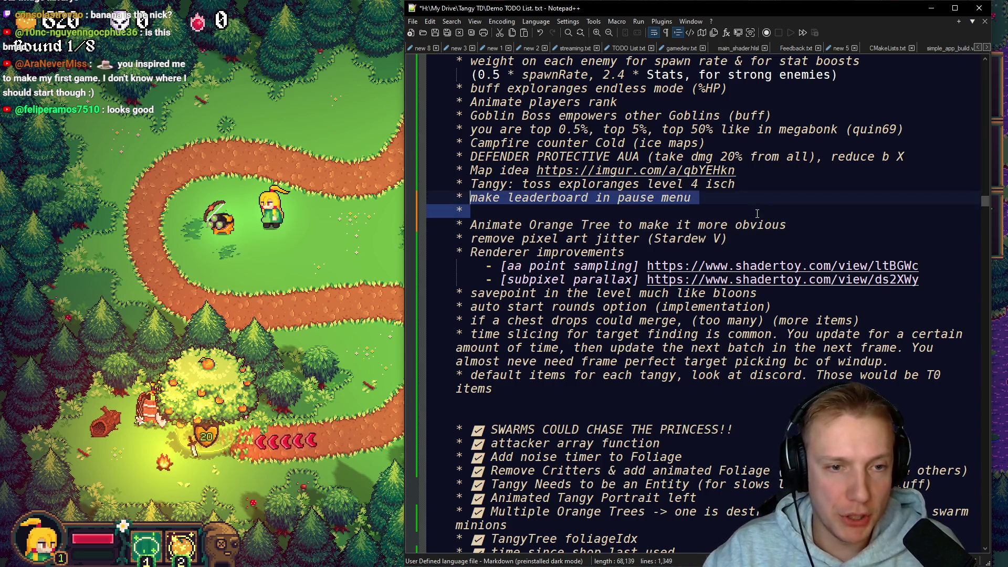
{"action": "key", "text": "ctrl+s"}
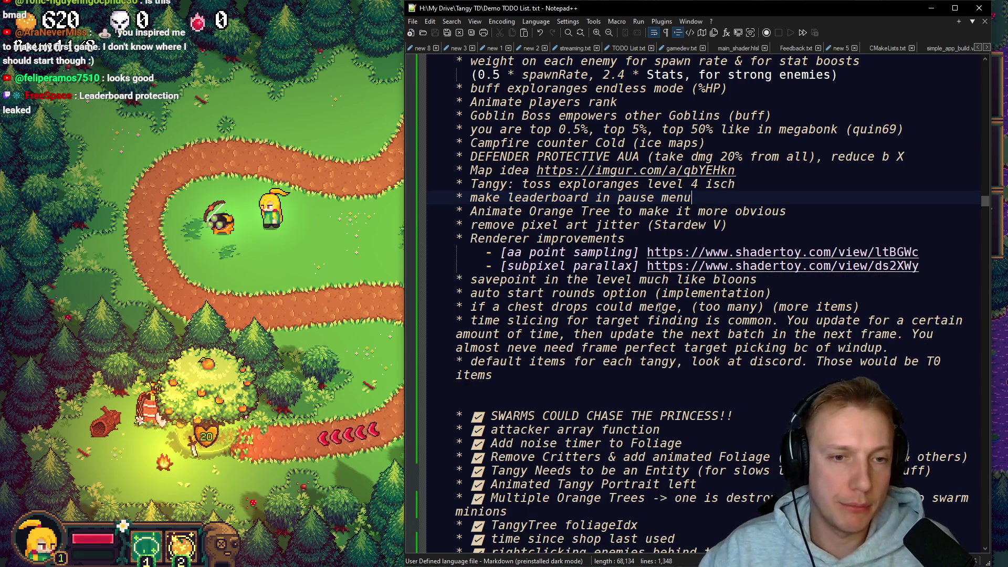
Step: Remove the tab indent before the '# PIN EVERY DAY' heading
{"action": "scroll", "coordinate": [614, 304], "scroll_direction": "up", "scroll_amount": 20}
{"action": "scroll", "coordinate": [614, 305], "scroll_direction": "up", "scroll_amount": 15}
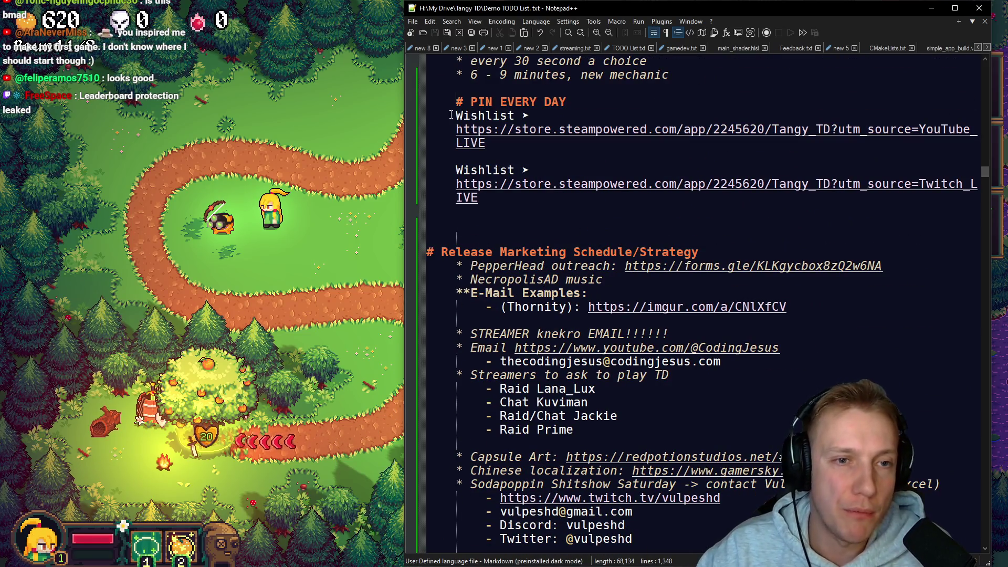
{"action": "key", "text": "BackSpace"}
Step: Add a '# Trailer' heading on a new line below the Twitch wishlist link, then return to the game
{"action": "key", "text": "Down"}
{"action": "key", "text": "Down"}
{"action": "key", "text": "Down"}
{"action": "key", "text": "Down"}
{"action": "key", "text": "End"}
{"action": "key", "text": "Return"}
{"action": "key", "text": "Return"}
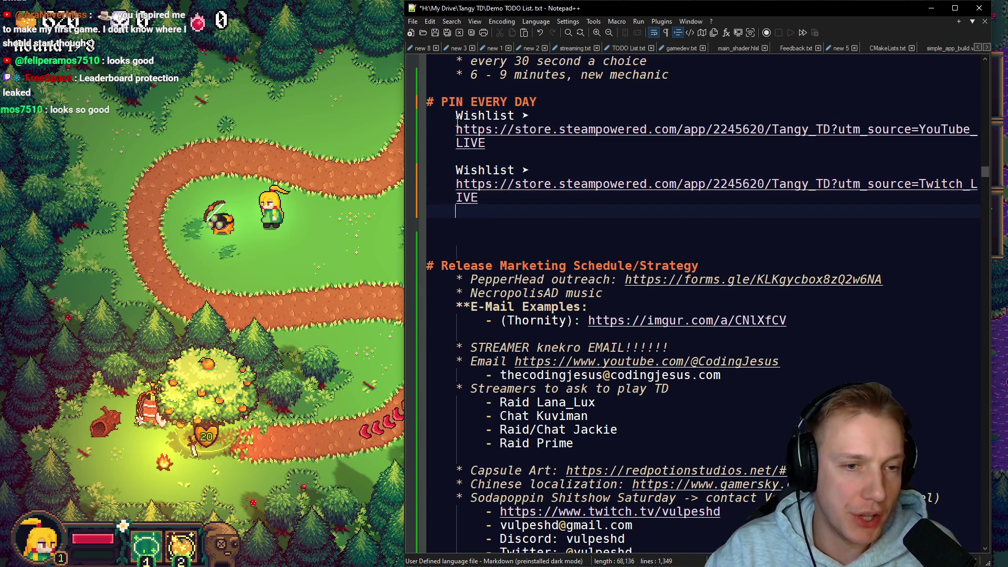
{"action": "type", "text": "Trailer"}
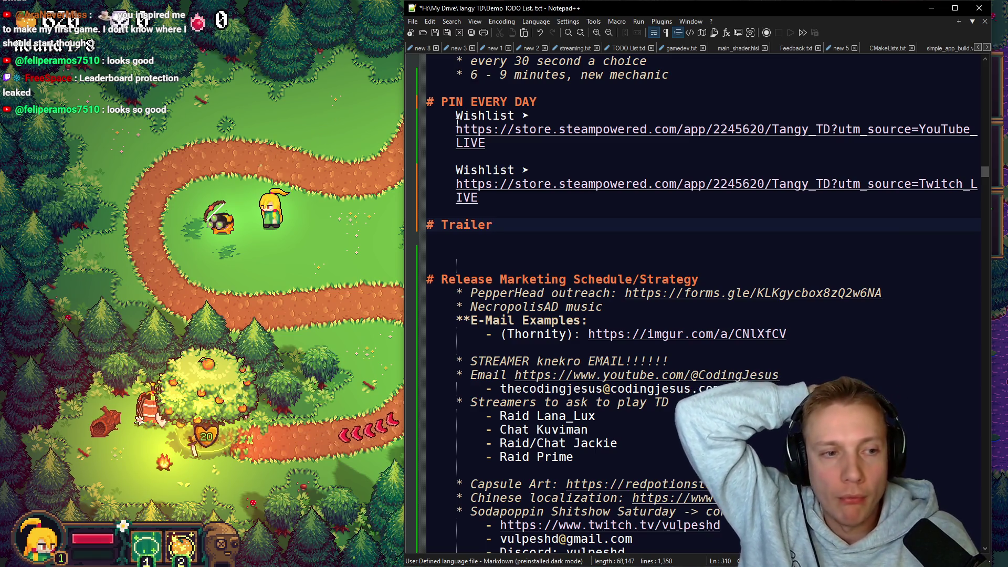
{"action": "left_click", "coordinate": [141, 223]}
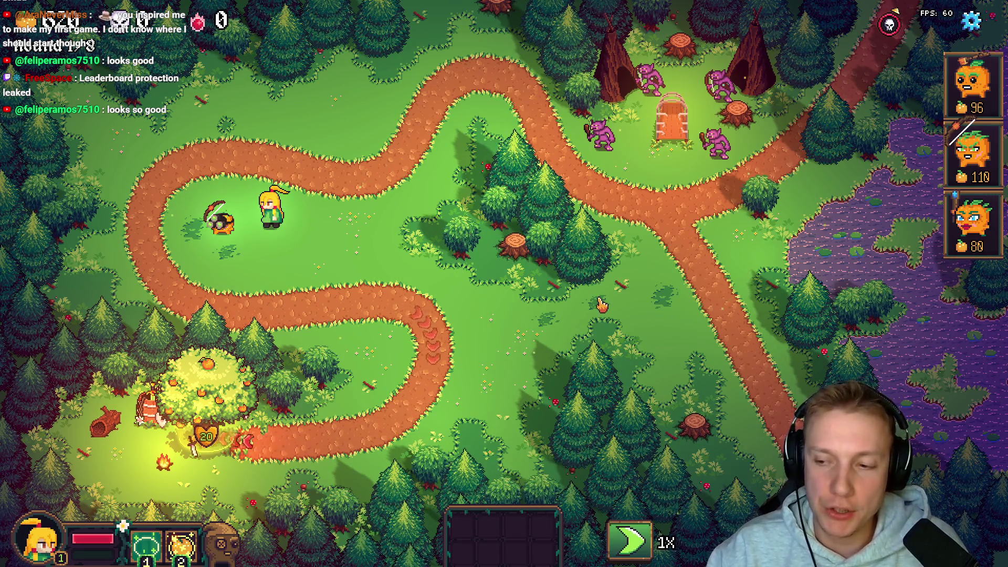
Step: Walk the hero onto the path and back to the grass, then Alt+Tab to the TODO list
{"action": "left_click", "coordinate": [372, 328]}
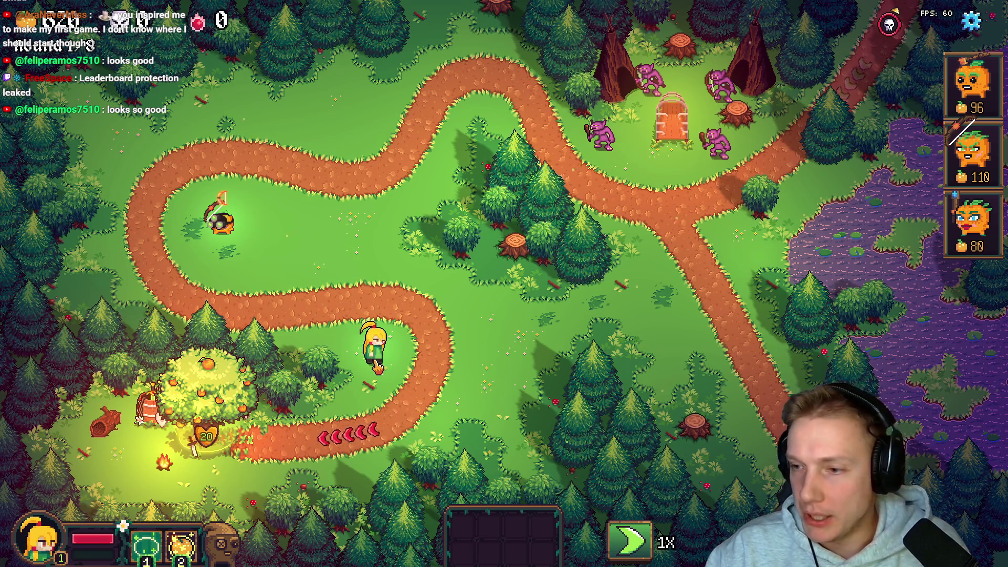
{"action": "left_click", "coordinate": [375, 299]}
{"action": "left_click", "coordinate": [394, 361]}
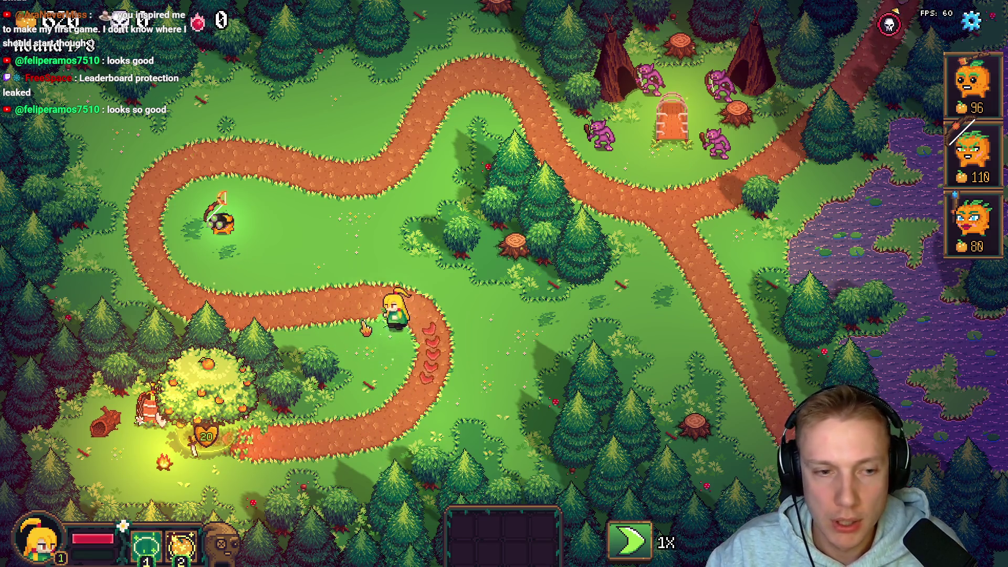
{"action": "key", "text": "alt+Tab"}
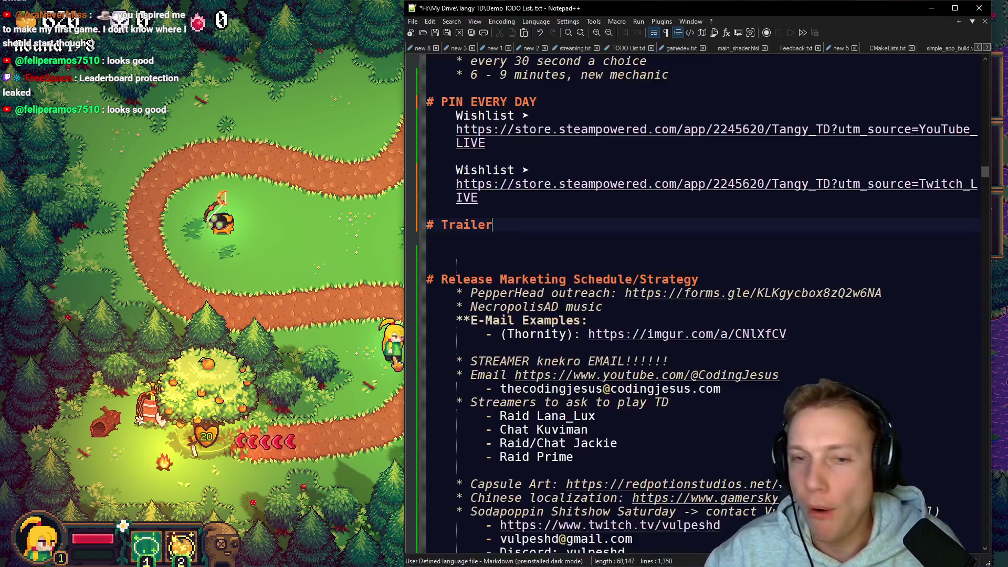
Step: Delete the whole '(Leaderboards) secret stat' item from the TODO list
{"action": "scroll", "coordinate": [599, 272], "scroll_direction": "down", "scroll_amount": 9}
{"action": "scroll", "coordinate": [598, 272], "scroll_direction": "up", "scroll_amount": 6}
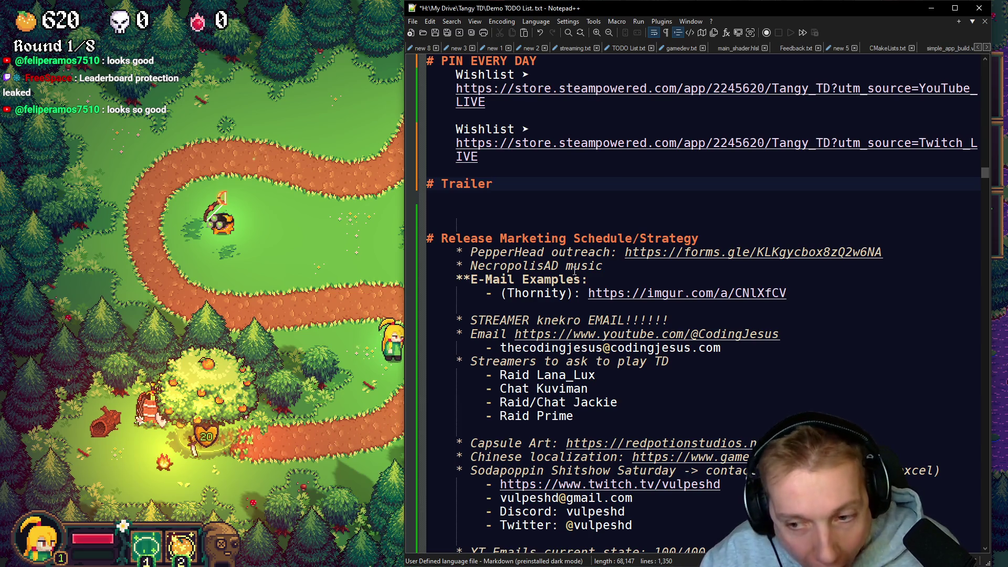
{"action": "scroll", "coordinate": [575, 271], "scroll_direction": "down", "scroll_amount": 15}
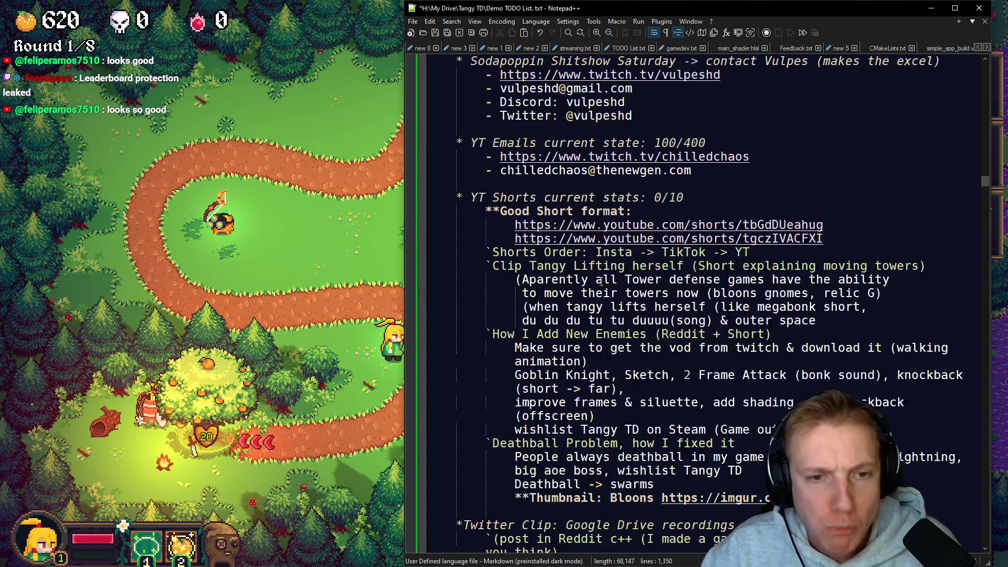
{"action": "scroll", "coordinate": [612, 283], "scroll_direction": "down", "scroll_amount": 20}
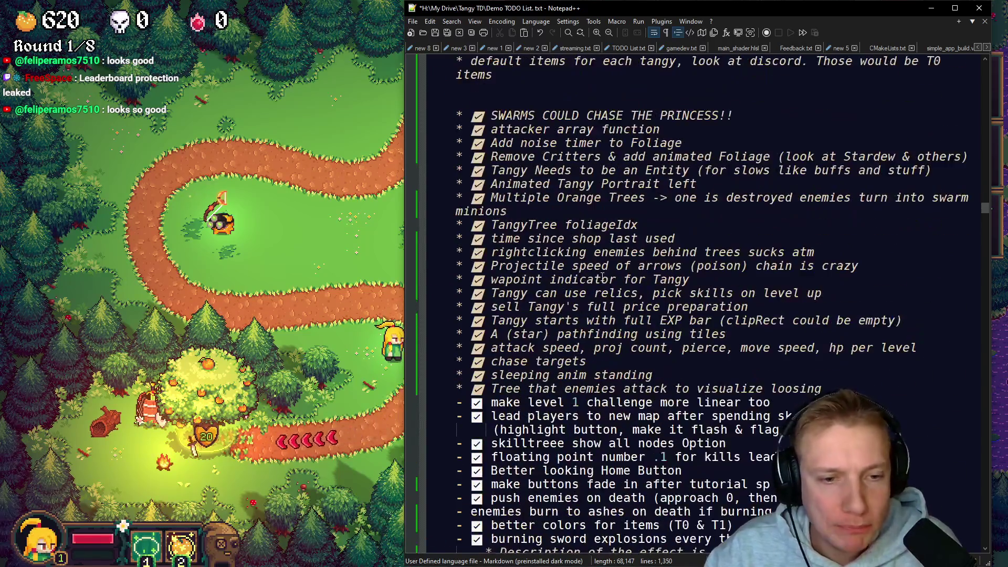
{"action": "scroll", "coordinate": [605, 288], "scroll_direction": "down", "scroll_amount": 20}
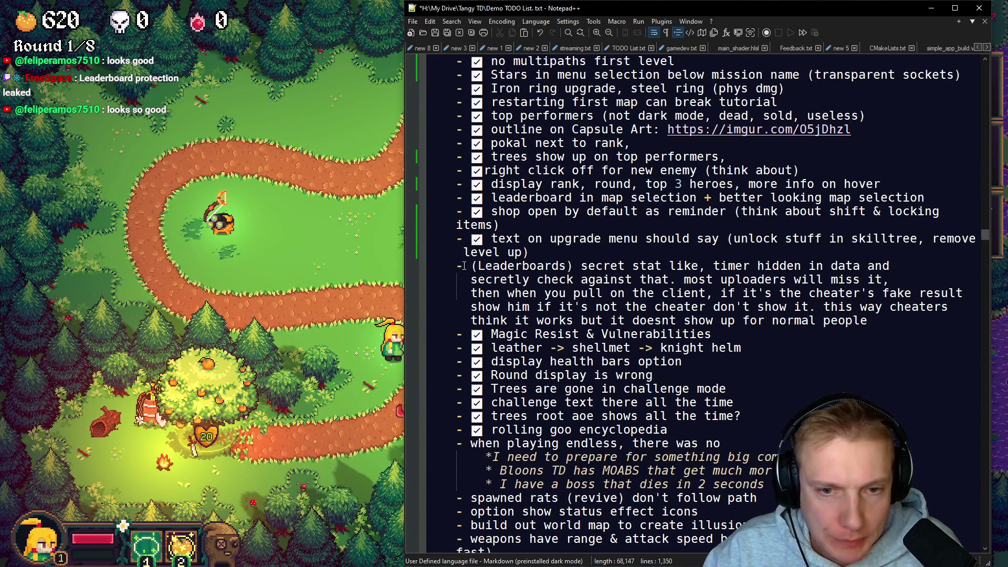
{"action": "mouse_move", "coordinate": [458, 265]}
{"action": "left_mouse_down"}
{"action": "mouse_move", "coordinate": [865, 309]}
{"action": "mouse_move", "coordinate": [577, 336]}
{"action": "mouse_move", "coordinate": [734, 314]}
{"action": "mouse_move", "coordinate": [907, 320]}
{"action": "left_mouse_up"}
{"action": "key", "text": "Delete"}
Step: Put the caret at the end of the '# !NEEDED Gameplay / Bugs / Coding' heading and close another open document
{"action": "scroll", "coordinate": [748, 365], "scroll_direction": "up", "scroll_amount": 20}
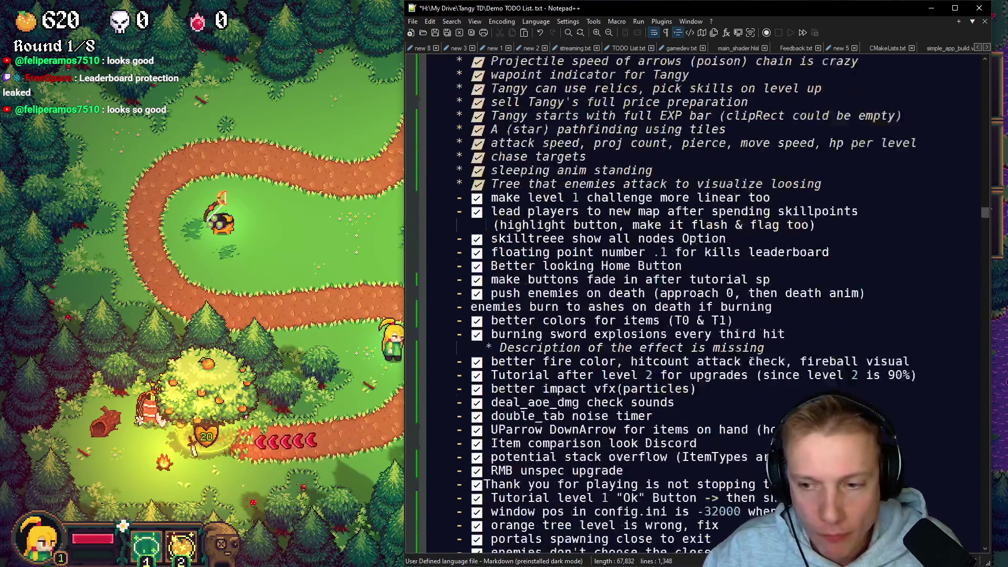
{"action": "scroll", "coordinate": [748, 365], "scroll_direction": "up", "scroll_amount": 20}
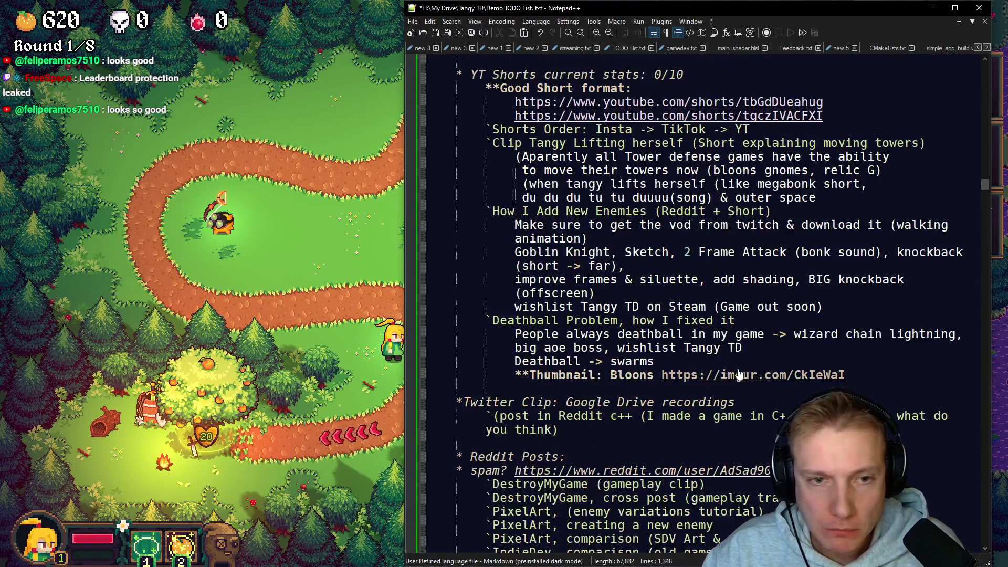
{"action": "scroll", "coordinate": [739, 374], "scroll_direction": "up", "scroll_amount": 9}
{"action": "scroll", "coordinate": [730, 378], "scroll_direction": "down", "scroll_amount": 20}
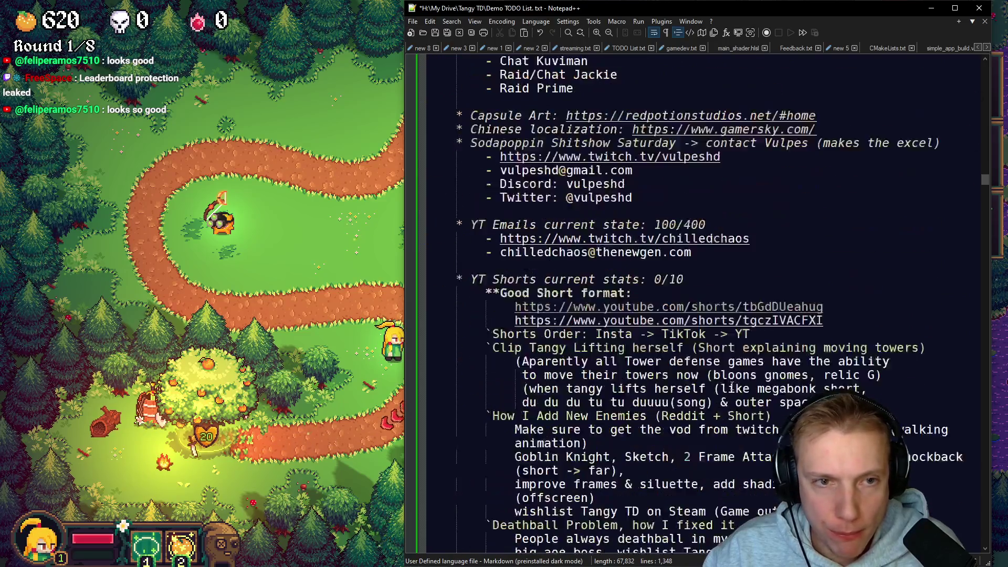
{"action": "scroll", "coordinate": [725, 380], "scroll_direction": "down", "scroll_amount": 5}
{"action": "left_click", "coordinate": [706, 237]}
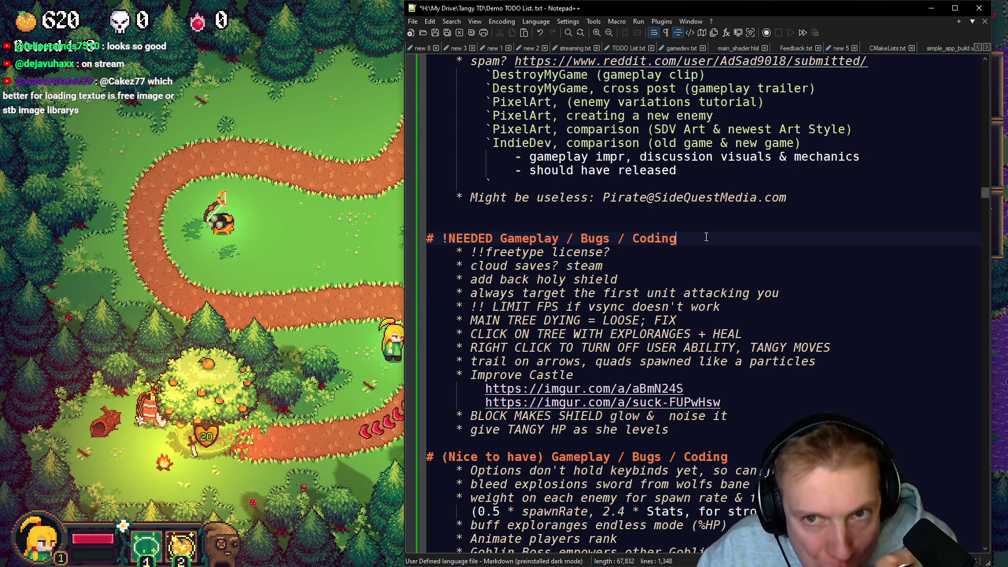
{"action": "left_click", "coordinate": [766, 49]}
Step: Scroll the tab bar to Demo TODO List.txt, minimize Notepad++, then Alt+Tab back to it
{"action": "scroll", "coordinate": [764, 49], "scroll_direction": "up", "scroll_amount": 4}
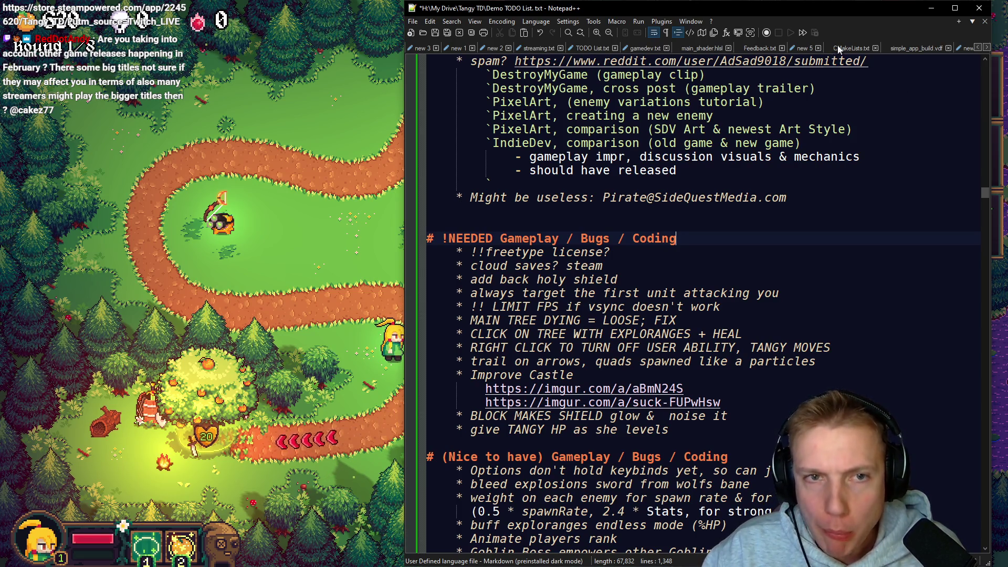
{"action": "scroll", "coordinate": [881, 46], "scroll_direction": "down", "scroll_amount": 3}
{"action": "scroll", "coordinate": [882, 46], "scroll_direction": "down", "scroll_amount": 2}
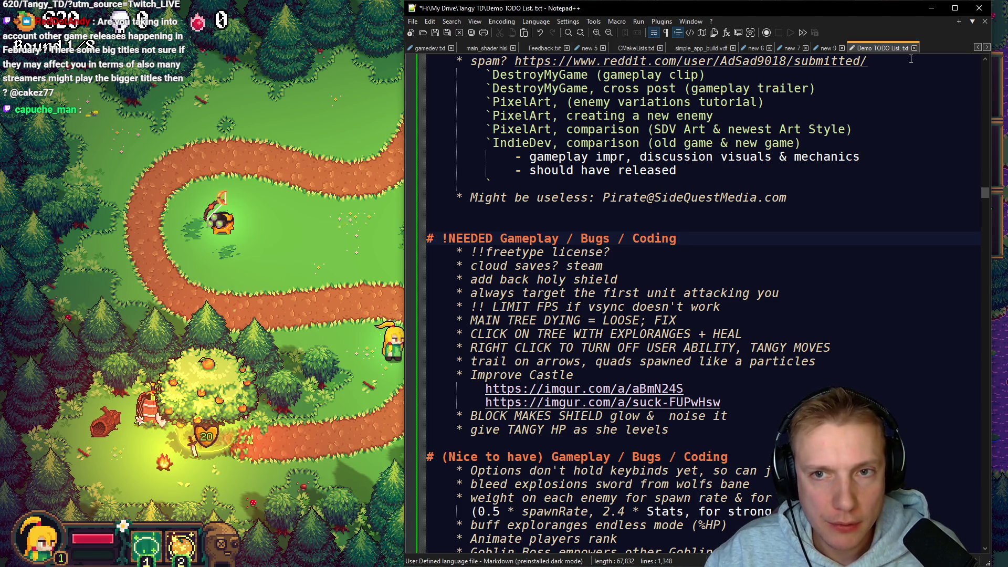
{"action": "left_click", "coordinate": [930, 8]}
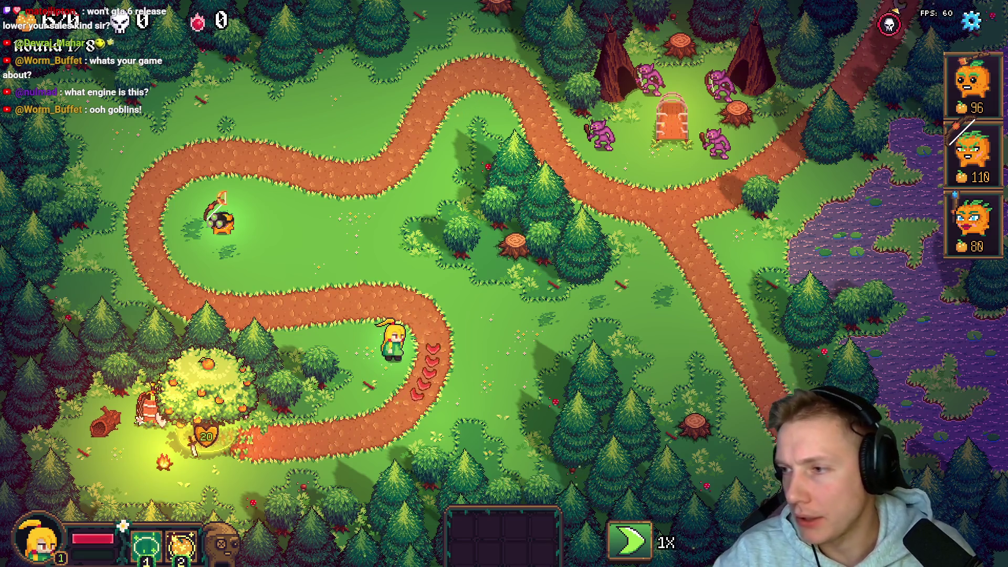
{"action": "key", "text": "alt+Tab"}
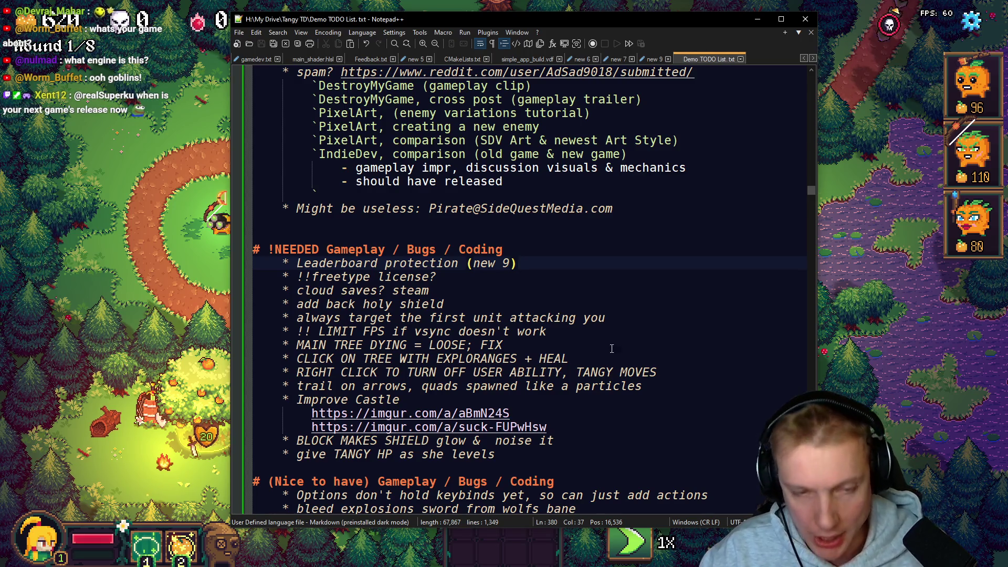
Step: Delete the blank line between the 'text on upgrade menu should say' item and 'Magic Resist & Vulnerabilities'
{"action": "scroll", "coordinate": [610, 334], "scroll_direction": "down", "scroll_amount": 4}
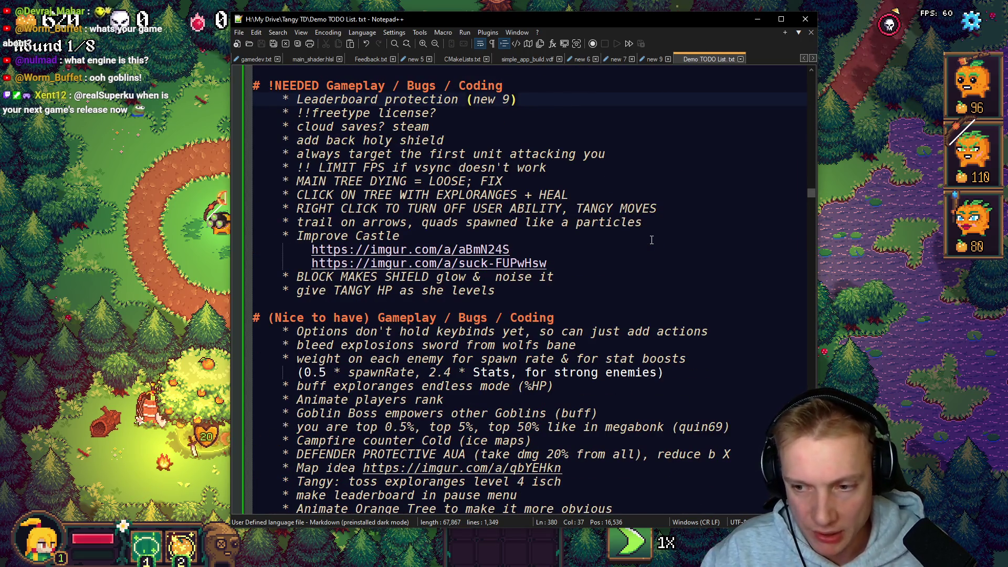
{"action": "scroll", "coordinate": [663, 298], "scroll_direction": "down", "scroll_amount": 2}
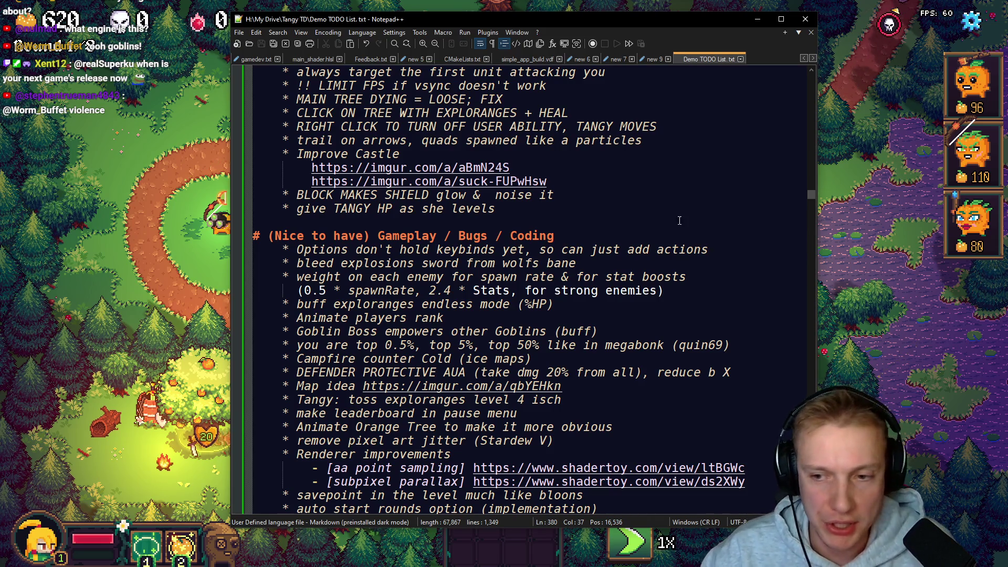
{"action": "scroll", "coordinate": [434, 241], "scroll_direction": "down", "scroll_amount": 4}
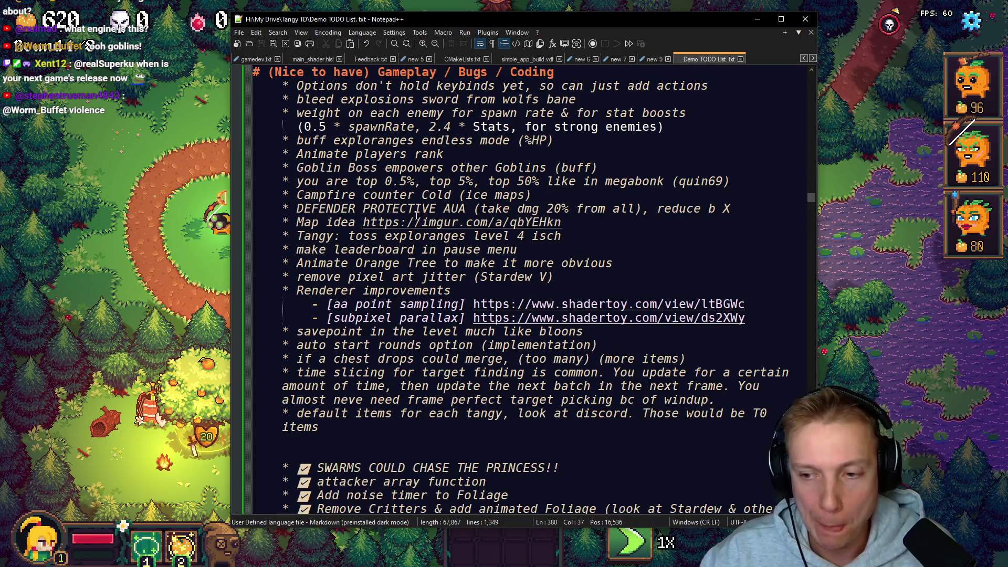
{"action": "scroll", "coordinate": [427, 201], "scroll_direction": "down", "scroll_amount": 14}
{"action": "scroll", "coordinate": [379, 262], "scroll_direction": "up", "scroll_amount": 7}
{"action": "scroll", "coordinate": [379, 262], "scroll_direction": "up", "scroll_amount": 2}
{"action": "scroll", "coordinate": [362, 226], "scroll_direction": "down", "scroll_amount": 20}
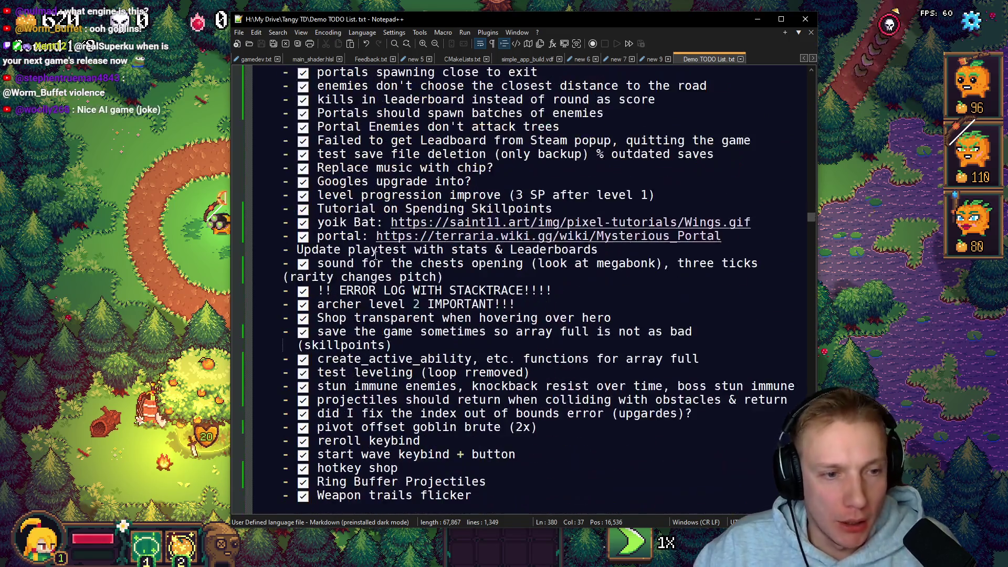
{"action": "scroll", "coordinate": [347, 197], "scroll_direction": "down", "scroll_amount": 12}
{"action": "scroll", "coordinate": [361, 209], "scroll_direction": "up", "scroll_amount": 3}
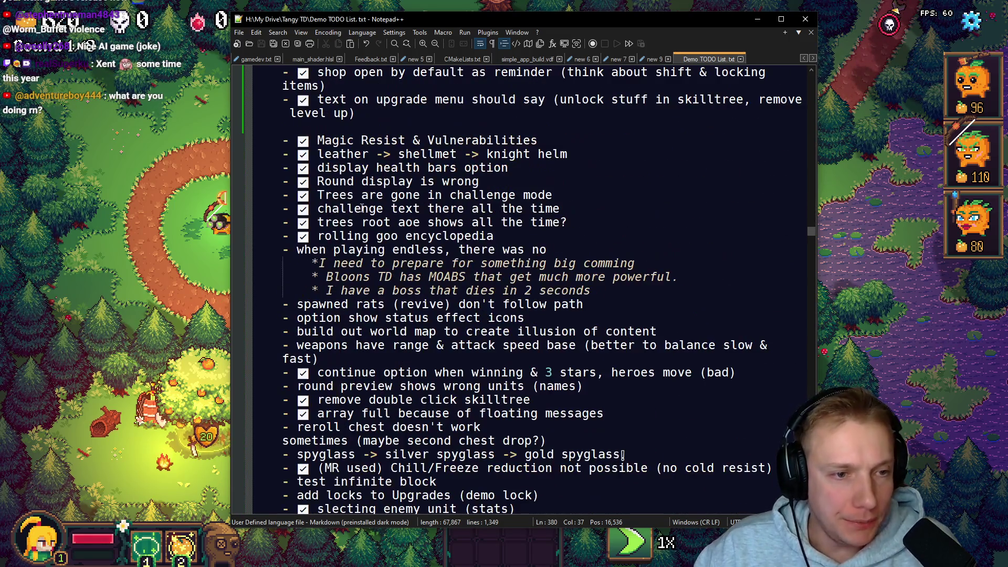
{"action": "scroll", "coordinate": [421, 209], "scroll_direction": "up", "scroll_amount": 9}
{"action": "scroll", "coordinate": [272, 211], "scroll_direction": "down", "scroll_amount": 7}
{"action": "left_click", "coordinate": [271, 212]}
{"action": "key", "text": "BackSpace"}
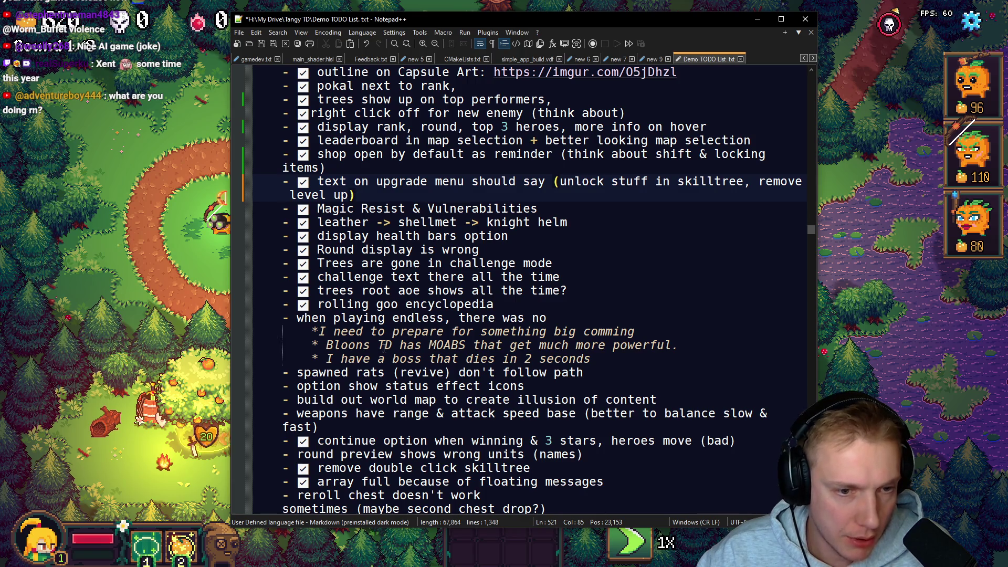
Step: Check off the 'when playing endless' and 'spawned rats' items with ✅
{"action": "left_click", "coordinate": [296, 319]}
{"action": "key", "text": "super+period"}
{"action": "type", "text": "check"}
{"action": "key", "text": "Return"}
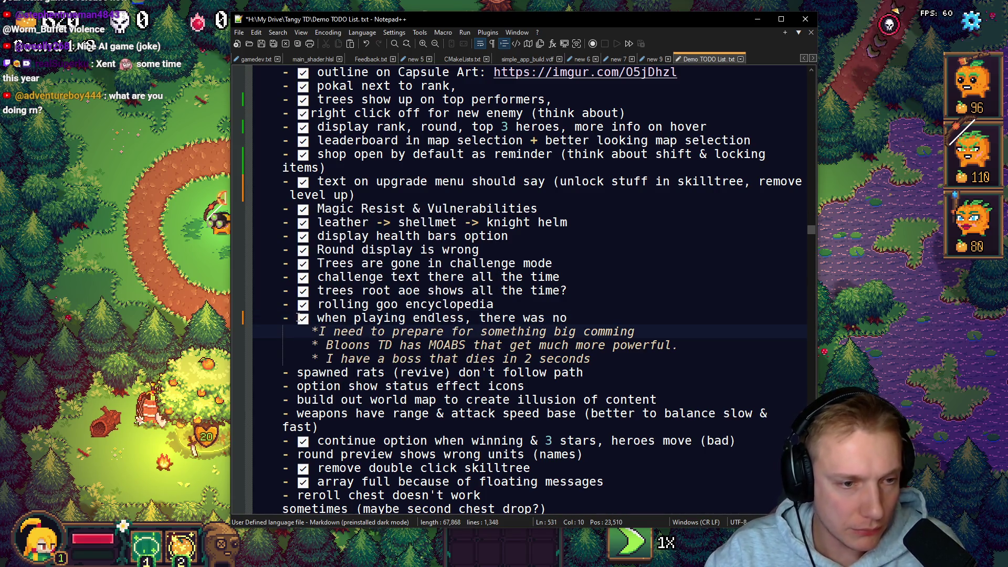
{"action": "key", "text": "Down"}
{"action": "key", "text": "Down"}
{"action": "key", "text": "Down"}
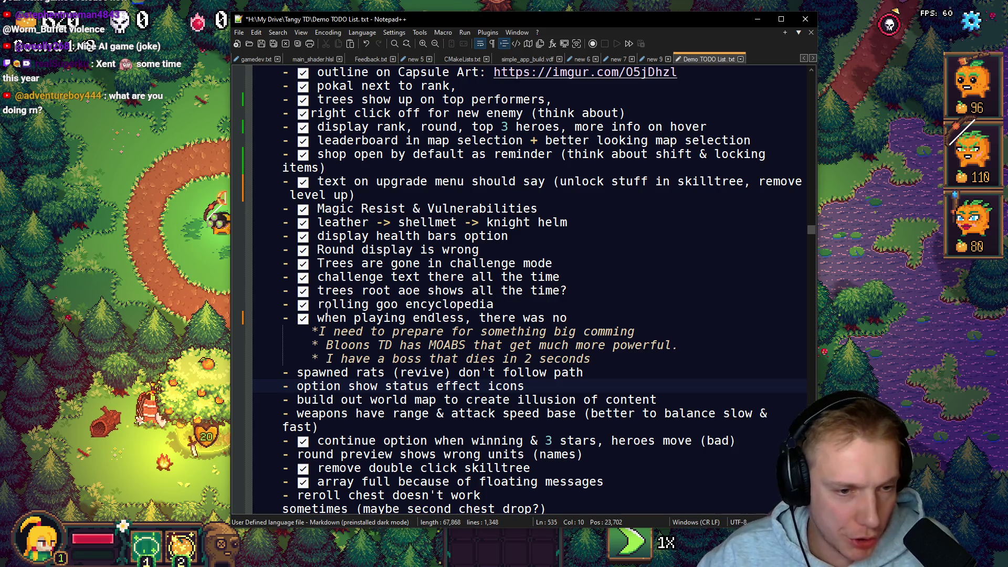
{"action": "left_click", "coordinate": [297, 373]}
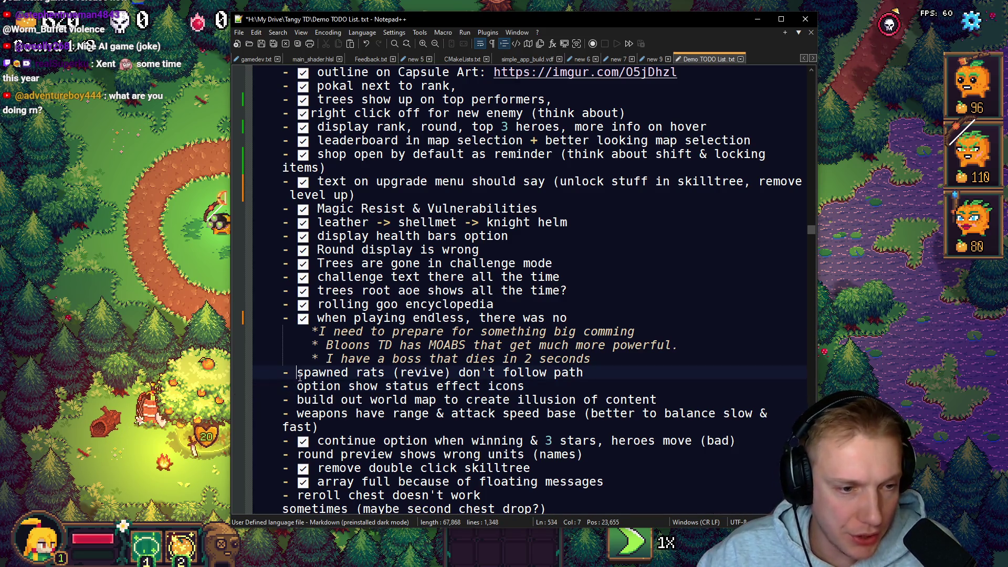
{"action": "key", "text": "super+period"}
{"action": "key", "text": "Return"}
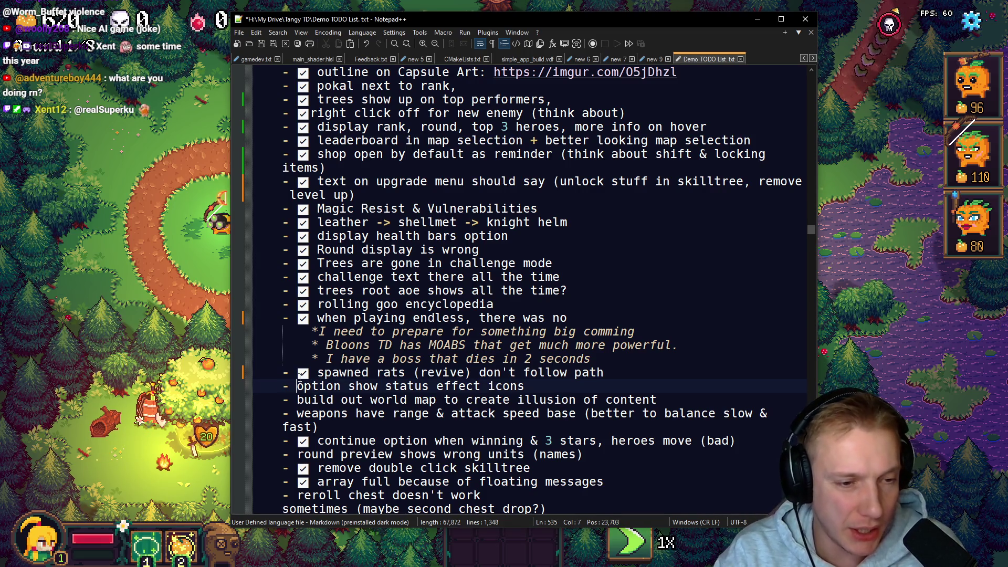
Step: Delete the 'option show status effect icons' line
{"action": "key", "text": "End"}
{"action": "key", "text": "shift+Up"}
{"action": "key", "text": "shift+End"}
{"action": "key", "text": "Delete"}
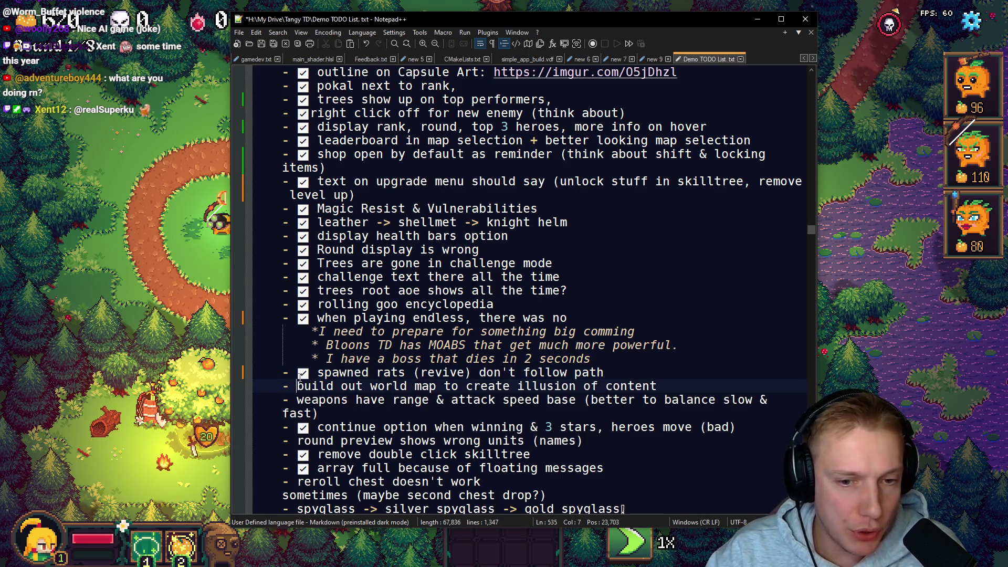
Step: Check off 'build out world map' and 'weapons have range', deleting the '& attack speed base' note
{"action": "key", "text": "super+period"}
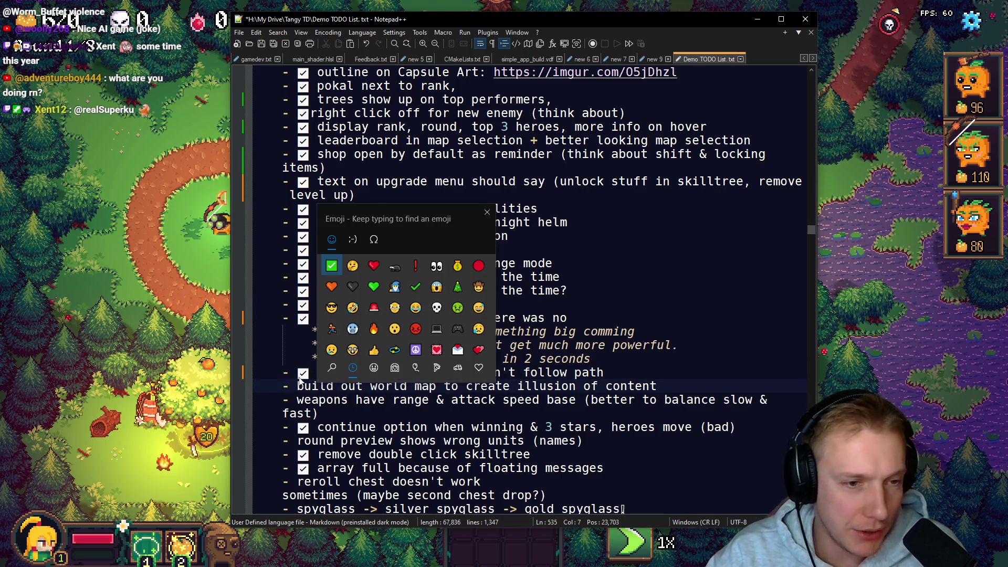
{"action": "key", "text": "Return"}
{"action": "key", "text": "Down"}
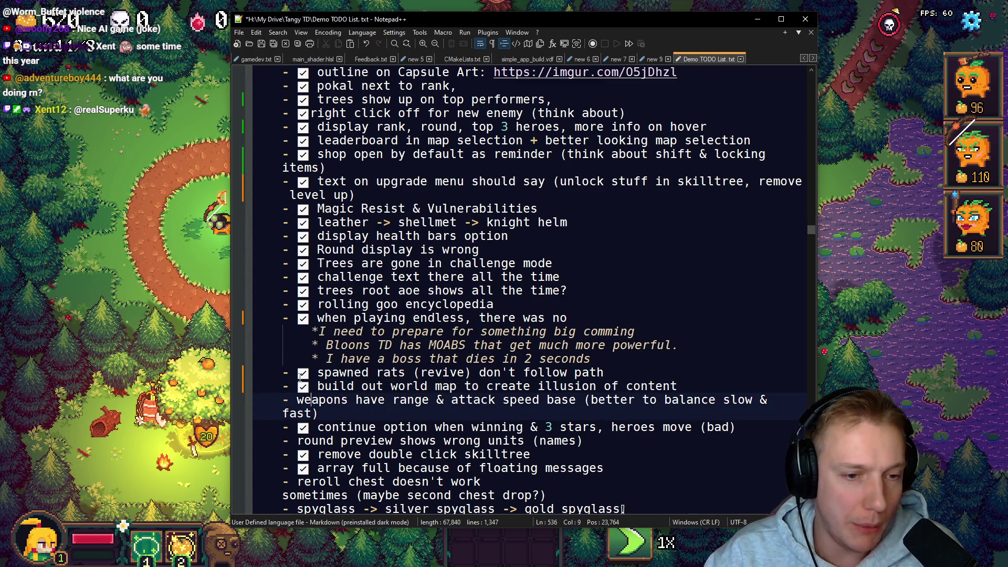
{"action": "key", "text": "super+period"}
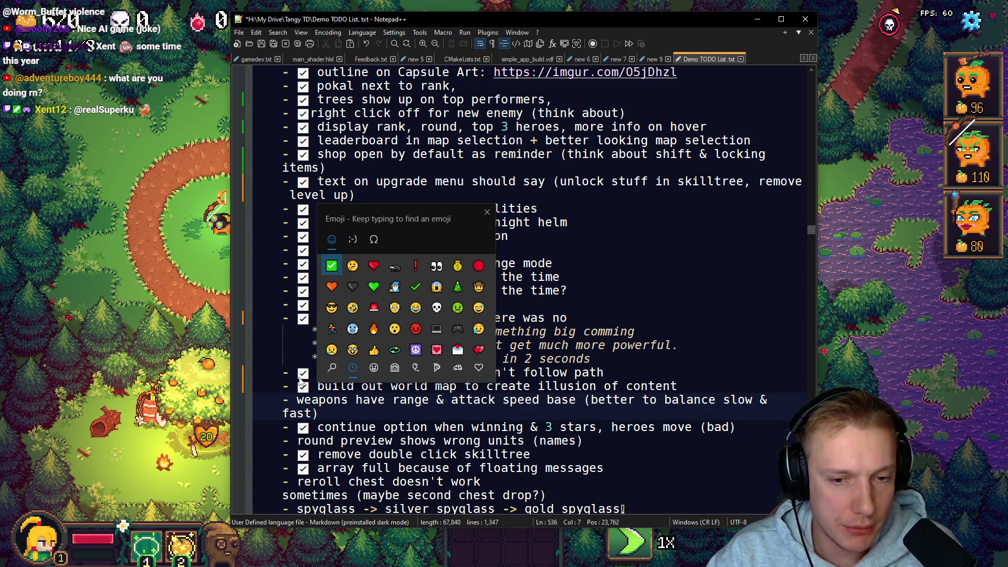
{"action": "key", "text": "Return"}
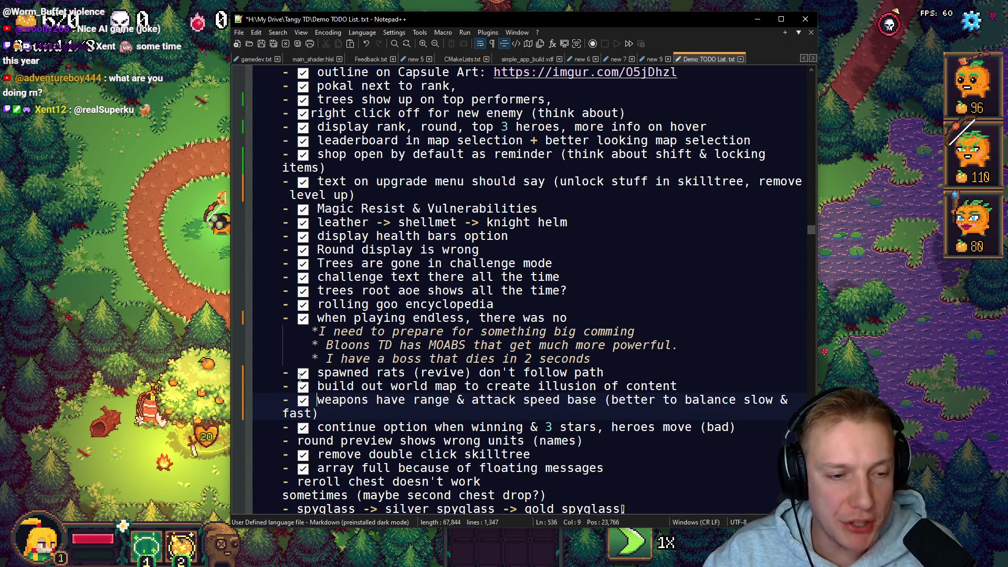
{"action": "mouse_move", "coordinate": [475, 401]}
{"action": "left_mouse_down"}
{"action": "mouse_move", "coordinate": [491, 413]}
{"action": "mouse_move", "coordinate": [319, 414]}
{"action": "left_mouse_up"}
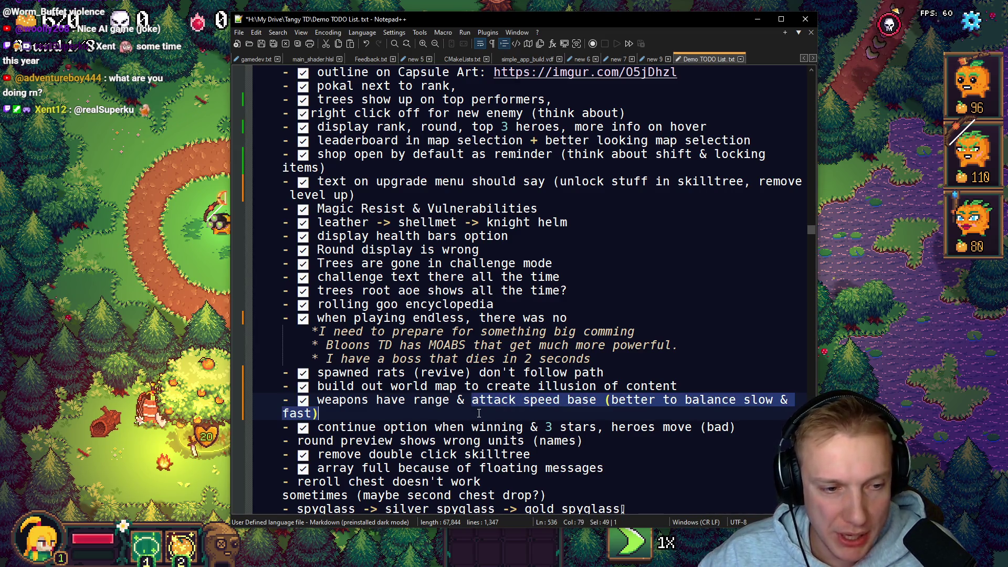
{"action": "key", "text": "BackSpace"}
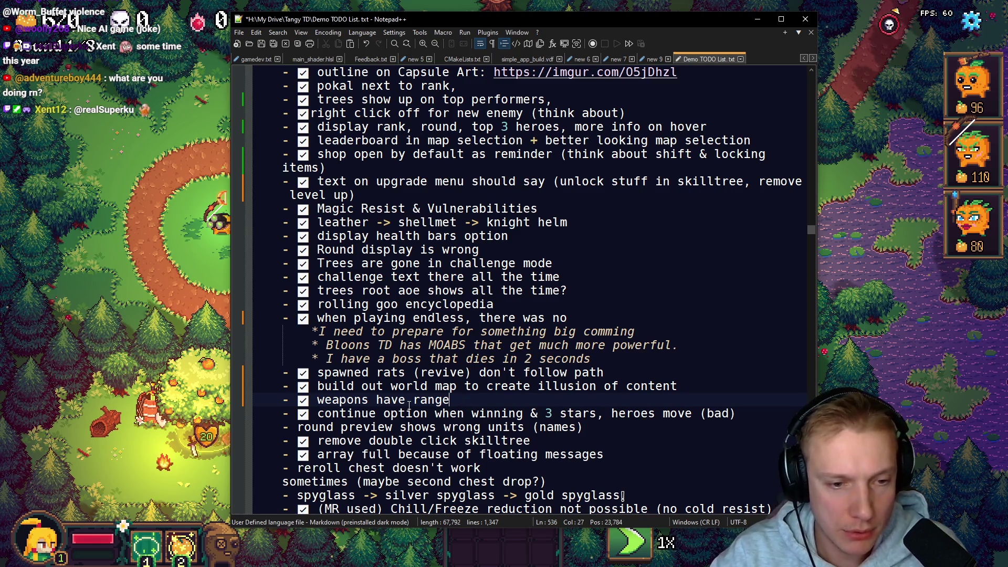
Step: Type '* Attack Speed Base on weapons, better balancing possible' under the Nice to have heading and save
{"action": "scroll", "coordinate": [409, 405], "scroll_direction": "up", "scroll_amount": 20}
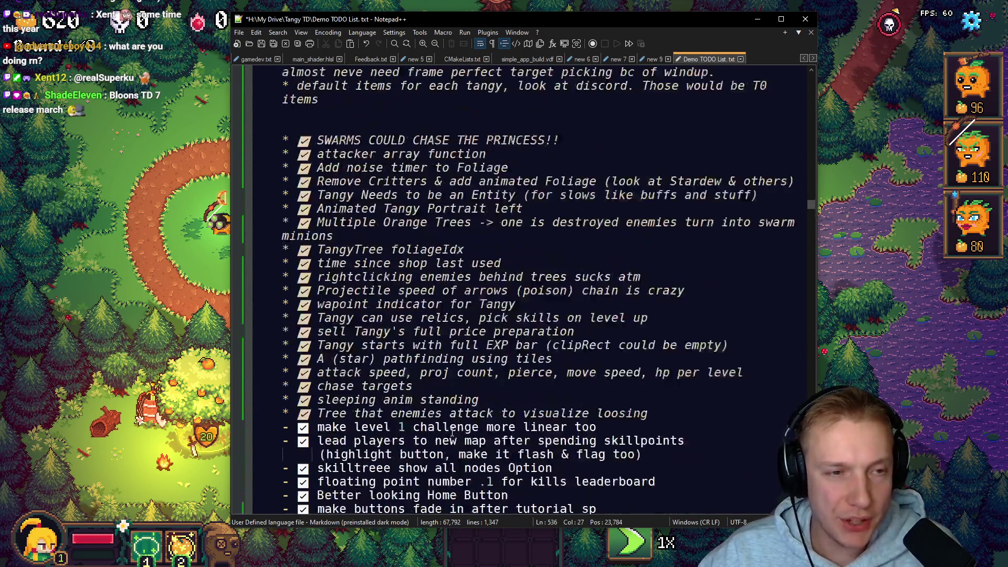
{"action": "scroll", "coordinate": [451, 432], "scroll_direction": "up", "scroll_amount": 8}
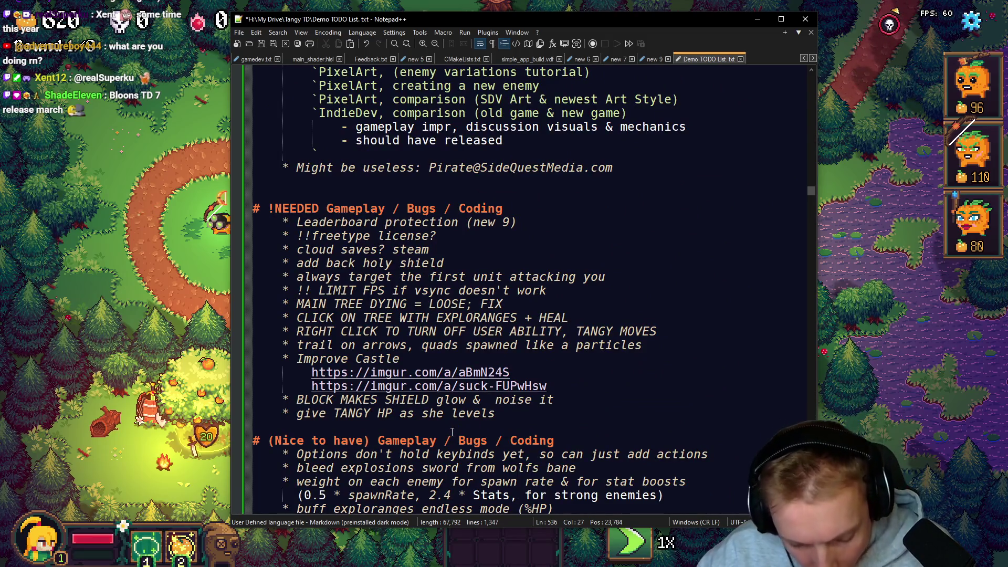
{"action": "scroll", "coordinate": [451, 432], "scroll_direction": "up", "scroll_amount": 20}
{"action": "scroll", "coordinate": [458, 438], "scroll_direction": "down", "scroll_amount": 11}
{"action": "scroll", "coordinate": [458, 438], "scroll_direction": "down", "scroll_amount": 19}
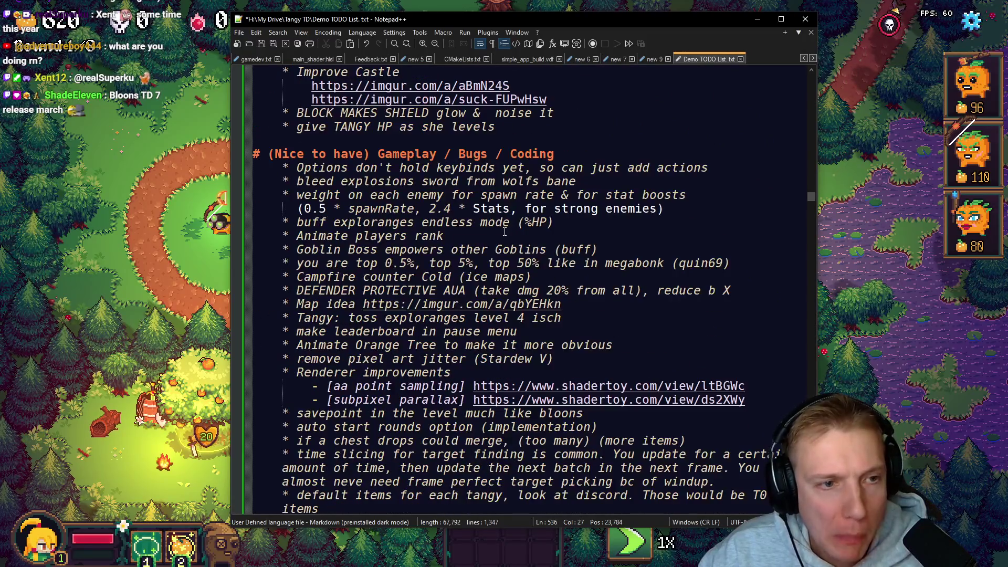
{"action": "left_click", "coordinate": [563, 154]}
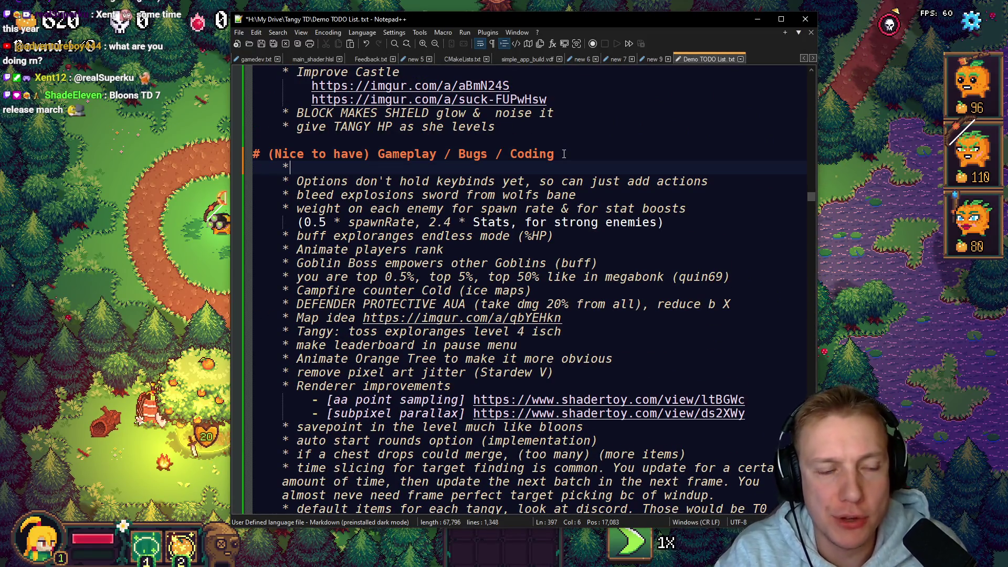
{"action": "type", "text": "* Ata"}
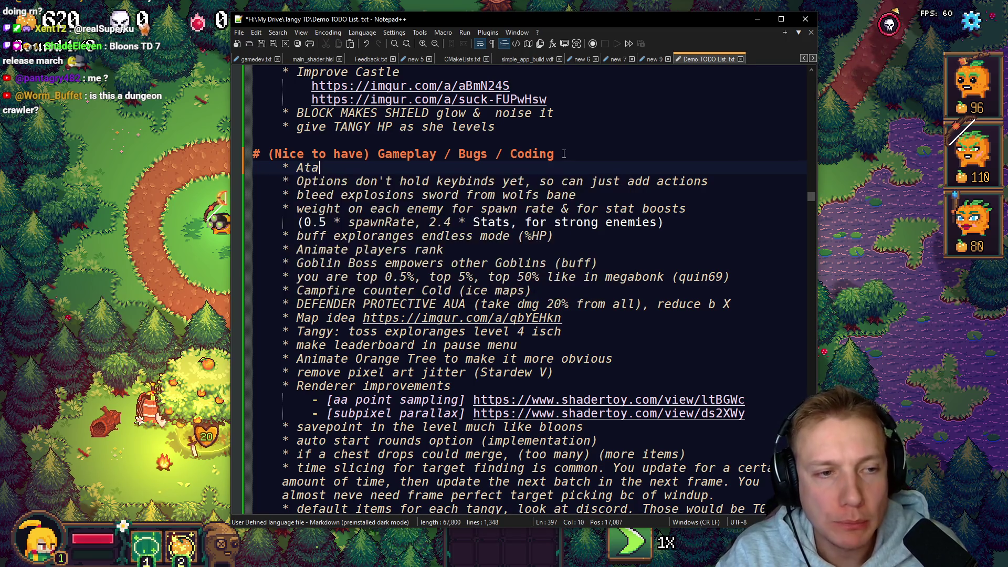
{"action": "key", "text": "BackSpace"}
{"action": "type", "text": "tack Speed Base on weapons, better balancing possible"}
{"action": "key", "text": "ctrl+s"}
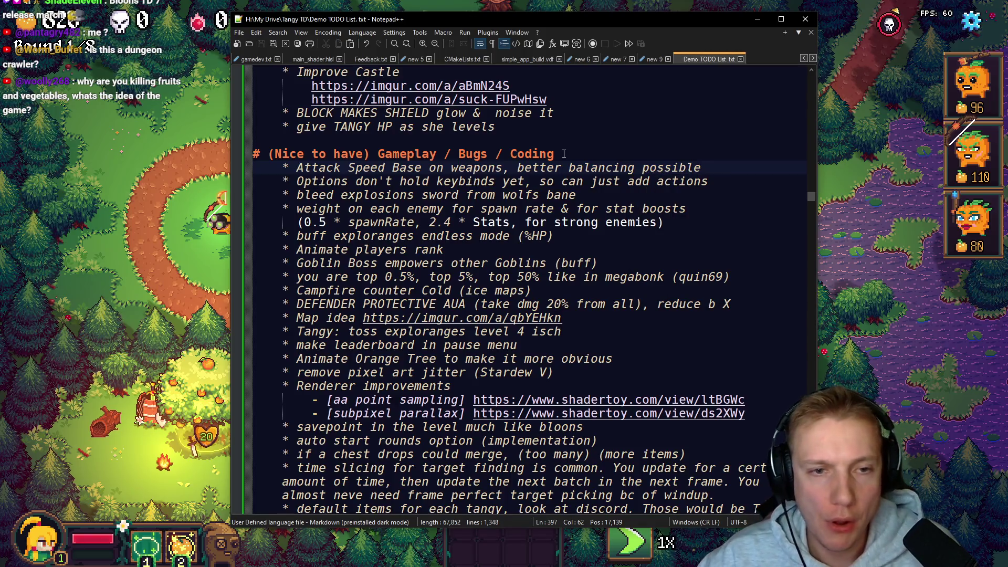
{"action": "scroll", "coordinate": [564, 153], "scroll_direction": "down", "scroll_amount": 10}
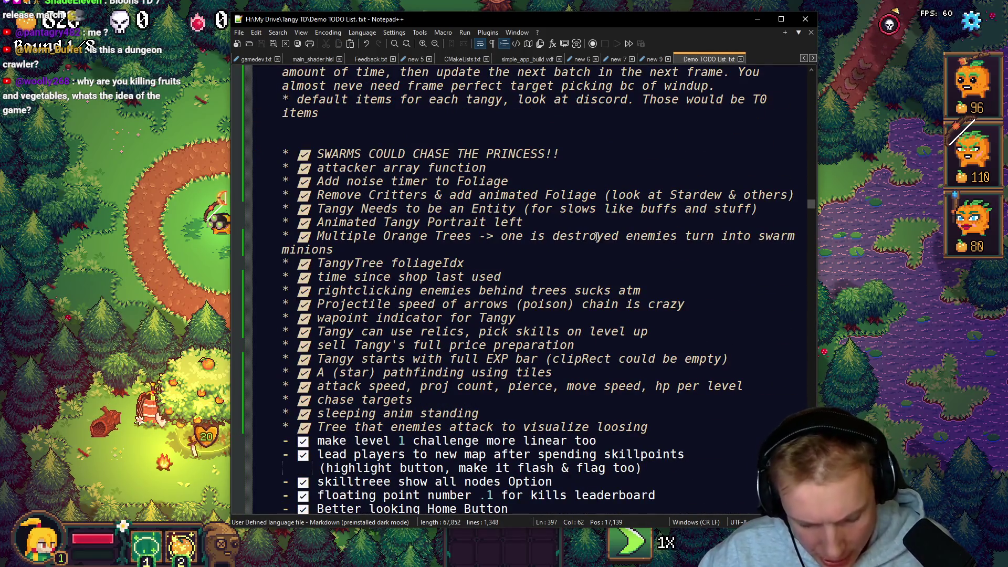
Step: Check off the 'reroll chest doesn't work' and 'round preview' items with ✅
{"action": "scroll", "coordinate": [596, 236], "scroll_direction": "down", "scroll_amount": 20}
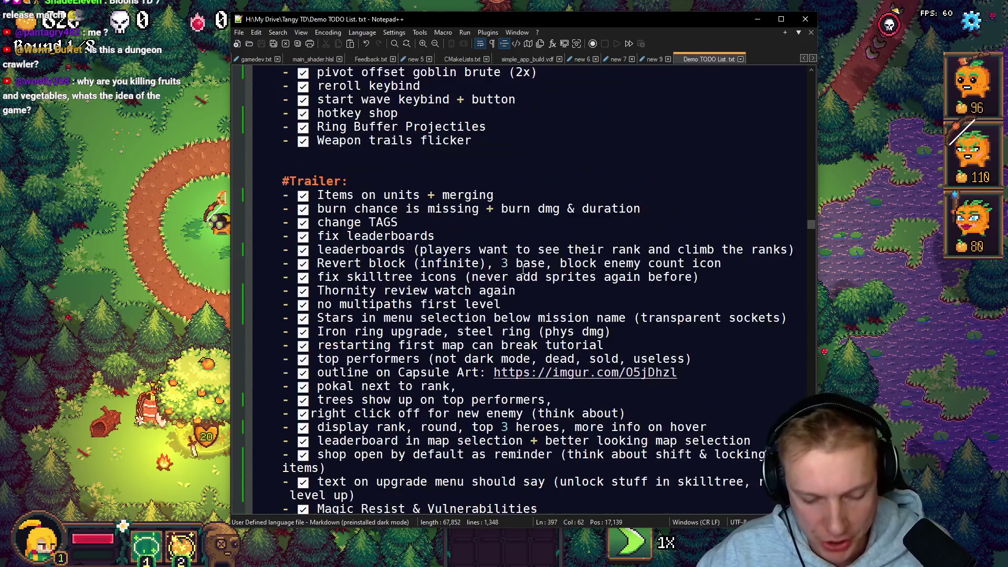
{"action": "scroll", "coordinate": [523, 269], "scroll_direction": "down", "scroll_amount": 11}
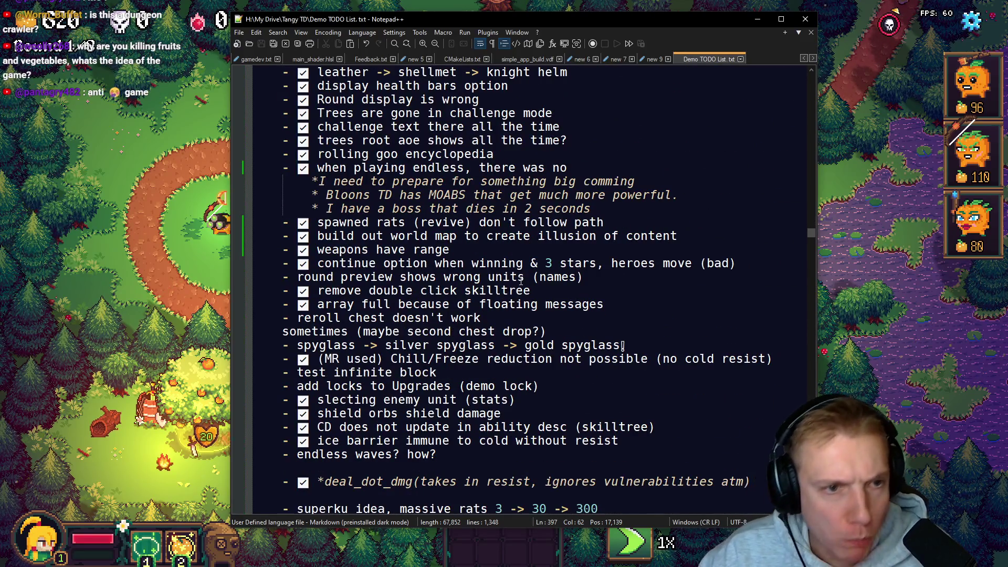
{"action": "scroll", "coordinate": [521, 281], "scroll_direction": "down", "scroll_amount": 3}
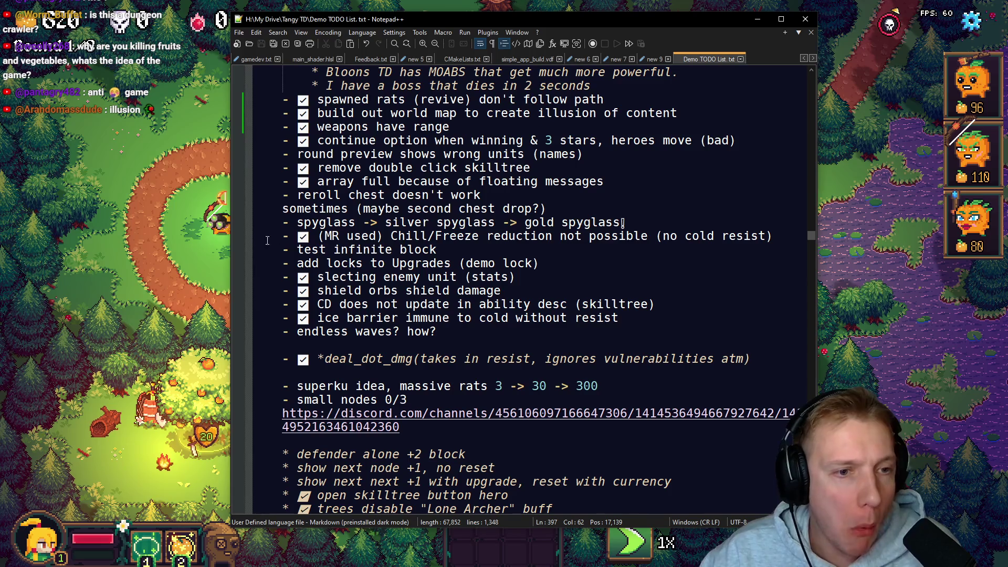
{"action": "left_click", "coordinate": [290, 223]}
{"action": "left_click", "coordinate": [640, 217]}
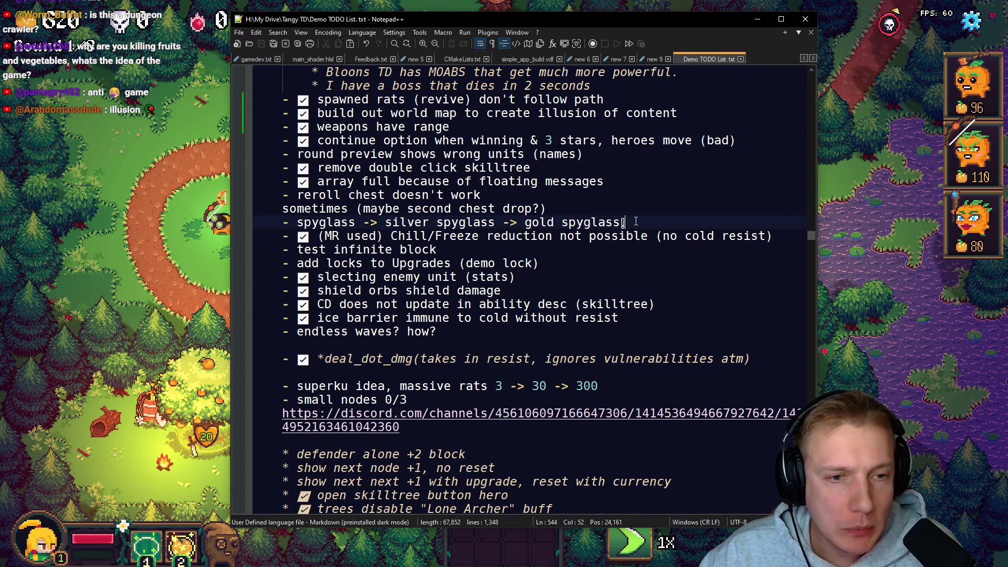
{"action": "left_click", "coordinate": [298, 195]}
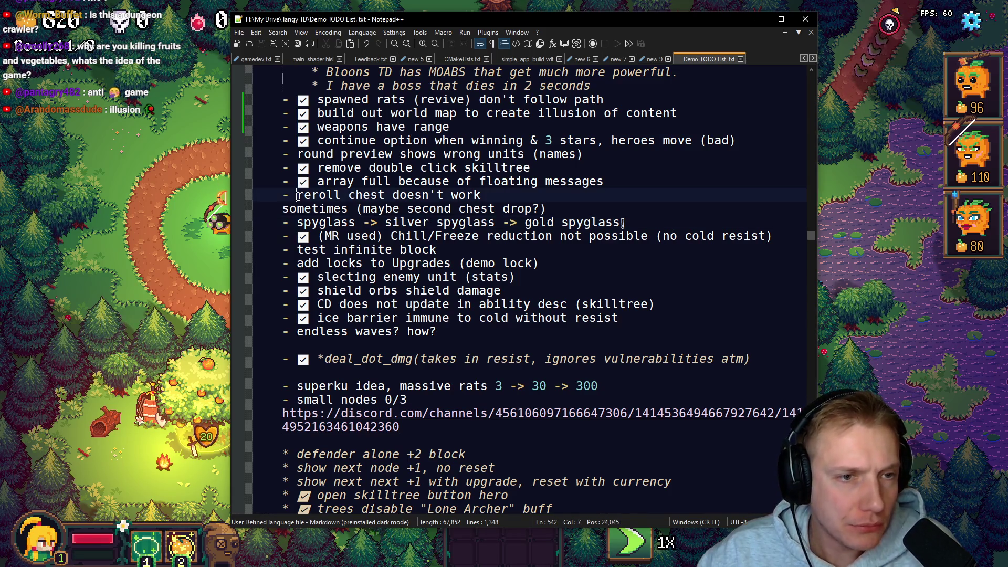
{"action": "key", "text": "super+period"}
{"action": "key", "text": "Return"}
{"action": "key", "text": "Up"}
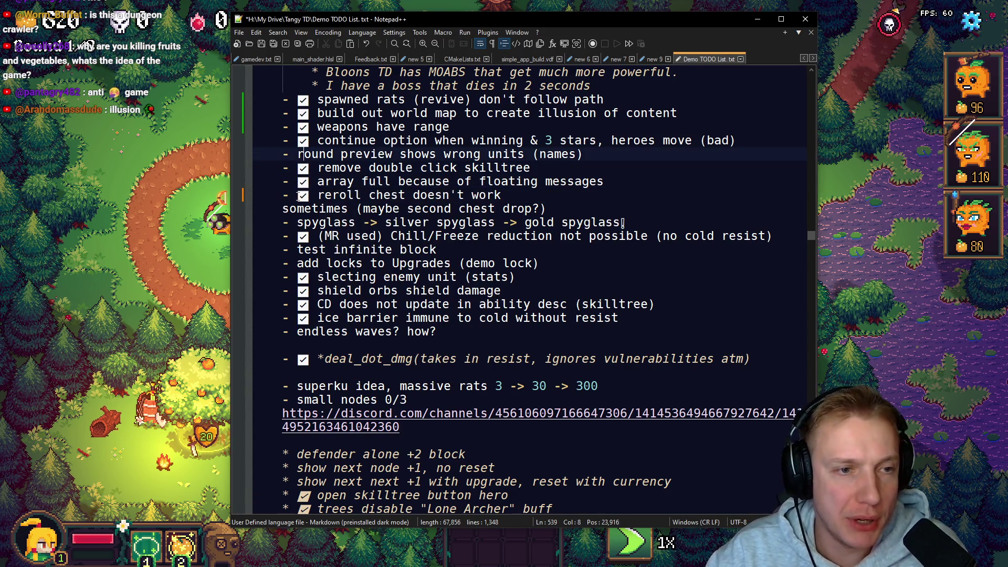
{"action": "key", "text": "super+period"}
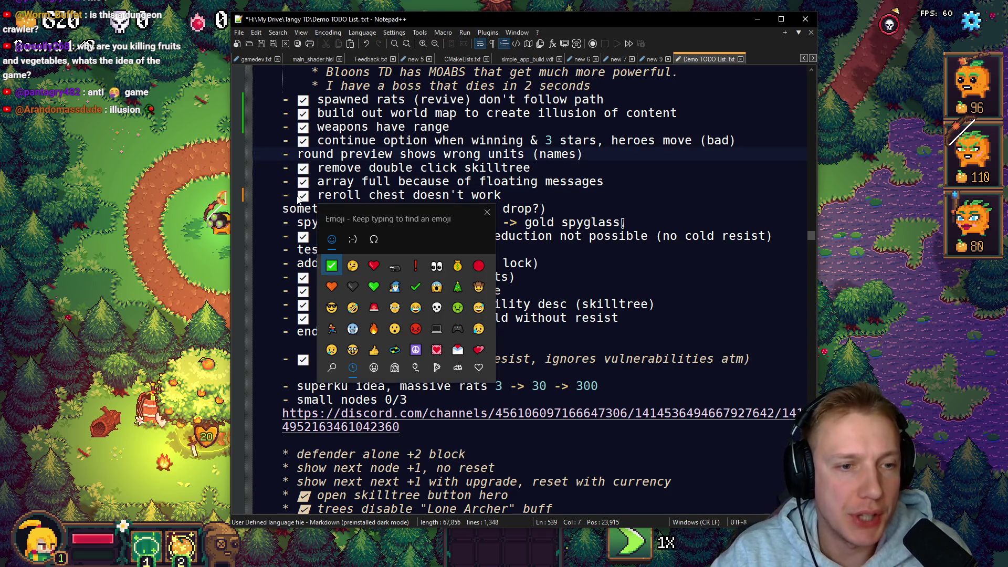
{"action": "key", "text": "Return"}
Step: Delete the 'sometimes' chest-drop note line
{"action": "key", "text": "Down"}
{"action": "key", "text": "Down"}
{"action": "key", "text": "Down"}
{"action": "key", "text": "Home"}
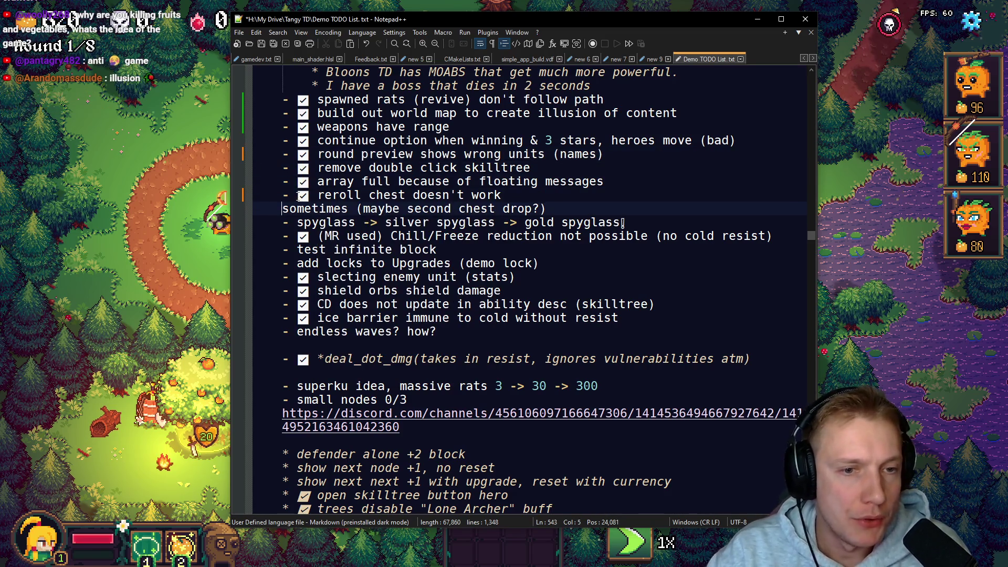
{"action": "key", "text": "shift+End"}
{"action": "key", "text": "Delete"}
{"action": "key", "text": "Delete"}
{"action": "key", "text": "ctrl+Right"}
{"action": "key", "text": "ctrl+Right"}
{"action": "key", "text": "ctrl+Right"}
Step: Cut the spyglass line out of the list
{"action": "key", "text": "Home"}
{"action": "key", "text": "Right"}
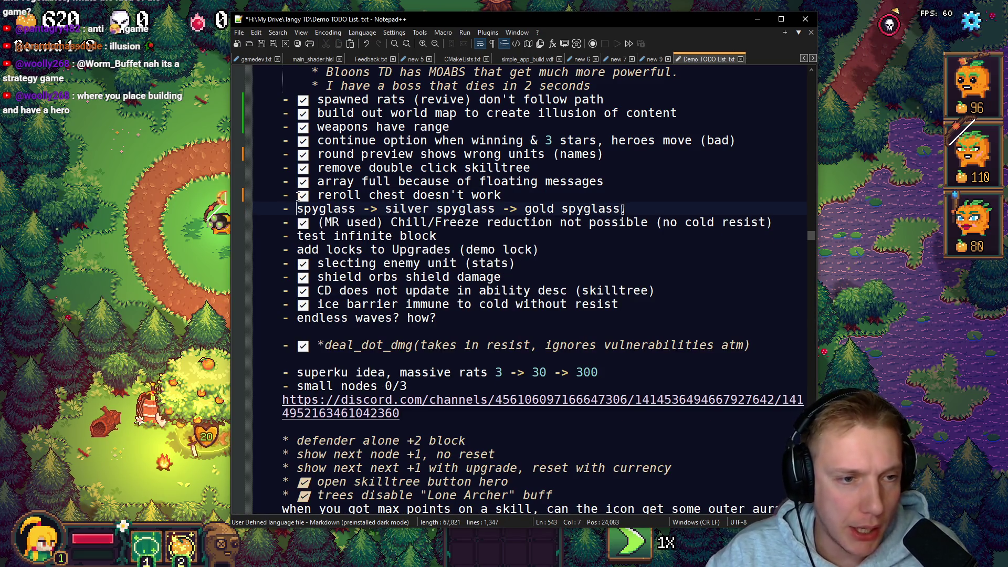
{"action": "key", "text": "End"}
{"action": "key", "text": "shift+Home"}
{"action": "key", "text": "ctrl+x"}
Step: Check off the 'test infinite block' and 'add locks to Upgrades' items with ✅
{"action": "key", "text": "Down"}
{"action": "key", "text": "Down"}
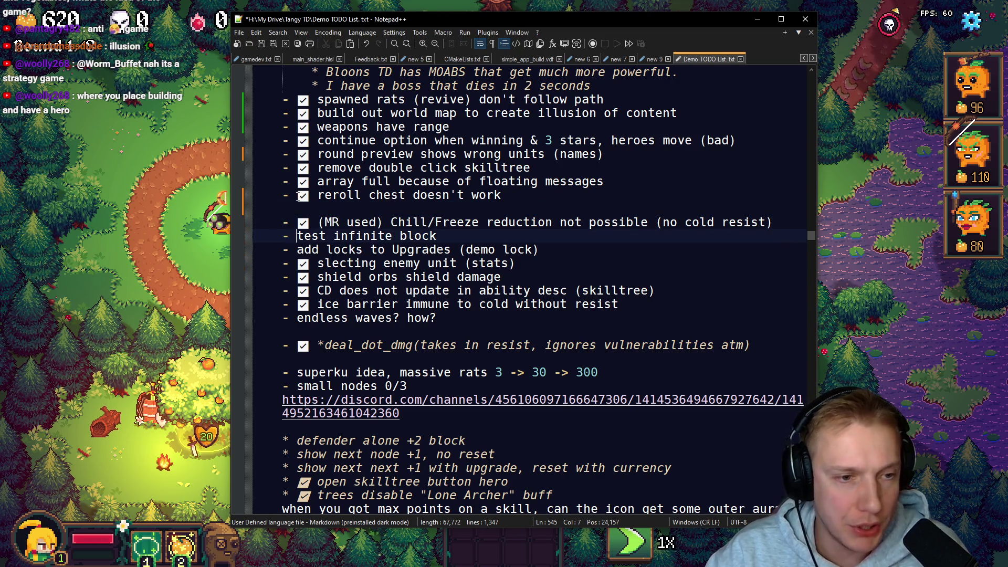
{"action": "key", "text": "super+period"}
{"action": "type", "text": "check"}
{"action": "key", "text": "Return"}
{"action": "key", "text": "Down"}
{"action": "key", "text": "Left"}
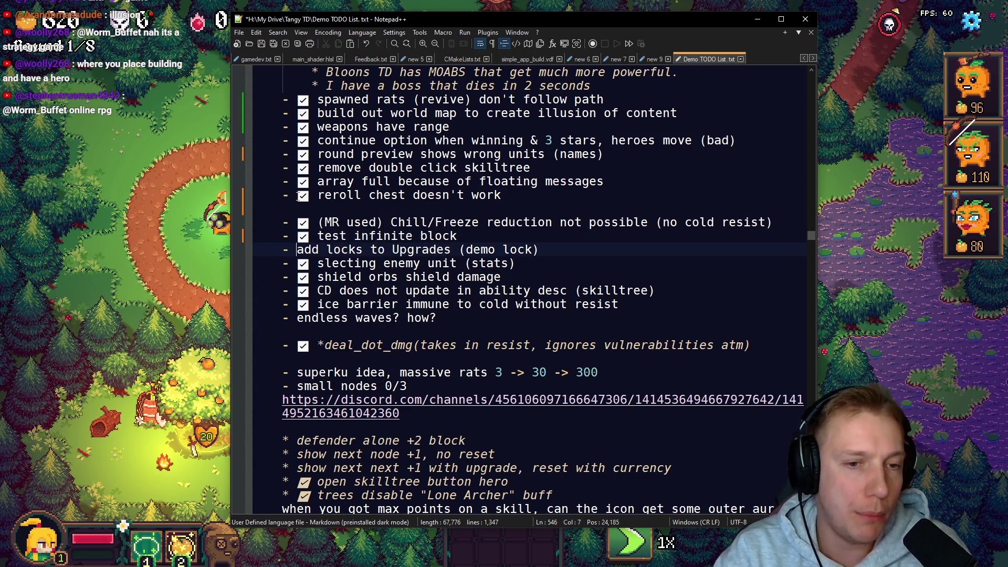
{"action": "key", "text": "super+period"}
{"action": "type", "text": "check"}
{"action": "key", "text": "Return"}
{"action": "key", "text": "Down"}
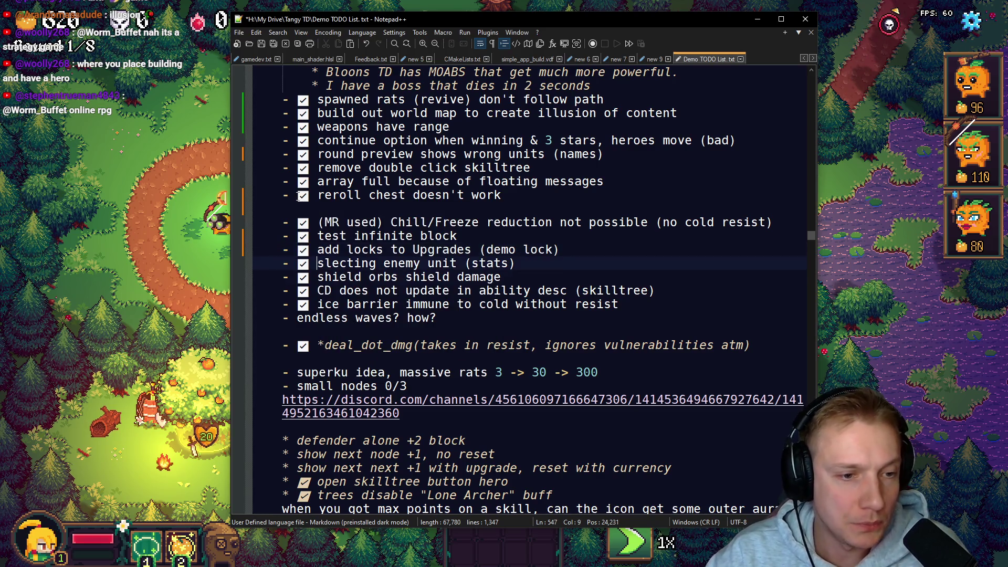
Step: Check off 'endless waves? how?' and remove the empty line below it
{"action": "key", "text": "Down"}
{"action": "key", "text": "Down"}
{"action": "key", "text": "Down"}
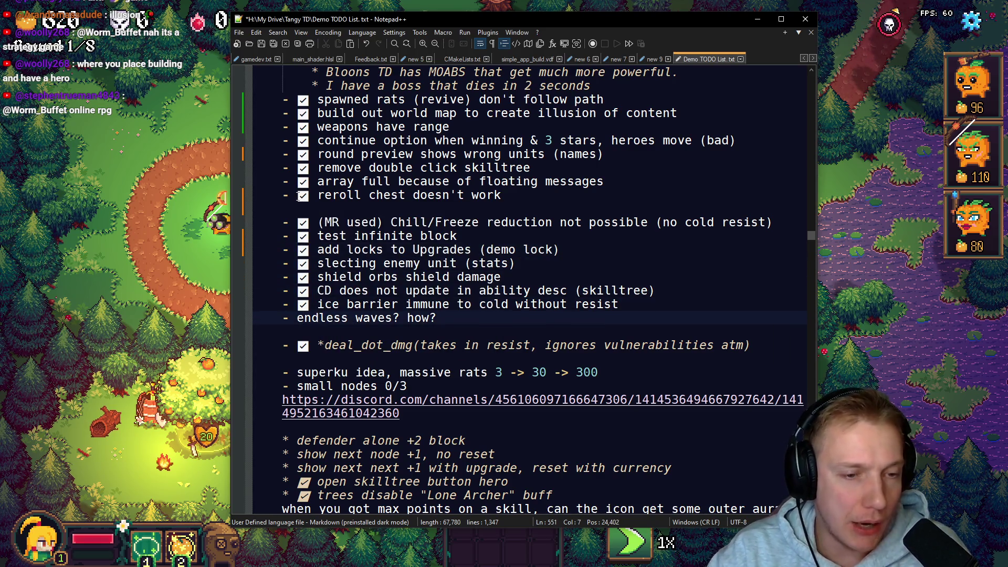
{"action": "key", "text": "super+period"}
{"action": "type", "text": "check"}
{"action": "key", "text": "Return"}
{"action": "key", "text": "Down"}
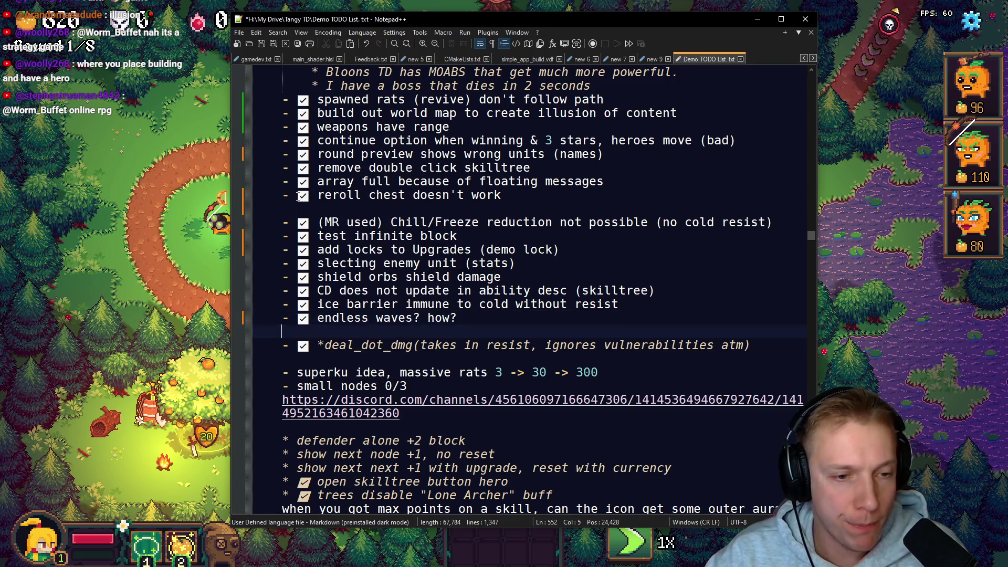
{"action": "key", "text": "BackSpace"}
{"action": "key", "text": "BackSpace"}
{"action": "key", "text": "Down"}
{"action": "key", "text": "Down"}
{"action": "key", "text": "Down"}
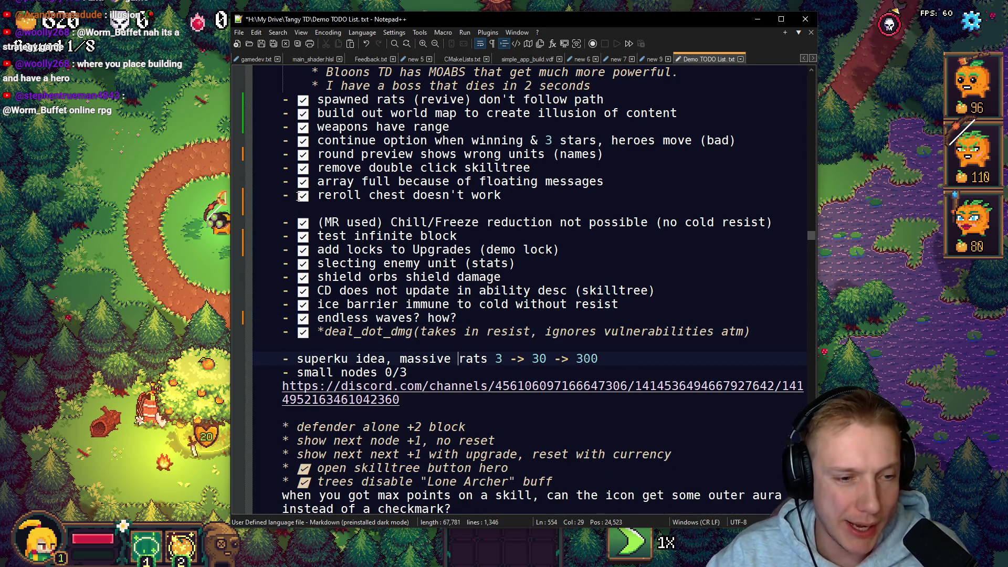
{"action": "key", "text": "Up"}
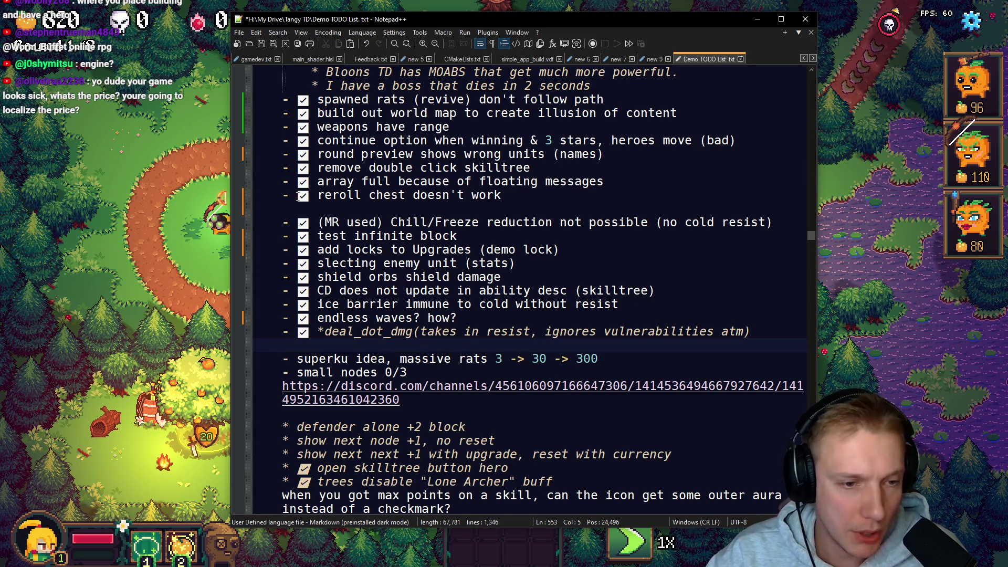
{"action": "key", "text": "Down"}
{"action": "key", "text": "ctrl+Right"}
{"action": "key", "text": "ctrl+Right"}
{"action": "key", "text": "ctrl+Right"}
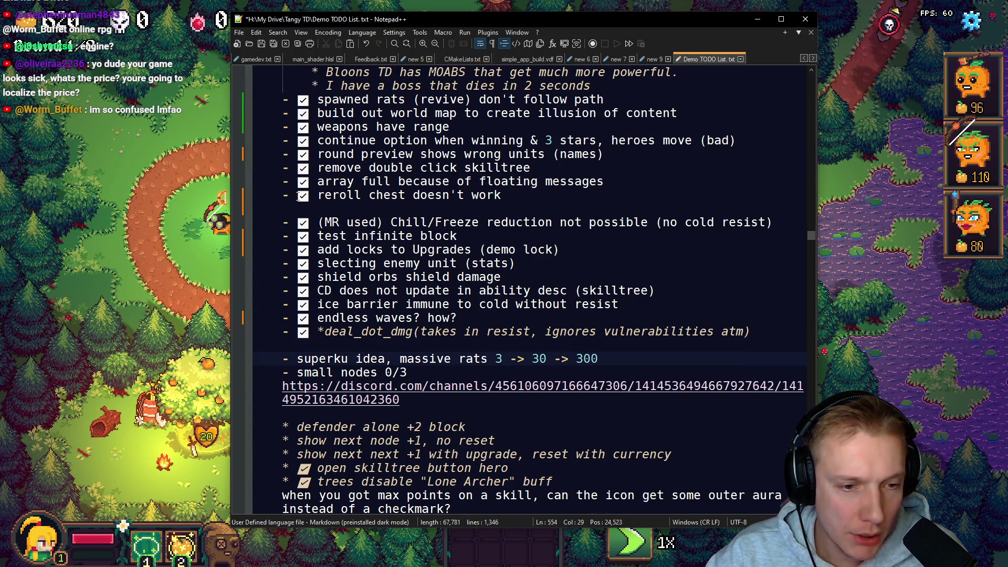
{"action": "scroll", "coordinate": [550, 253], "scroll_direction": "up", "scroll_amount": 20}
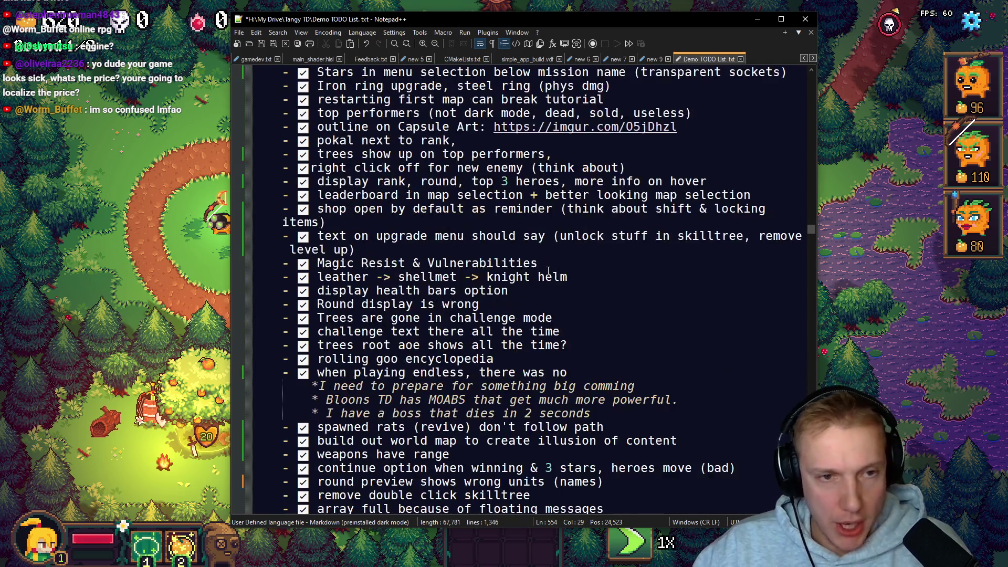
{"action": "scroll", "coordinate": [548, 271], "scroll_direction": "up", "scroll_amount": 13}
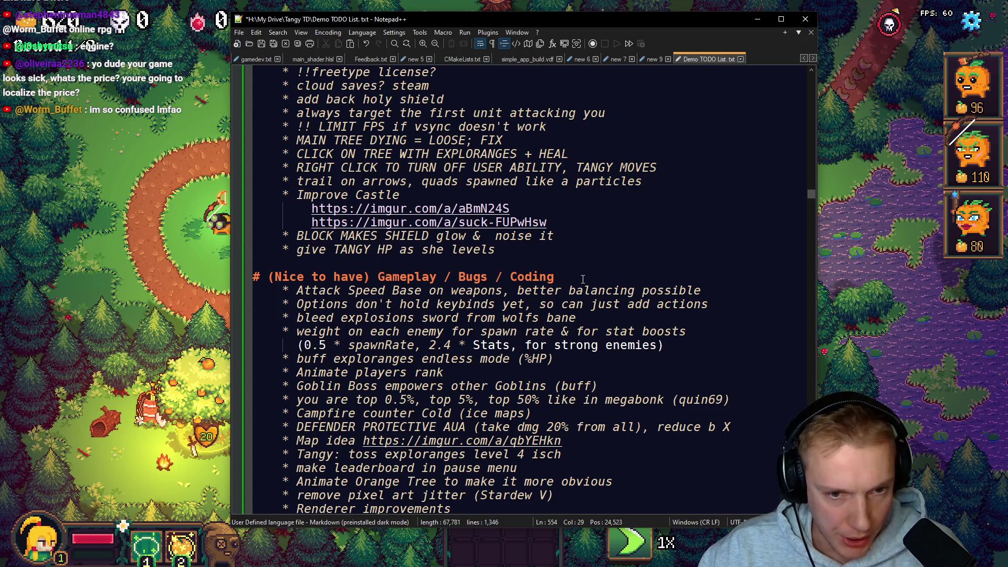
{"action": "left_click", "coordinate": [587, 270]}
{"action": "key", "text": "Return"}
{"action": "key", "text": "ctrl+v"}
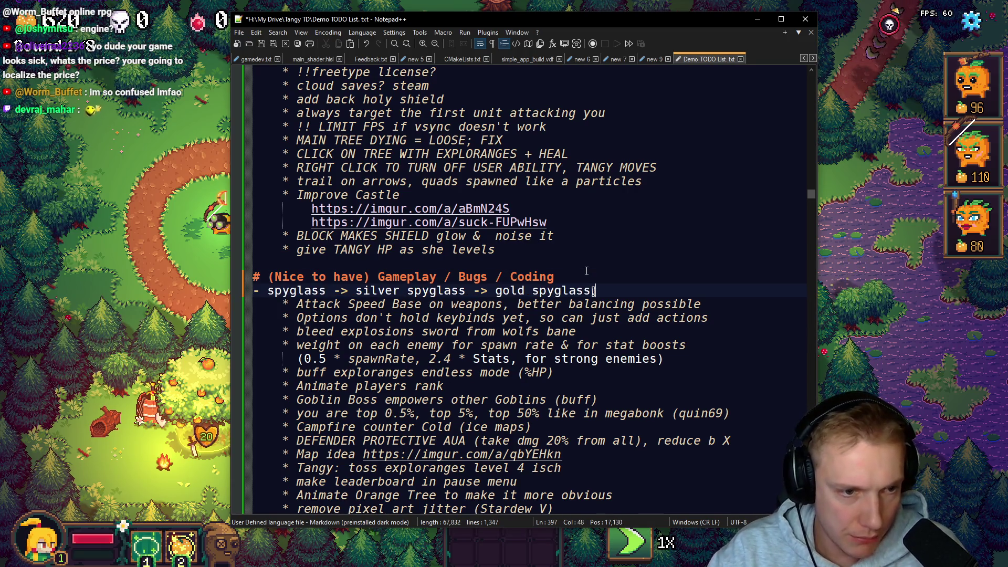
{"action": "key", "text": "Home"}
{"action": "key", "text": "Tab"}
{"action": "key", "text": "shift+Right"}
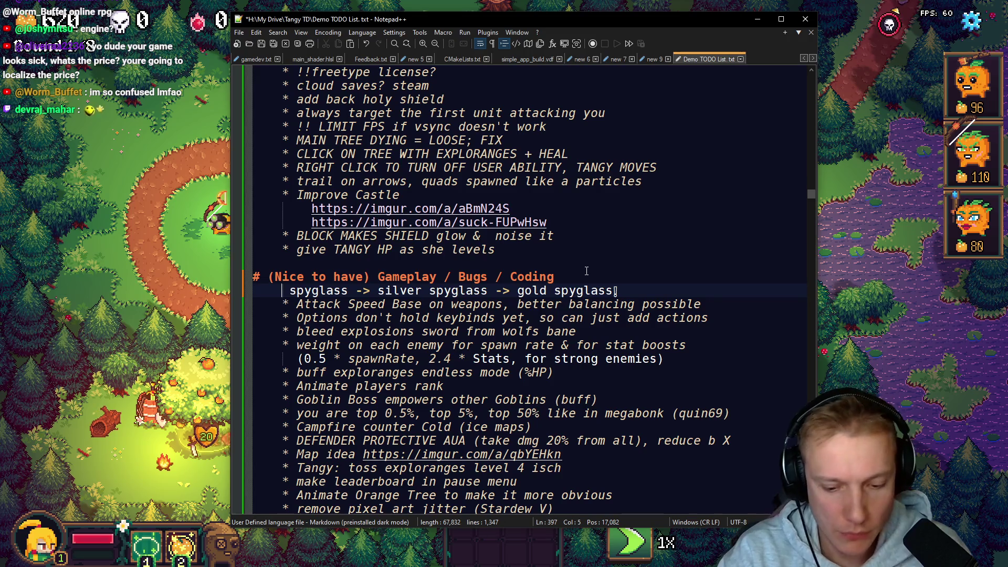
{"action": "type", "text": "*"}
{"action": "scroll", "coordinate": [628, 276], "scroll_direction": "down", "scroll_amount": 2}
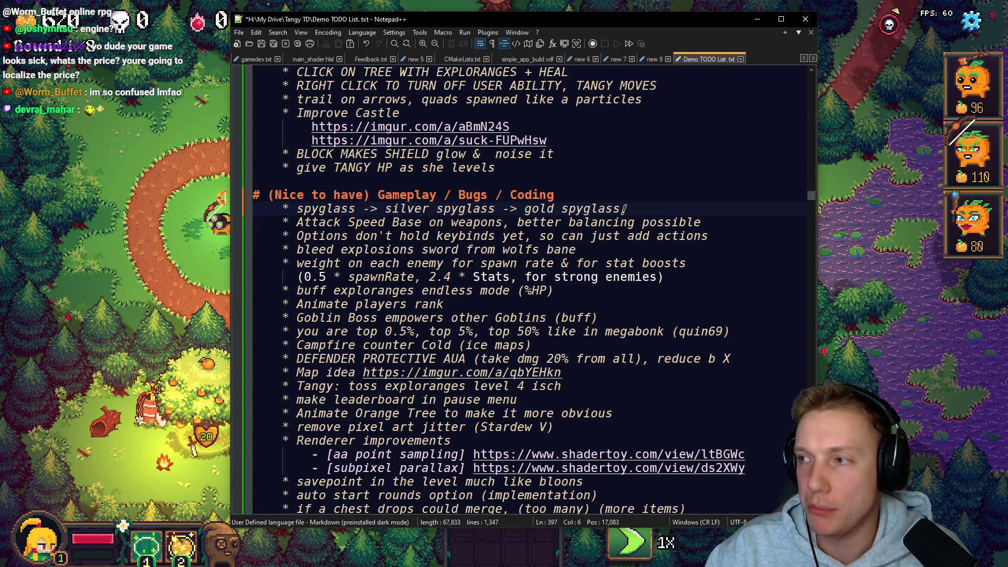
{"action": "key", "text": "alt+Tab"}
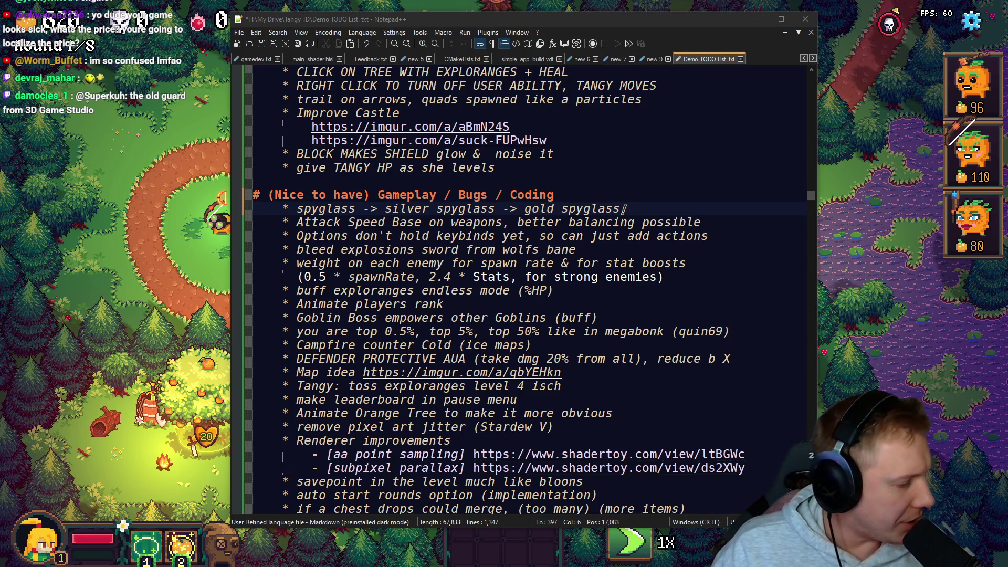
Step: Scroll down past the checked-off items to the 'superku idea' line
{"action": "scroll", "coordinate": [624, 209], "scroll_direction": "down", "scroll_amount": 14}
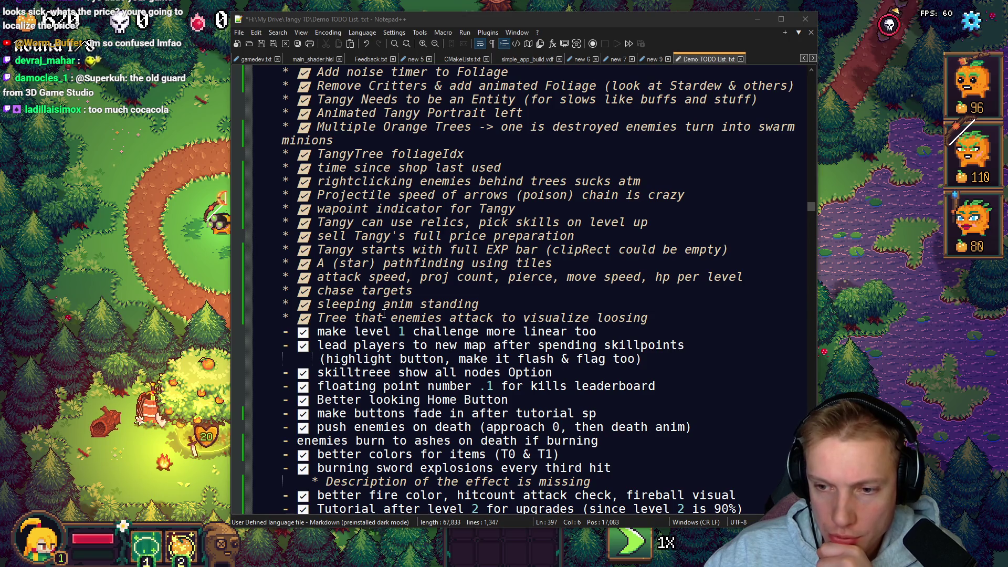
{"action": "scroll", "coordinate": [327, 459], "scroll_direction": "down", "scroll_amount": 20}
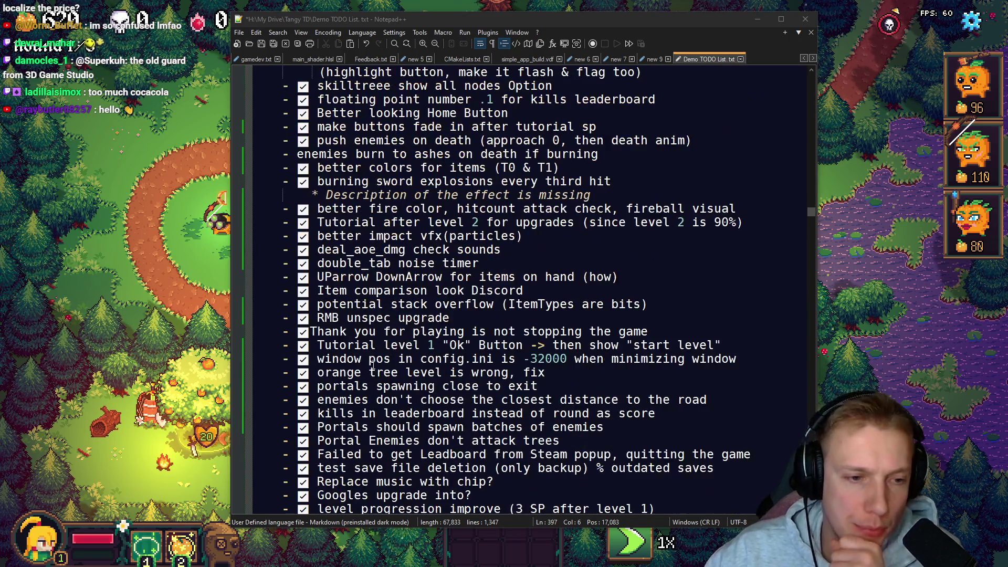
{"action": "scroll", "coordinate": [420, 315], "scroll_direction": "down", "scroll_amount": 7}
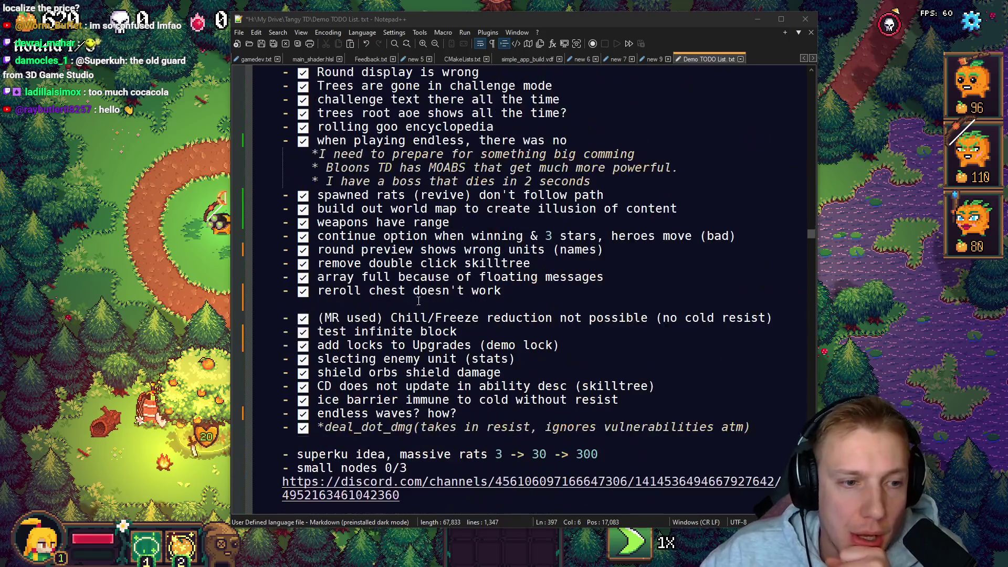
{"action": "scroll", "coordinate": [414, 276], "scroll_direction": "down", "scroll_amount": 5}
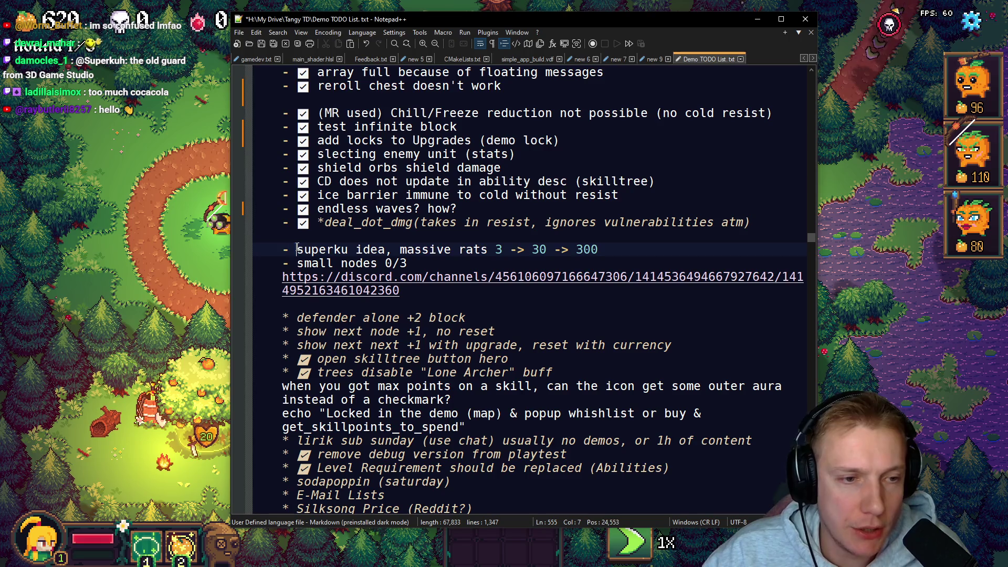
Step: Insert a ✅ before the 'superku idea' item
{"action": "left_click", "coordinate": [297, 248]}
{"action": "key", "text": "super+period"}
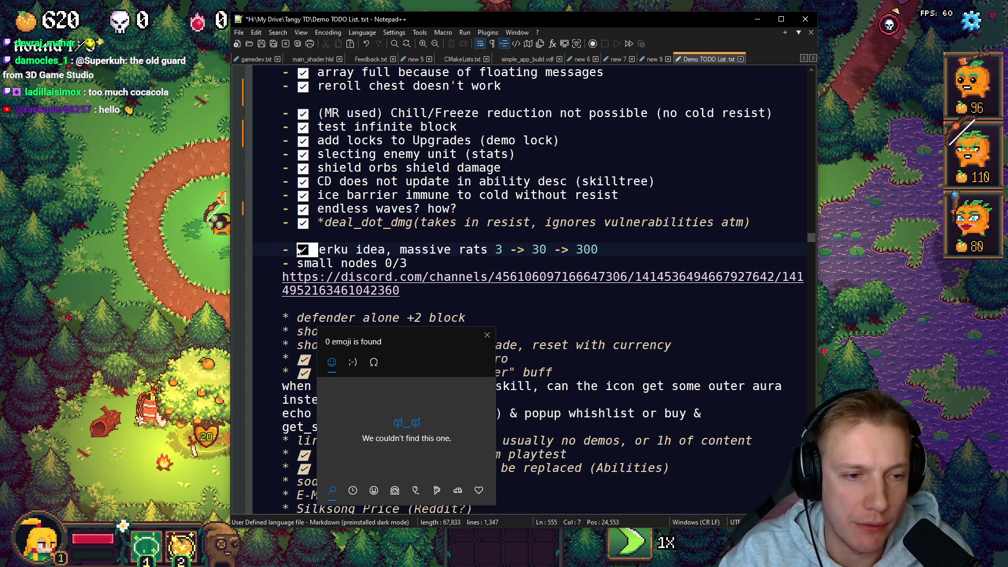
{"action": "key", "text": "Return"}
Step: Select the whole 'defender alone +2 block' line
{"action": "left_click", "coordinate": [402, 282]}
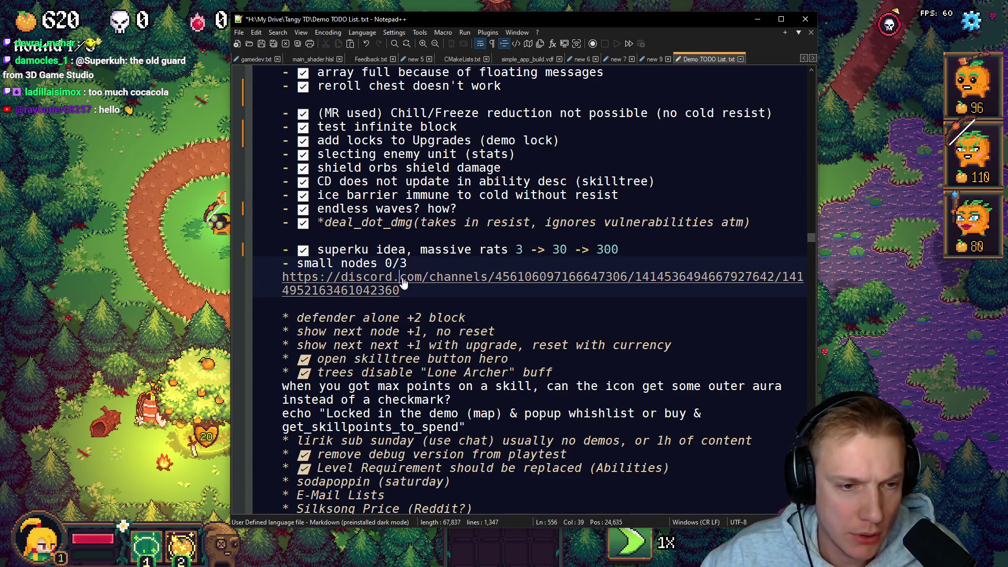
{"action": "left_click", "coordinate": [296, 317]}
{"action": "left_click_drag", "start_coordinate": [467, 318], "coordinate": [214, 313]}
{"action": "left_click_drag", "start_coordinate": [495, 316], "coordinate": [188, 315]}
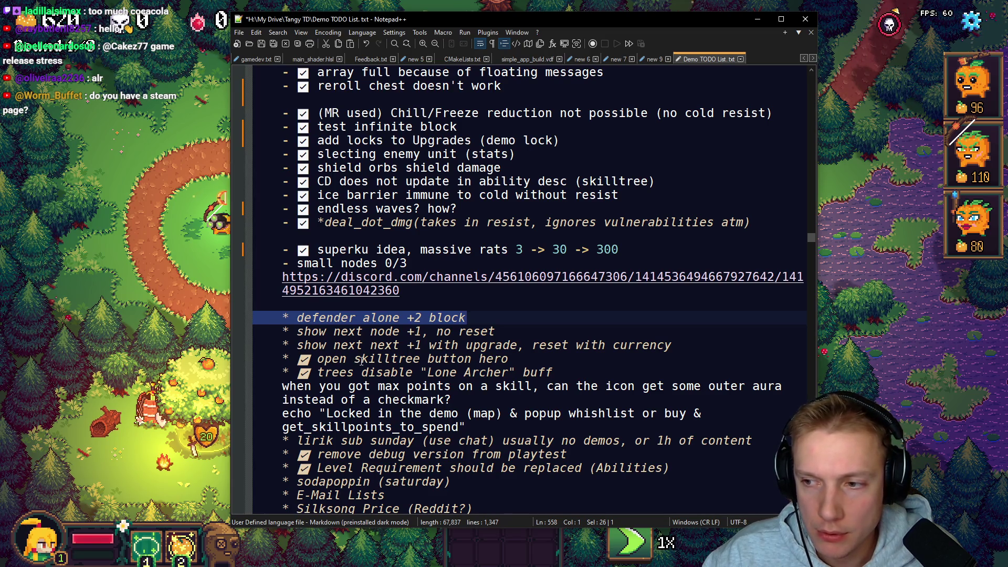
Step: Cut the 'defender alone +2 block' line from the list
{"action": "left_click", "coordinate": [297, 317]}
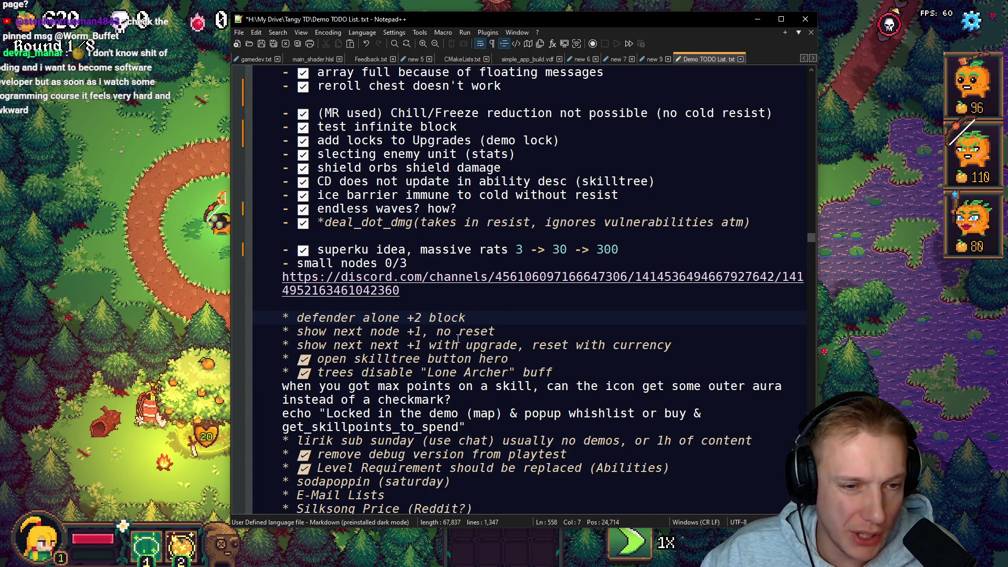
{"action": "left_click", "coordinate": [297, 332]}
{"action": "key", "text": "super+period"}
{"action": "key", "text": "Escape"}
{"action": "key", "text": "Down"}
{"action": "key", "text": "End"}
{"action": "key", "text": "shift+Up"}
{"action": "key", "text": "shift+Up"}
{"action": "key", "text": "Delete"}
{"action": "key", "text": "shift+Up"}
{"action": "key", "text": "ctrl+c"}
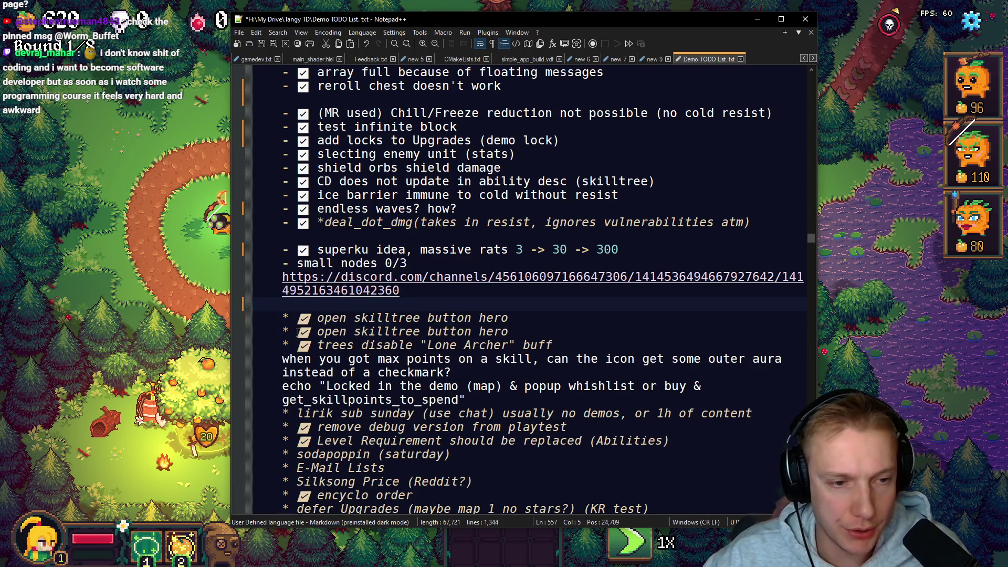
{"action": "key", "text": "Delete"}
Step: Paste the defender line under '!!freetype license?', remove the blank line, and append '(Keystone)'
{"action": "scroll", "coordinate": [423, 319], "scroll_direction": "up", "scroll_amount": 20}
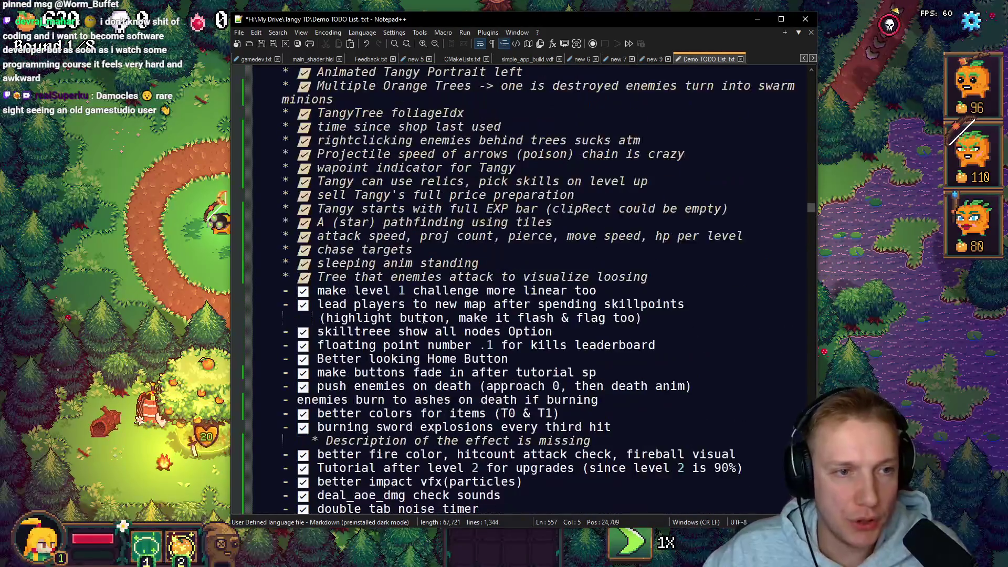
{"action": "scroll", "coordinate": [423, 319], "scroll_direction": "up", "scroll_amount": 15}
{"action": "left_click", "coordinate": [445, 198]}
{"action": "key", "text": "Return"}
{"action": "key", "text": "Return"}
{"action": "key", "text": "ctrl+v"}
{"action": "key", "text": "Up"}
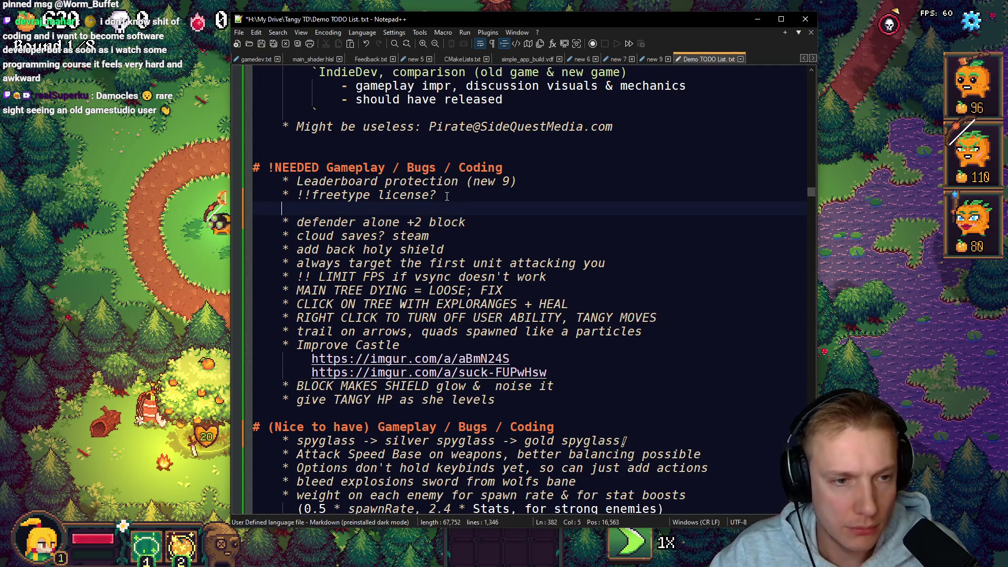
{"action": "key", "text": "BackSpace"}
{"action": "key", "text": "BackSpace"}
{"action": "key", "text": "Down"}
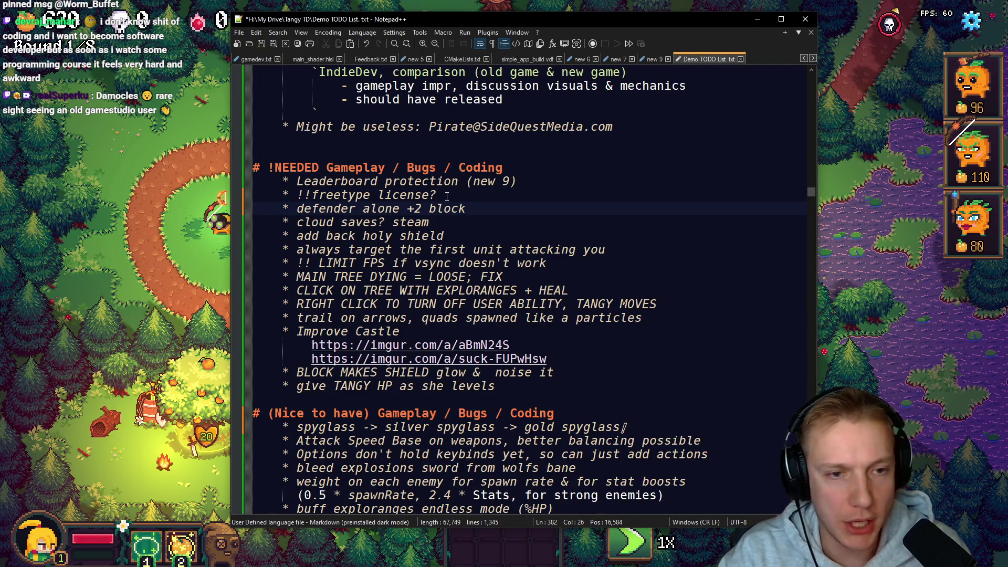
{"action": "type", "text": "(Keystone)"}
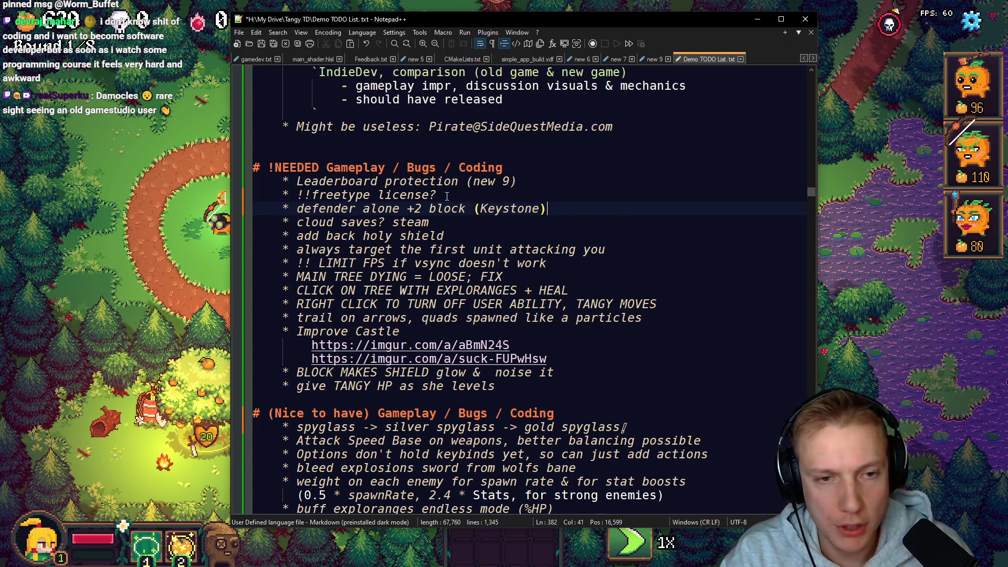
Step: In Tangy TD, open the game options and ask to leave the current level
{"action": "key", "text": "alt+Tab"}
{"action": "key", "text": "Escape"}
{"action": "left_click", "coordinate": [497, 444]}
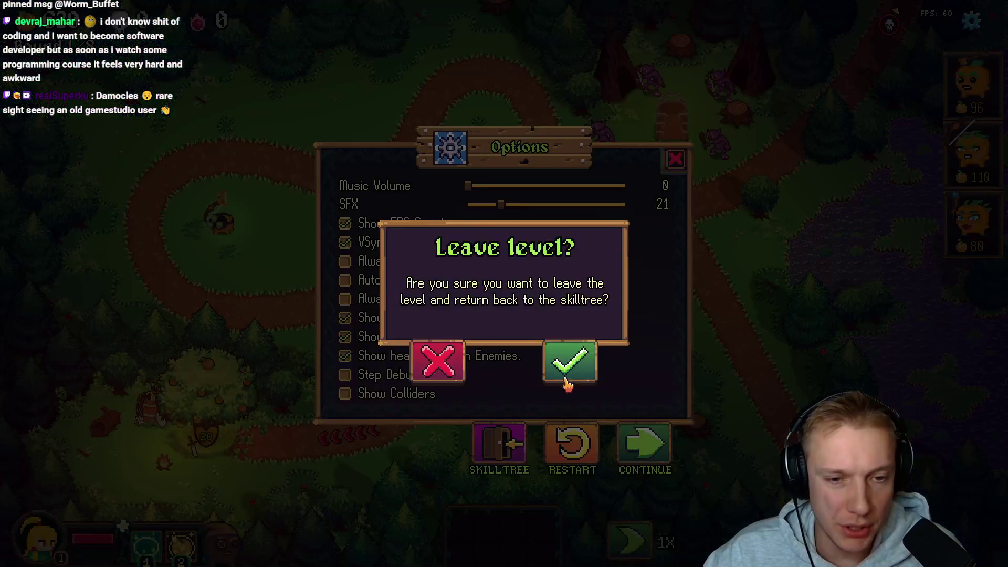
Step: Confirm leaving the level, then reset all purchased skill nodes via the F1 editor
{"action": "left_click", "coordinate": [561, 379]}
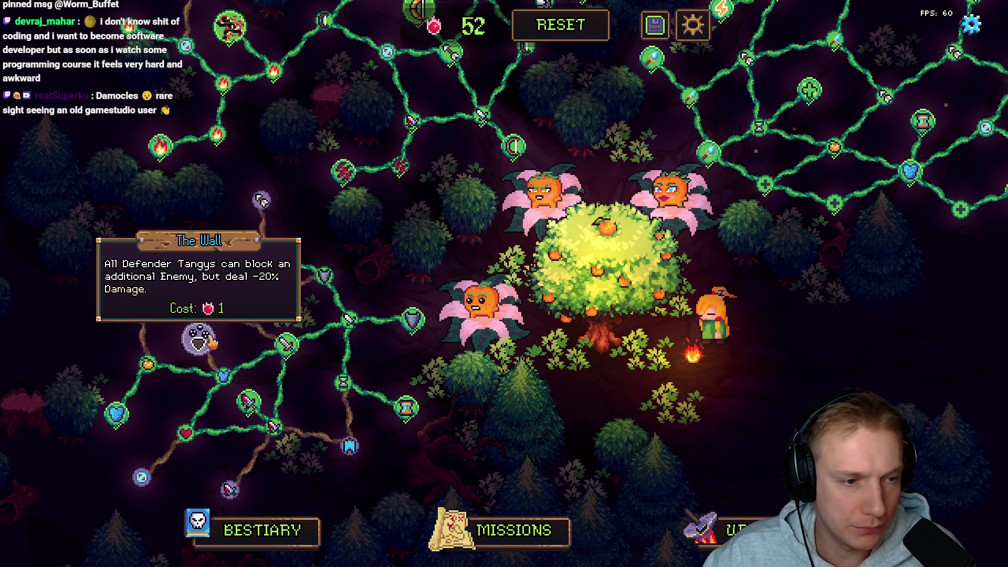
{"action": "left_click", "coordinate": [201, 339]}
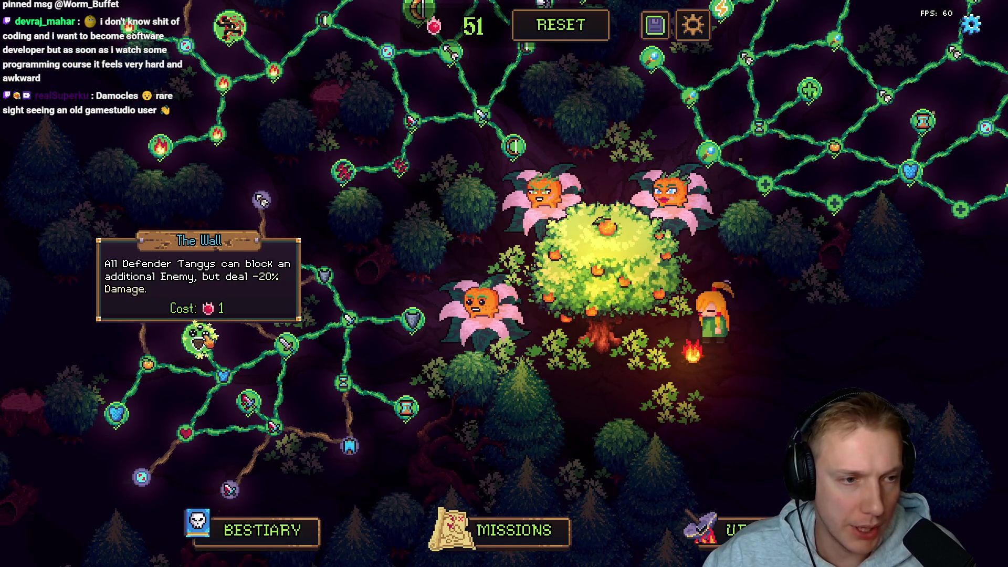
{"action": "right_click", "coordinate": [198, 340]}
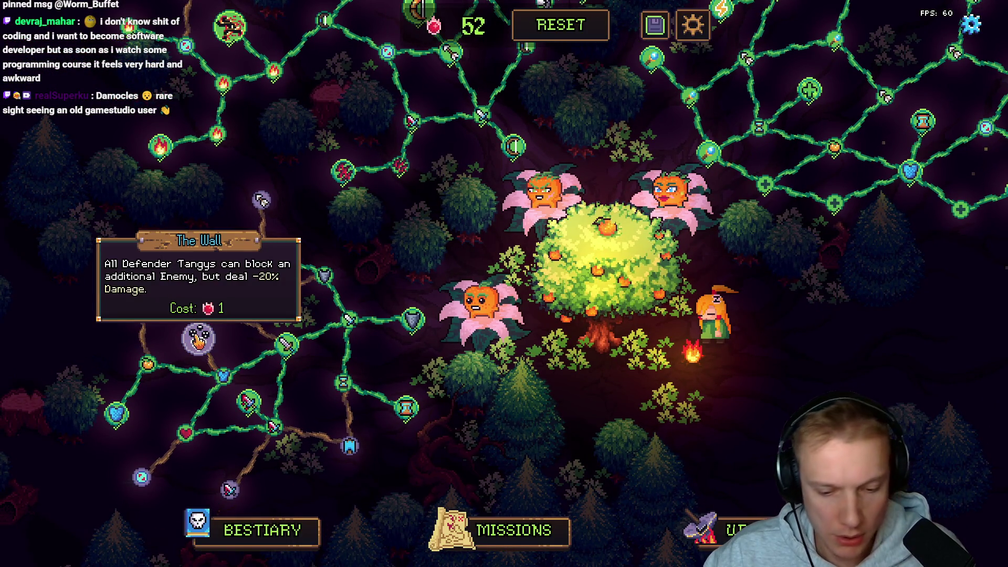
{"action": "key", "text": "F1"}
{"action": "left_click", "coordinate": [200, 339]}
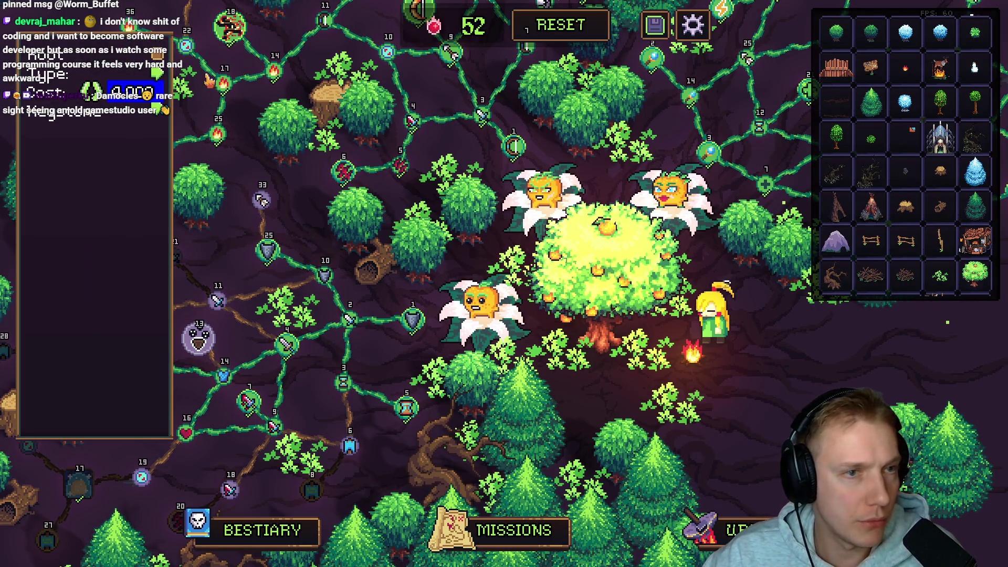
{"action": "left_click", "coordinate": [560, 25]}
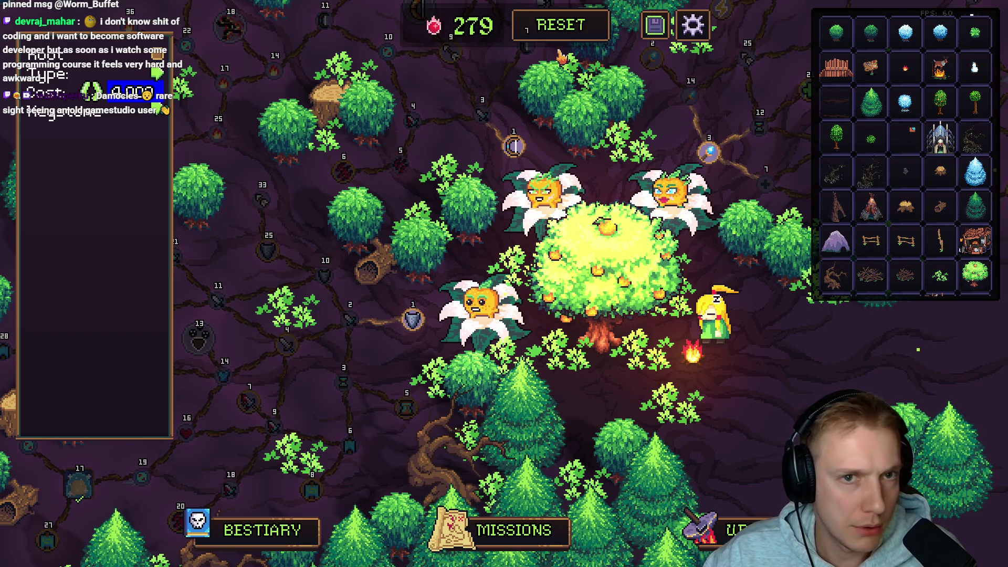
{"action": "key", "text": "F1"}
Step: Buy the Life, middle sword, left sword and Armor skill nodes
{"action": "left_click", "coordinate": [413, 320]}
{"action": "left_click", "coordinate": [349, 319]}
{"action": "left_click", "coordinate": [286, 343]}
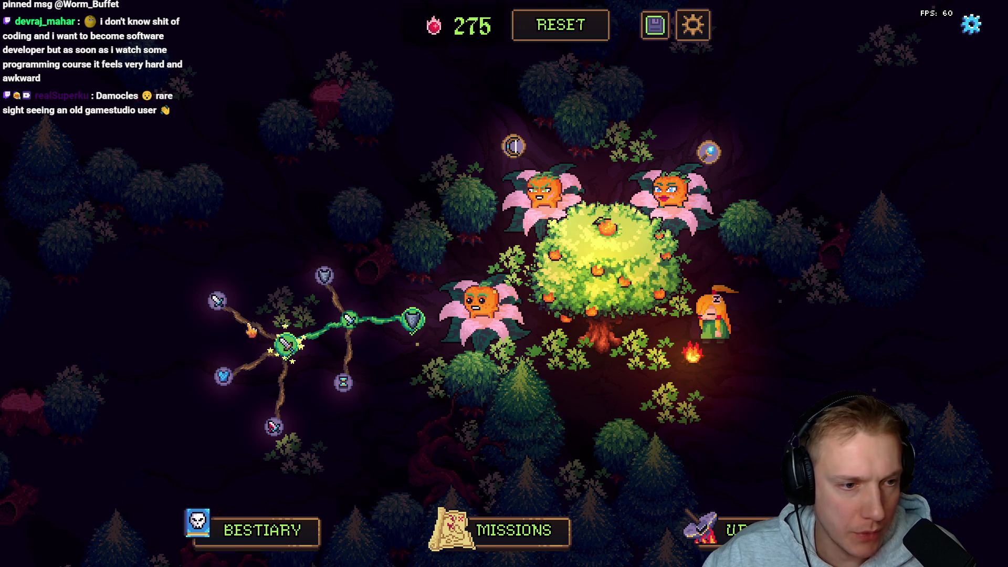
{"action": "left_click", "coordinate": [223, 376]}
{"action": "mouse_move", "coordinate": [199, 341]}
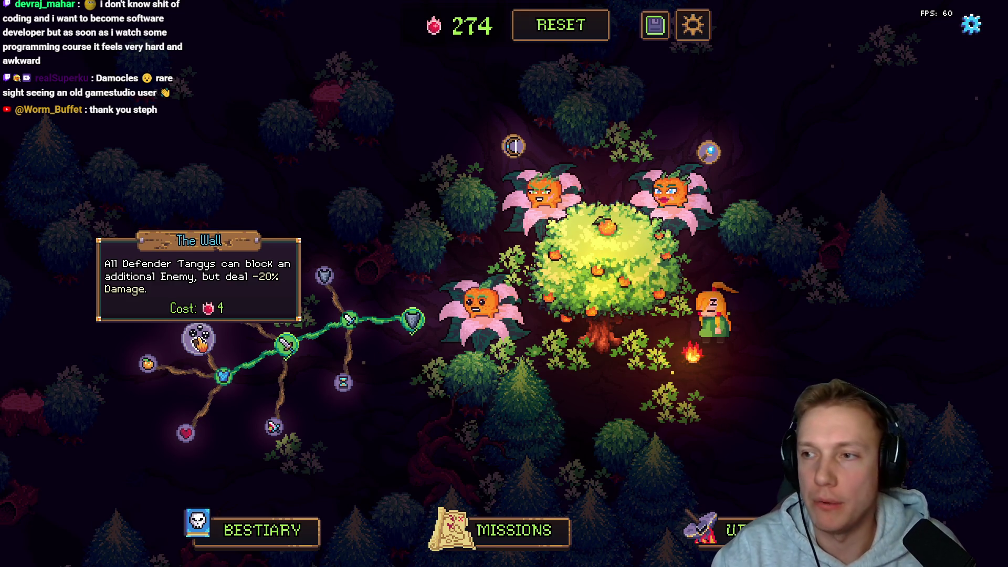
Step: Scroll through the TODO list, then return to the game's Missions map
{"action": "key", "text": "alt+Tab"}
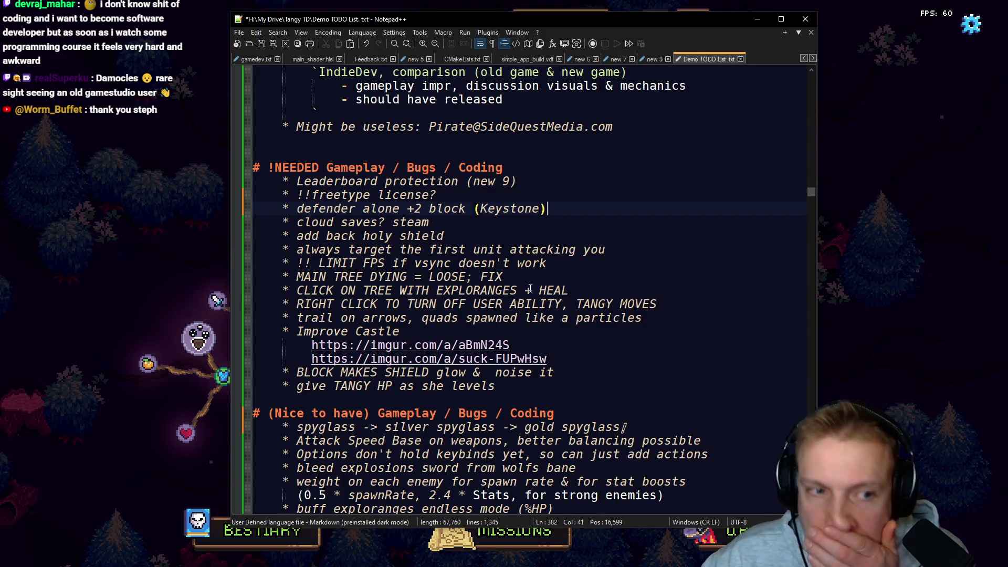
{"action": "scroll", "coordinate": [499, 315], "scroll_direction": "down", "scroll_amount": 15}
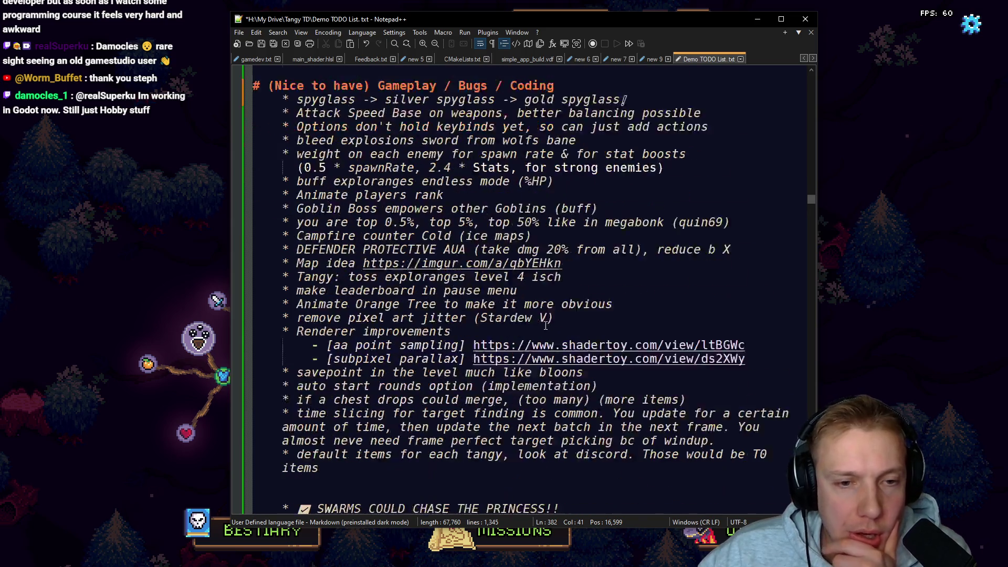
{"action": "scroll", "coordinate": [499, 315], "scroll_direction": "down", "scroll_amount": 20}
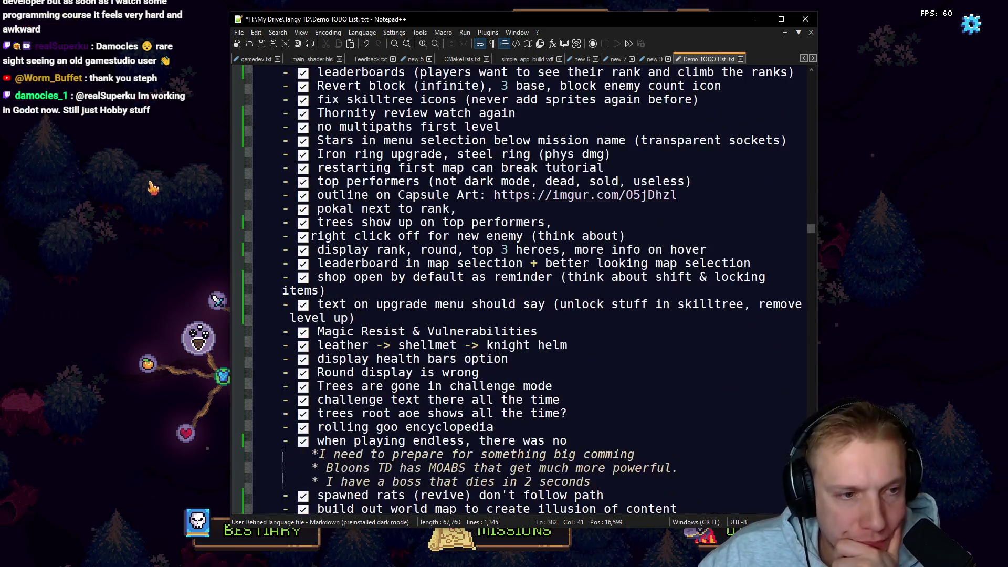
{"action": "key", "text": "alt+Tab"}
{"action": "left_click", "coordinate": [504, 529]}
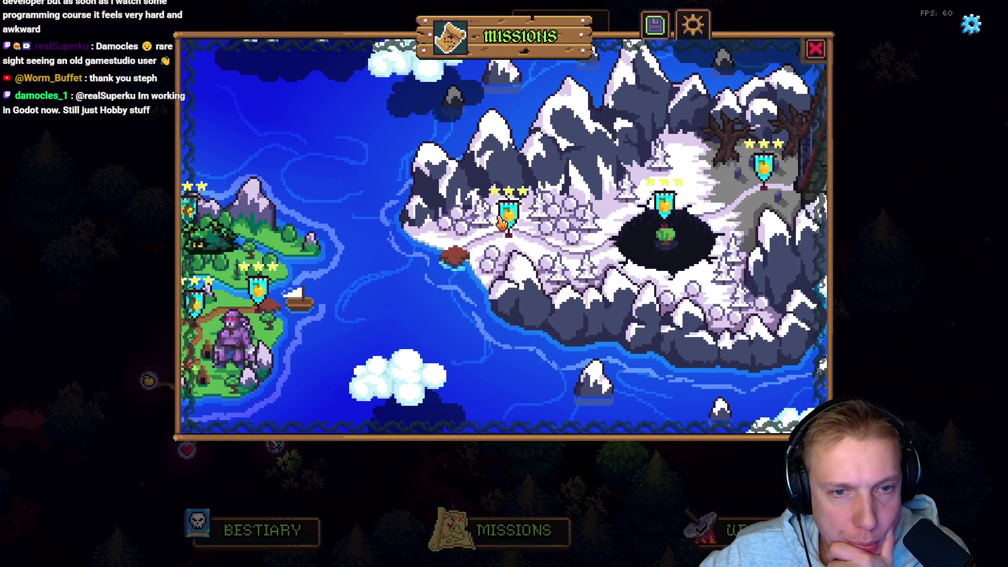
Step: Start the Skeleton King mission and walk the heroine away from the tree
{"action": "left_click", "coordinate": [502, 223]}
{"action": "key", "text": "Escape"}
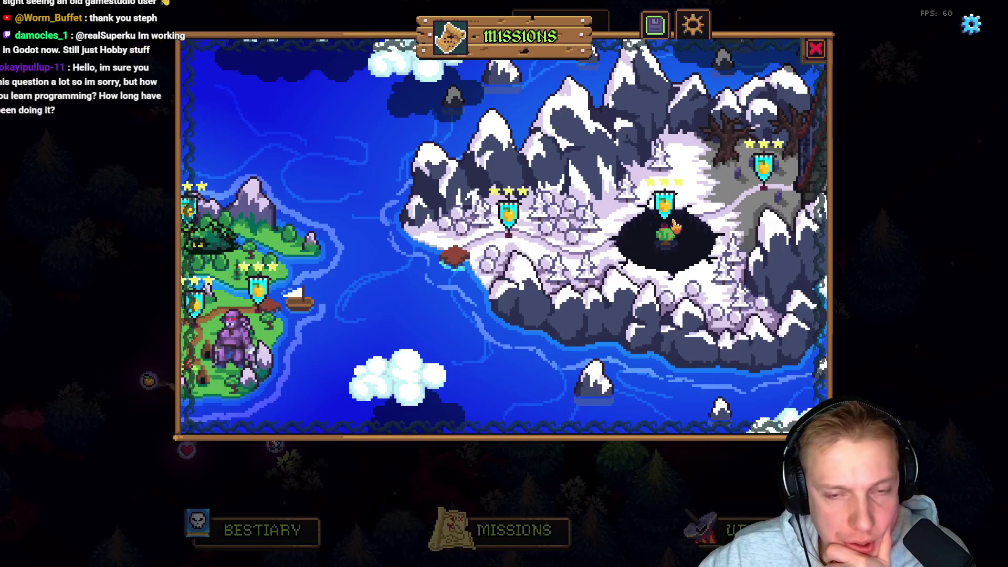
{"action": "left_click", "coordinate": [752, 200]}
{"action": "left_click", "coordinate": [518, 383]}
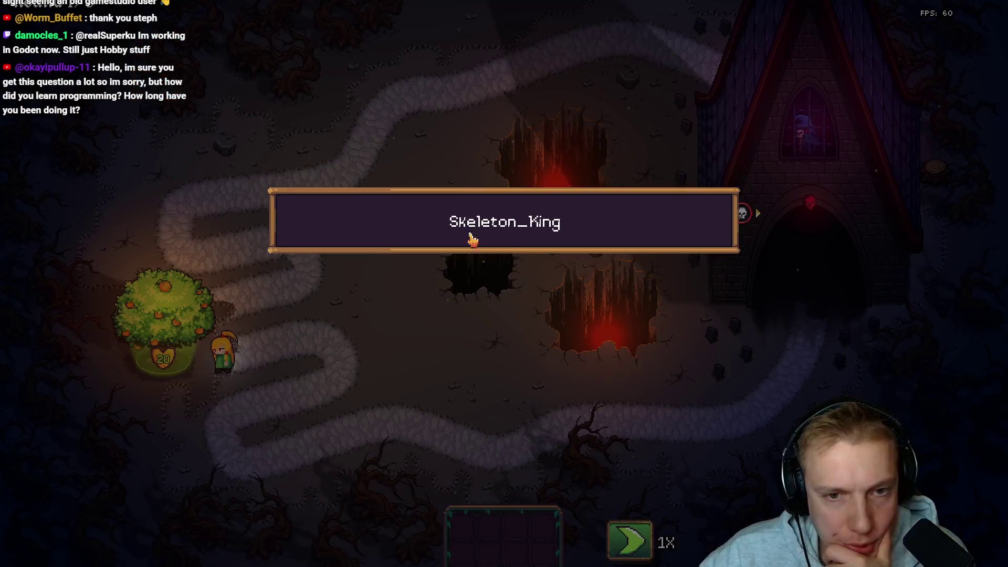
{"action": "left_click", "coordinate": [388, 302]}
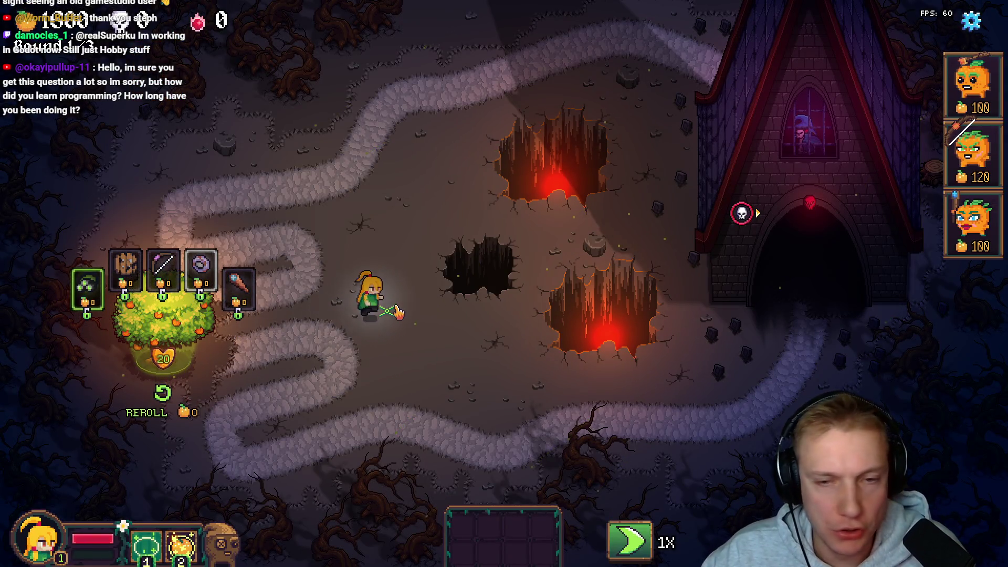
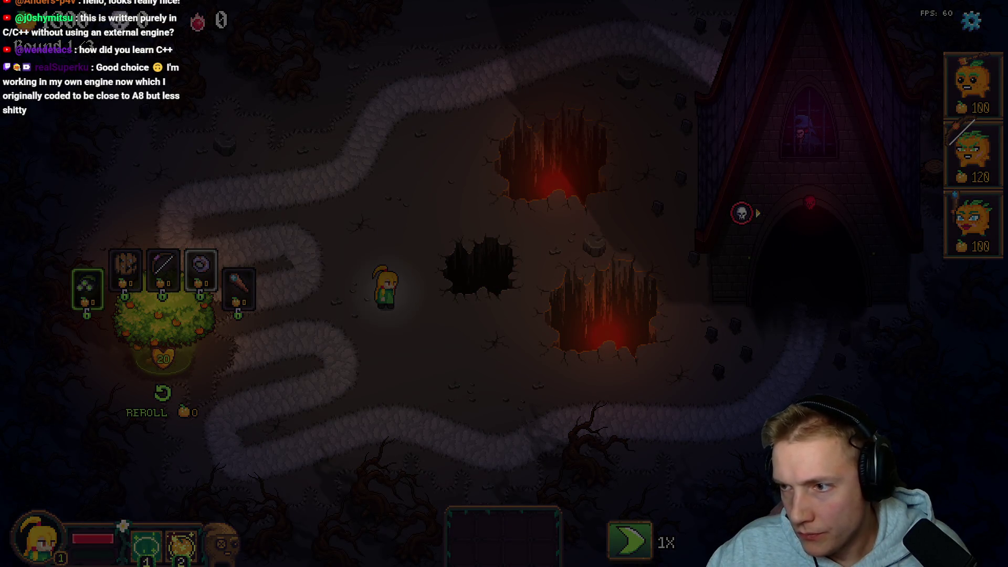
Step: Switch from the Tangy TD game to Aseprite showing Sprite-0004's pumpkin heroes
{"action": "key", "text": "alt+Tab"}
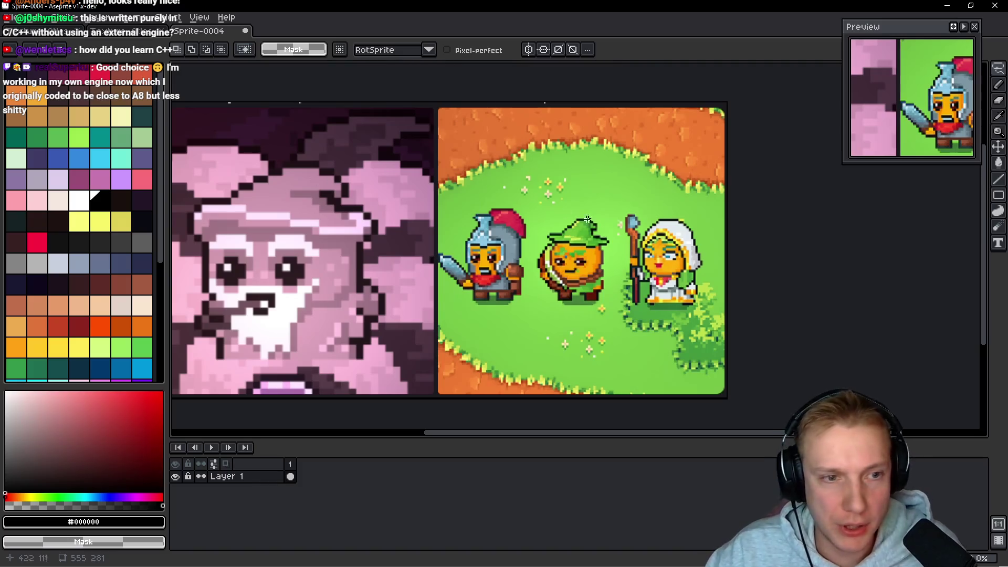
Step: Create a new 329×273 sprite and paste the pumpkin archer sketch onto it
{"action": "left_click_drag", "start_coordinate": [563, 211], "coordinate": [486, 225]}
{"action": "key", "text": "ctrl+n"}
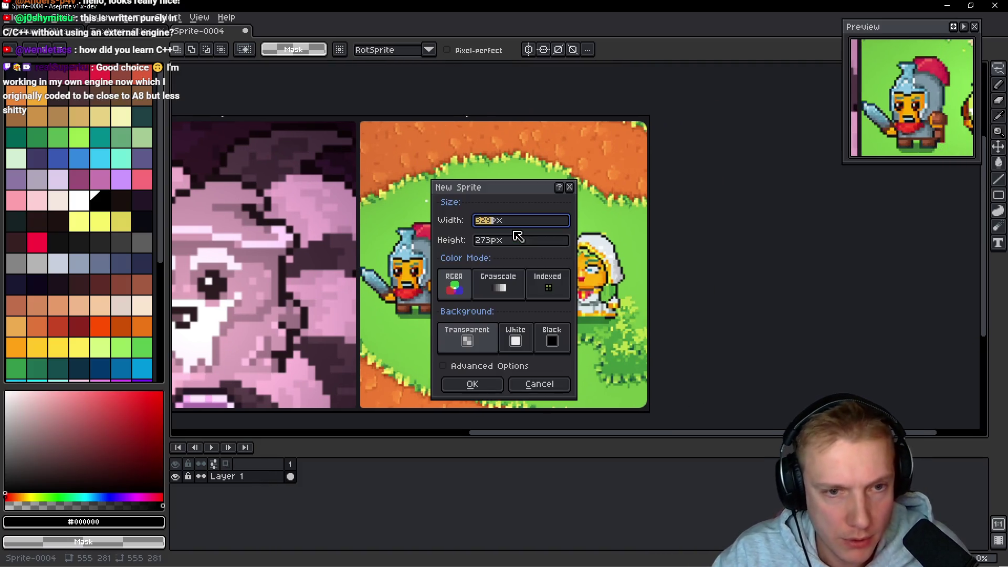
{"action": "key", "text": "Return"}
{"action": "key", "text": "ctrl+v"}
{"action": "key", "text": "Return"}
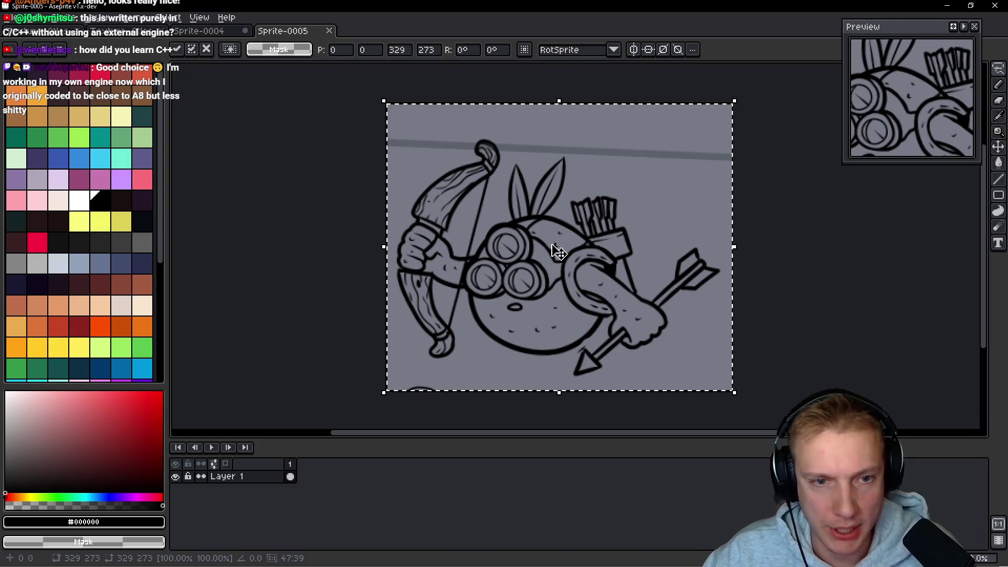
Step: Zoom in on the sketch and start lassoing around the three goggles
{"action": "scroll", "coordinate": [535, 243], "scroll_direction": "up", "scroll_amount": 3}
{"action": "scroll", "coordinate": [506, 213], "scroll_direction": "down", "scroll_amount": 3}
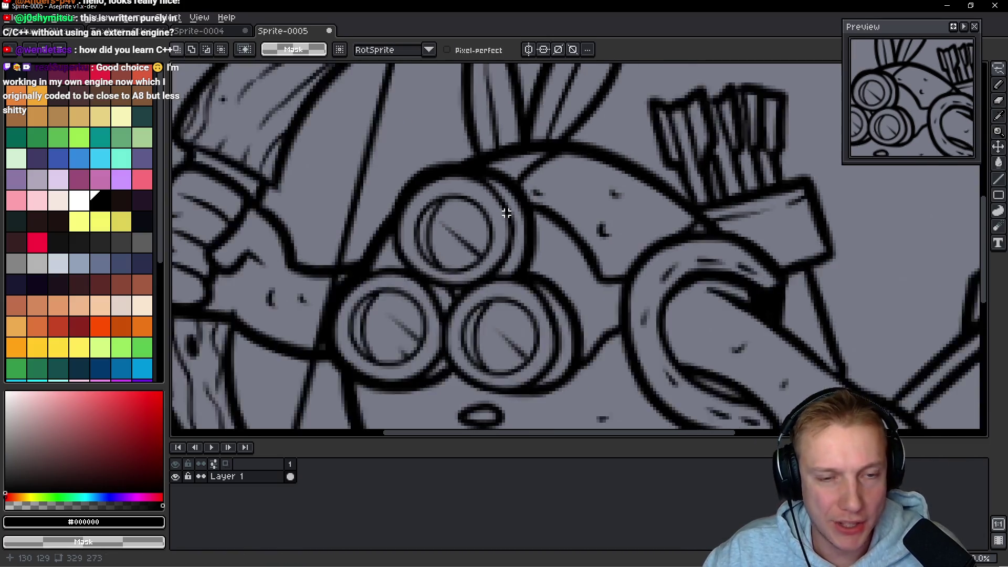
{"action": "scroll", "coordinate": [469, 219], "scroll_direction": "up", "scroll_amount": 3}
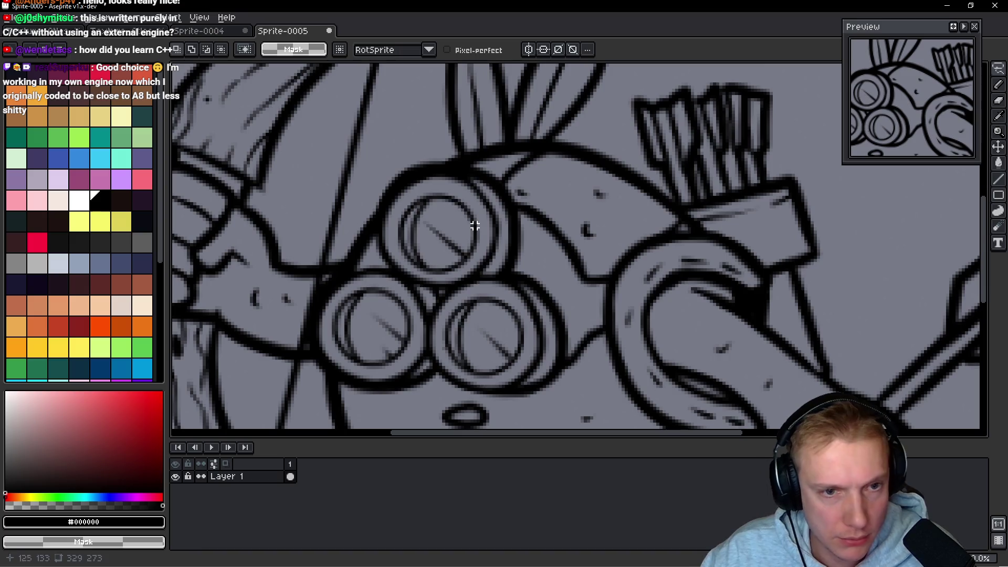
{"action": "mouse_move", "coordinate": [472, 185]}
{"action": "left_mouse_down"}
{"action": "mouse_move", "coordinate": [433, 174]}
{"action": "mouse_move", "coordinate": [394, 184]}
{"action": "mouse_move", "coordinate": [383, 257]}
{"action": "mouse_move", "coordinate": [319, 296]}
{"action": "mouse_move", "coordinate": [316, 374]}
{"action": "mouse_move", "coordinate": [359, 392]}
{"action": "mouse_move", "coordinate": [393, 390]}
{"action": "mouse_move", "coordinate": [430, 358]}
{"action": "mouse_move", "coordinate": [444, 382]}
{"action": "mouse_move", "coordinate": [490, 393]}
{"action": "mouse_move", "coordinate": [543, 362]}
{"action": "mouse_move", "coordinate": [554, 327]}
{"action": "mouse_move", "coordinate": [509, 270]}
{"action": "mouse_move", "coordinate": [480, 277]}
{"action": "mouse_move", "coordinate": [496, 241]}
{"action": "mouse_move", "coordinate": [485, 200]}
{"action": "mouse_move", "coordinate": [462, 176]}
{"action": "left_mouse_up"}
Step: Shift the lassoed goggle cluster slightly to the left
{"action": "left_click_drag", "start_coordinate": [462, 288], "coordinate": [431, 287]}
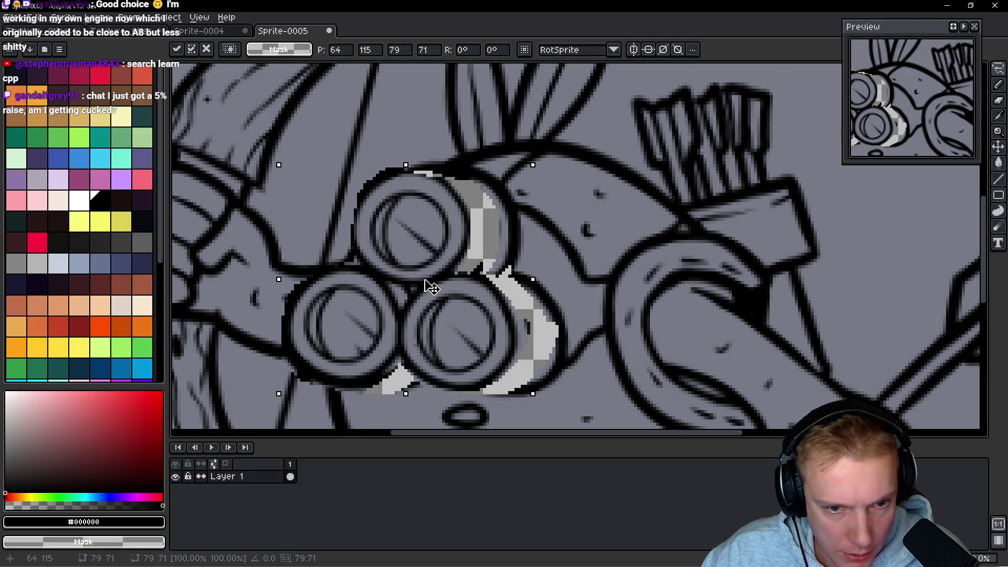
{"action": "scroll", "coordinate": [466, 308], "scroll_direction": "down", "scroll_amount": 1}
{"action": "scroll", "coordinate": [470, 317], "scroll_direction": "down", "scroll_amount": 1}
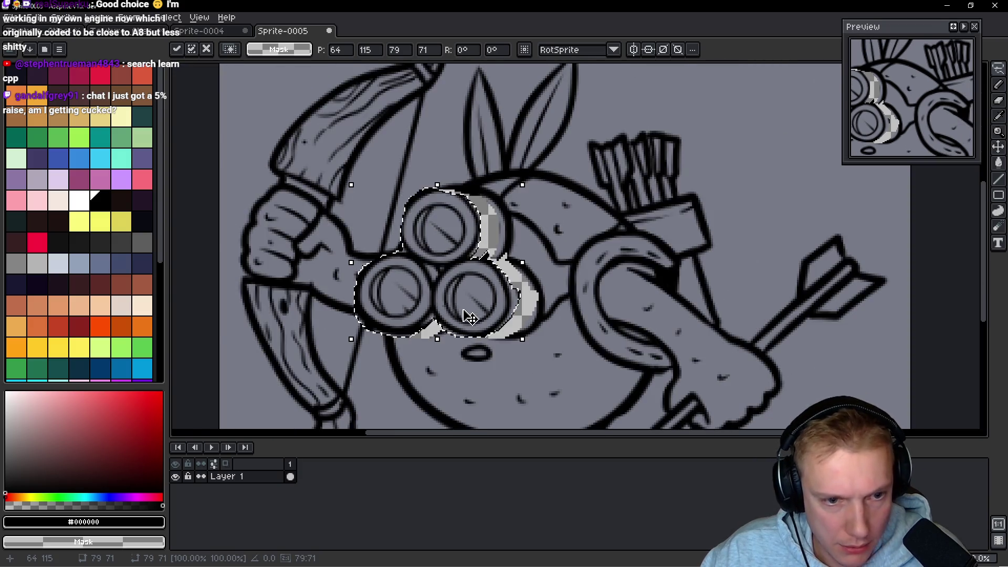
{"action": "scroll", "coordinate": [473, 316], "scroll_direction": "down", "scroll_amount": 3}
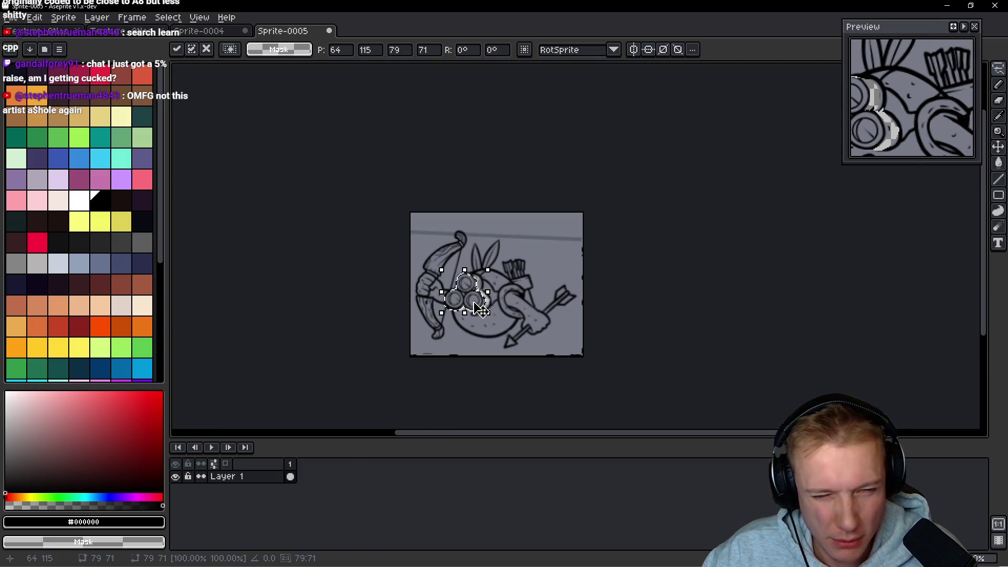
{"action": "scroll", "coordinate": [475, 305], "scroll_direction": "up", "scroll_amount": 4}
Step: Thicken the lower outlines of the left and right goggles with a 1px pencil
{"action": "key", "text": "b"}
{"action": "left_click", "coordinate": [413, 351]}
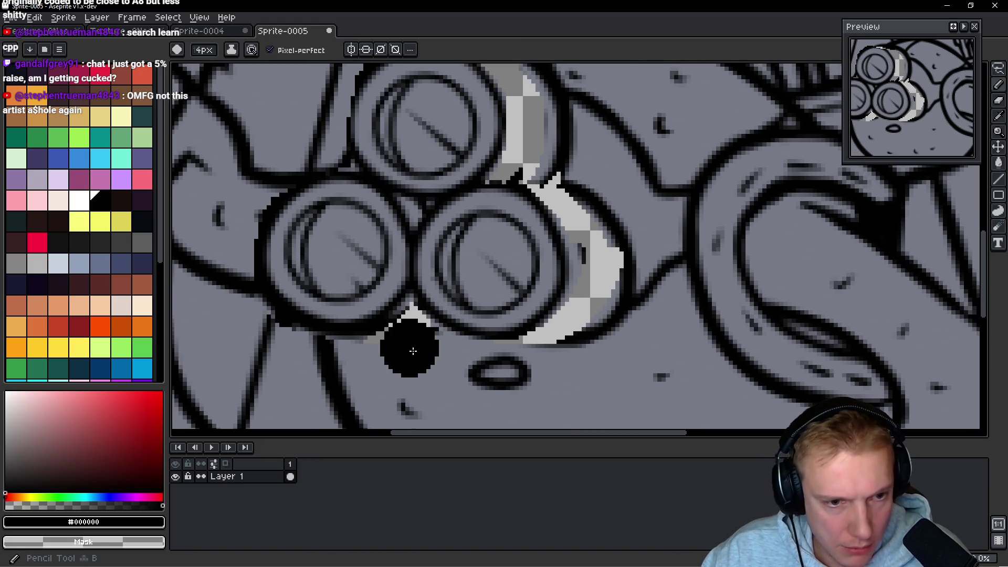
{"action": "key", "text": "minus"}
{"action": "key", "text": "minus"}
{"action": "key", "text": "minus"}
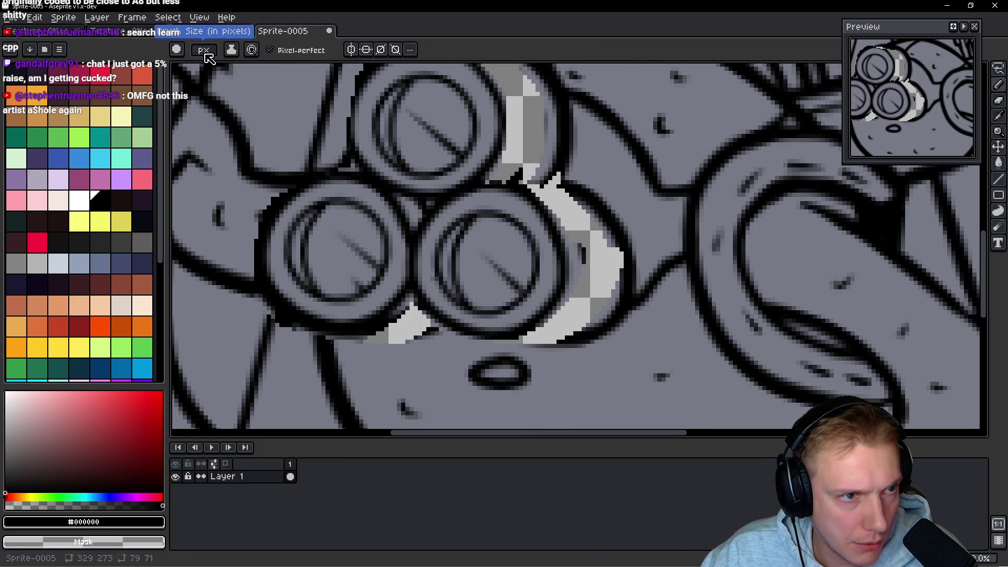
{"action": "scroll", "coordinate": [331, 334], "scroll_direction": "up", "scroll_amount": 1}
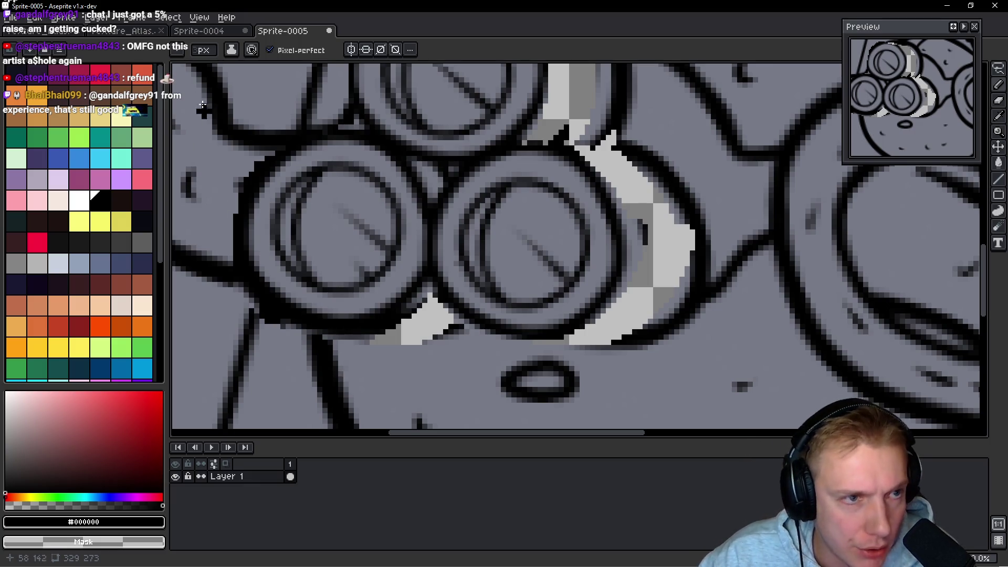
{"action": "left_click_drag", "start_coordinate": [315, 336], "coordinate": [415, 351]}
{"action": "left_click_drag", "start_coordinate": [524, 341], "coordinate": [626, 347]}
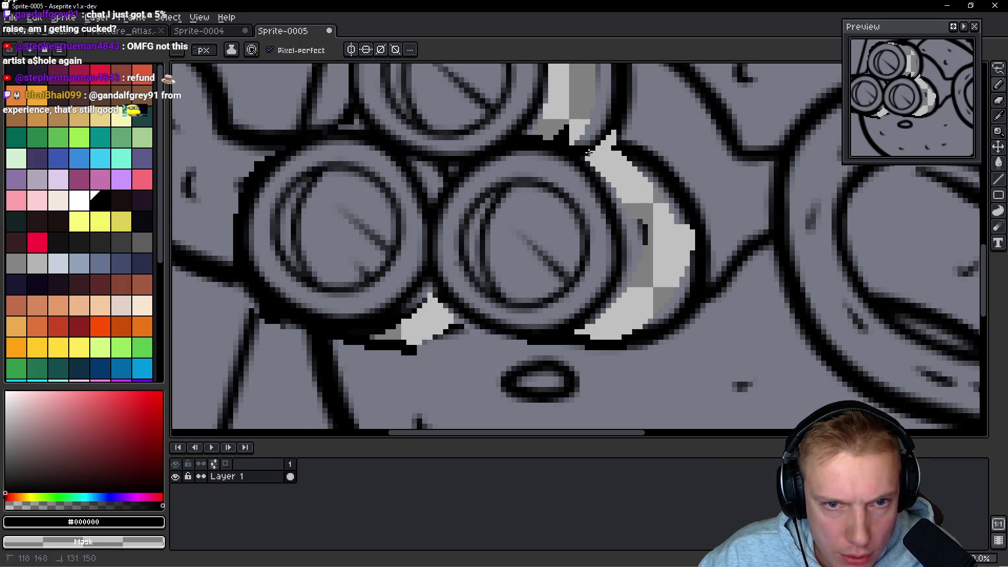
Step: Paint and fill the goggles' light-grey highlights with the mid-grey #777a87 background colour
{"action": "left_click_drag", "start_coordinate": [604, 131], "coordinate": [556, 202]}
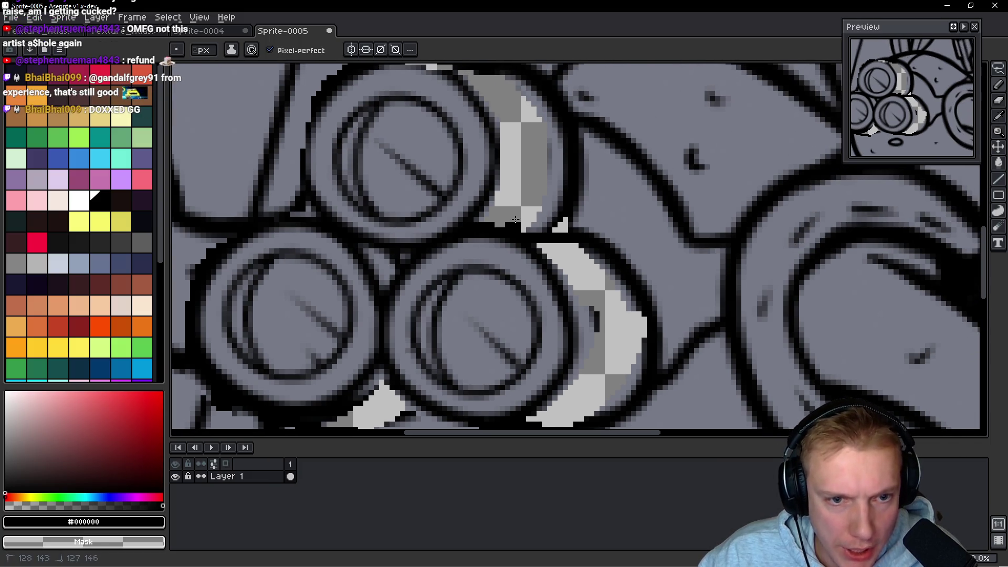
{"action": "scroll", "coordinate": [520, 126], "scroll_direction": "down", "scroll_amount": 2}
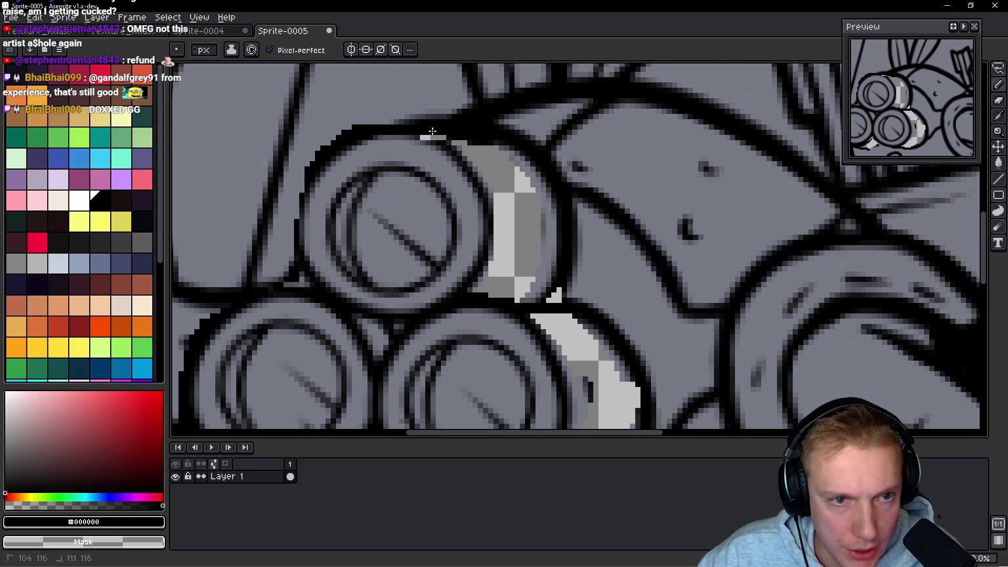
{"action": "scroll", "coordinate": [502, 159], "scroll_direction": "down", "scroll_amount": 5}
{"action": "scroll", "coordinate": [502, 159], "scroll_direction": "up", "scroll_amount": 4}
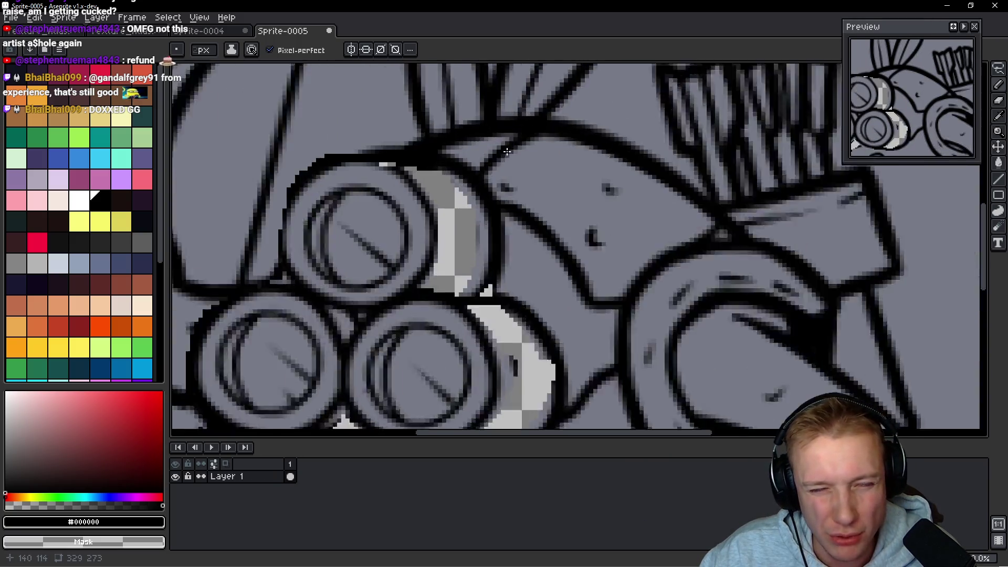
{"action": "scroll", "coordinate": [503, 159], "scroll_direction": "down", "scroll_amount": 3}
{"action": "scroll", "coordinate": [439, 208], "scroll_direction": "up", "scroll_amount": 3}
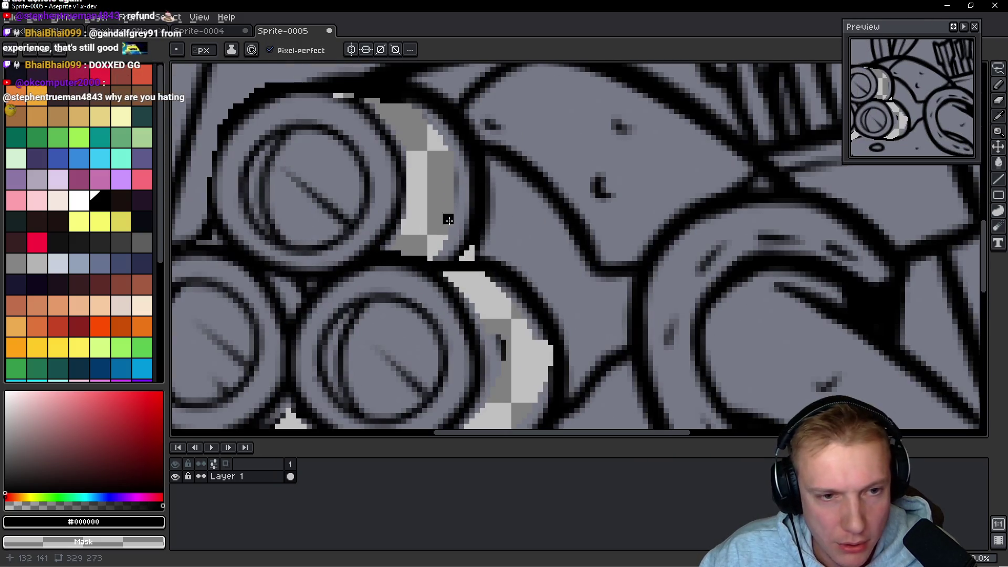
{"action": "left_click", "coordinate": [462, 182], "text": "alt"}
{"action": "mouse_move", "coordinate": [445, 149]}
{"action": "left_mouse_down"}
{"action": "mouse_move", "coordinate": [426, 126]}
{"action": "mouse_move", "coordinate": [362, 99]}
{"action": "left_mouse_up"}
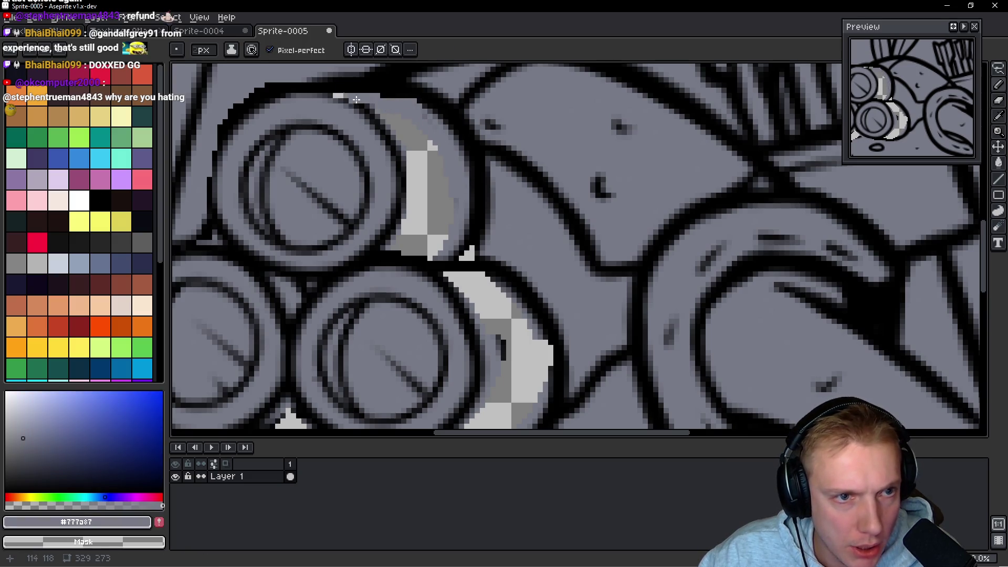
{"action": "left_click_drag", "start_coordinate": [426, 165], "coordinate": [412, 146]}
{"action": "key", "text": "g"}
{"action": "left_click", "coordinate": [427, 212]}
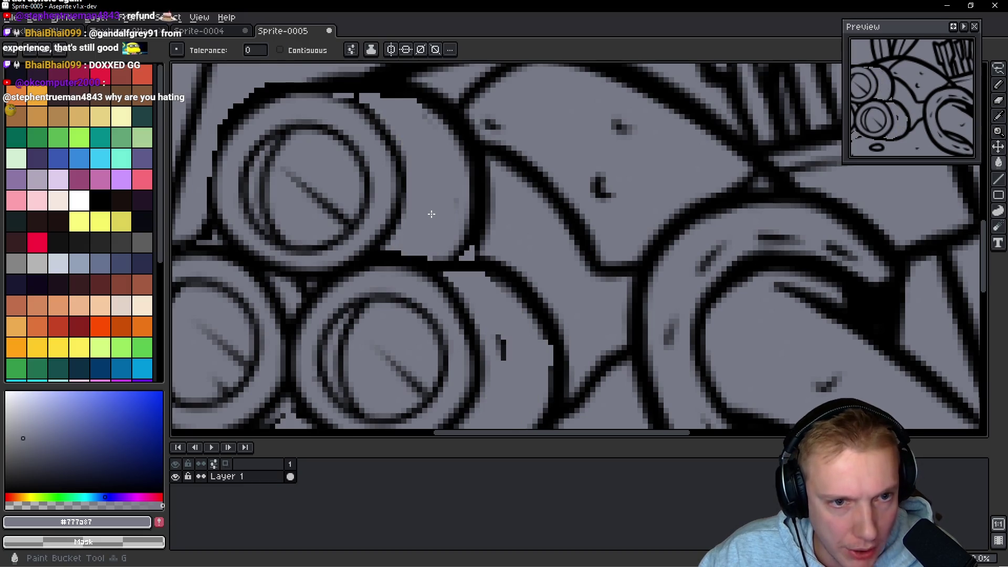
Step: Select all of Sprite-0005, then close it choosing Don't Save in the warning
{"action": "scroll", "coordinate": [459, 226], "scroll_direction": "down", "scroll_amount": 3}
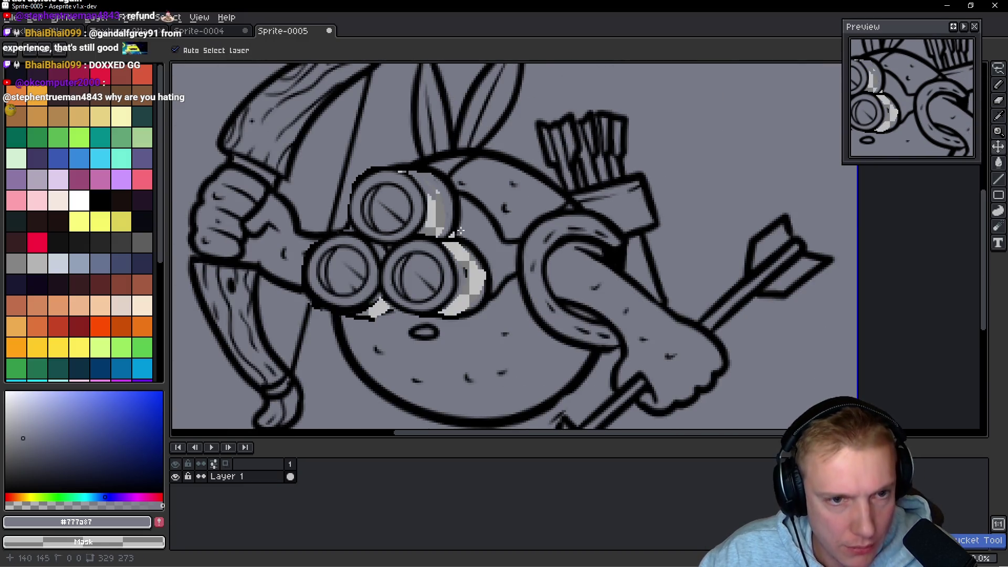
{"action": "scroll", "coordinate": [446, 218], "scroll_direction": "down", "scroll_amount": 3}
{"action": "scroll", "coordinate": [446, 217], "scroll_direction": "down", "scroll_amount": 2}
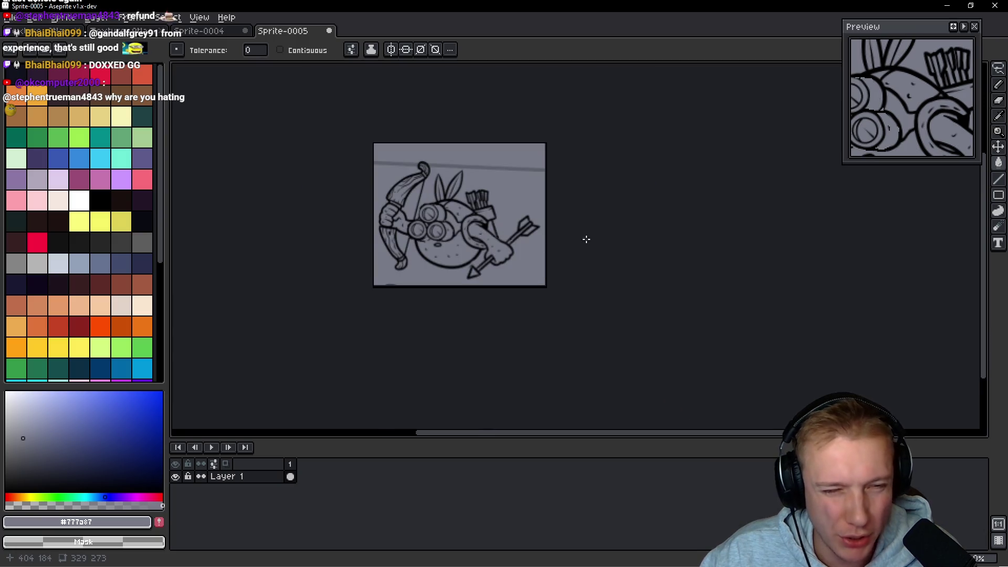
{"action": "scroll", "coordinate": [564, 216], "scroll_direction": "up", "scroll_amount": 2}
{"action": "scroll", "coordinate": [603, 220], "scroll_direction": "down", "scroll_amount": 2}
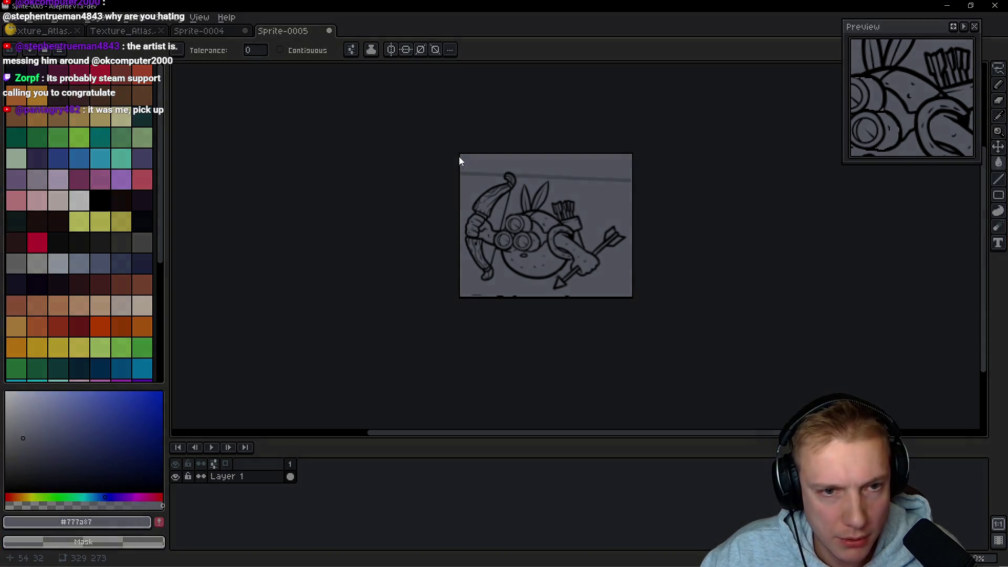
{"action": "scroll", "coordinate": [513, 199], "scroll_direction": "up", "scroll_amount": 1}
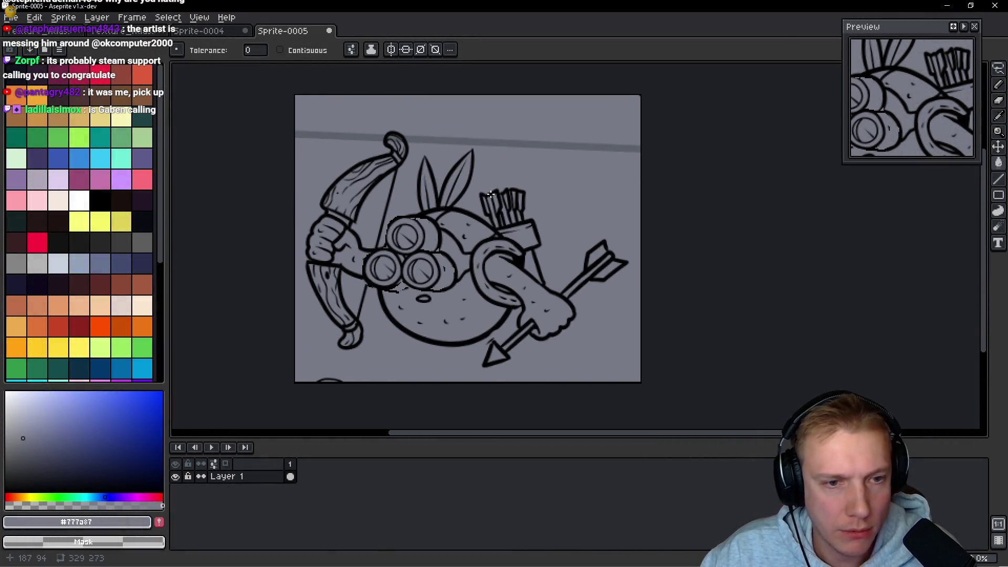
{"action": "scroll", "coordinate": [490, 198], "scroll_direction": "up", "scroll_amount": 1}
{"action": "scroll", "coordinate": [507, 197], "scroll_direction": "down", "scroll_amount": 1}
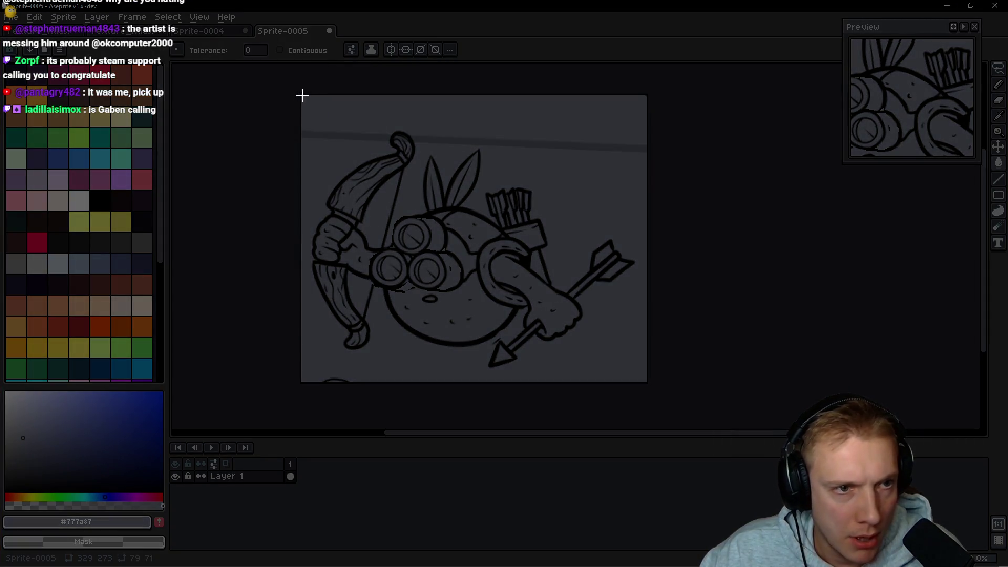
{"action": "mouse_move", "coordinate": [301, 95]}
{"action": "left_mouse_down"}
{"action": "mouse_move", "coordinate": [446, 176]}
{"action": "mouse_move", "coordinate": [643, 378]}
{"action": "left_mouse_up"}
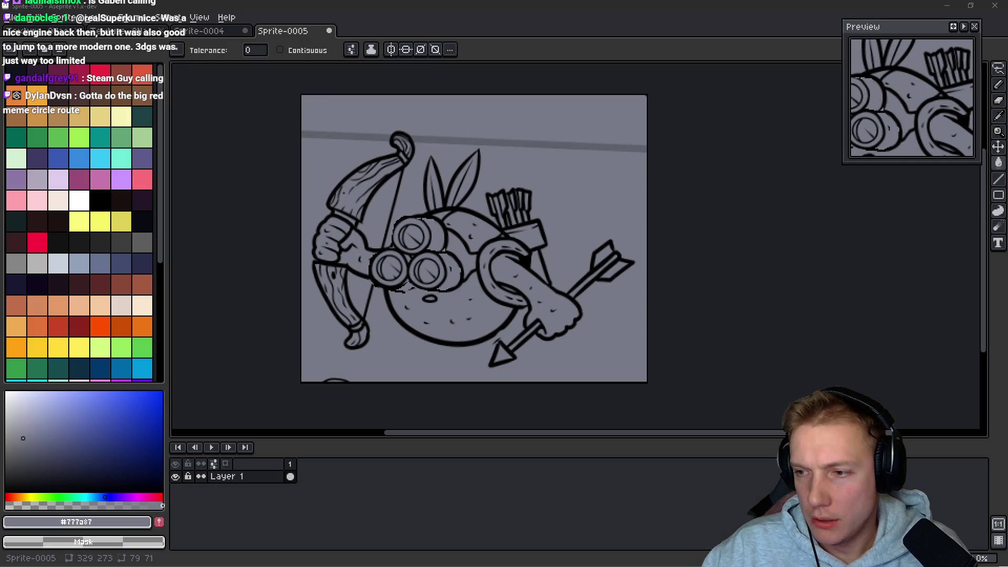
{"action": "key", "text": "minus"}
{"action": "middle_click", "coordinate": [292, 32]}
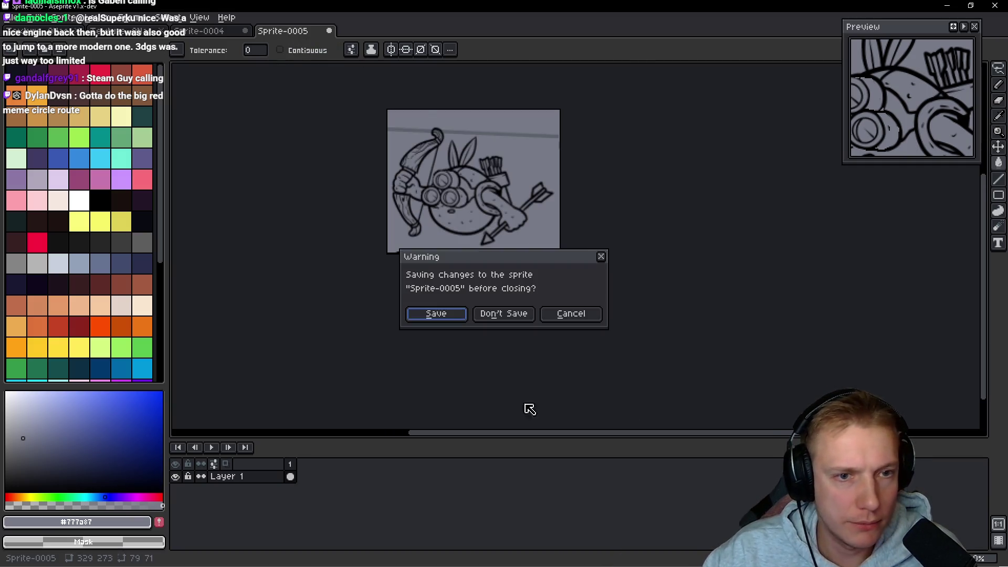
{"action": "left_click", "coordinate": [498, 314]}
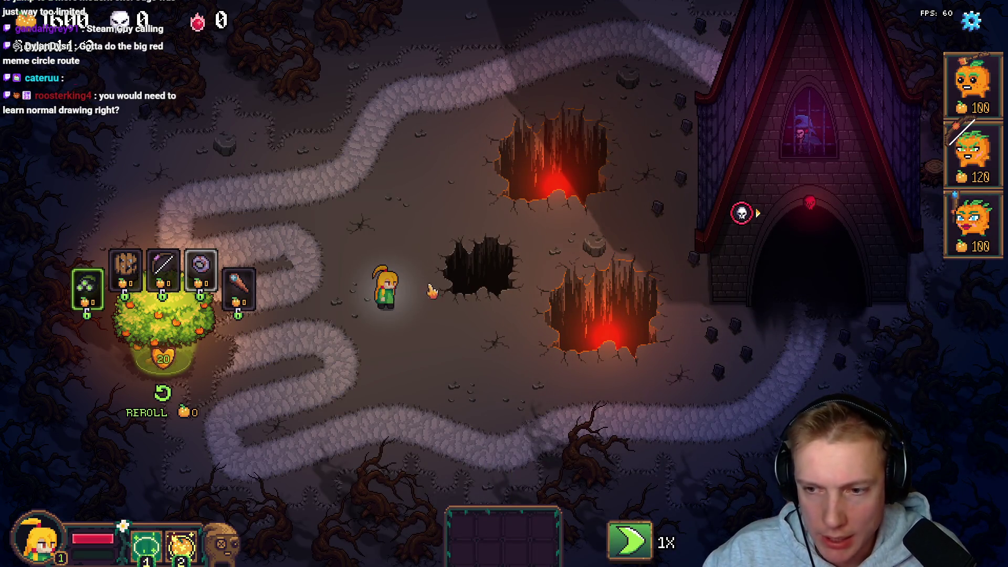
Step: Walk the hero left, down and back up, then bring up Demo TODO List.txt in Notepad++
{"action": "key", "text": "a"}
{"action": "key", "text": "s"}
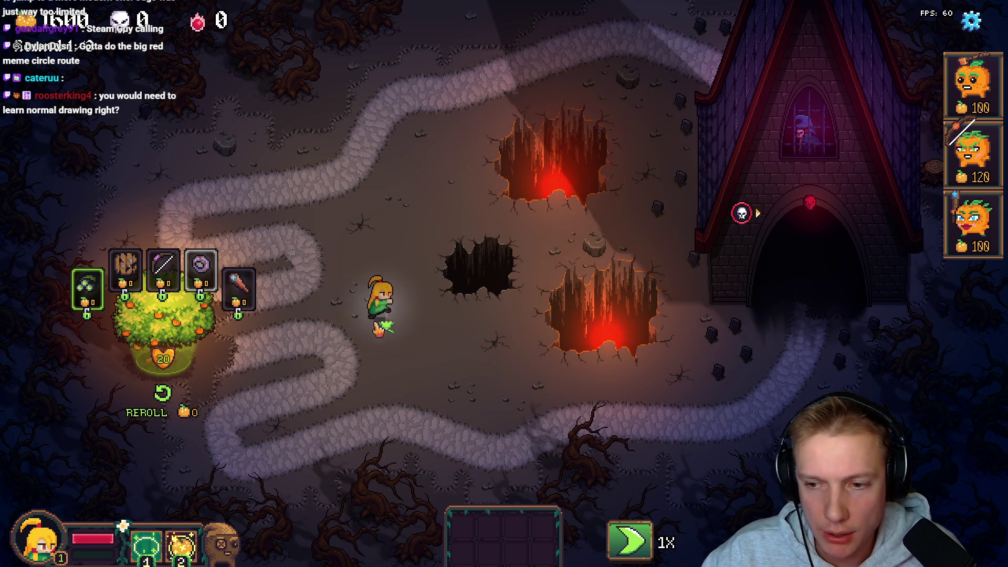
{"action": "key", "text": "w"}
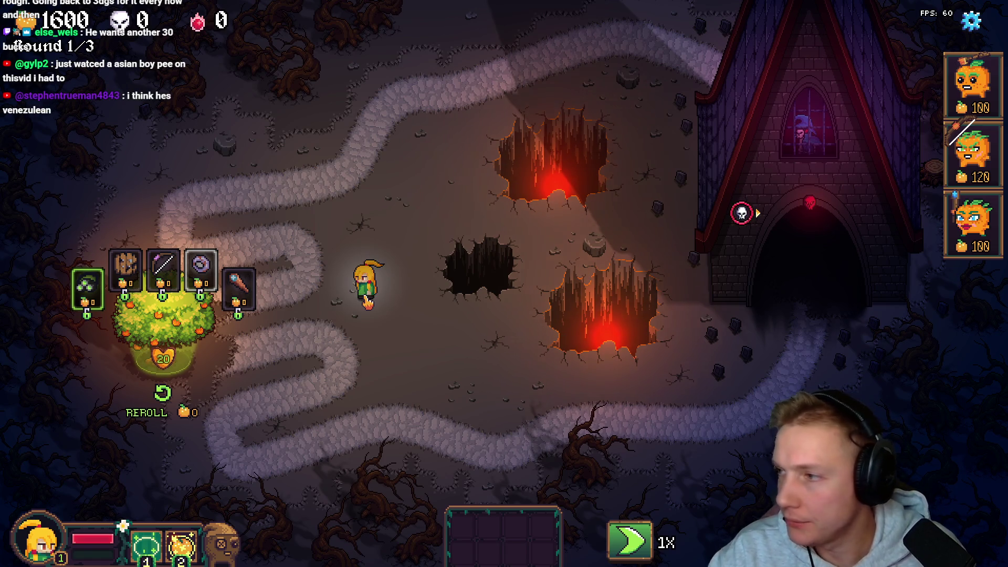
{"action": "key", "text": "alt+Tab"}
{"action": "scroll", "coordinate": [402, 288], "scroll_direction": "down", "scroll_amount": 7}
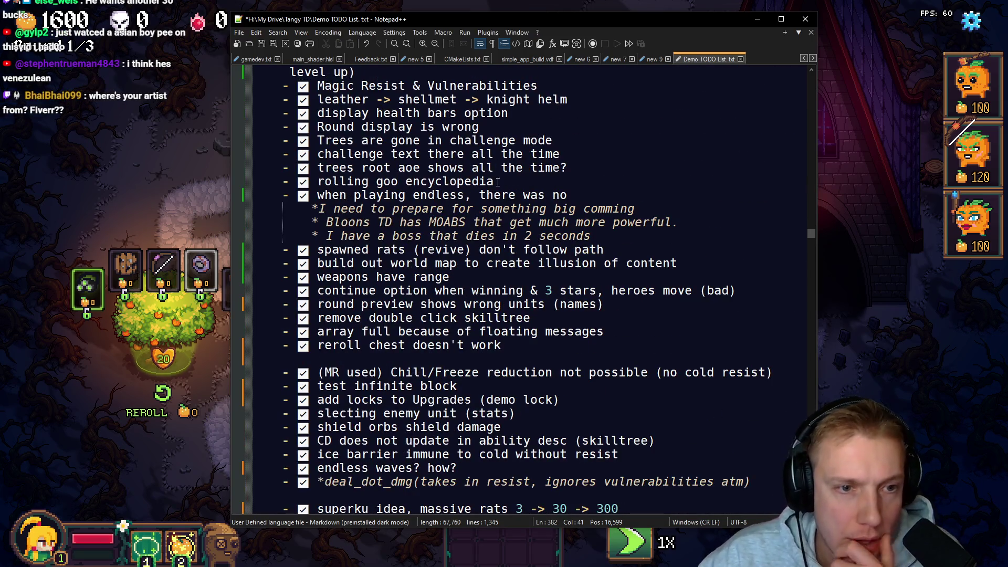
Step: Delete the empty line after the reroll item and the small nodes note with its link
{"action": "scroll", "coordinate": [458, 223], "scroll_direction": "down", "scroll_amount": 3}
{"action": "left_click", "coordinate": [308, 239]}
{"action": "key", "text": "BackSpace"}
{"action": "key", "text": "BackSpace"}
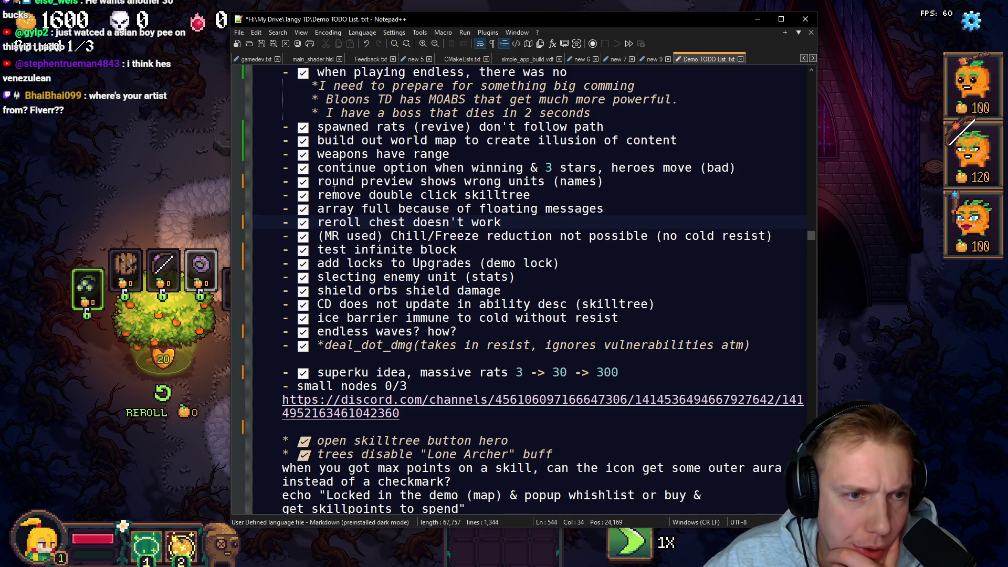
{"action": "scroll", "coordinate": [393, 296], "scroll_direction": "down", "scroll_amount": 2}
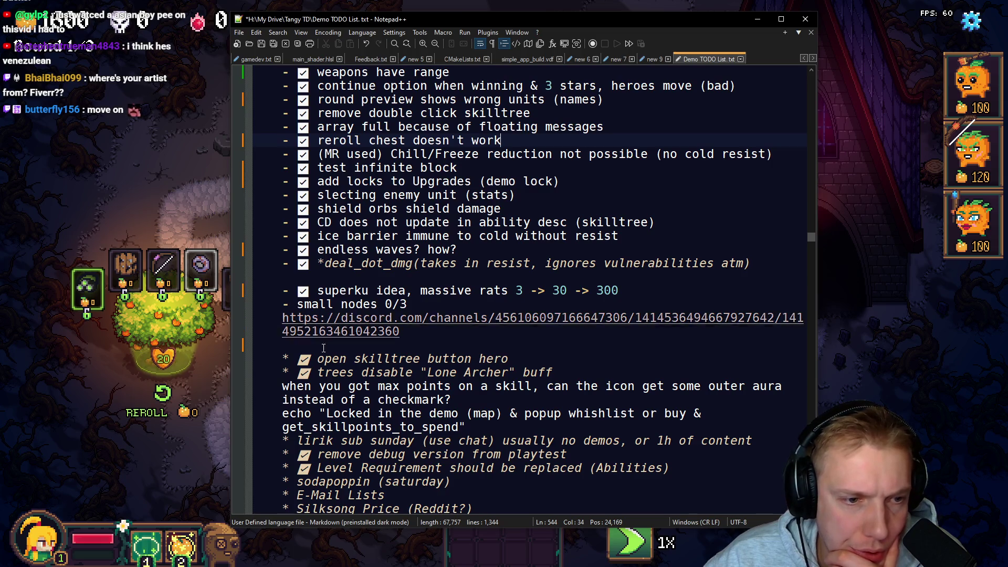
{"action": "left_click_drag", "start_coordinate": [411, 331], "coordinate": [207, 303]}
{"action": "key", "text": "Delete"}
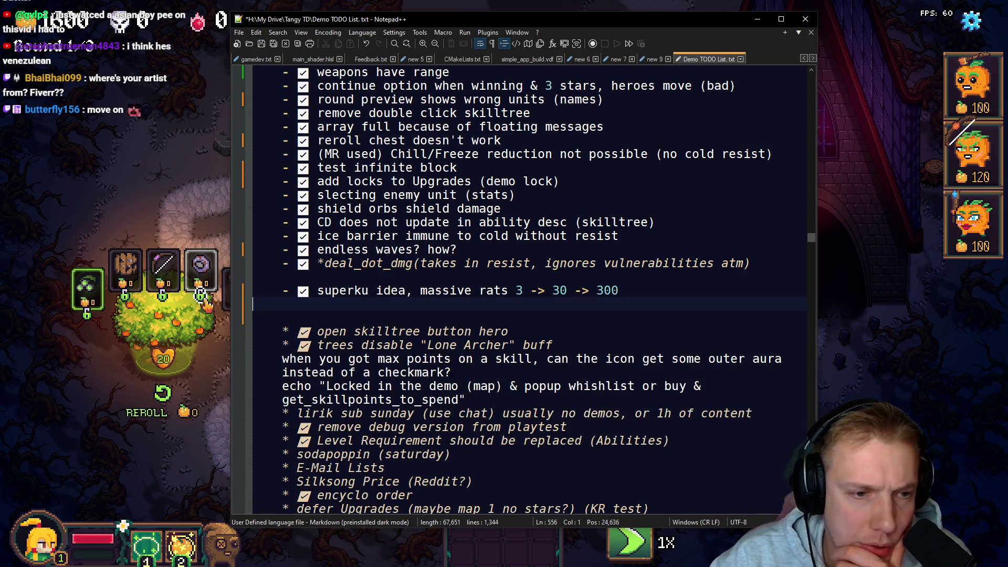
{"action": "key", "text": "BackSpace"}
{"action": "key", "text": "Up"}
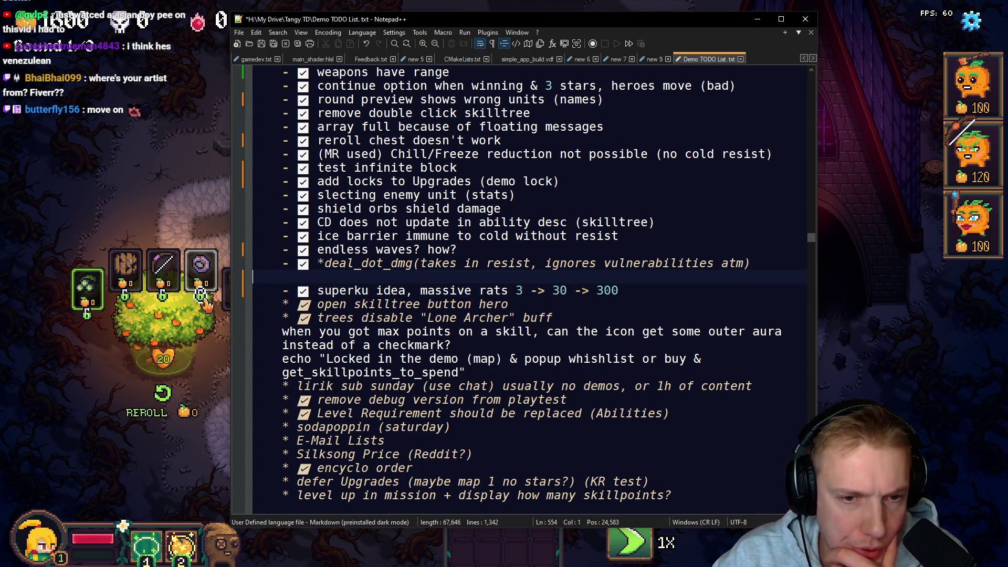
{"action": "key", "text": "BackSpace"}
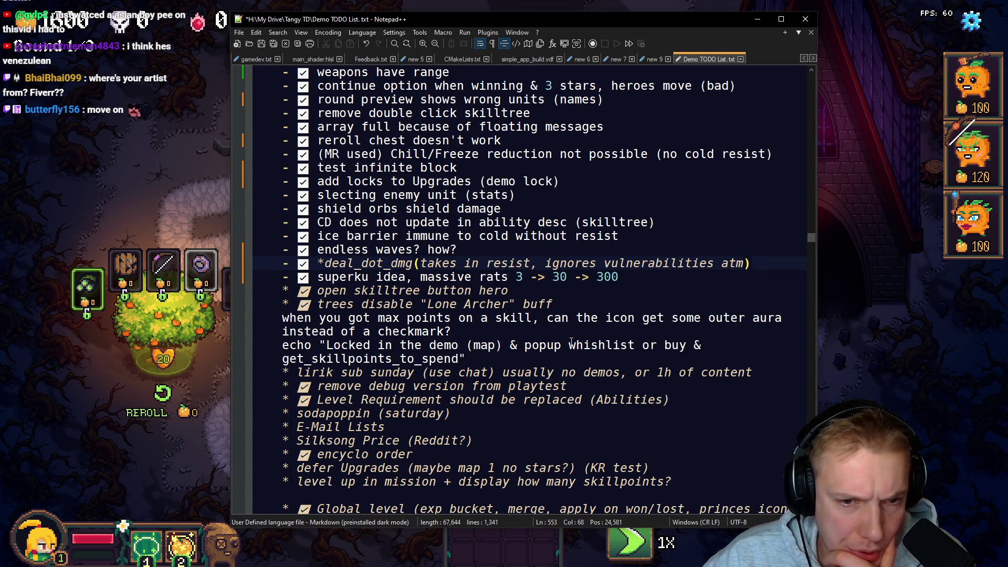
Step: Delete the maxed-skill icons note and the echo locked-in-demo note
{"action": "triple_click", "coordinate": [410, 329]}
{"action": "key", "text": "BackSpace"}
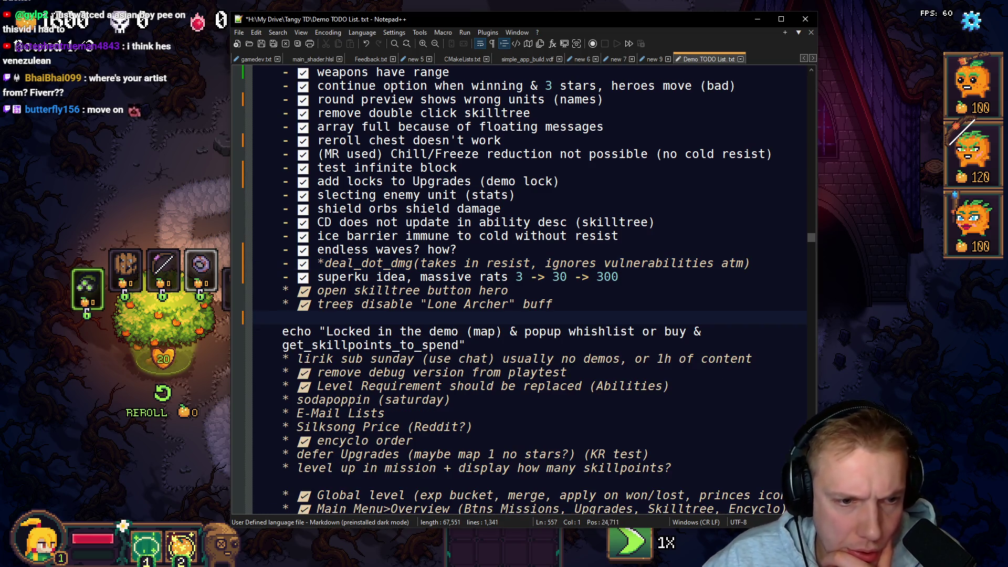
{"action": "left_click_drag", "start_coordinate": [467, 345], "coordinate": [192, 326]}
{"action": "key", "text": "BackSpace"}
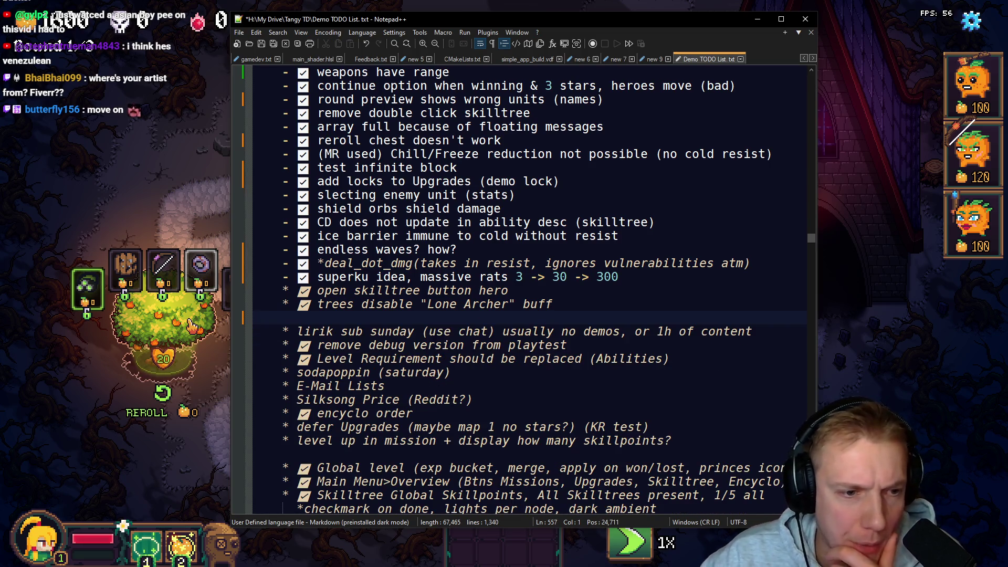
{"action": "key", "text": "BackSpace"}
Step: Move the sub Sunday line below Level Requirement, with blank lines around it and after E-Mail Lists
{"action": "key", "text": "Down"}
{"action": "key", "text": "End"}
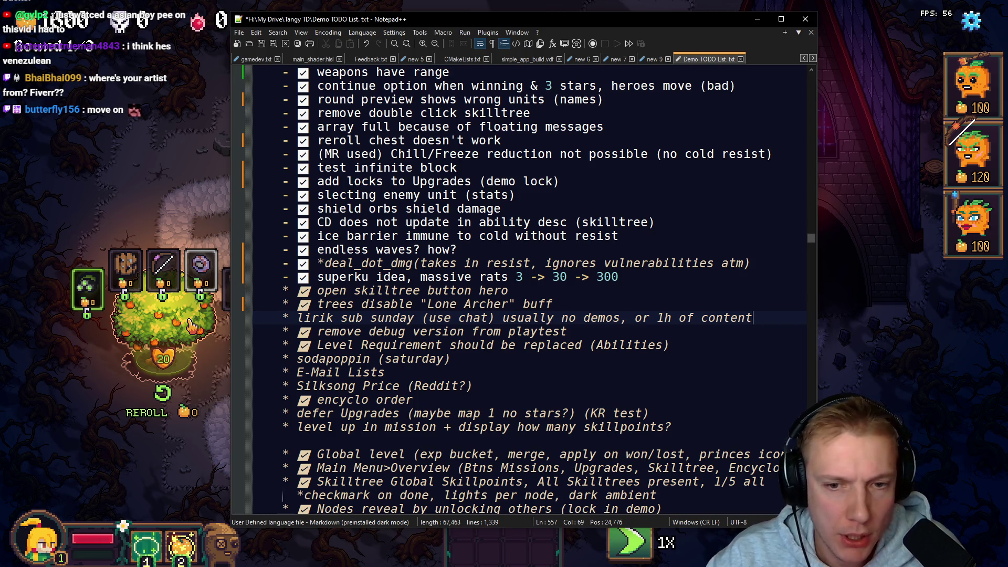
{"action": "key", "text": "shift+Home"}
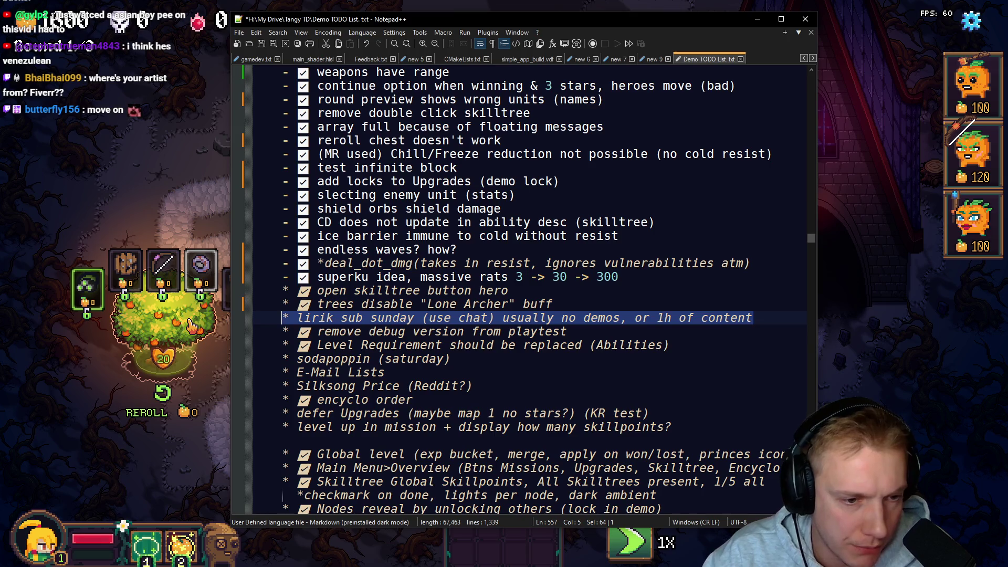
{"action": "key", "text": "ctrl+x"}
{"action": "key", "text": "BackSpace"}
{"action": "key", "text": "BackSpace"}
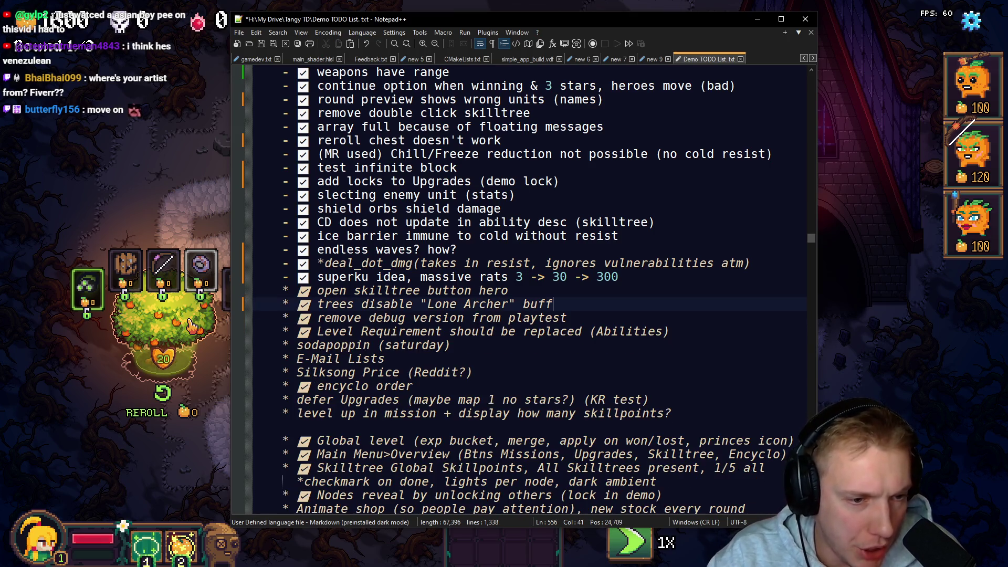
{"action": "key", "text": "Down"}
{"action": "key", "text": "Down"}
{"action": "key", "text": "End"}
{"action": "key", "text": "Return"}
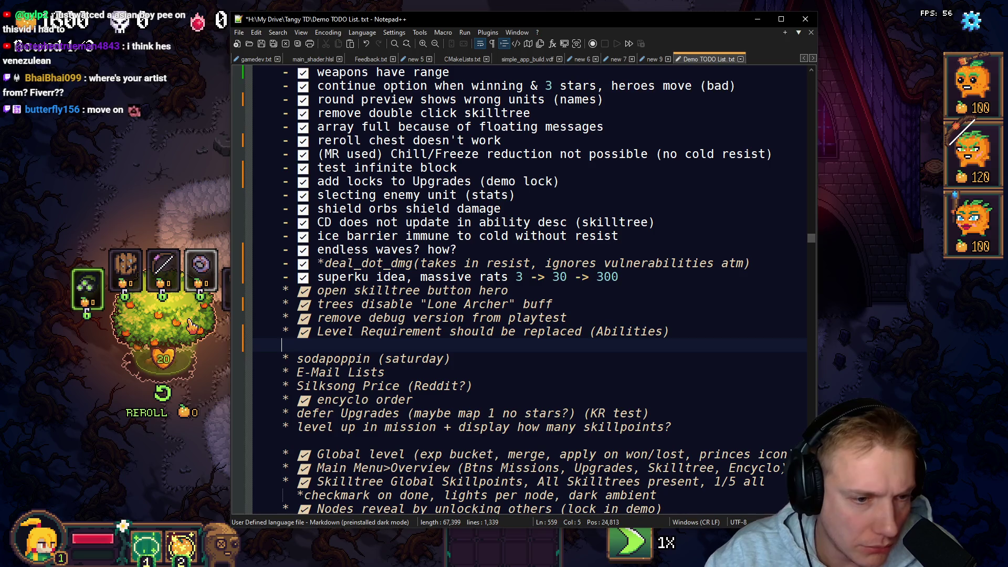
{"action": "key", "text": "ctrl+v"}
{"action": "key", "text": "Up"}
{"action": "key", "text": "Return"}
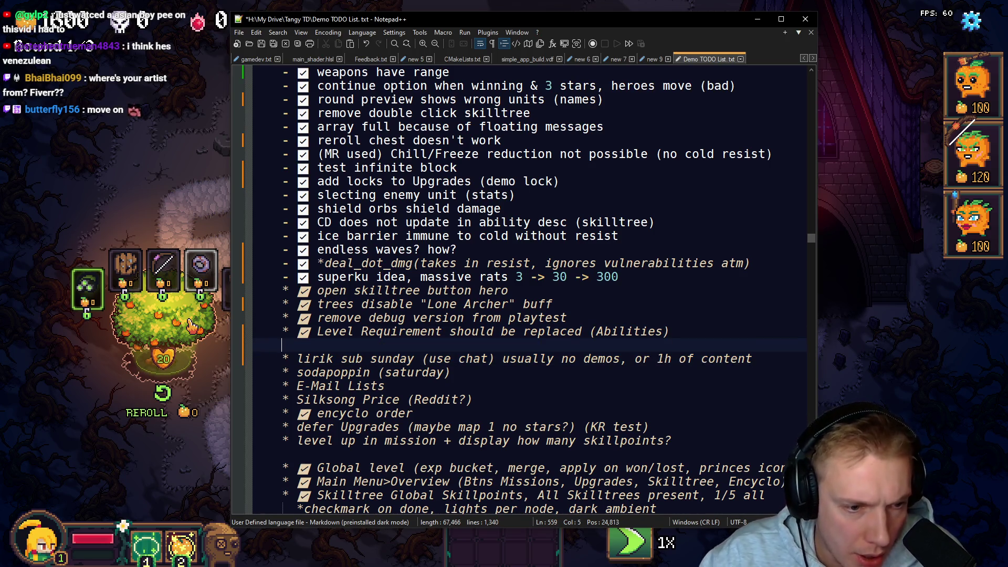
{"action": "key", "text": "Down"}
{"action": "key", "text": "Down"}
{"action": "key", "text": "Down"}
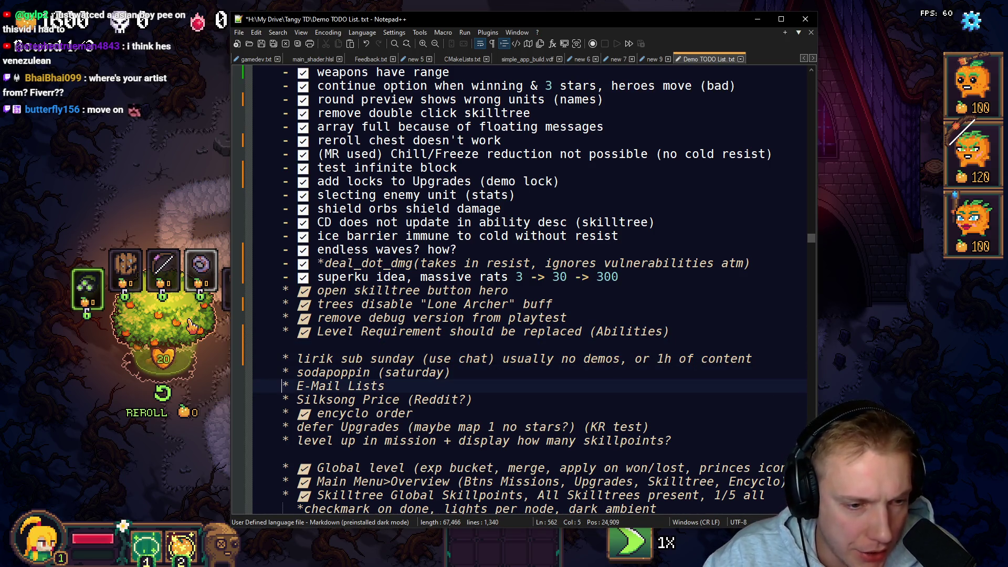
{"action": "key", "text": "End"}
{"action": "key", "text": "Return"}
Step: Add ✅ checkmarks to the 'level up in mission' and 'defer Upgrades' items
{"action": "key", "text": "Down"}
{"action": "key", "text": "Down"}
{"action": "key", "text": "Down"}
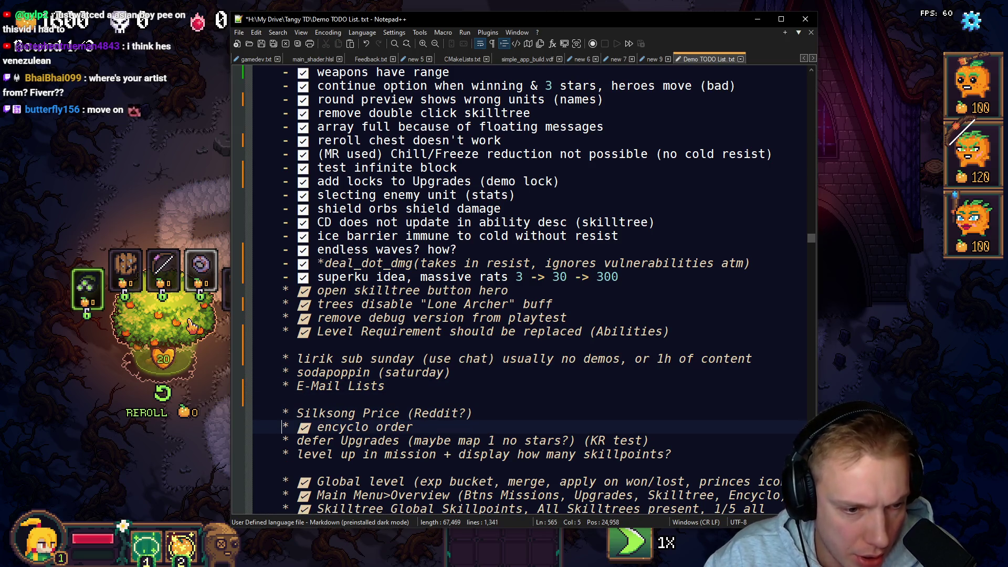
{"action": "key", "text": "Down"}
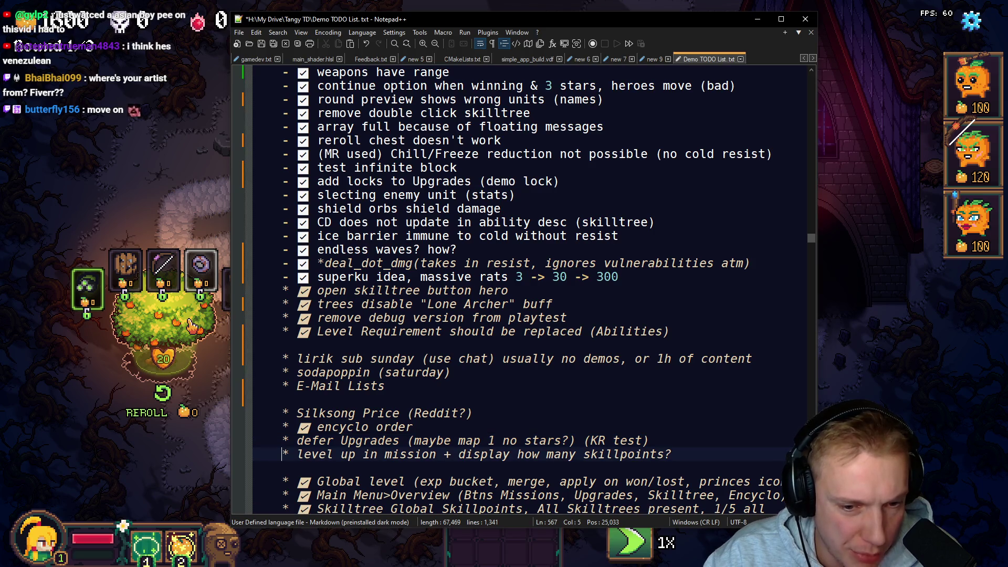
{"action": "key", "text": "shift+End"}
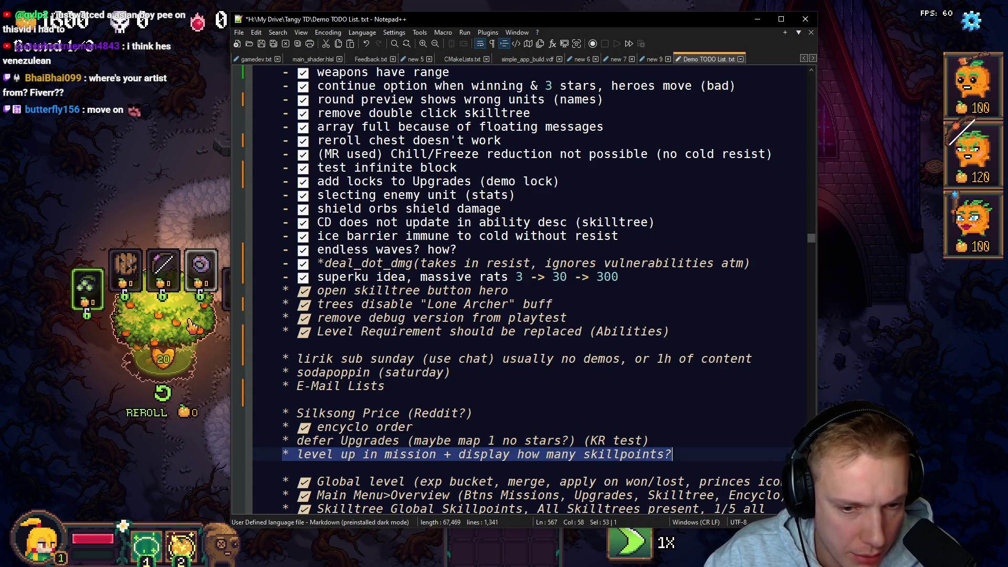
{"action": "left_click", "coordinate": [298, 454]}
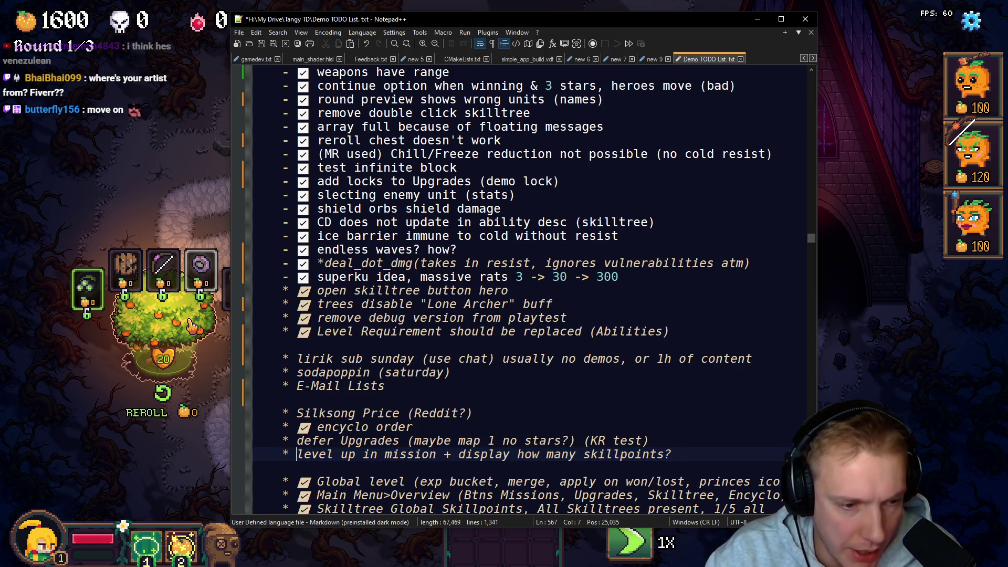
{"action": "key", "text": "super+period"}
{"action": "left_click", "coordinate": [331, 318]}
{"action": "left_click", "coordinate": [314, 441]}
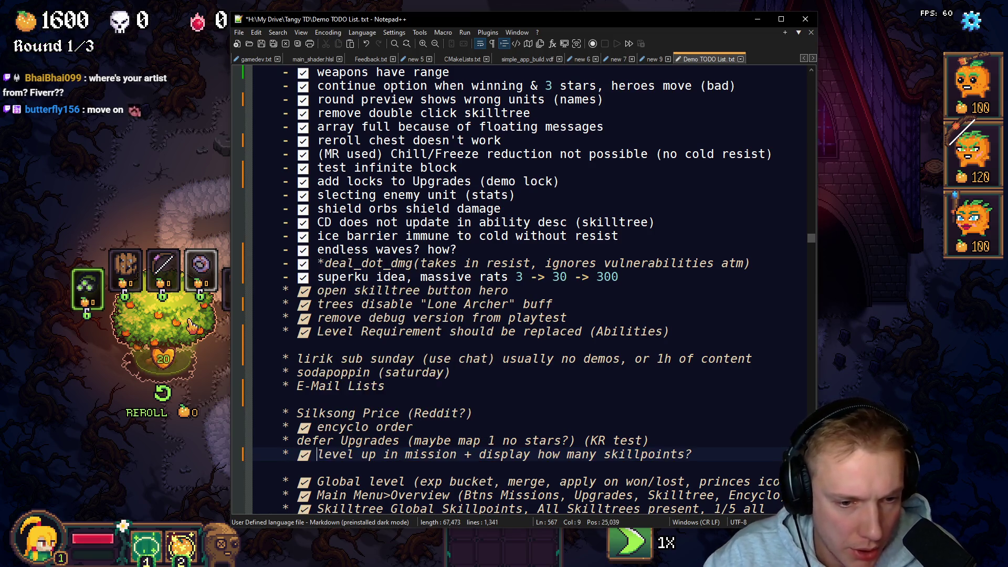
{"action": "key", "text": "Left"}
{"action": "key", "text": "Left"}
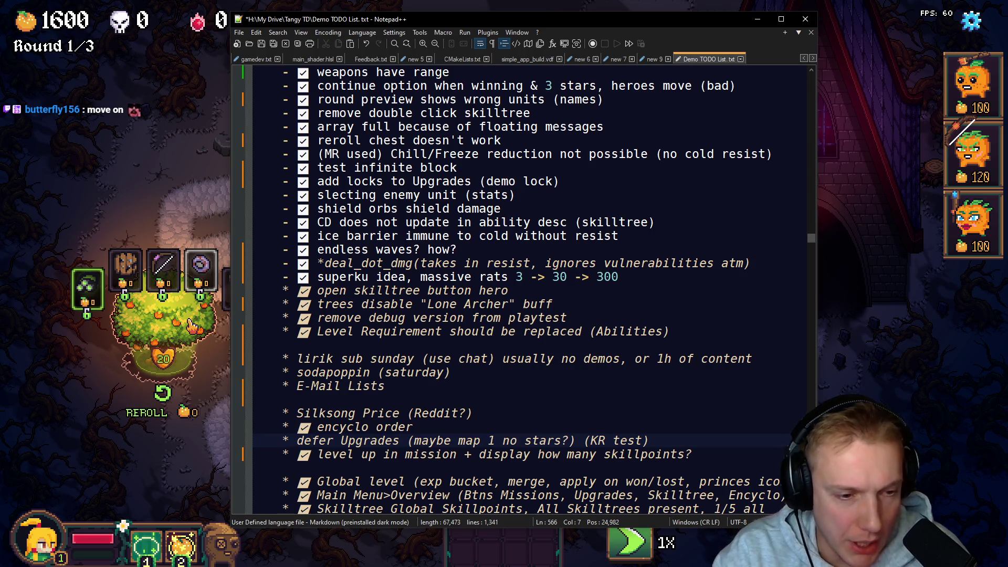
{"action": "key", "text": "super+period"}
{"action": "left_click", "coordinate": [331, 319]}
{"action": "key", "text": "Up"}
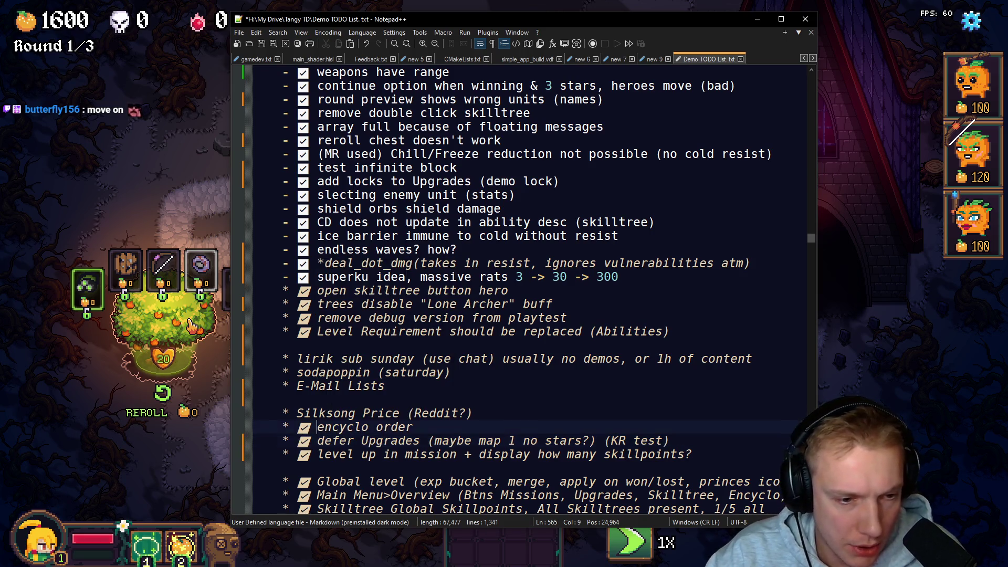
Step: Take out the 'Silksong Price (Reddit?)' line
{"action": "key", "text": "Up"}
{"action": "key", "text": "End"}
{"action": "key", "text": "shift+Home"}
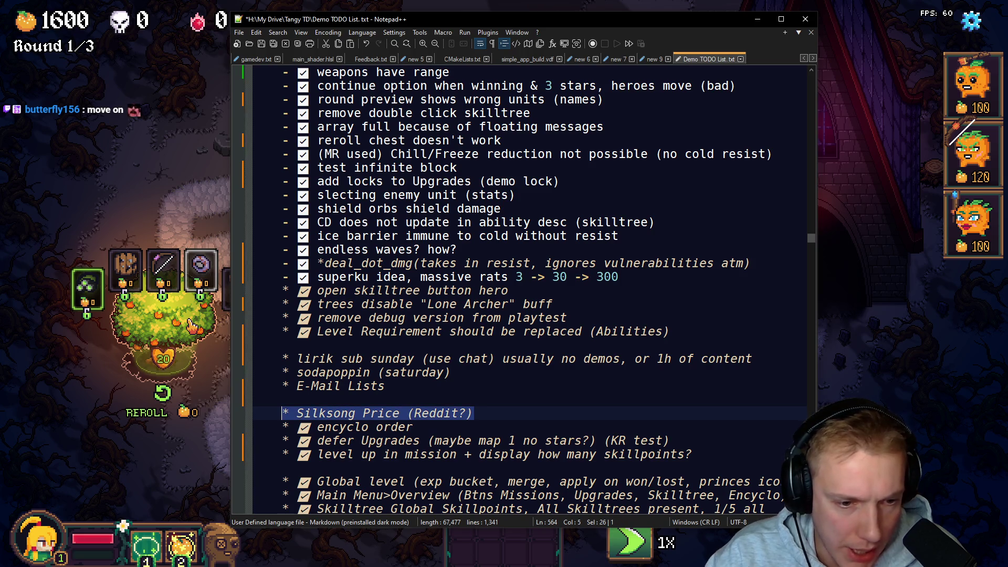
{"action": "key", "text": "Delete"}
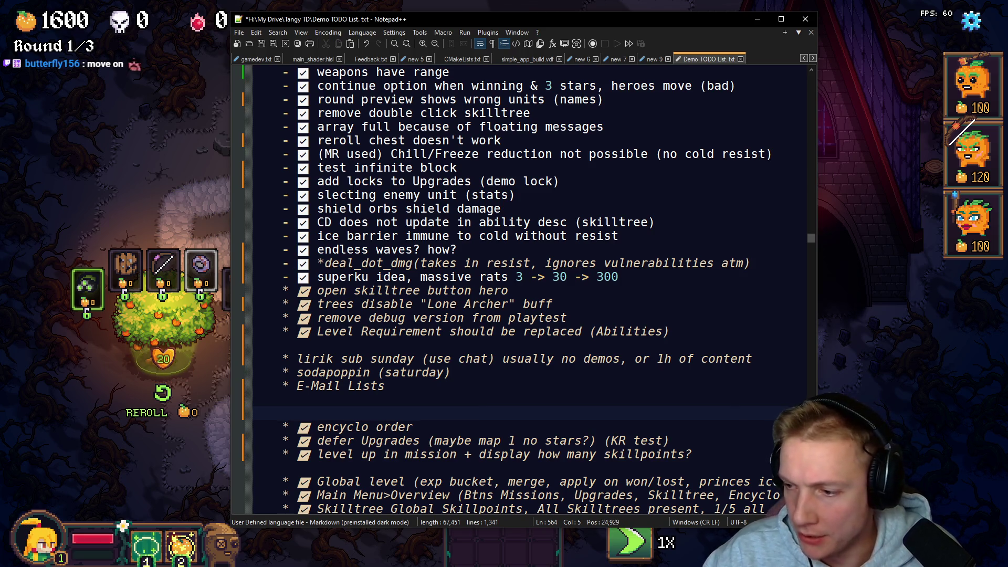
Step: Post the 'Silksong Price (Reddit?)' note in Discord's react-suggestions channel, then leave Discord
{"action": "key", "text": "alt+Tab"}
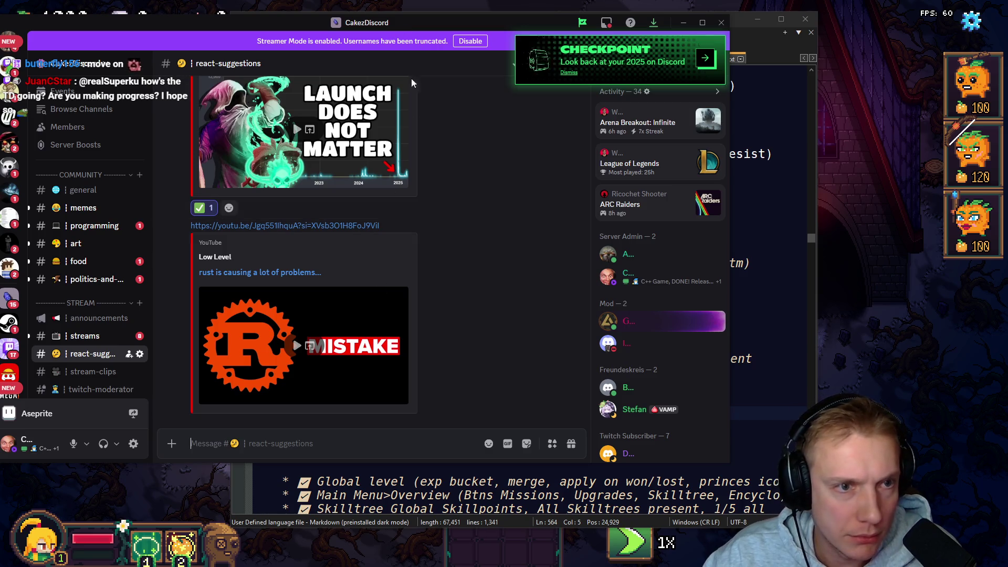
{"action": "key", "text": "ctrl+v"}
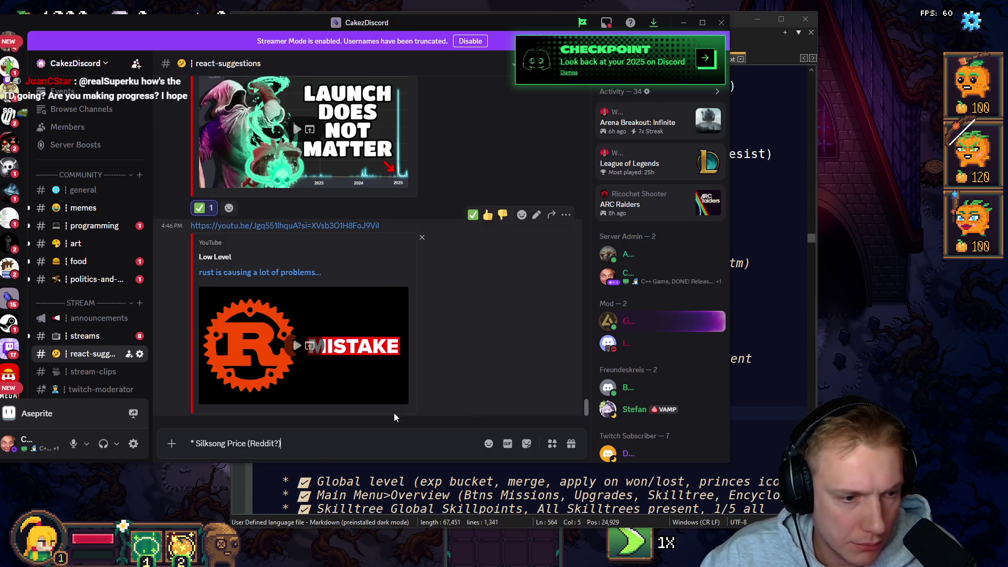
{"action": "key", "text": "Return"}
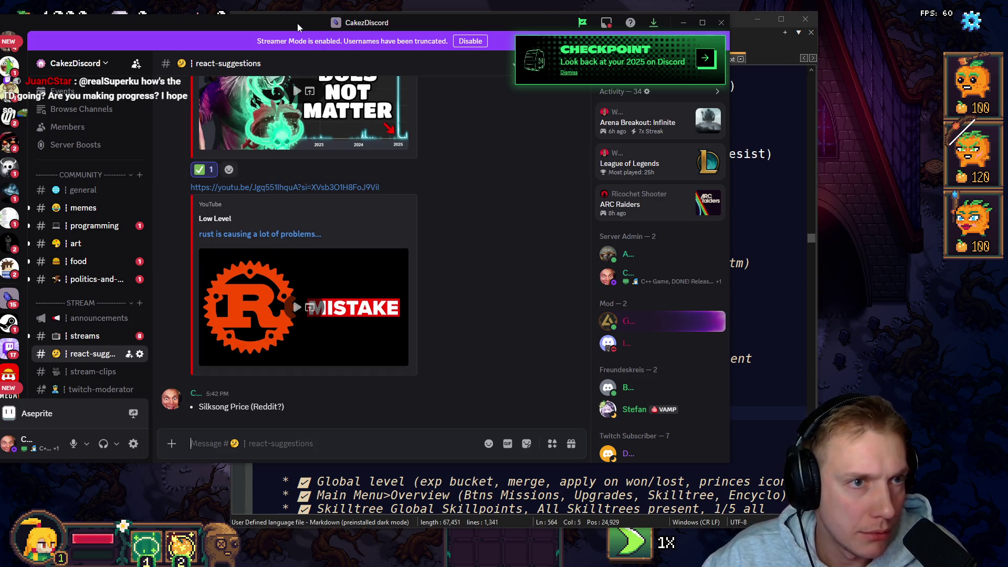
{"action": "key", "text": "super+Down"}
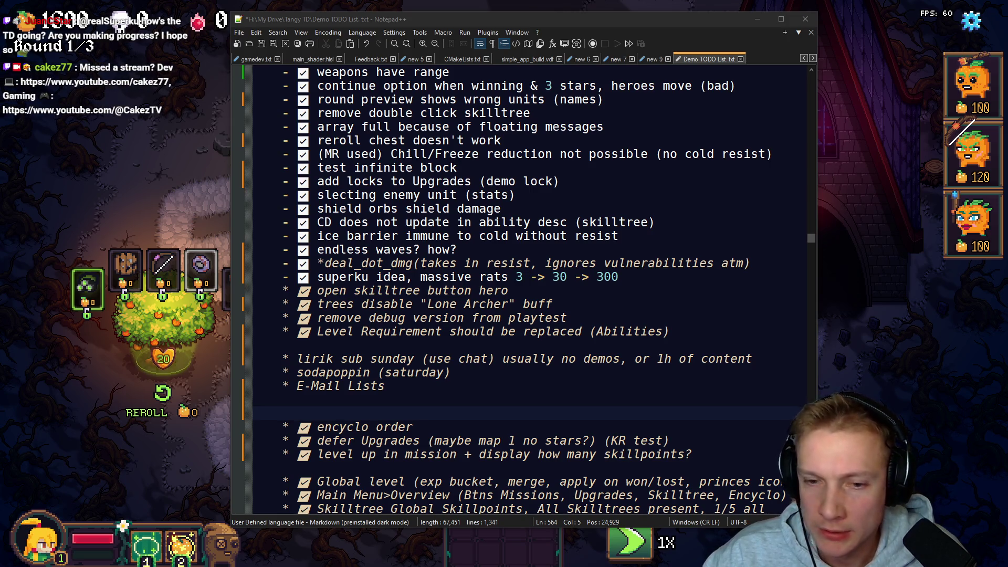
Step: Remove the extra blank line before the checked items in the TODO list
{"action": "left_click", "coordinate": [414, 383]}
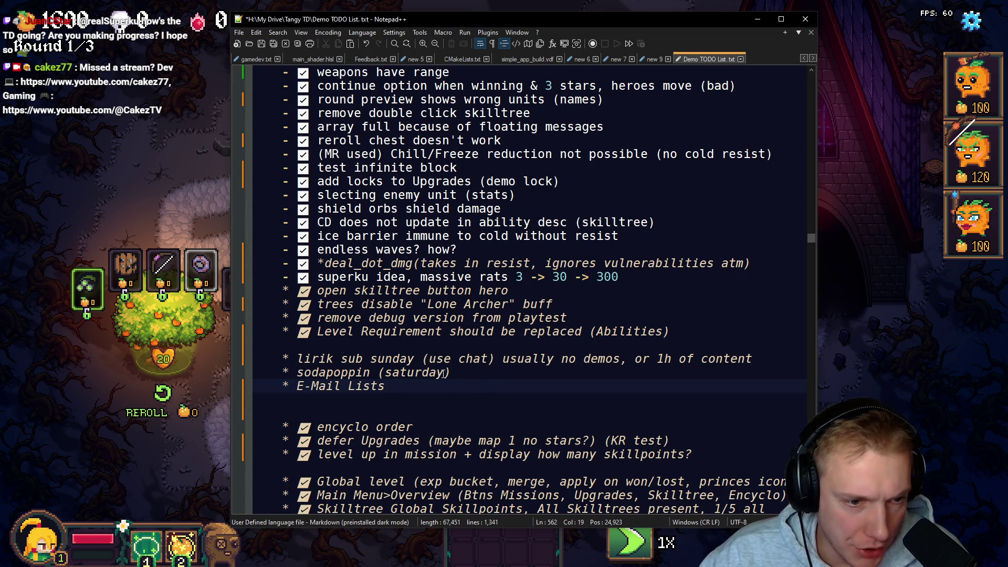
{"action": "scroll", "coordinate": [441, 352], "scroll_direction": "down", "scroll_amount": 2}
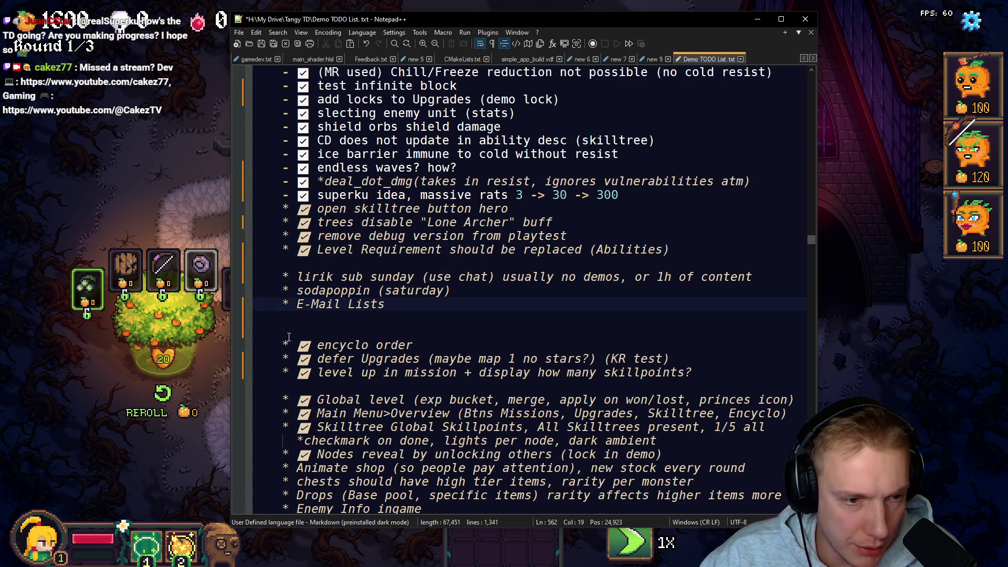
{"action": "left_click", "coordinate": [287, 391]}
{"action": "key", "text": "BackSpace"}
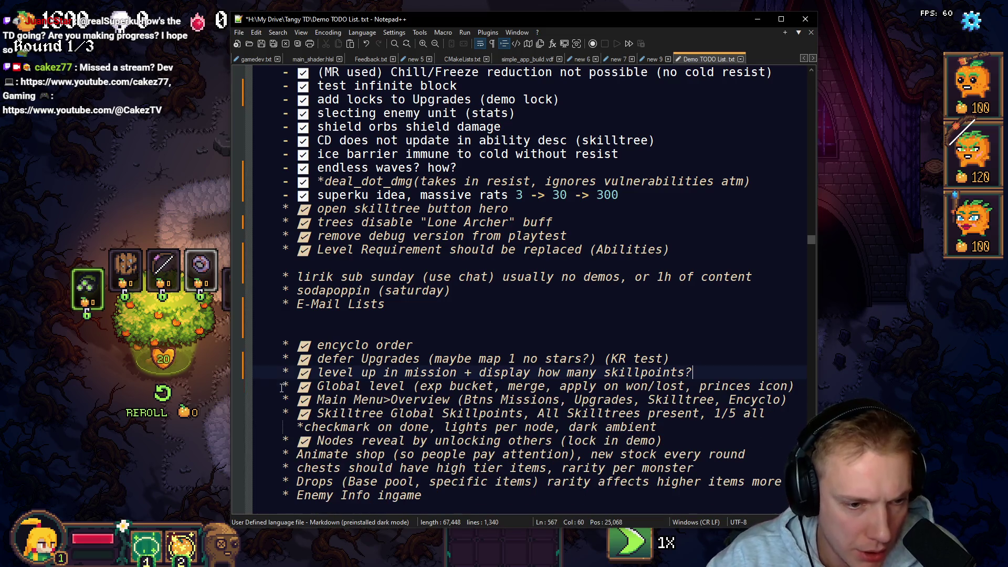
Step: Delete the Animate shop through Enemy Info items and the blank lines after Nodes reveal
{"action": "scroll", "coordinate": [431, 397], "scroll_direction": "down", "scroll_amount": 5}
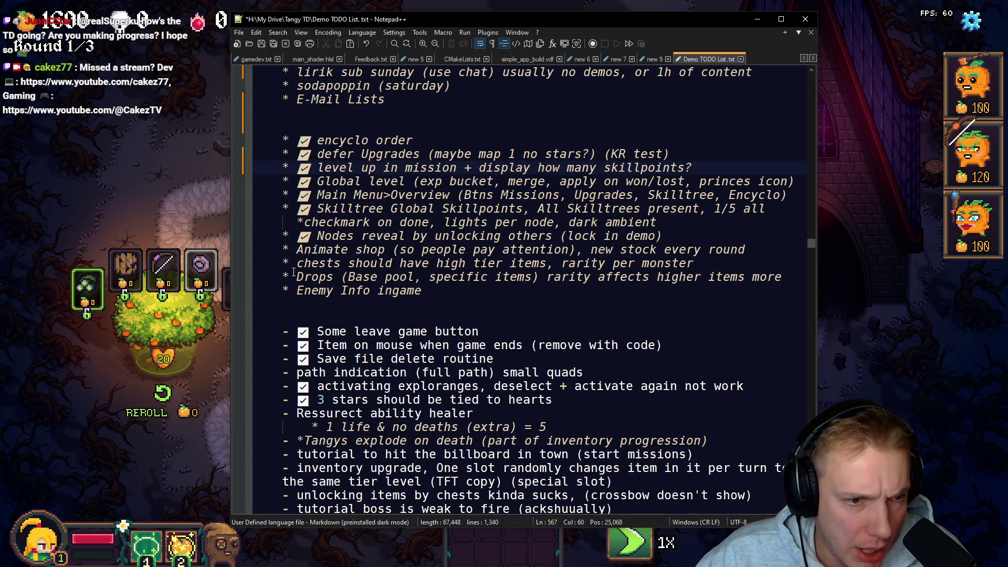
{"action": "left_click", "coordinate": [298, 276]}
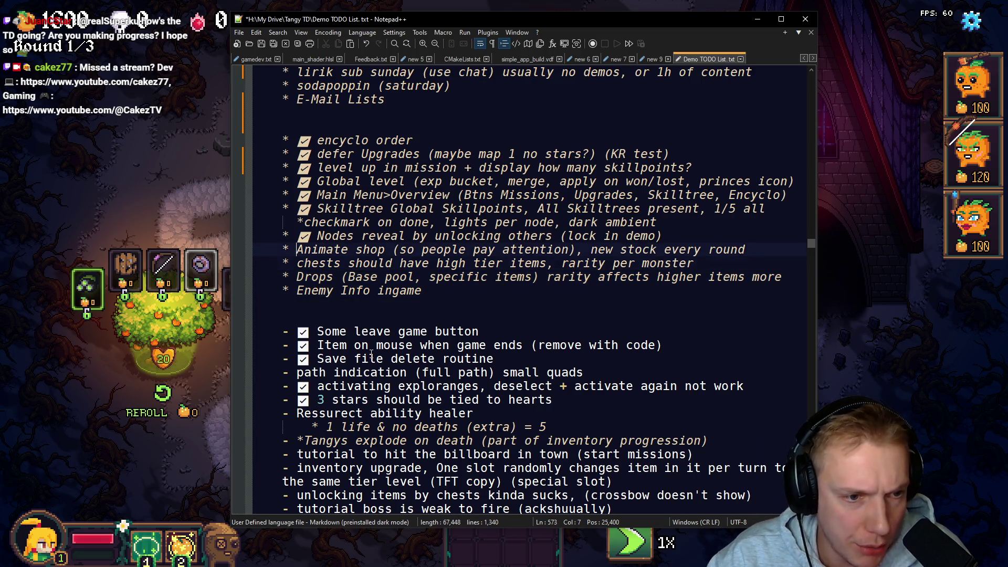
{"action": "key", "text": "Down"}
{"action": "key", "text": "End"}
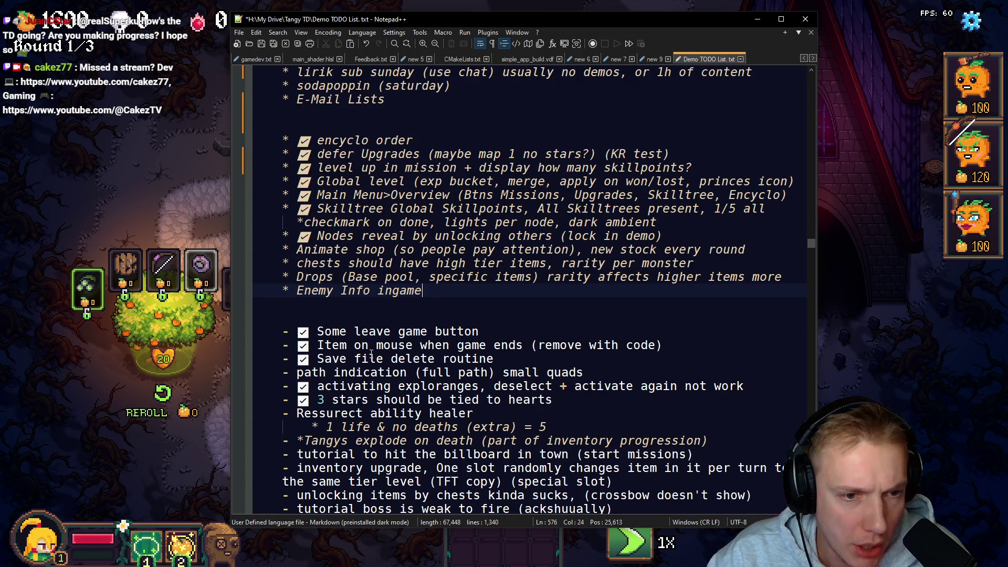
{"action": "key", "text": "shift+Up"}
{"action": "key", "text": "shift+Up"}
{"action": "key", "text": "shift+Up"}
{"action": "key", "text": "shift+Up"}
{"action": "key", "text": "shift+End"}
{"action": "key", "text": "Delete"}
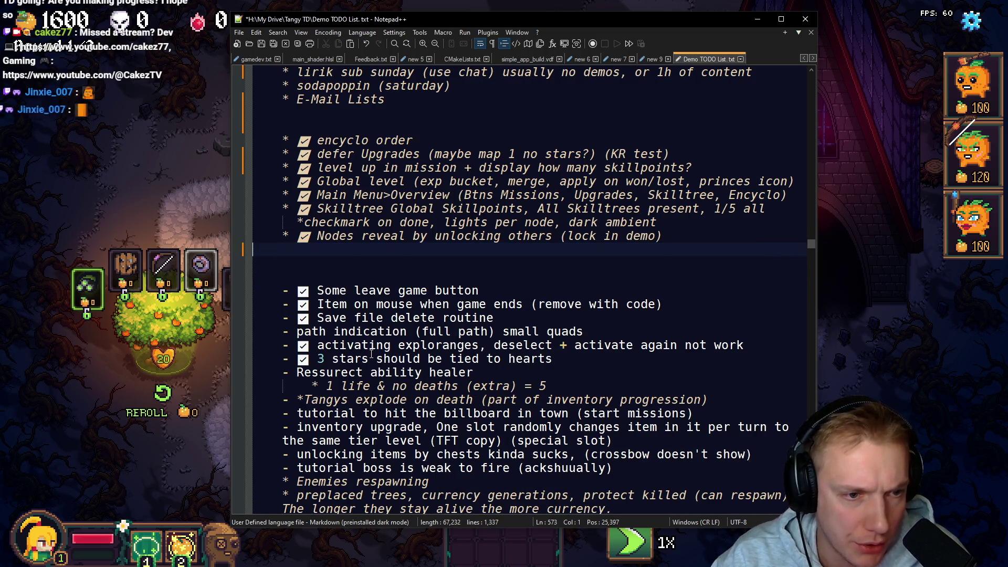
{"action": "key", "text": "Delete"}
{"action": "key", "text": "Delete"}
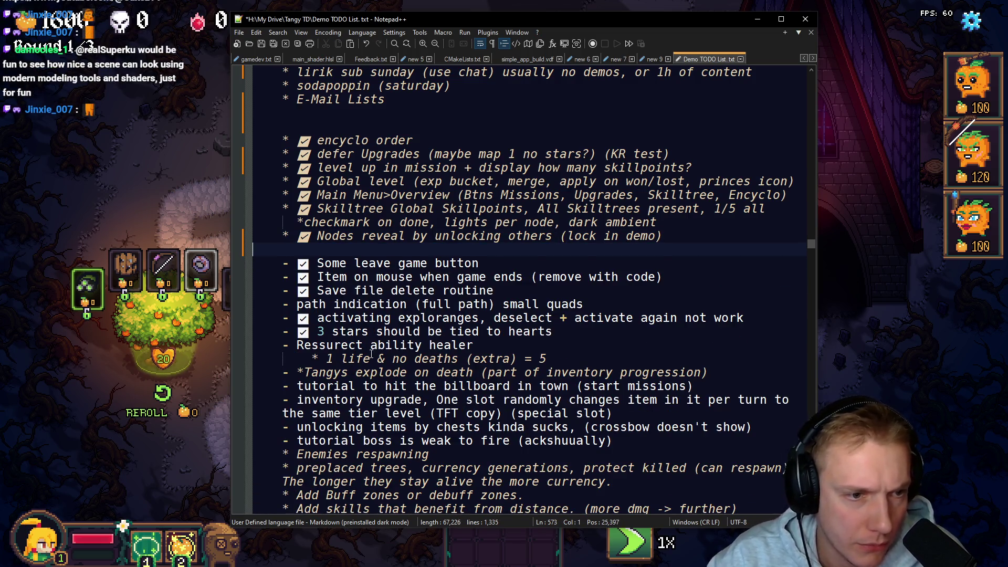
Step: Move the 'path indication (full path) small quads' item to follow Level Requirement
{"action": "key", "text": "Down"}
{"action": "key", "text": "Down"}
{"action": "key", "text": "Down"}
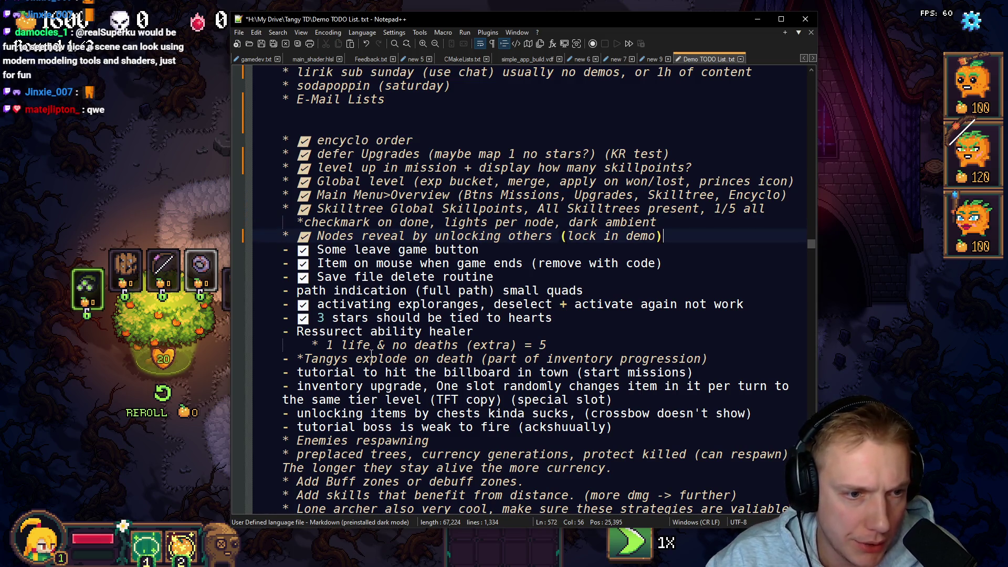
{"action": "key", "text": "Down"}
{"action": "key", "text": "Home"}
{"action": "key", "text": "Right"}
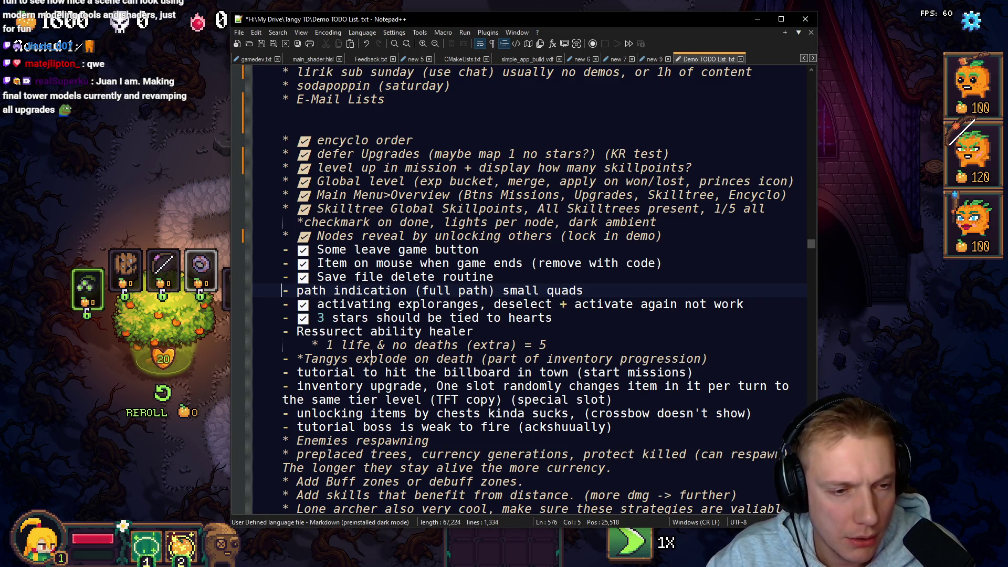
{"action": "key", "text": "shift+End"}
{"action": "key", "text": "ctrl+c"}
{"action": "key", "text": "Delete"}
{"action": "scroll", "coordinate": [371, 208], "scroll_direction": "up", "scroll_amount": 4}
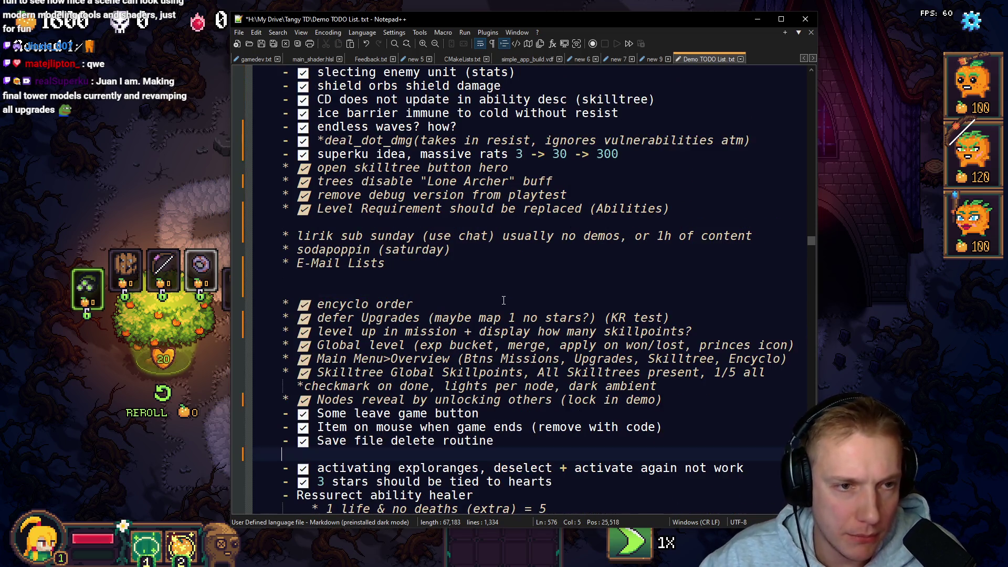
{"action": "left_click", "coordinate": [348, 222]}
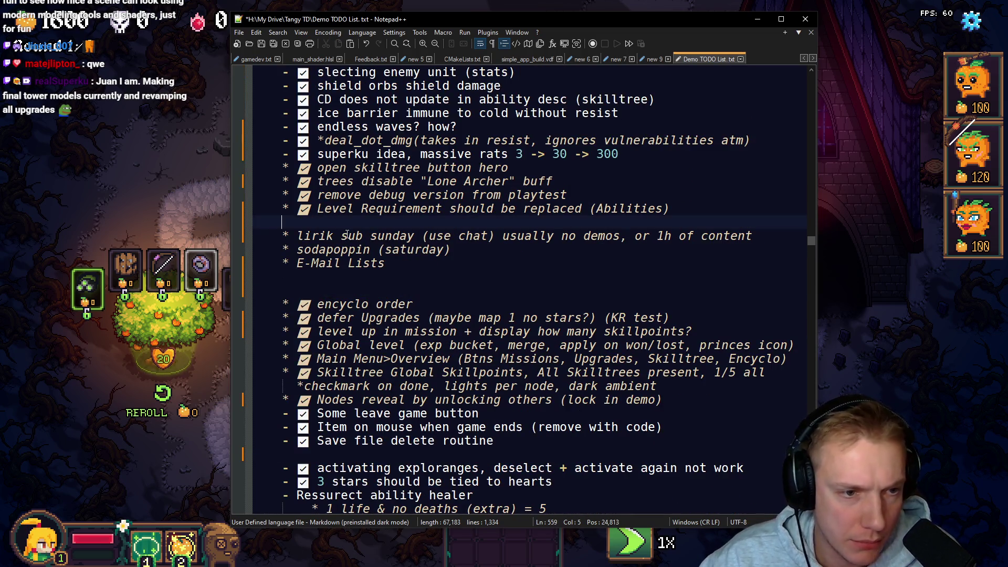
{"action": "key", "text": "ctrl+v"}
Step: Go to the Ressurect ability healer item and begin selecting it
{"action": "scroll", "coordinate": [469, 277], "scroll_direction": "down", "scroll_amount": 2}
{"action": "scroll", "coordinate": [470, 277], "scroll_direction": "down", "scroll_amount": 4}
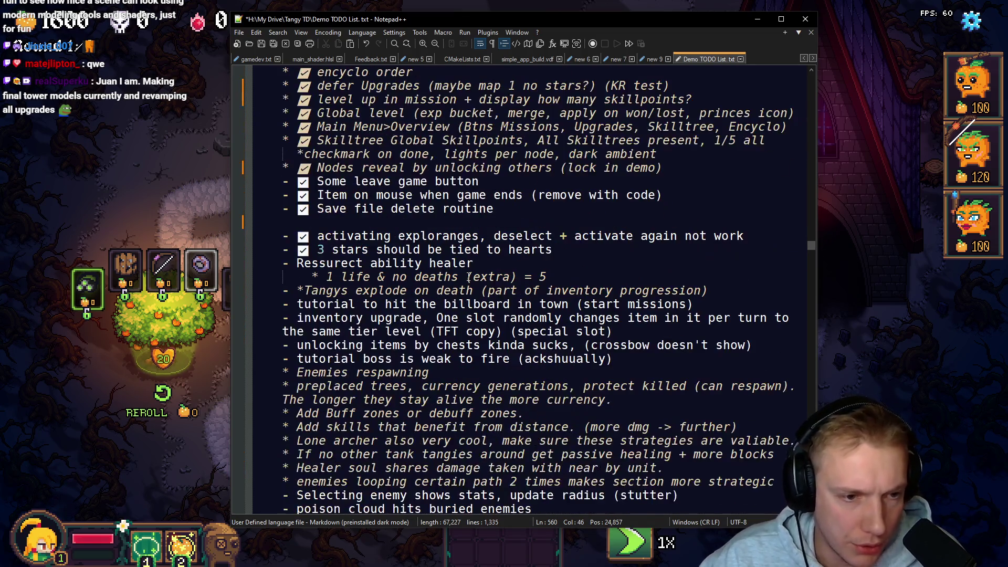
{"action": "scroll", "coordinate": [356, 279], "scroll_direction": "down", "scroll_amount": 1}
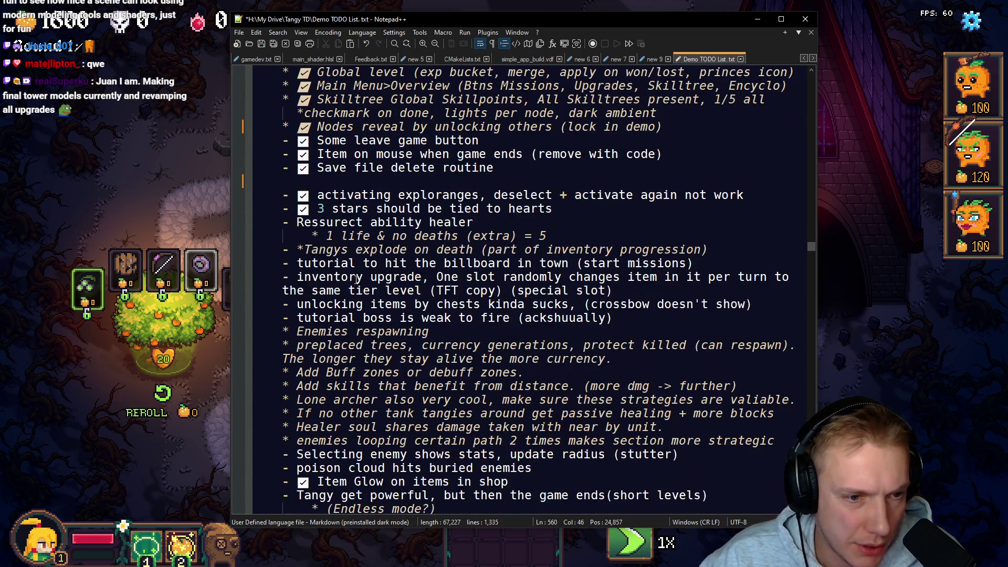
{"action": "left_click", "coordinate": [293, 222]}
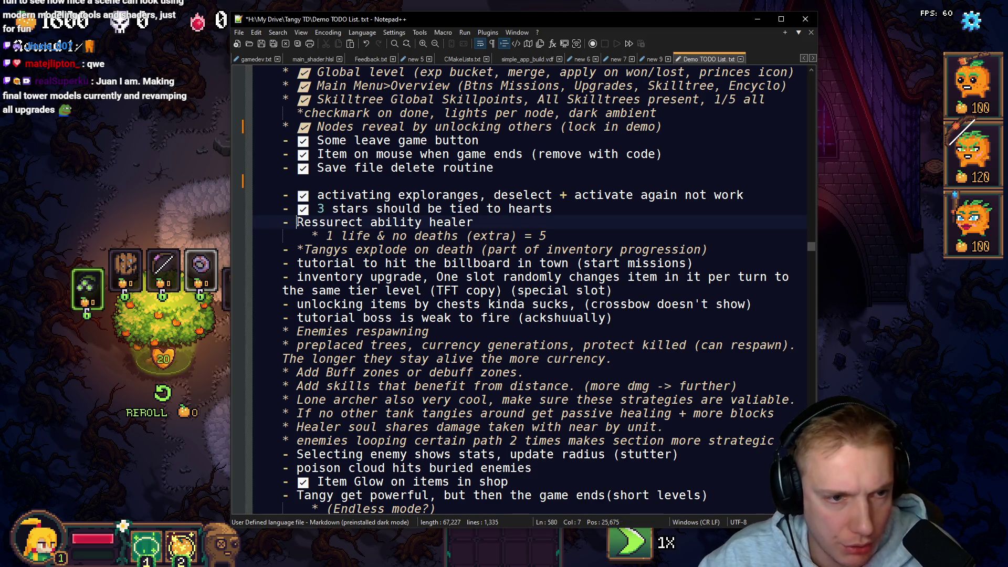
{"action": "key", "text": "Home"}
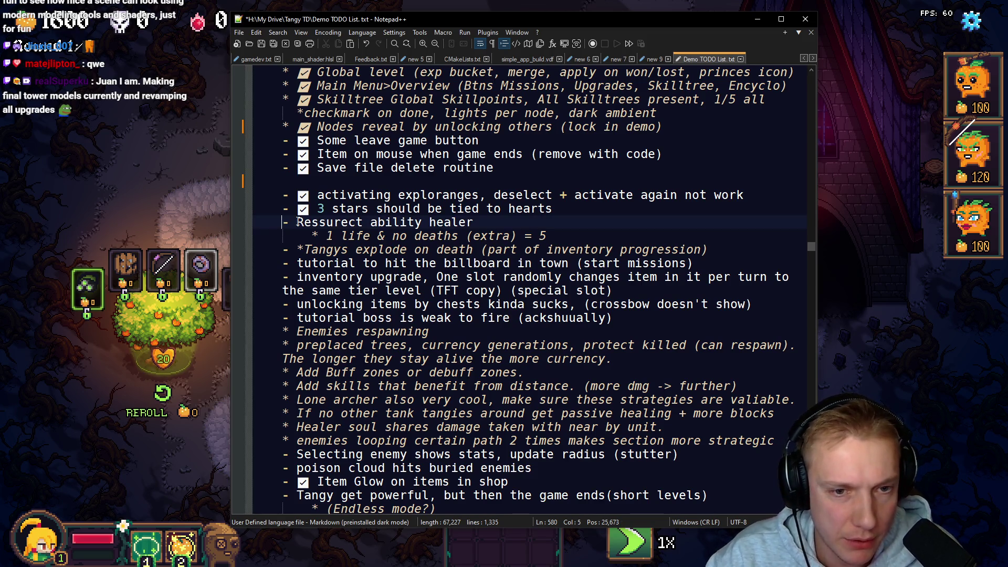
{"action": "key", "text": "shift+Down"}
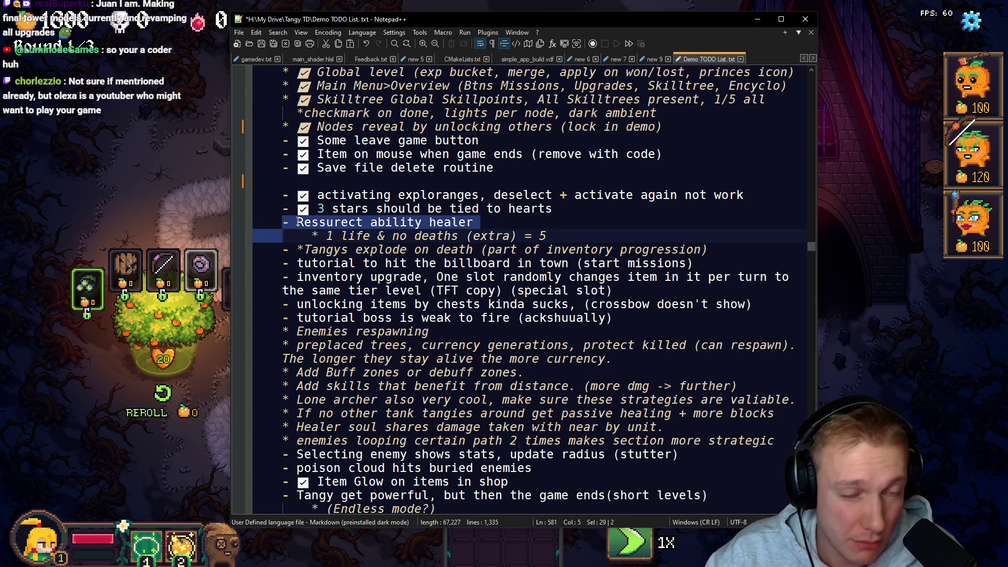
Step: Extend the selection through the inventory upgrade item and delete the five-item block
{"action": "key", "text": "shift+Down"}
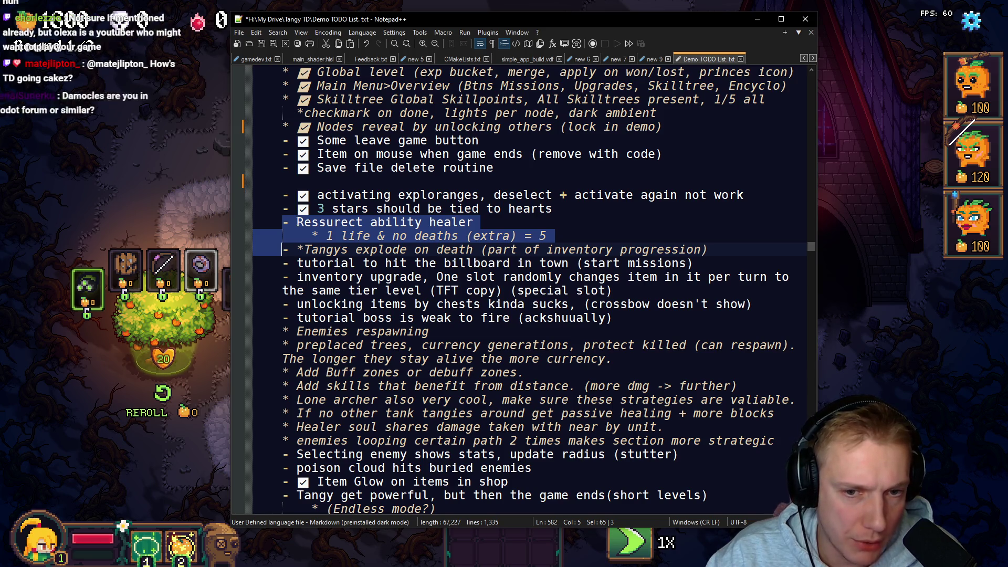
{"action": "key", "text": "shift+Down"}
{"action": "key", "text": "shift+Down"}
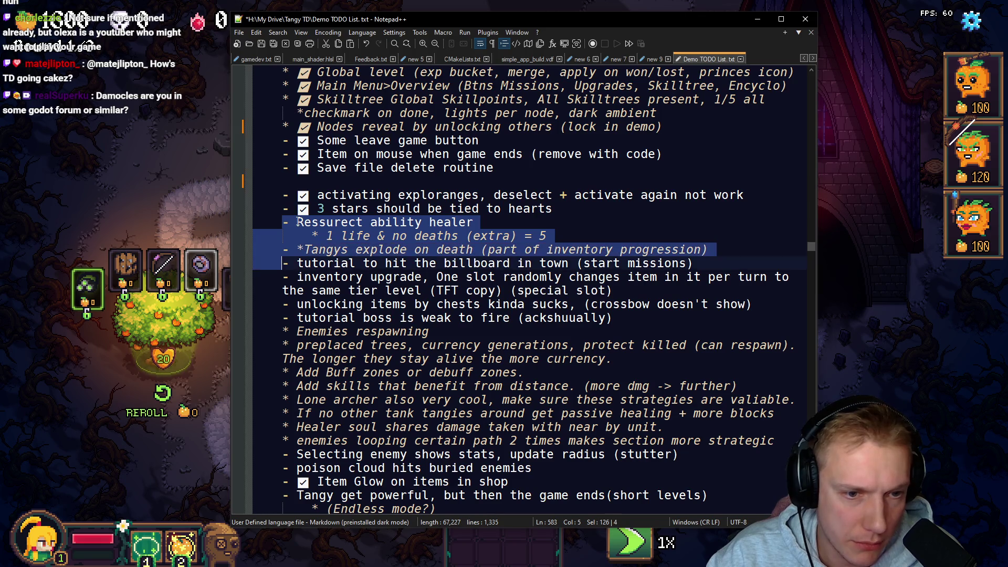
{"action": "key", "text": "shift+End"}
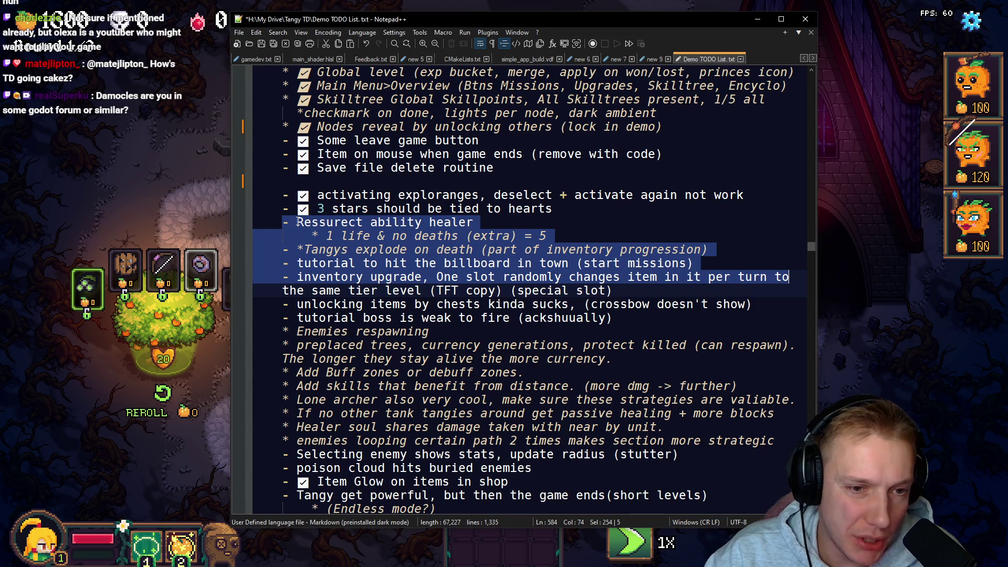
{"action": "key", "text": "shift+End"}
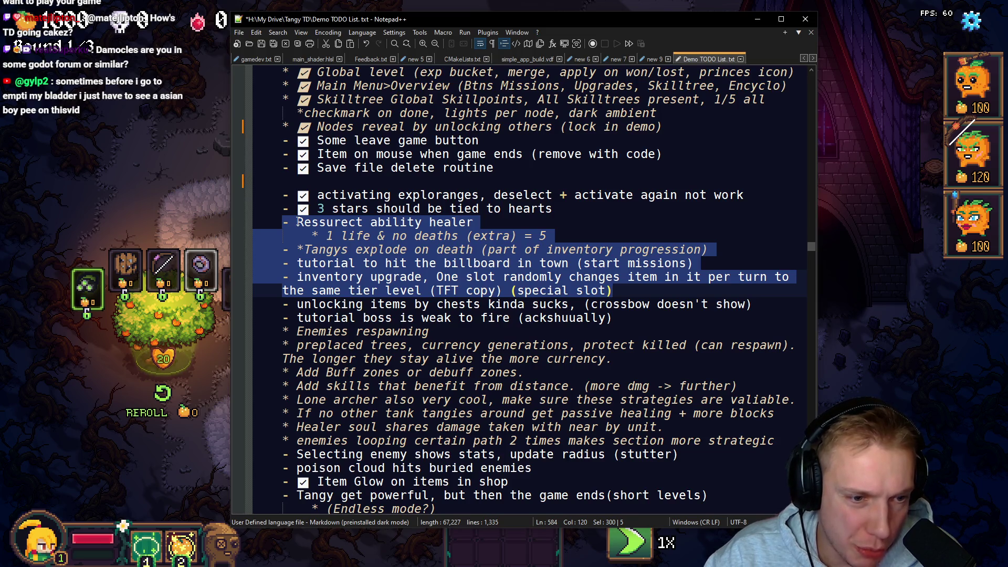
{"action": "key", "text": "Delete"}
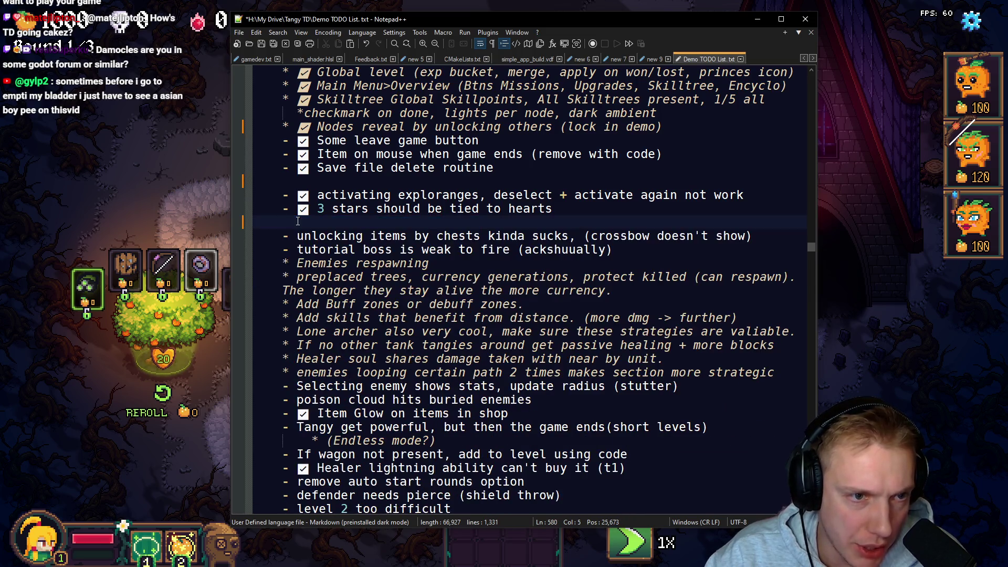
{"action": "key", "text": "Up"}
{"action": "key", "text": "Up"}
{"action": "key", "text": "Up"}
{"action": "key", "text": "Up"}
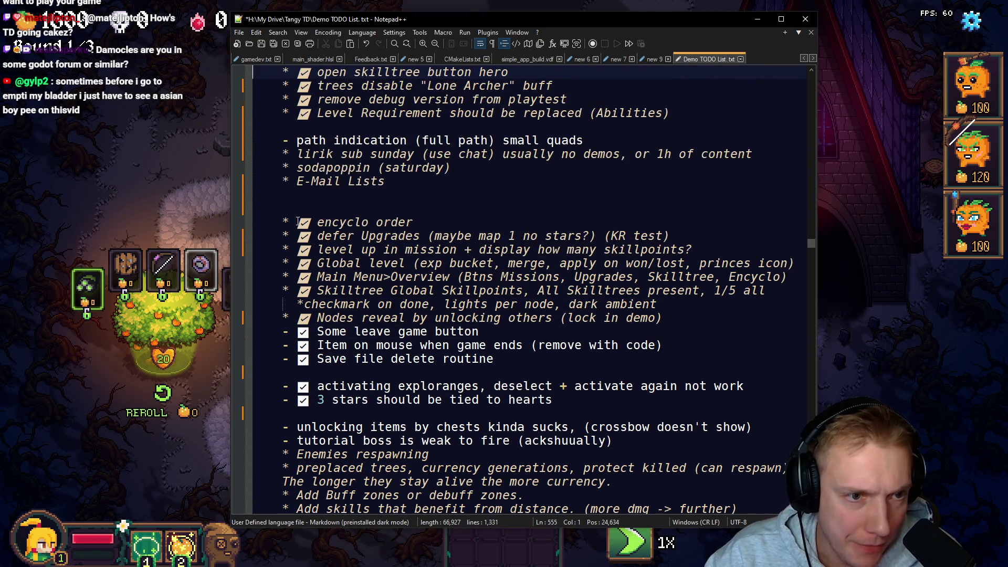
Step: Paste the five cut items on the line after 'E-Mail Lists'
{"action": "key", "text": "Down"}
{"action": "key", "text": "Down"}
{"action": "key", "text": "Down"}
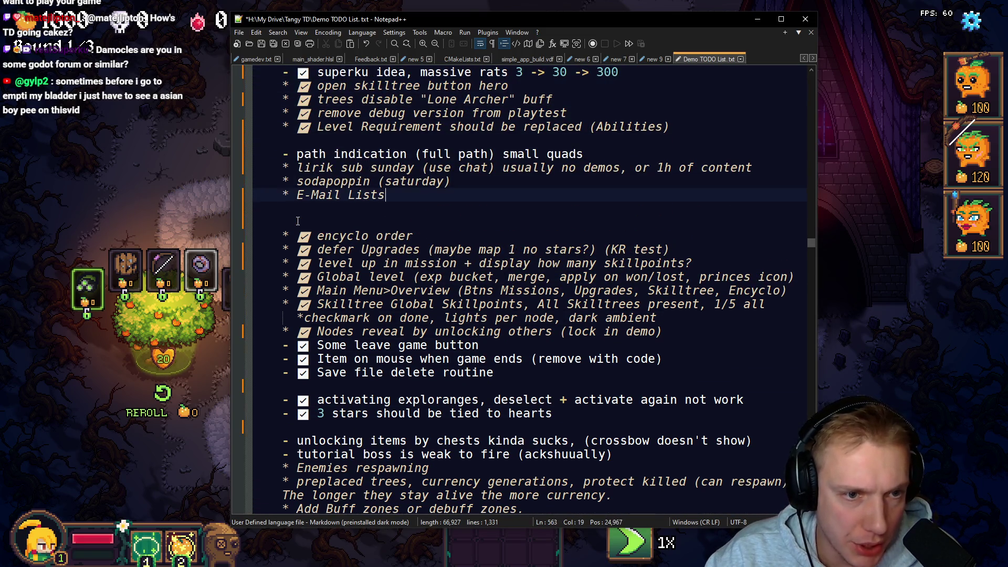
{"action": "key", "text": "ctrl+v"}
{"action": "scroll", "coordinate": [298, 221], "scroll_direction": "down", "scroll_amount": 6}
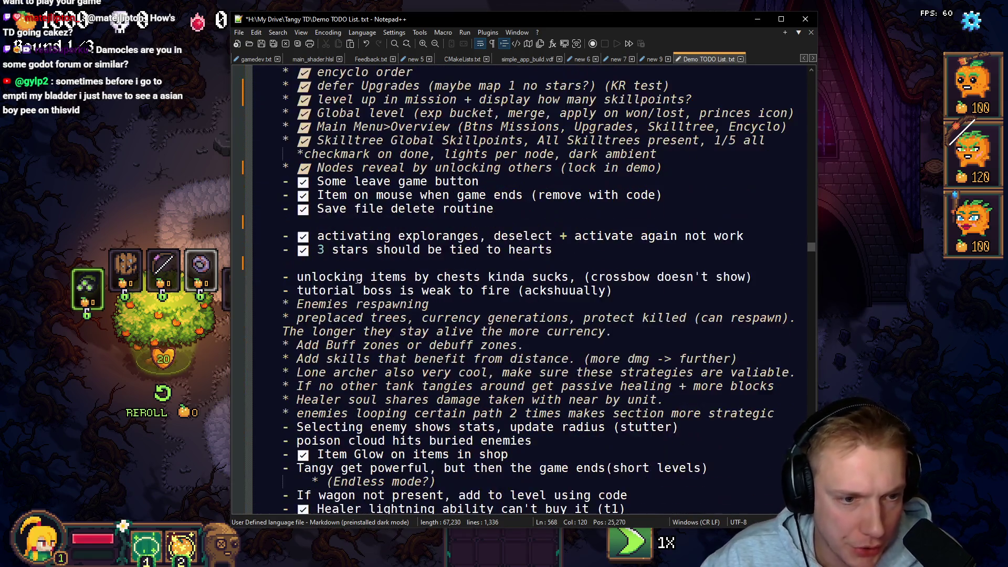
Step: Delete the blank lines after 'Save file delete routine' and the 3 stars item
{"action": "left_click", "coordinate": [266, 228]}
{"action": "key", "text": "ctrl+shift+l"}
{"action": "key", "text": "Down"}
{"action": "key", "text": "Down"}
{"action": "key", "text": "ctrl+shift+l"}
{"action": "key", "text": "Down"}
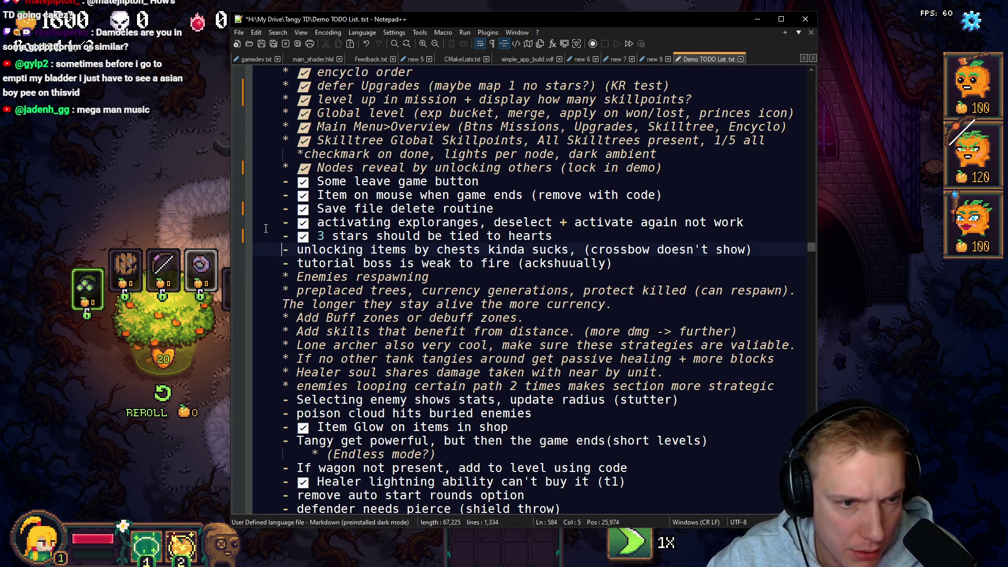
Step: Delete the ideas from 'unlocking items' through 'enemies looping' and the leftover empty line
{"action": "key", "text": "Home"}
{"action": "key", "text": "Up"}
{"action": "key", "text": "shift+Down"}
{"action": "key", "text": "shift+Down"}
{"action": "key", "text": "shift+Down"}
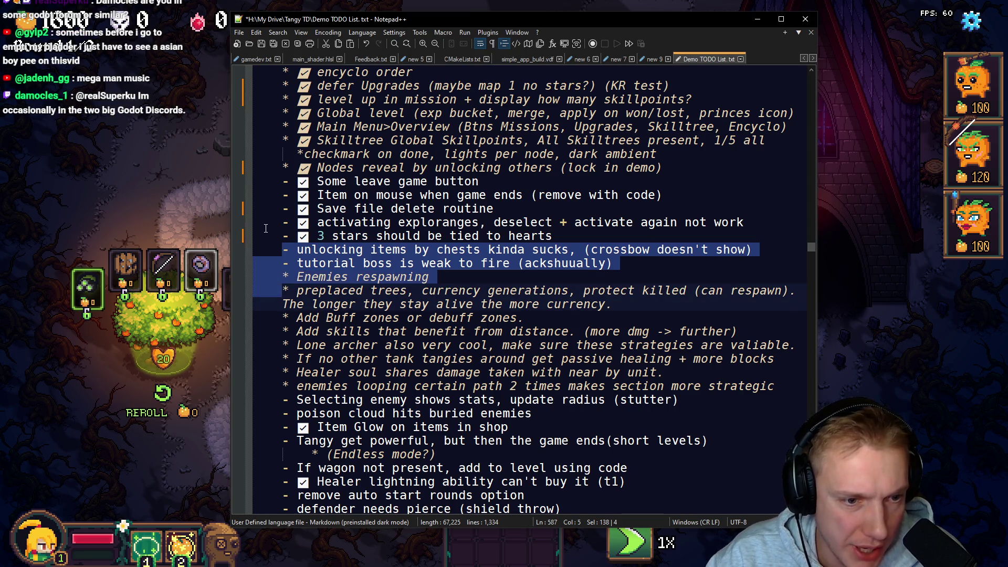
{"action": "key", "text": "shift+Down"}
{"action": "key", "text": "shift+Down"}
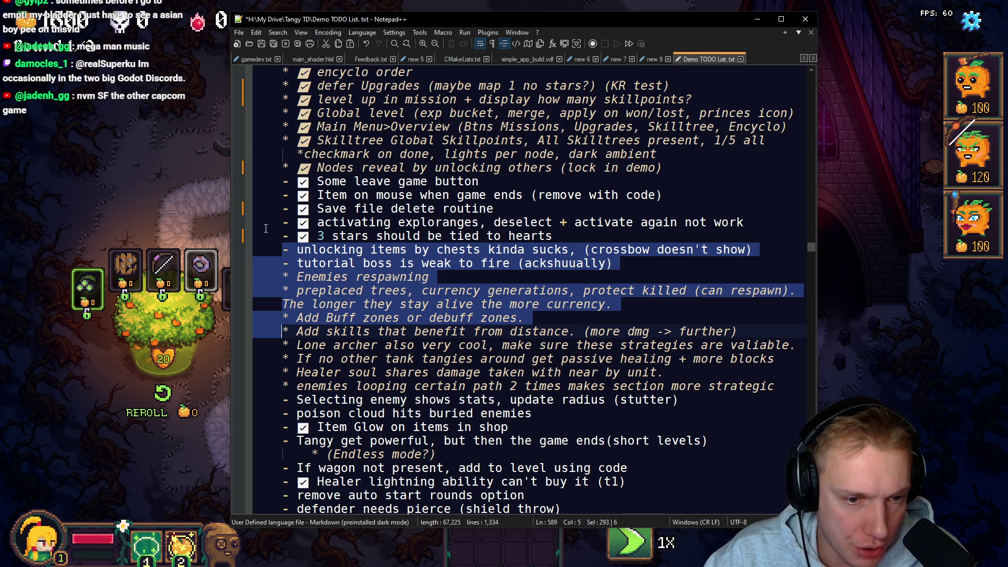
{"action": "key", "text": "shift+Down"}
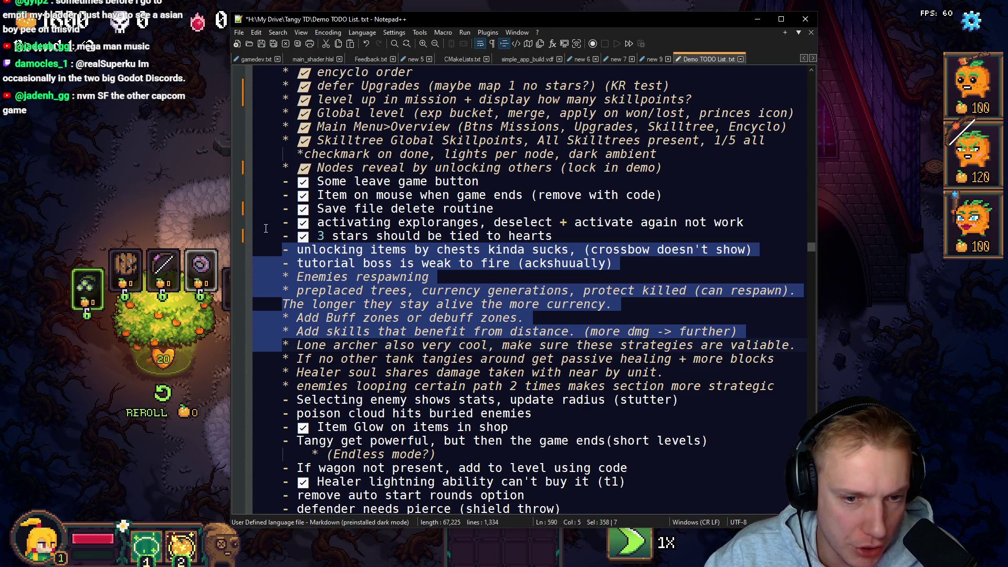
{"action": "key", "text": "shift+Down"}
{"action": "key", "text": "shift+Down"}
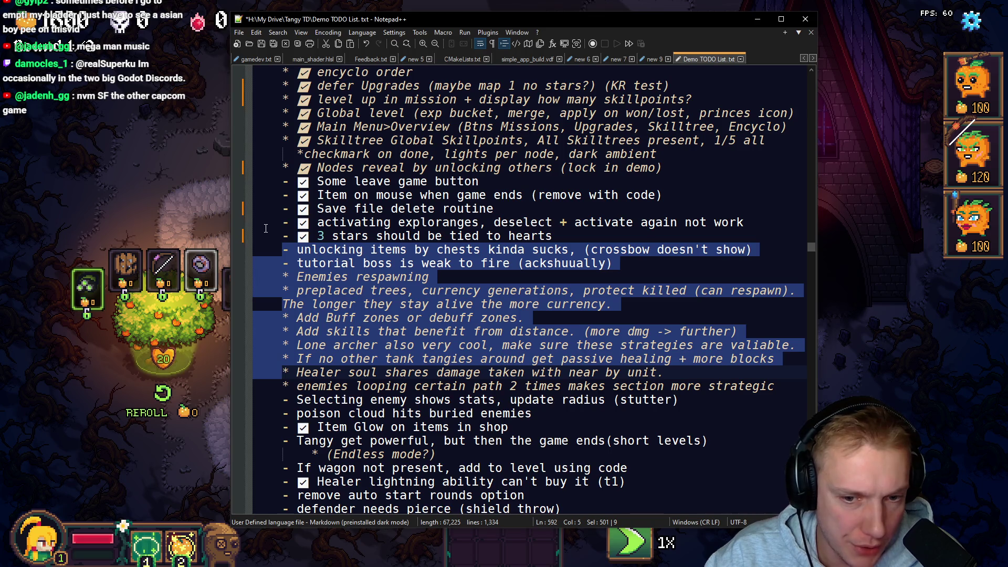
{"action": "key", "text": "shift+Down"}
{"action": "key", "text": "shift+Down"}
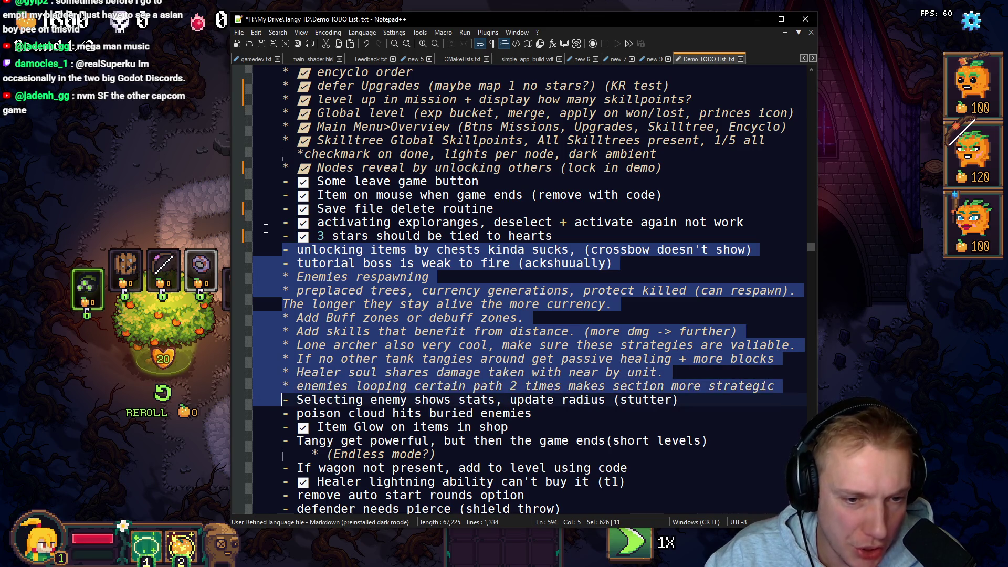
{"action": "key", "text": "shift+Up"}
{"action": "key", "text": "shift+Up"}
{"action": "key", "text": "shift+Down"}
{"action": "key", "text": "shift+End"}
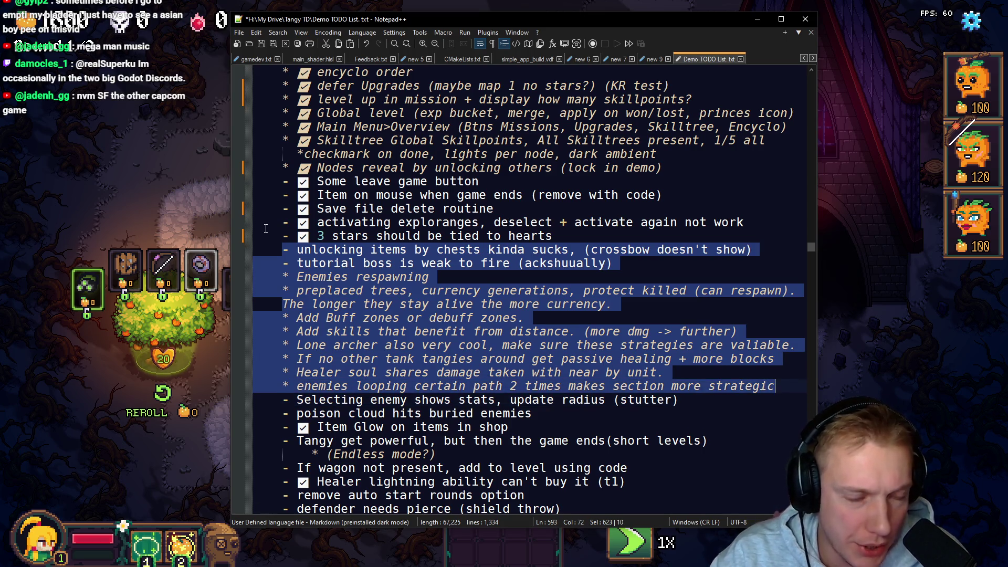
{"action": "key", "text": "Delete"}
{"action": "key", "text": "BackSpace"}
{"action": "key", "text": "Down"}
{"action": "key", "text": "Down"}
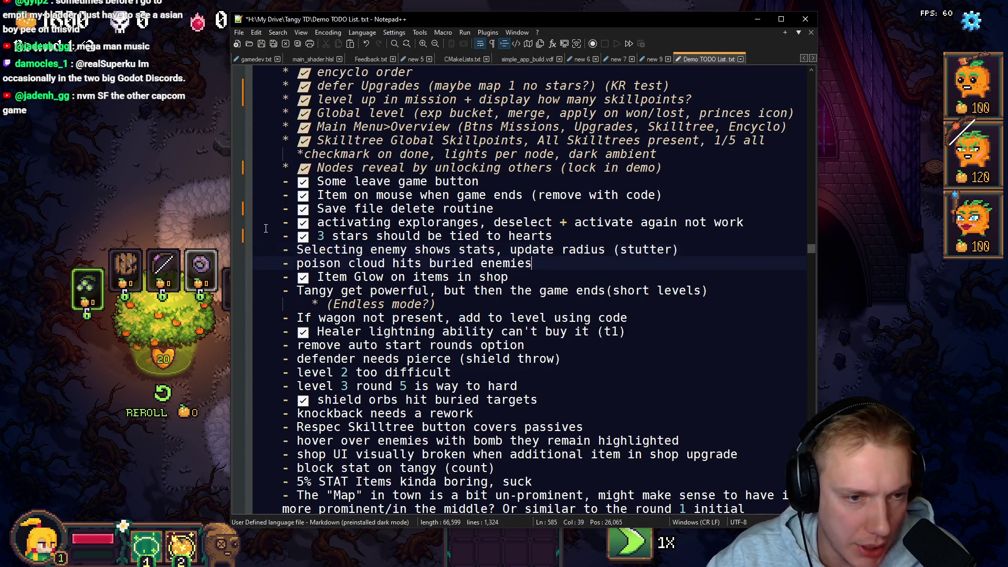
{"action": "key", "text": "ctrl+Left"}
{"action": "key", "text": "ctrl+Left"}
{"action": "key", "text": "ctrl+Left"}
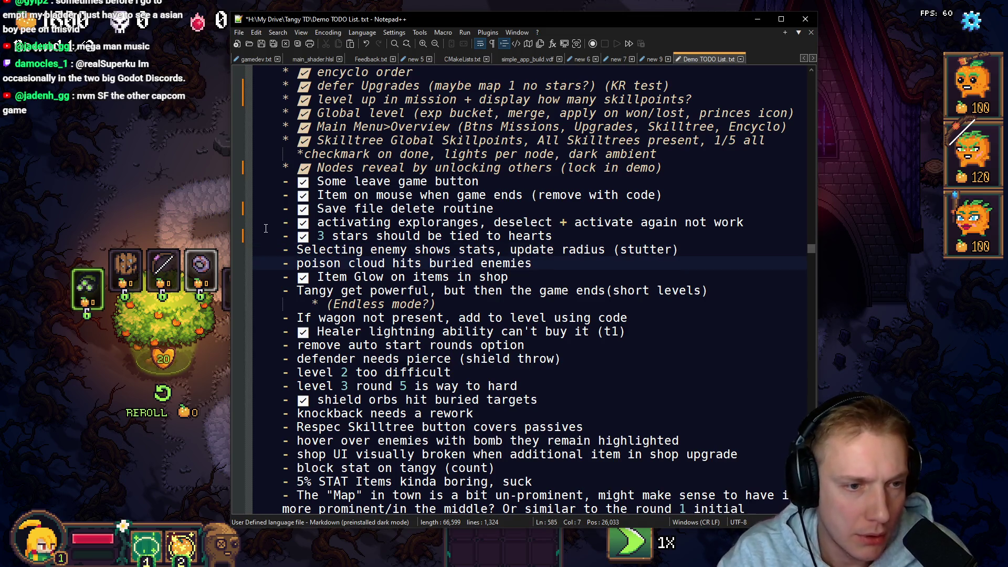
Step: Add a ✅ to 'poison cloud hits buried enemies' and 'Selecting enemy shows stats'
{"action": "key", "text": "super+period"}
{"action": "key", "text": "Return"}
{"action": "key", "text": "Up"}
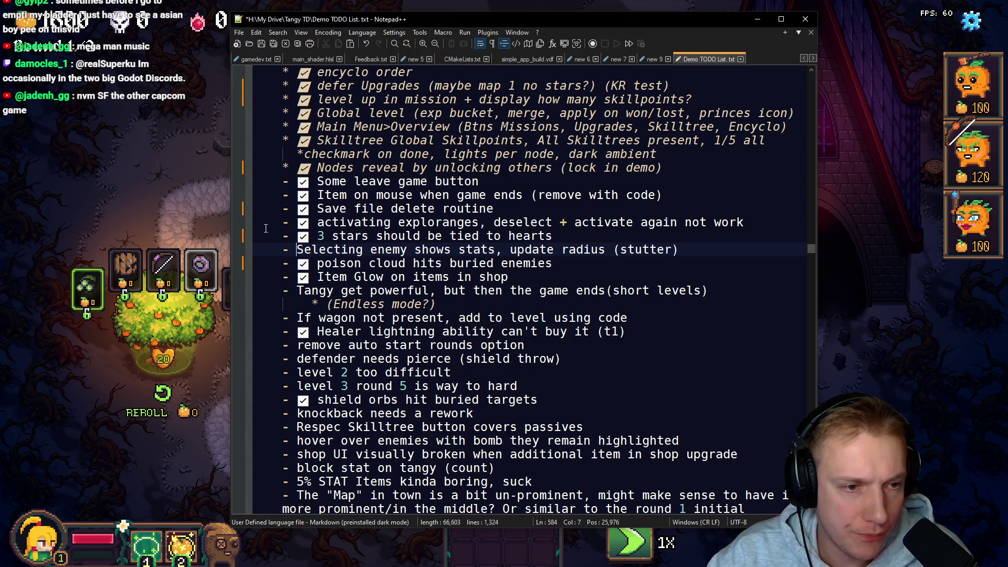
{"action": "key", "text": "super+period"}
{"action": "key", "text": "Return"}
{"action": "key", "text": "Down"}
{"action": "key", "text": "Down"}
{"action": "key", "text": "Down"}
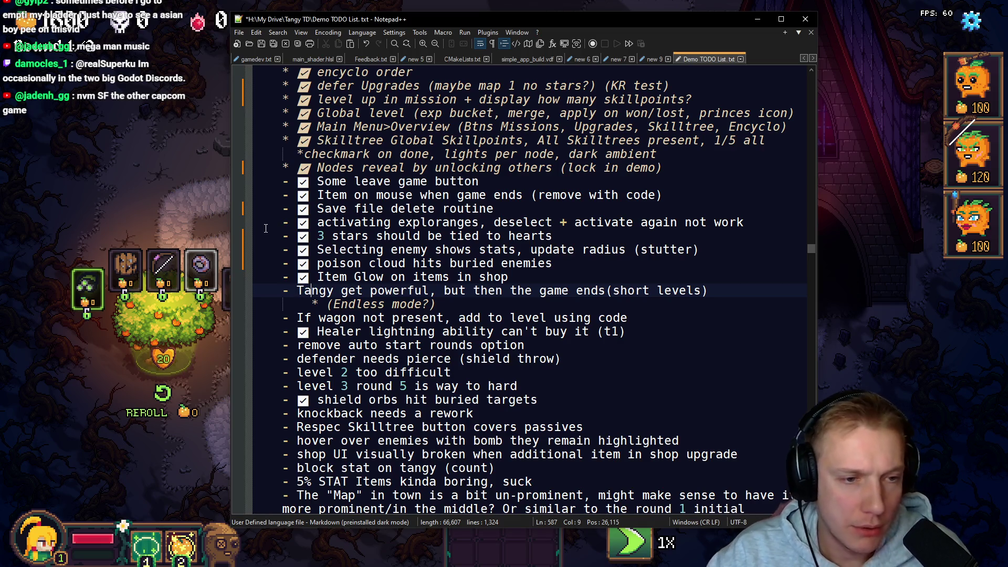
Step: Reword 'Tangy' to 'Tangies' and add a ✅ to the Tangies get powerful item
{"action": "key", "text": "Right"}
{"action": "key", "text": "Right"}
{"action": "key", "text": "Right"}
{"action": "key", "text": "BackSpace"}
{"action": "type", "text": "ies"}
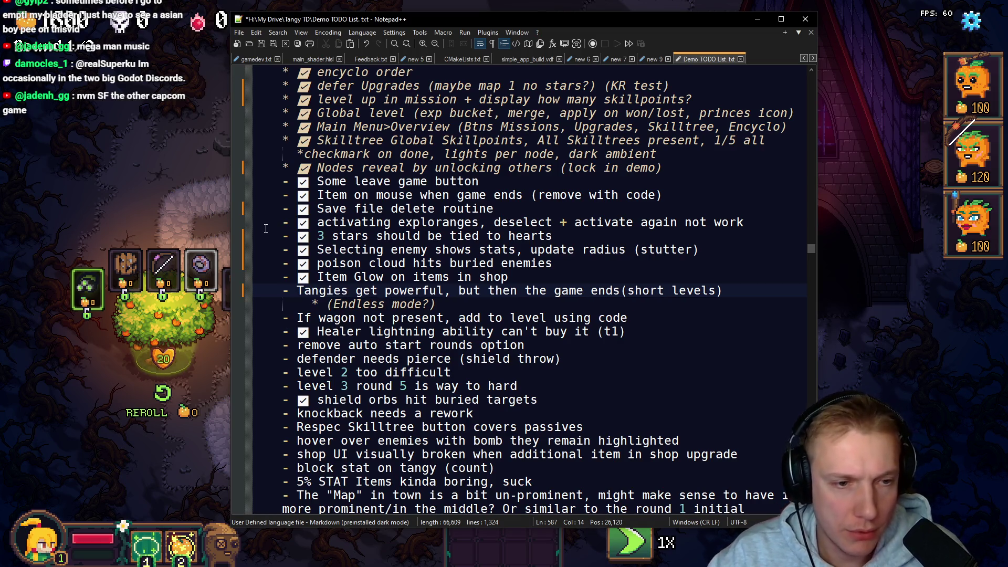
{"action": "key", "text": "ctrl+Left"}
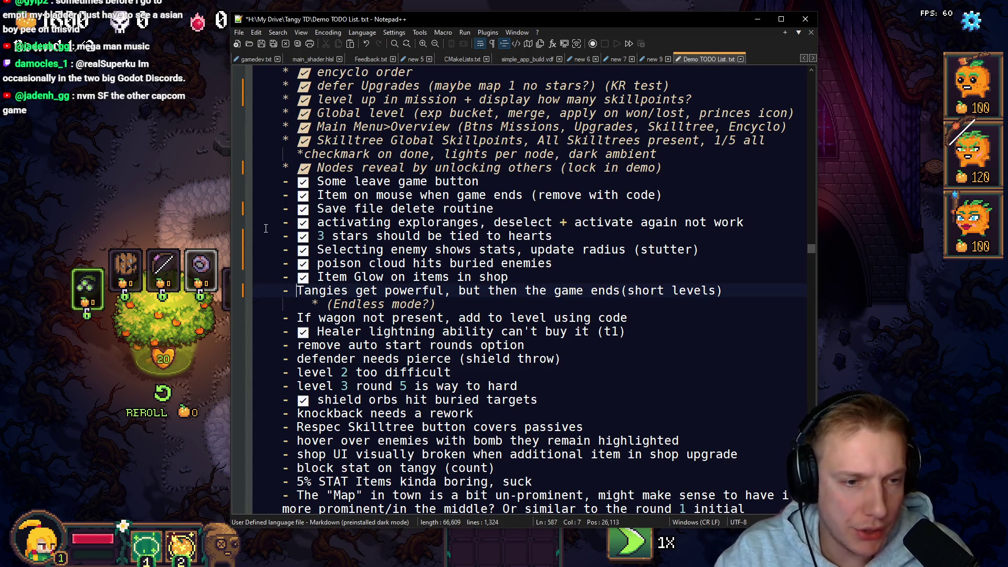
{"action": "key", "text": "super+period"}
{"action": "key", "text": "Return"}
{"action": "key", "text": "Down"}
{"action": "key", "text": "Down"}
Step: Delete the 'If wagon not present' item
{"action": "key", "text": "End"}
{"action": "key", "text": "shift+Up"}
{"action": "key", "text": "BackSpace"}
{"action": "key", "text": "Down"}
{"action": "key", "text": "Down"}
{"action": "key", "text": "ctrl+Left"}
{"action": "key", "text": "ctrl+Left"}
{"action": "key", "text": "ctrl+Left"}
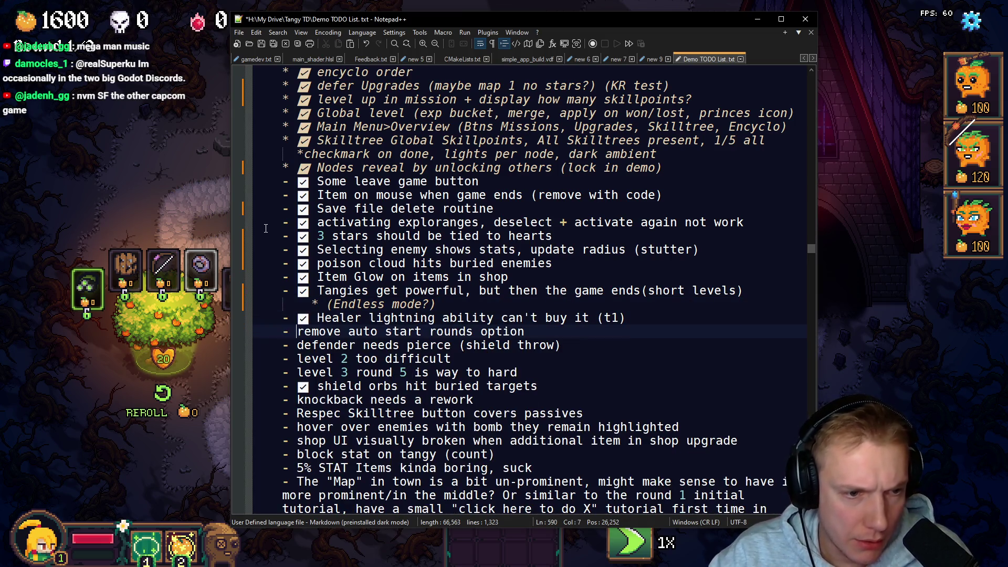
Step: Add a ✅ to the 'remove auto start rounds' option item
{"action": "key", "text": "super+period"}
{"action": "key", "text": "Return"}
{"action": "key", "text": "Down"}
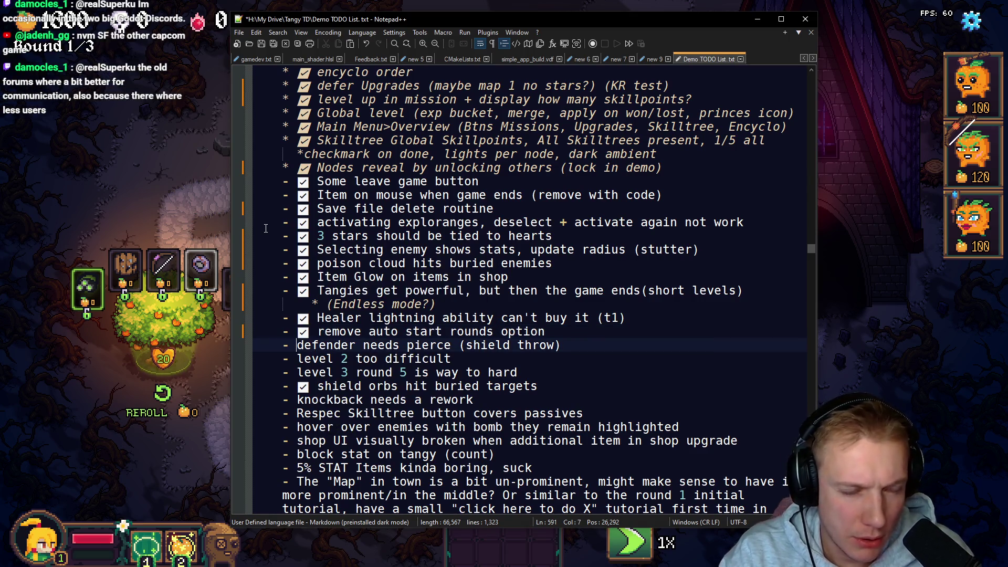
Step: Add a ✅ to 'defender needs pierce', 'level 2 too difficult' and 'level 3 round 5'
{"action": "key", "text": "super+period"}
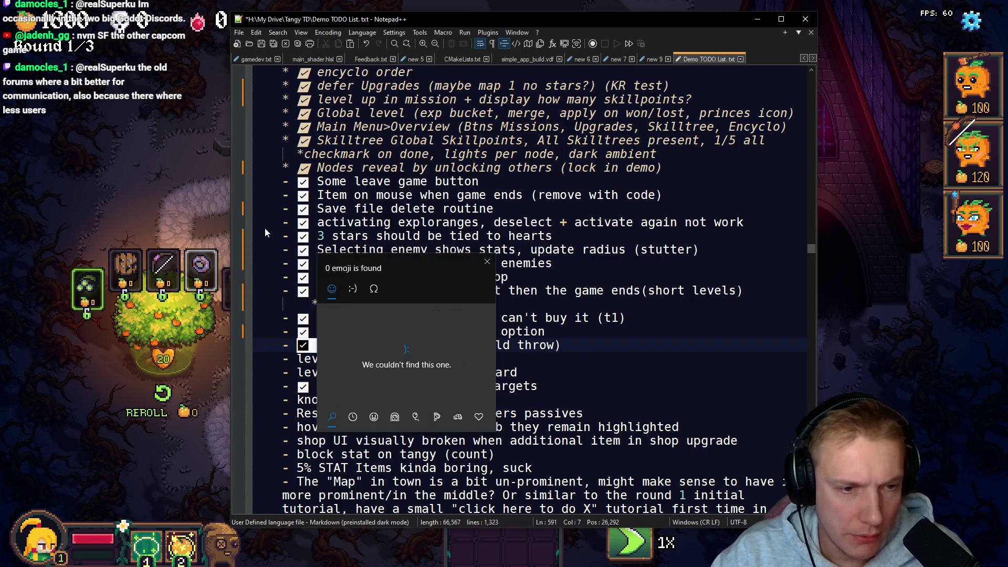
{"action": "key", "text": "Return"}
{"action": "key", "text": "Down"}
{"action": "key", "text": "Left"}
{"action": "key", "text": "Left"}
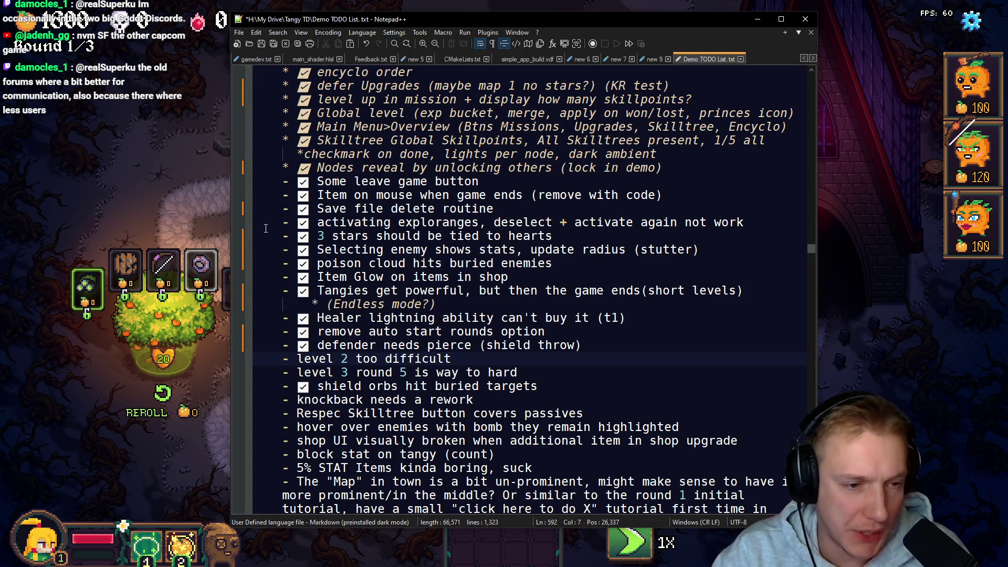
{"action": "key", "text": "super+period"}
{"action": "key", "text": "Return"}
{"action": "key", "text": "Down"}
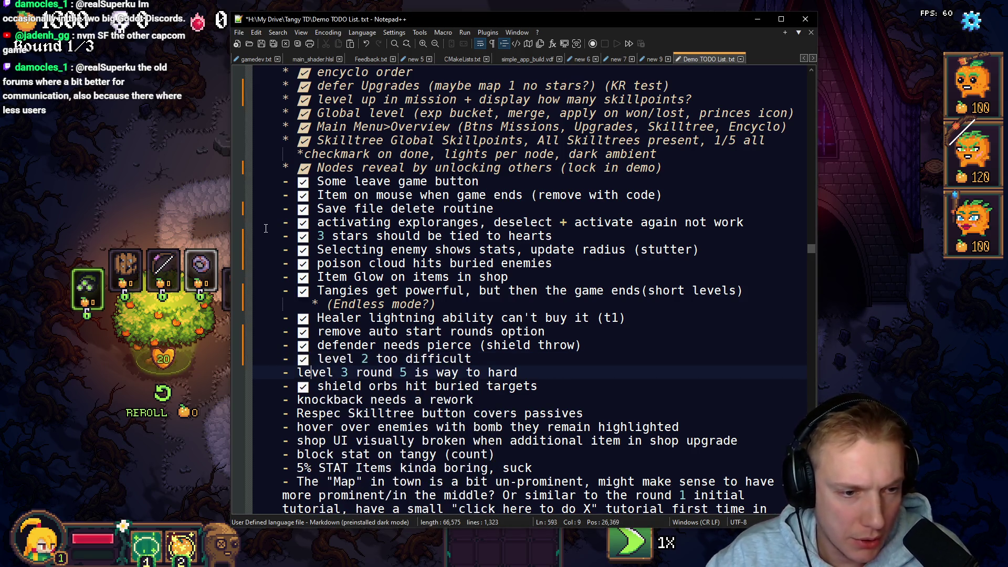
{"action": "key", "text": "Left"}
{"action": "key", "text": "Left"}
{"action": "key", "text": "super+period"}
{"action": "key", "text": "Return"}
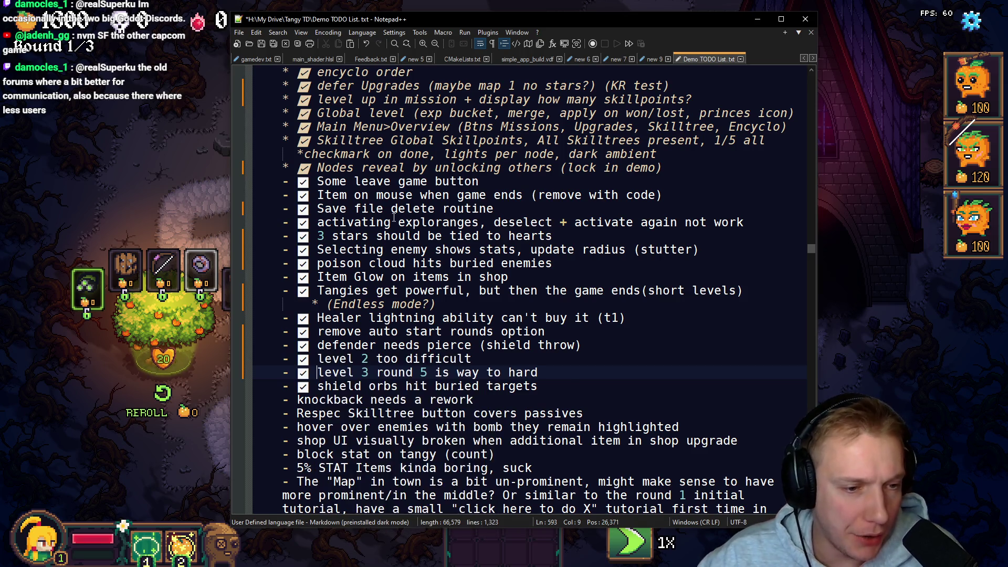
Step: Select the unfinished notes from knockback onward
{"action": "scroll", "coordinate": [289, 104], "scroll_direction": "down", "scroll_amount": 1}
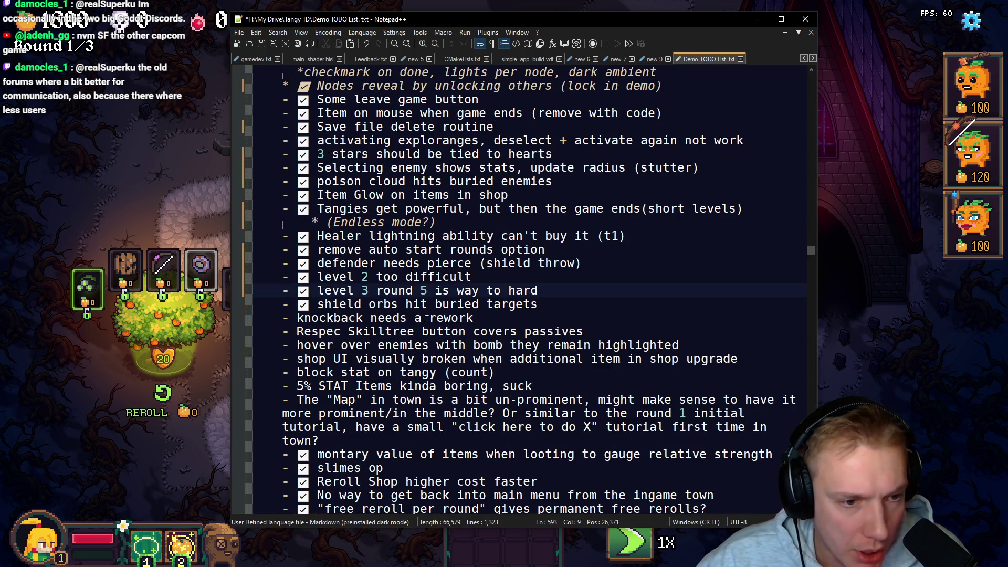
{"action": "mouse_move", "coordinate": [282, 318]}
{"action": "left_mouse_down"}
{"action": "mouse_move", "coordinate": [355, 342]}
{"action": "mouse_move", "coordinate": [341, 333]}
{"action": "mouse_move", "coordinate": [315, 357]}
{"action": "mouse_move", "coordinate": [330, 340]}
{"action": "mouse_move", "coordinate": [325, 430]}
{"action": "mouse_move", "coordinate": [326, 343]}
{"action": "mouse_move", "coordinate": [320, 362]}
{"action": "mouse_move", "coordinate": [356, 353]}
{"action": "mouse_move", "coordinate": [362, 361]}
{"action": "mouse_move", "coordinate": [329, 372]}
{"action": "mouse_move", "coordinate": [371, 386]}
{"action": "mouse_move", "coordinate": [342, 399]}
{"action": "left_mouse_up"}
{"action": "scroll", "coordinate": [325, 431], "scroll_direction": "down", "scroll_amount": 1}
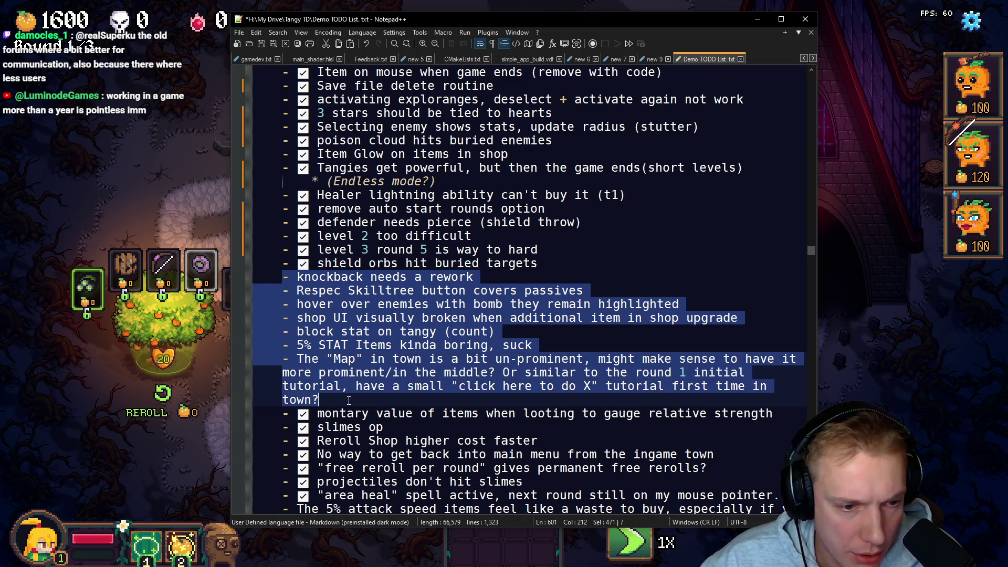
Step: Delete the selected knockback-through-Map notes and the leftover empty line
{"action": "key", "text": "Delete"}
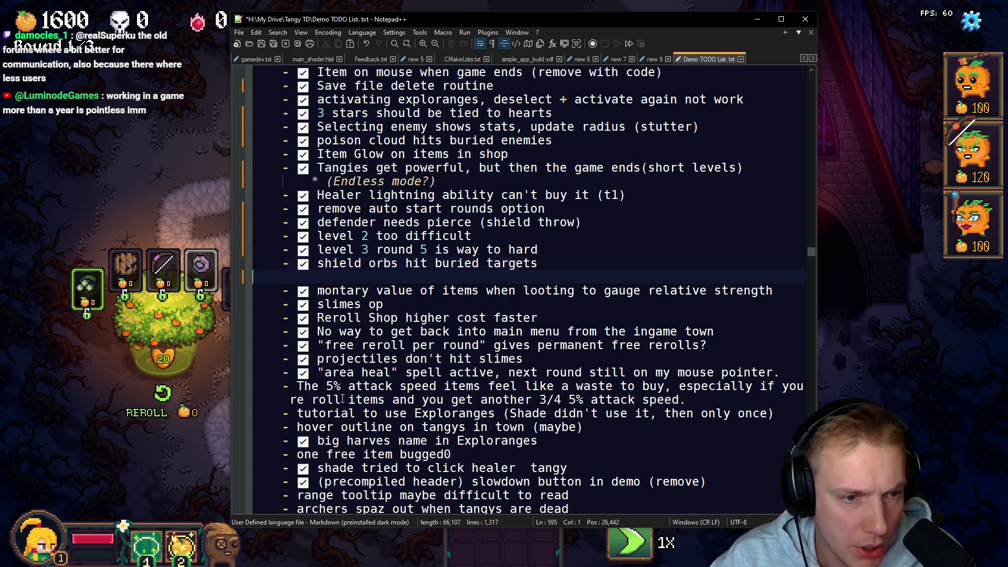
{"action": "key", "text": "BackSpace"}
{"action": "key", "text": "BackSpace"}
{"action": "scroll", "coordinate": [387, 268], "scroll_direction": "down", "scroll_amount": 3}
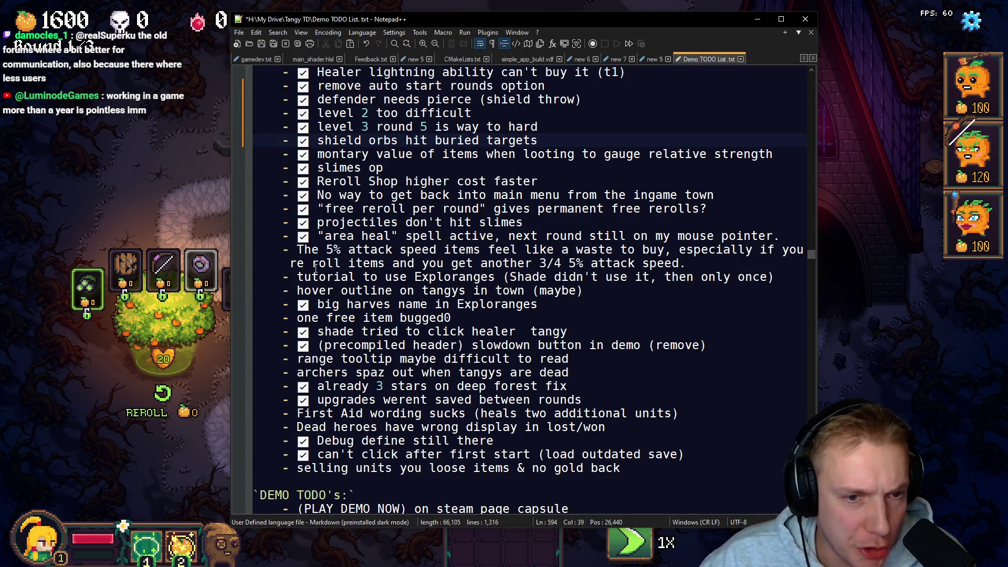
Step: Delete the 5% attack speed, Exploranges tutorial and hover outline items
{"action": "left_click", "coordinate": [282, 252]}
{"action": "mouse_move", "coordinate": [282, 252]}
{"action": "left_mouse_down"}
{"action": "mouse_move", "coordinate": [682, 263]}
{"action": "mouse_move", "coordinate": [590, 292]}
{"action": "mouse_move", "coordinate": [586, 304]}
{"action": "mouse_move", "coordinate": [591, 292]}
{"action": "left_mouse_up"}
{"action": "key", "text": "BackSpace"}
{"action": "key", "text": "BackSpace"}
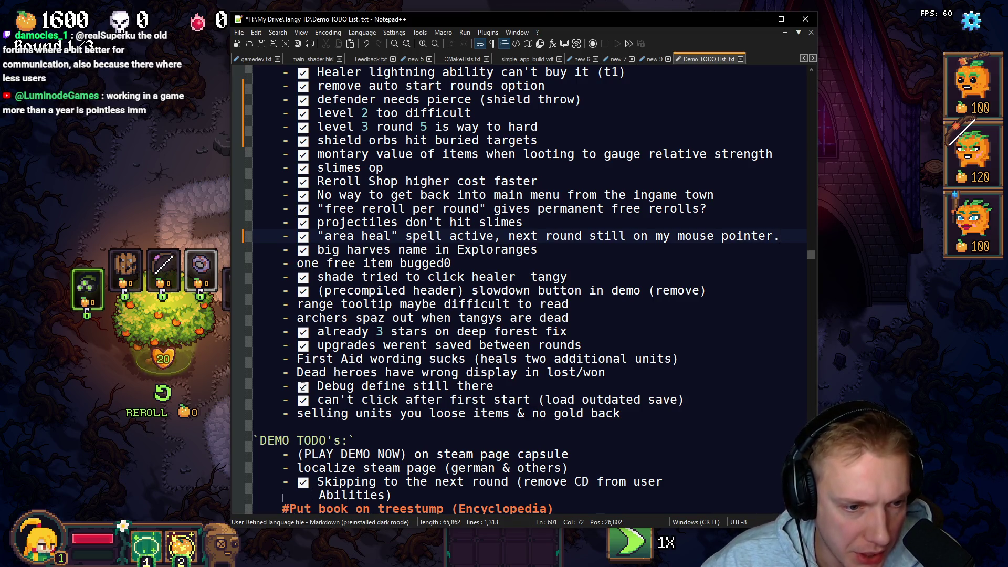
Step: Add a ✅ to the 'selling units' item, searching 'check' in the emoji panel
{"action": "left_click", "coordinate": [298, 414]}
{"action": "key", "text": "super+period"}
{"action": "type", "text": "check"}
{"action": "key", "text": "Return"}
{"action": "scroll", "coordinate": [451, 241], "scroll_direction": "down", "scroll_amount": 3}
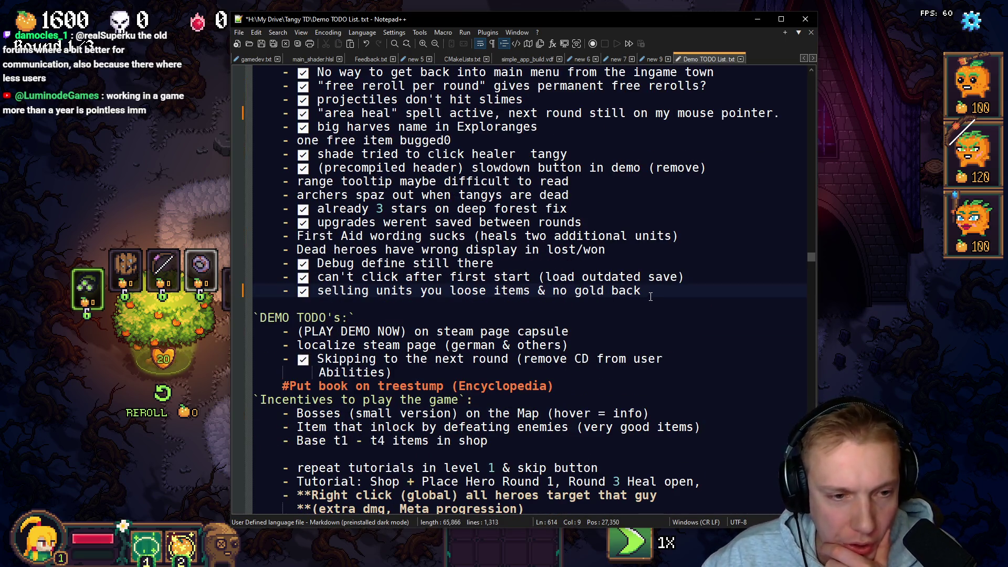
Step: Add a ✅ to the 'Dead heroes' and 'First Aid' wording items
{"action": "mouse_move", "coordinate": [649, 294]}
{"action": "left_mouse_down"}
{"action": "mouse_move", "coordinate": [525, 252]}
{"action": "mouse_move", "coordinate": [444, 258]}
{"action": "mouse_move", "coordinate": [441, 291]}
{"action": "mouse_move", "coordinate": [436, 262]}
{"action": "mouse_move", "coordinate": [450, 272]}
{"action": "left_mouse_up"}
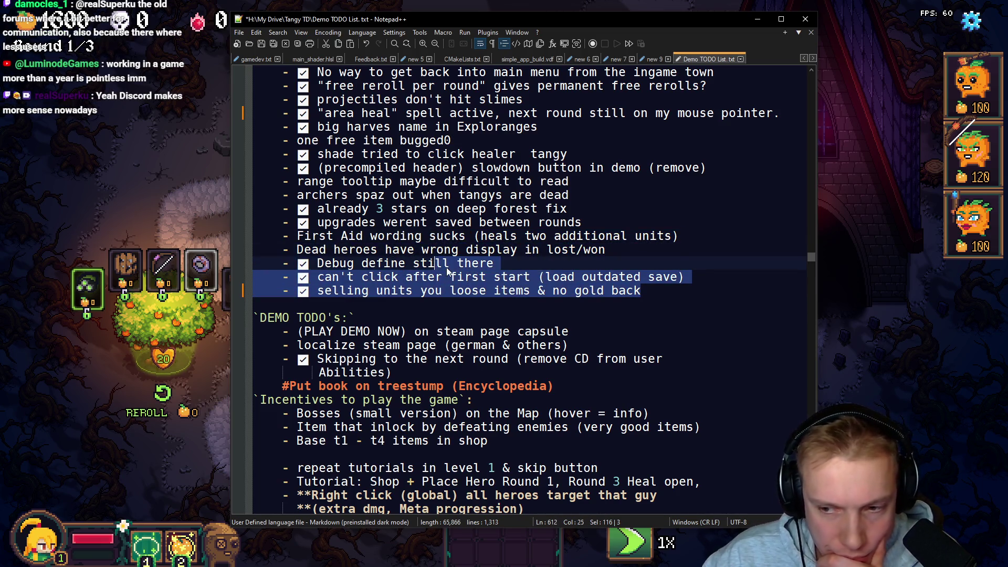
{"action": "left_click", "coordinate": [428, 235]}
{"action": "left_click", "coordinate": [296, 250]}
{"action": "key", "text": "super+period"}
{"action": "key", "text": "Return"}
{"action": "key", "text": "Up"}
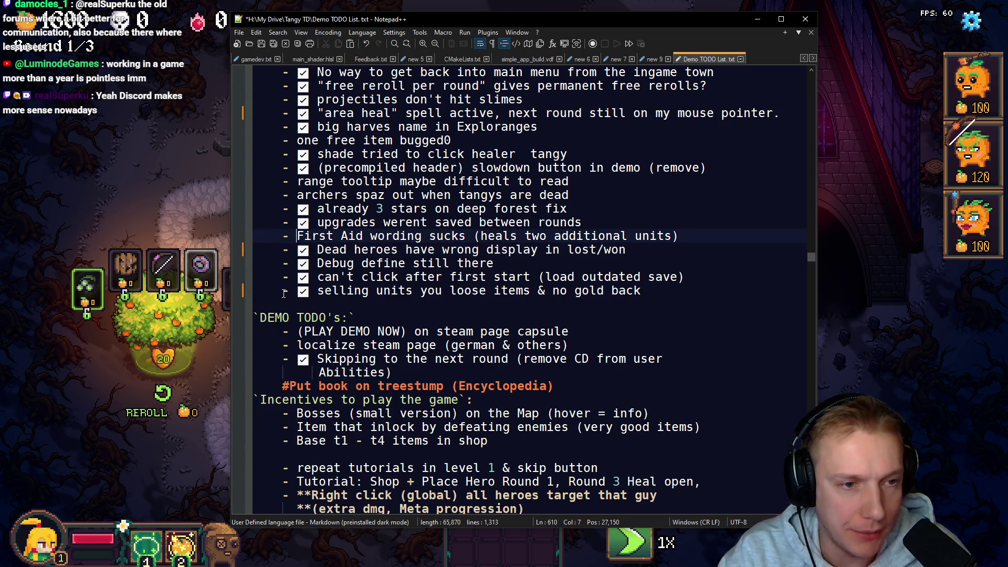
{"action": "key", "text": "super+period"}
{"action": "key", "text": "Return"}
{"action": "key", "text": "Up"}
{"action": "key", "text": "Up"}
{"action": "key", "text": "Up"}
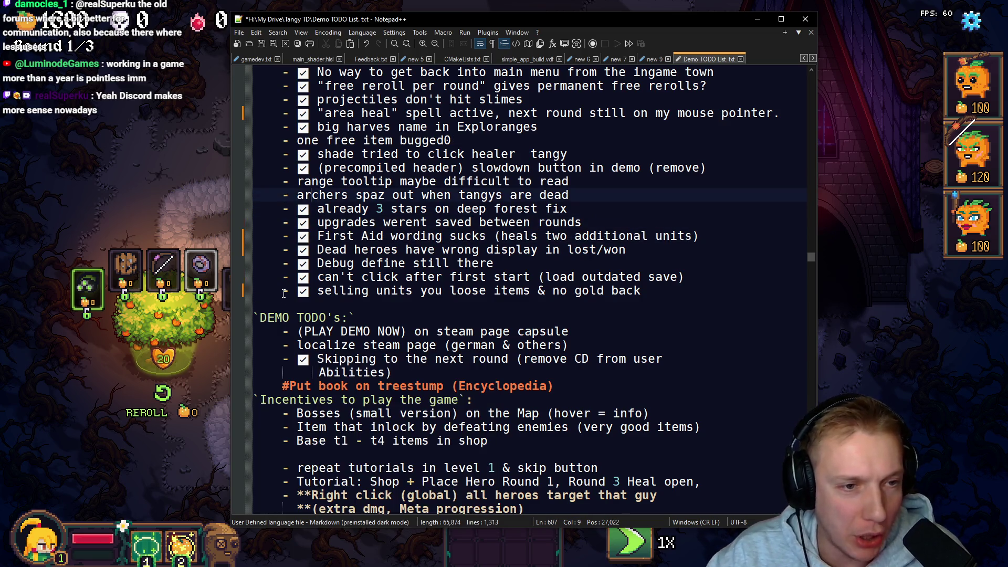
Step: Add a ✅ to the archers spaz out, range tooltip and one free item bugged items
{"action": "key", "text": "super+period"}
{"action": "key", "text": "Return"}
{"action": "key", "text": "Up"}
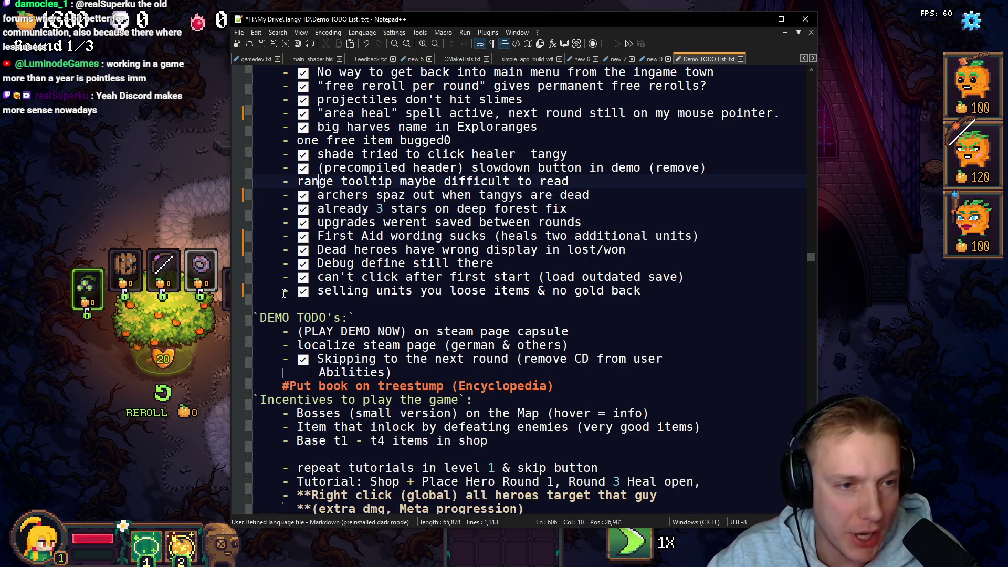
{"action": "key", "text": "super+period"}
{"action": "key", "text": "Return"}
{"action": "key", "text": "Up"}
{"action": "key", "text": "Up"}
{"action": "key", "text": "Up"}
{"action": "key", "text": "super+period"}
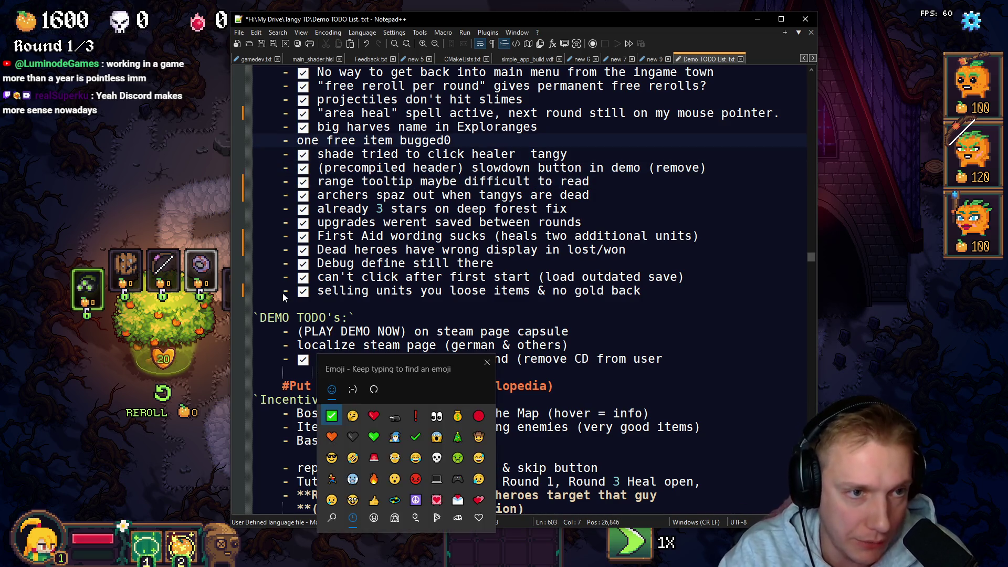
{"action": "key", "text": "Return"}
Step: Remove the path indication through inventory upgrade notes and the blank lines left behind
{"action": "scroll", "coordinate": [396, 215], "scroll_direction": "up", "scroll_amount": 7}
{"action": "scroll", "coordinate": [396, 215], "scroll_direction": "down", "scroll_amount": 1}
{"action": "scroll", "coordinate": [394, 218], "scroll_direction": "up", "scroll_amount": 8}
{"action": "scroll", "coordinate": [367, 223], "scroll_direction": "up", "scroll_amount": 8}
{"action": "scroll", "coordinate": [632, 374], "scroll_direction": "down", "scroll_amount": 5}
{"action": "left_click_drag", "start_coordinate": [631, 374], "coordinate": [253, 230]}
{"action": "key", "text": "ctrl+c"}
{"action": "key", "text": "Delete"}
{"action": "key", "text": "BackSpace"}
{"action": "key", "text": "Delete"}
{"action": "key", "text": "Delete"}
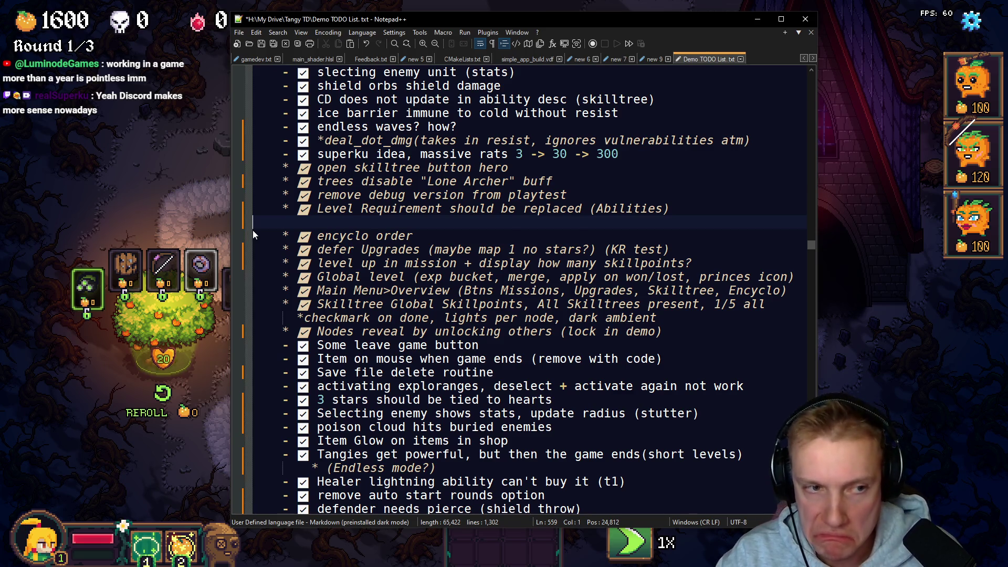
Step: Delete the last blank line under Level Requirement and open a new line after the default items note
{"action": "key", "text": "BackSpace"}
{"action": "key", "text": "BackSpace"}
{"action": "key", "text": "BackSpace"}
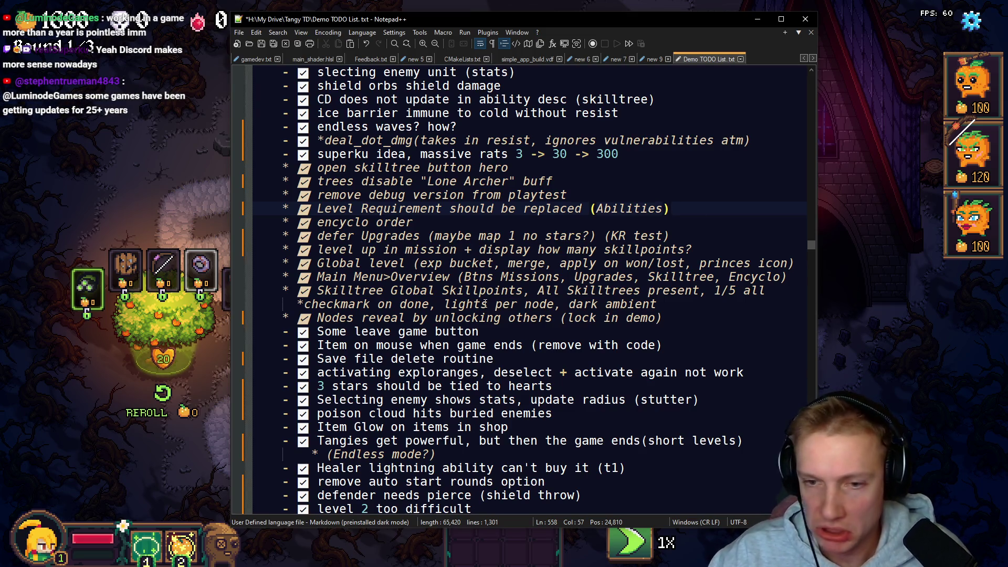
{"action": "scroll", "coordinate": [543, 273], "scroll_direction": "up", "scroll_amount": 18}
{"action": "scroll", "coordinate": [543, 273], "scroll_direction": "up", "scroll_amount": 20}
{"action": "scroll", "coordinate": [544, 273], "scroll_direction": "up", "scroll_amount": 7}
{"action": "scroll", "coordinate": [543, 273], "scroll_direction": "down", "scroll_amount": 7}
{"action": "left_click", "coordinate": [329, 306]}
{"action": "key", "text": "Return"}
{"action": "key", "text": "Return"}
Step: Paste the path indication notes, then delete the lirik sub sunday streamer line
{"action": "key", "text": "ctrl+v"}
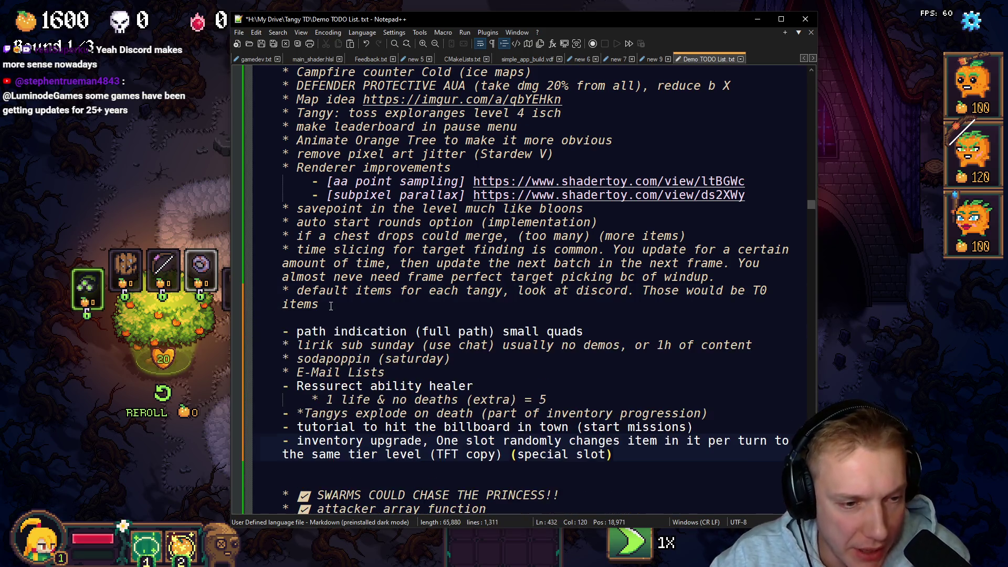
{"action": "mouse_move", "coordinate": [281, 348]}
{"action": "left_mouse_down"}
{"action": "mouse_move", "coordinate": [587, 332]}
{"action": "mouse_move", "coordinate": [754, 345]}
{"action": "left_mouse_up"}
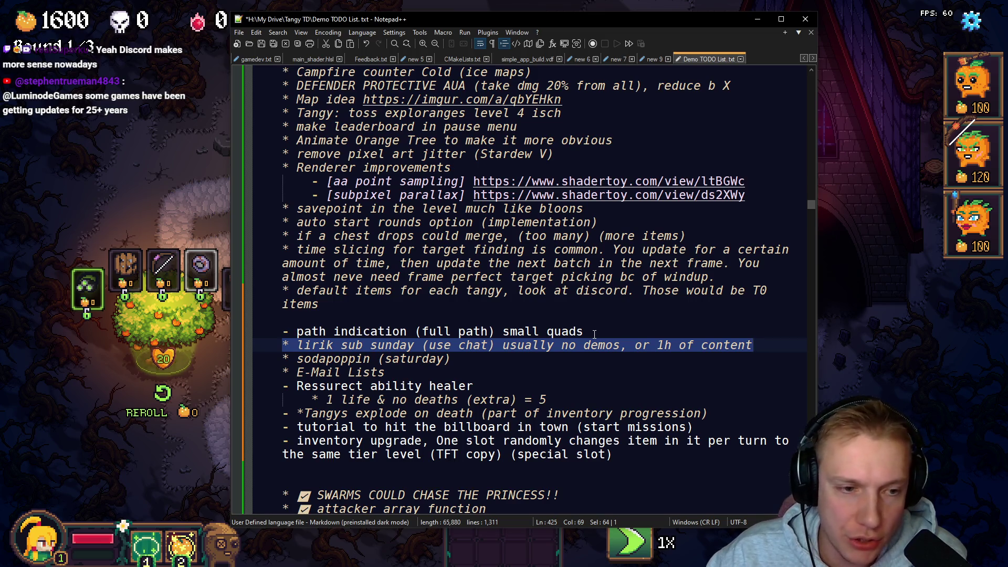
{"action": "key", "text": "Delete"}
{"action": "key", "text": "BackSpace"}
{"action": "key", "text": "BackSpace"}
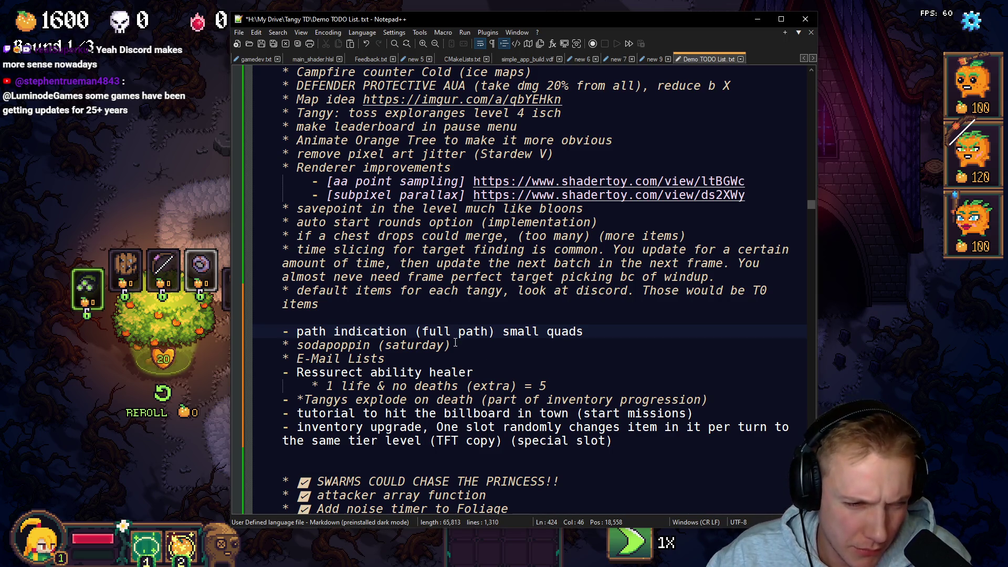
Step: Start a new line below the Twitter contact in the Saturday show contacts
{"action": "scroll", "coordinate": [400, 355], "scroll_direction": "up", "scroll_amount": 9}
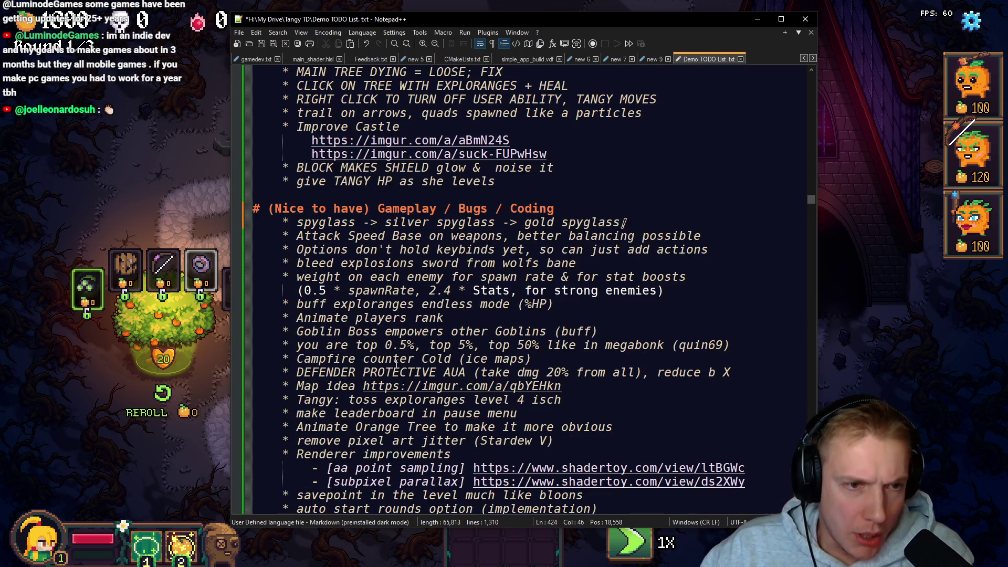
{"action": "scroll", "coordinate": [400, 356], "scroll_direction": "up", "scroll_amount": 20}
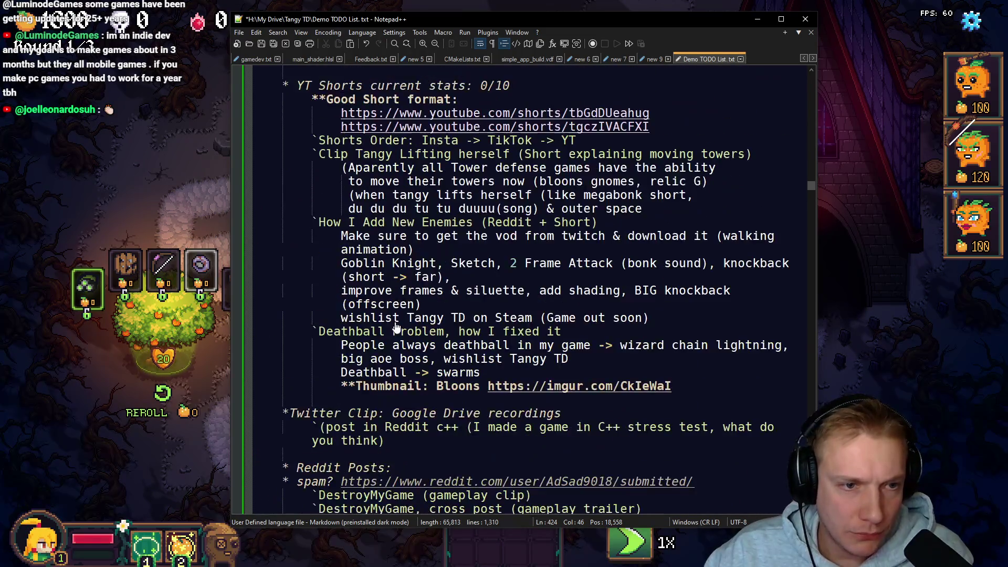
{"action": "scroll", "coordinate": [397, 328], "scroll_direction": "up", "scroll_amount": 7}
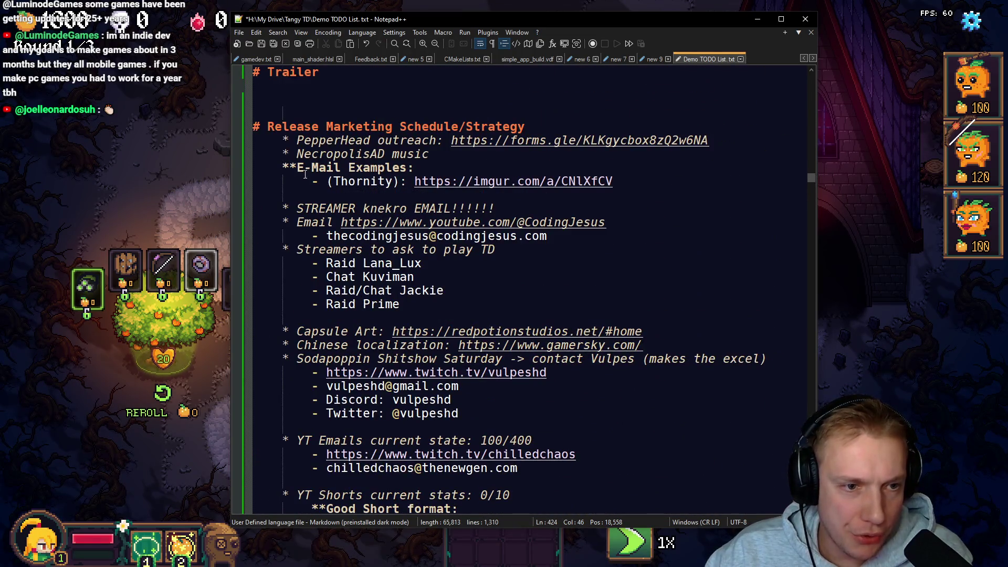
{"action": "scroll", "coordinate": [387, 345], "scroll_direction": "down", "scroll_amount": 2}
{"action": "left_click", "coordinate": [471, 331]}
{"action": "key", "text": "Return"}
{"action": "key", "text": "Return"}
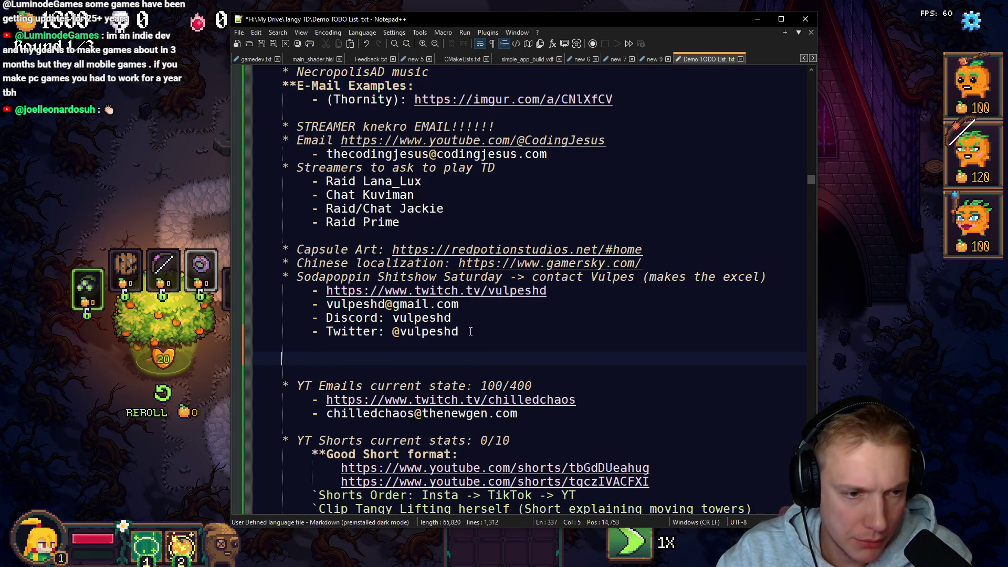
Step: Add '** lirik sub sunday (use chat) usually no demos, or 1h of content' and an extra * on the Sodapoppin Shitshow Saturday bullet
{"action": "type", "text": "** lirik sub sunday (use chat) usually no demos, or 1h of content"}
{"action": "key", "text": "Home"}
{"action": "key", "text": "Up"}
{"action": "key", "text": "Up"}
{"action": "key", "text": "Up"}
{"action": "key", "text": "Up"}
{"action": "key", "text": "Right"}
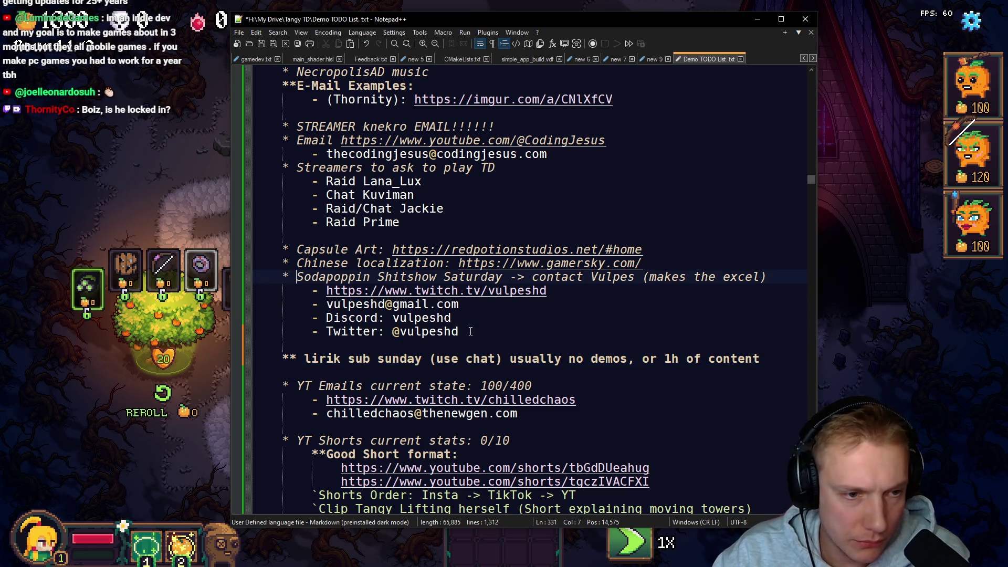
{"action": "type", "text": "*"}
{"action": "key", "text": "Down"}
{"action": "key", "text": "Down"}
{"action": "key", "text": "Down"}
{"action": "key", "text": "Down"}
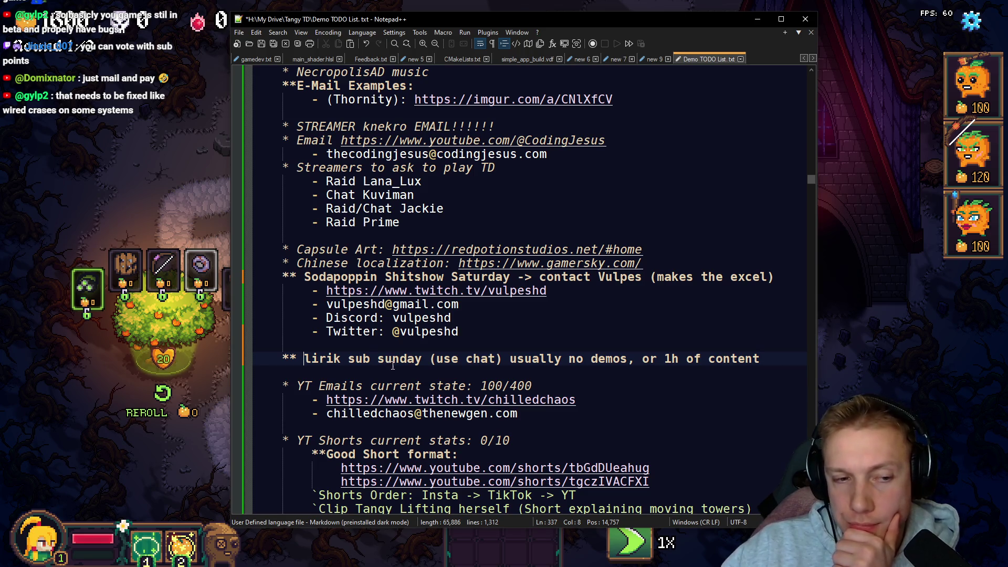
Step: Capitalise the note's name to 'Lirik Sub Sunday'
{"action": "left_click", "coordinate": [356, 358]}
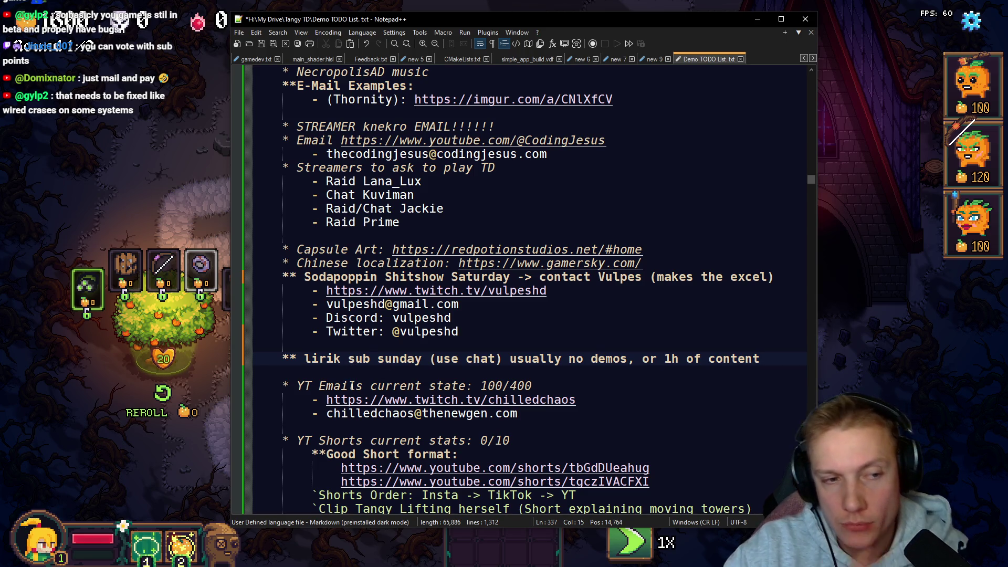
{"action": "key", "text": "ctrl+Left"}
{"action": "key", "text": "ctrl+Left"}
{"action": "key", "text": "Delete"}
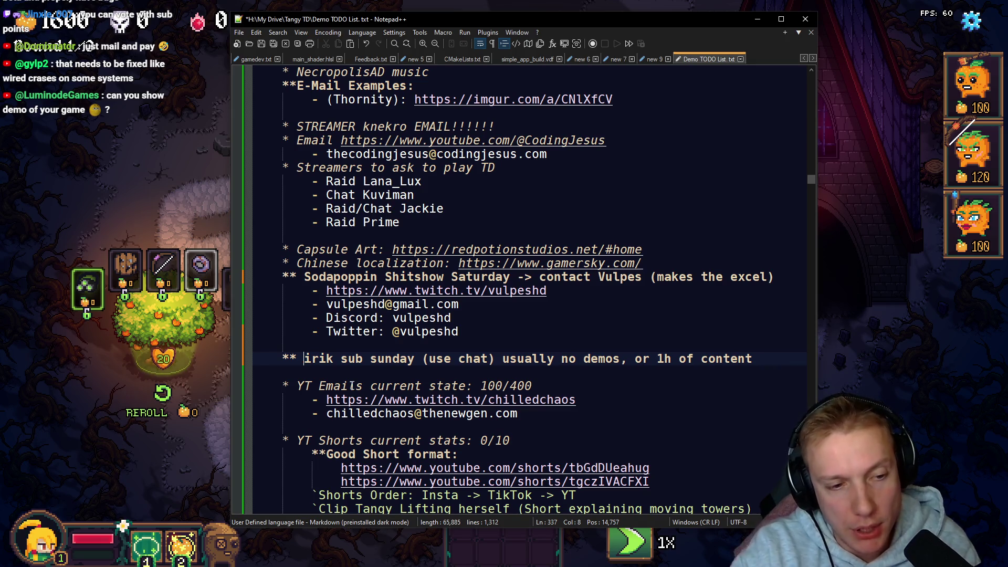
{"action": "type", "text": "L"}
{"action": "key", "text": "ctrl+Right"}
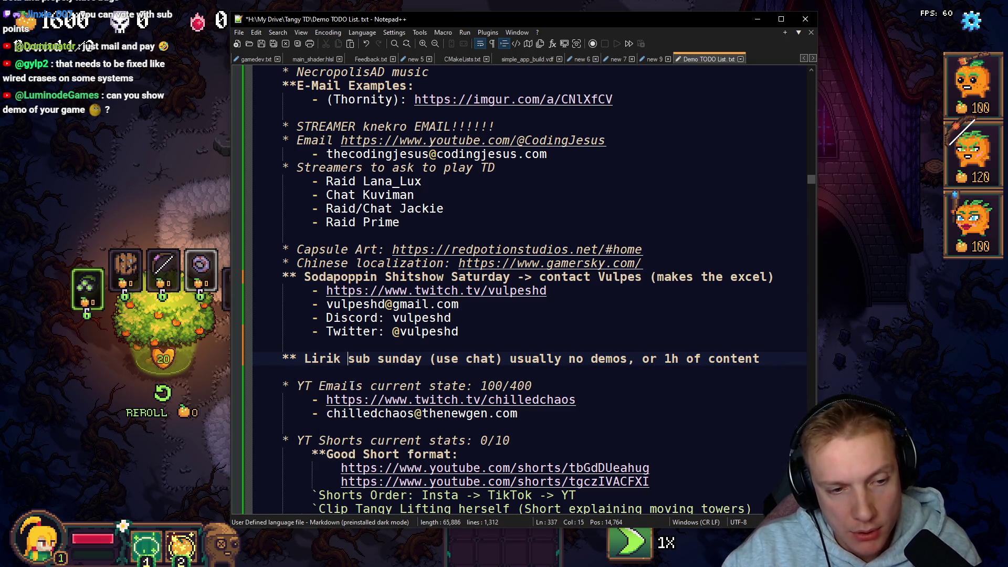
{"action": "key", "text": "ctrl+Right"}
{"action": "key", "text": "Delete"}
{"action": "type", "text": "S"}
{"action": "key", "text": "Left"}
{"action": "key", "text": "Left"}
{"action": "key", "text": "BackSpace"}
{"action": "type", "text": "S"}
{"action": "key", "text": "Escape"}
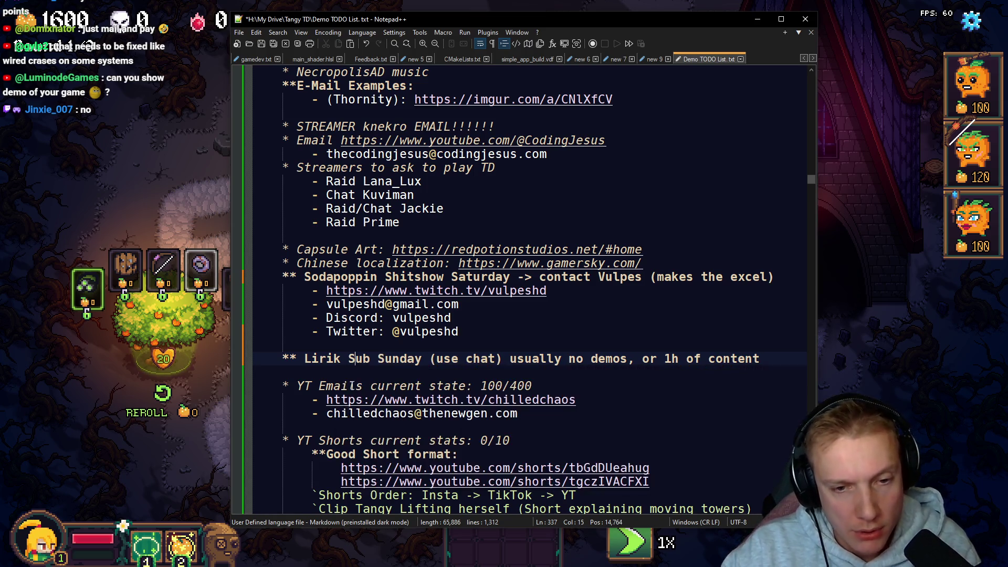
{"action": "key", "text": "Right"}
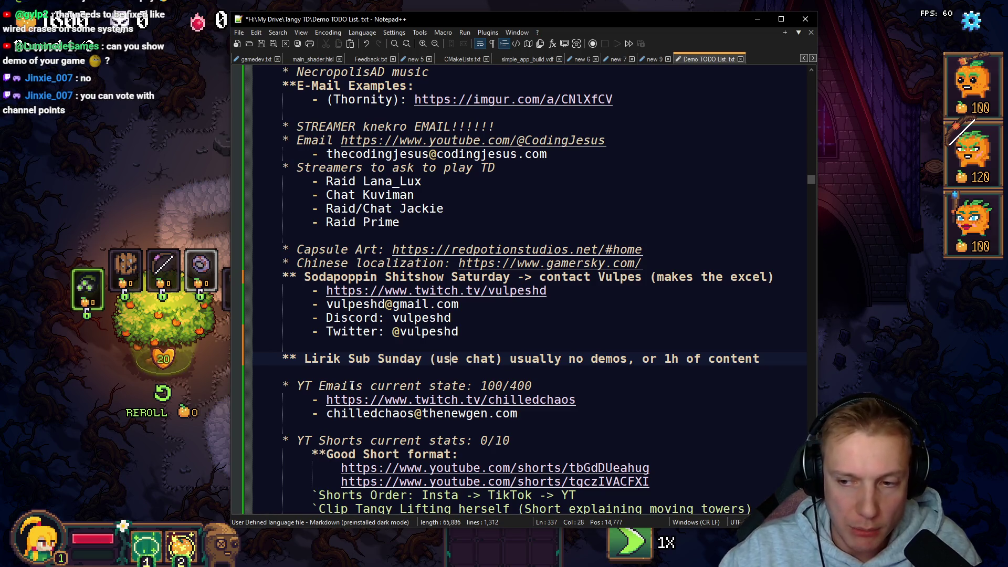
Step: In the Tangy TD game, move the hero rightward beside the dark central pit, then Alt+Tab back
{"action": "left_click", "coordinate": [20, 213]}
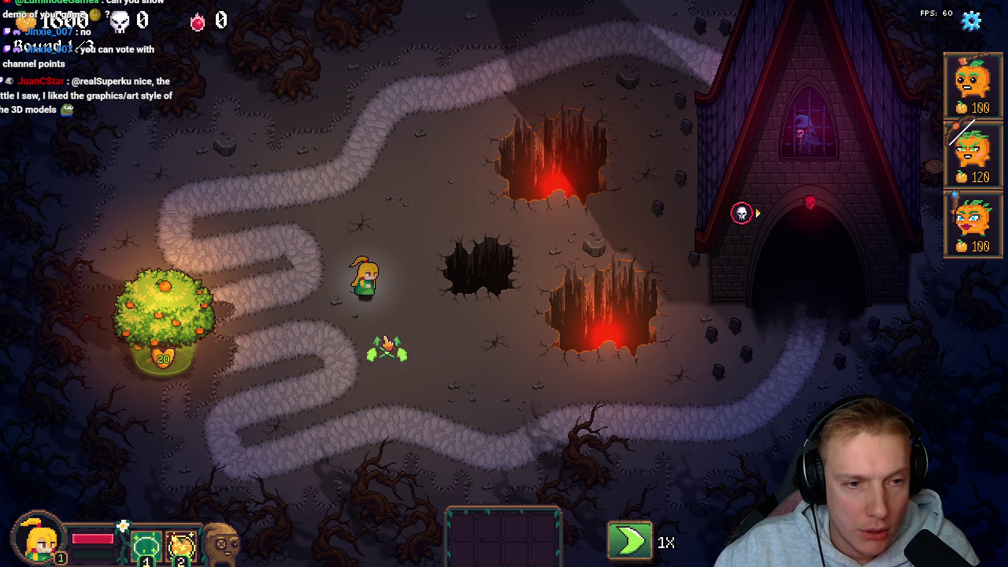
{"action": "left_click", "coordinate": [320, 315]}
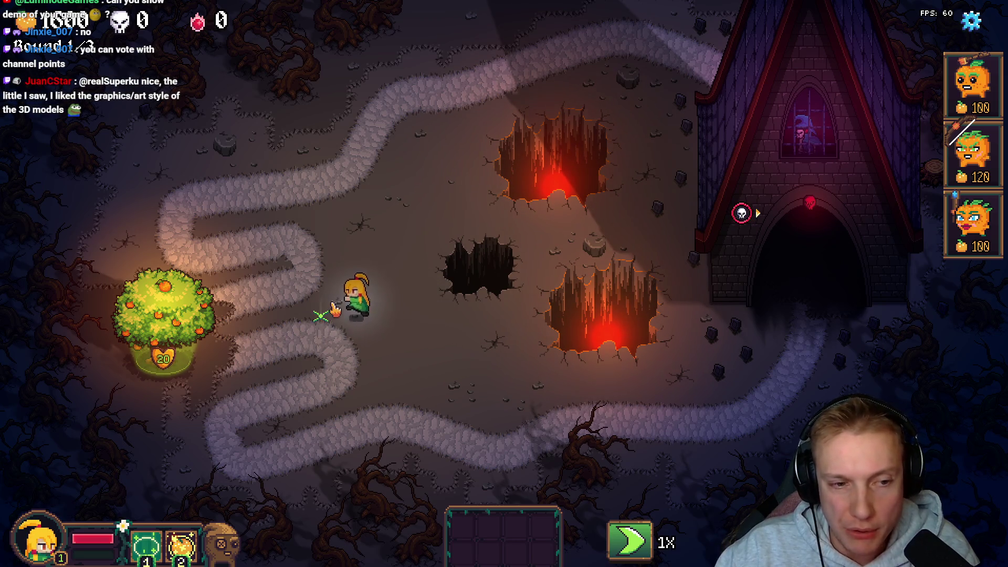
{"action": "left_click", "coordinate": [370, 293]}
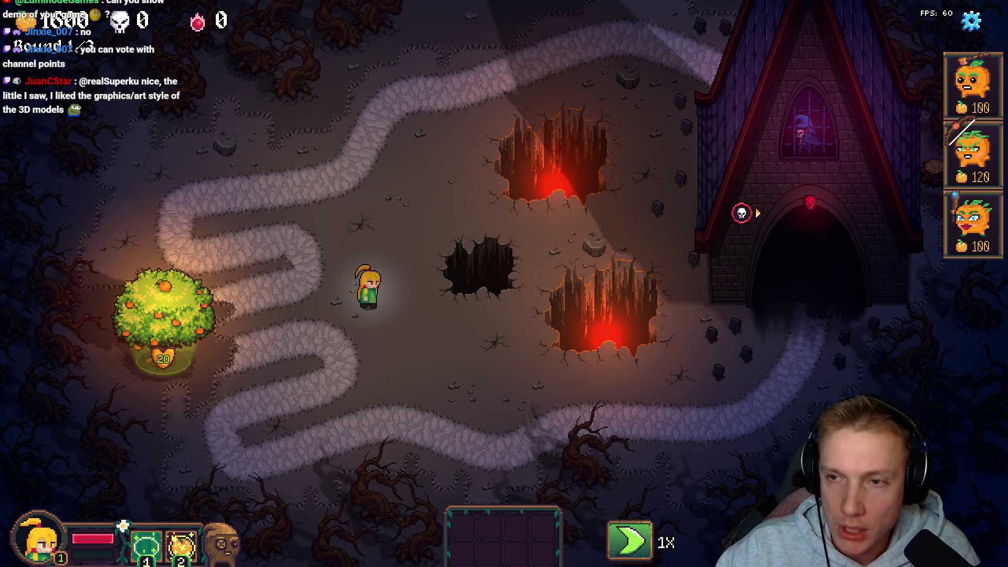
{"action": "left_click", "coordinate": [449, 307]}
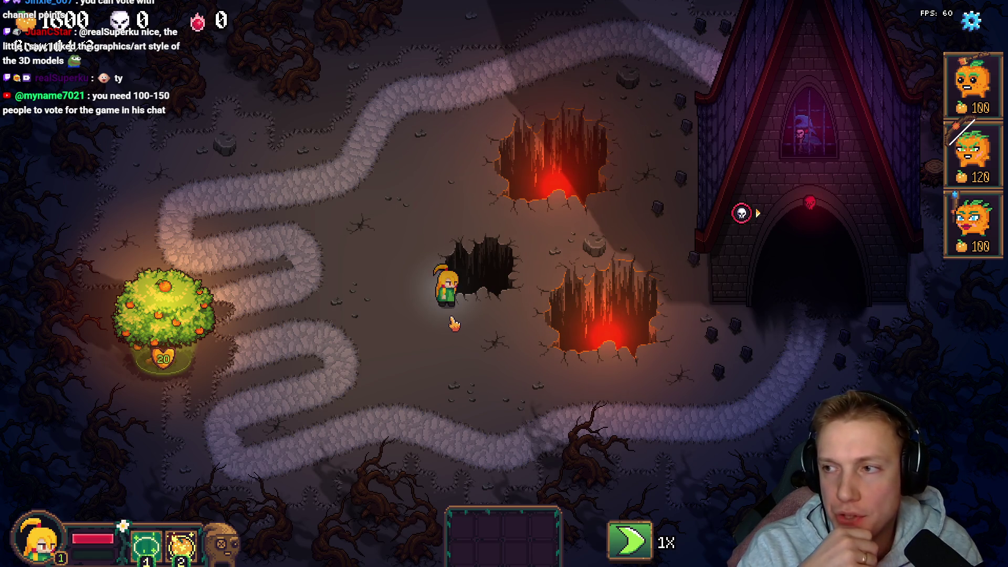
{"action": "key", "text": "alt+Tab"}
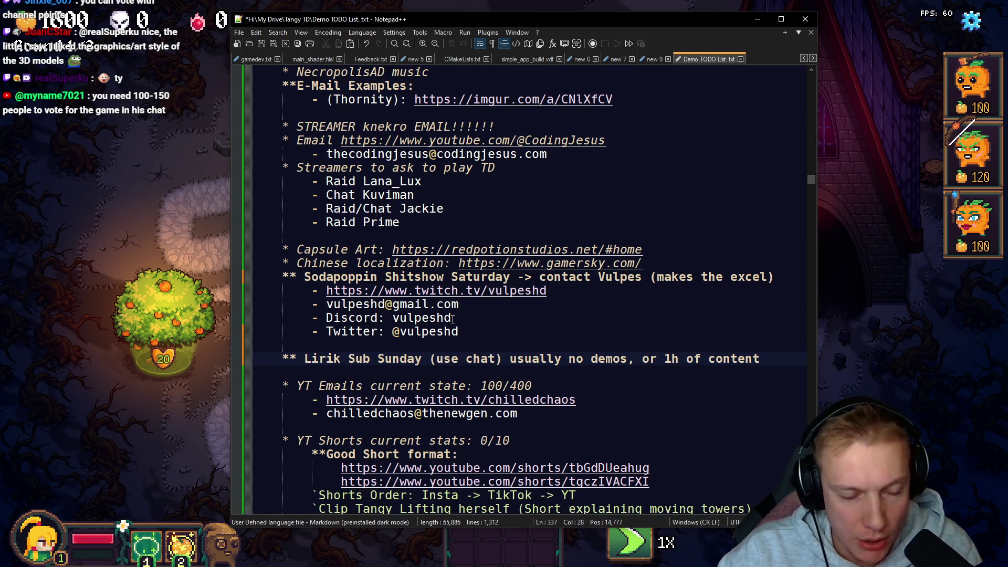
Step: Under Lirik Sub Sunday, add bullets: 'Vote with channel points (leave liriks stream open)', 'Subs count more?', '100 - 150 people need to vote'
{"action": "key", "text": "Right"}
{"action": "key", "text": "Right"}
{"action": "key", "text": "Right"}
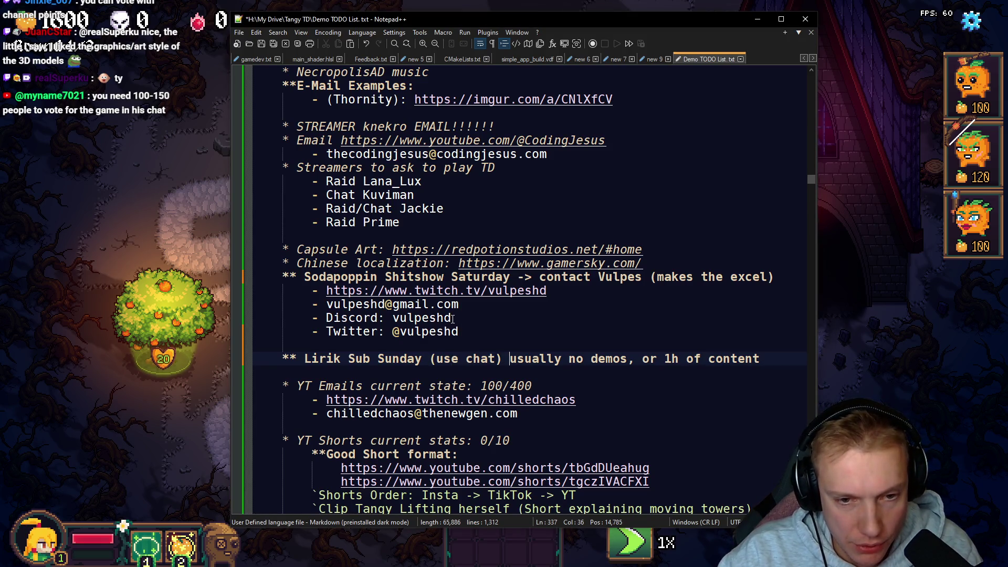
{"action": "key", "text": "Return"}
{"action": "key", "text": "Tab"}
{"action": "type", "text": "- Vote "}
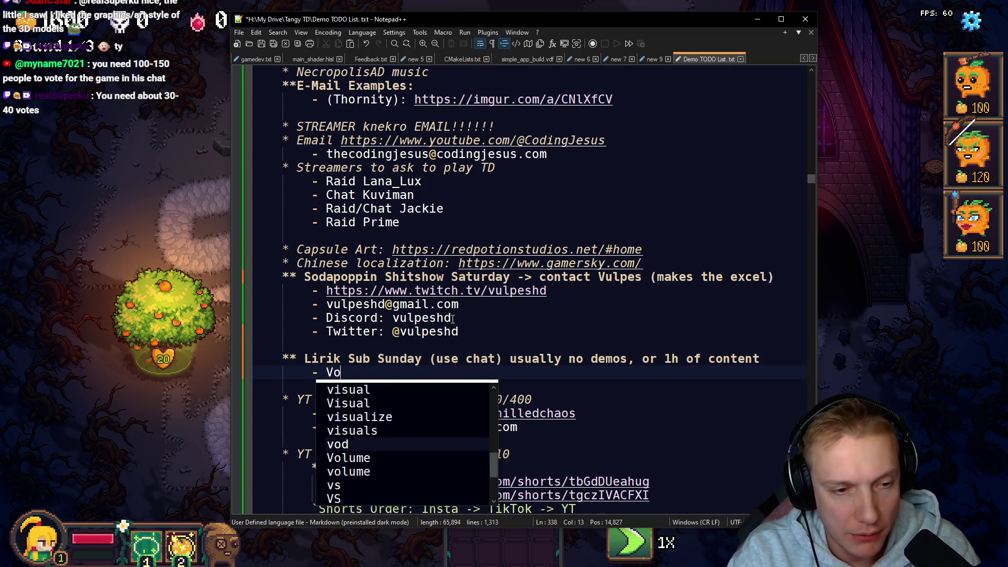
{"action": "type", "text": "with channel points (lea"}
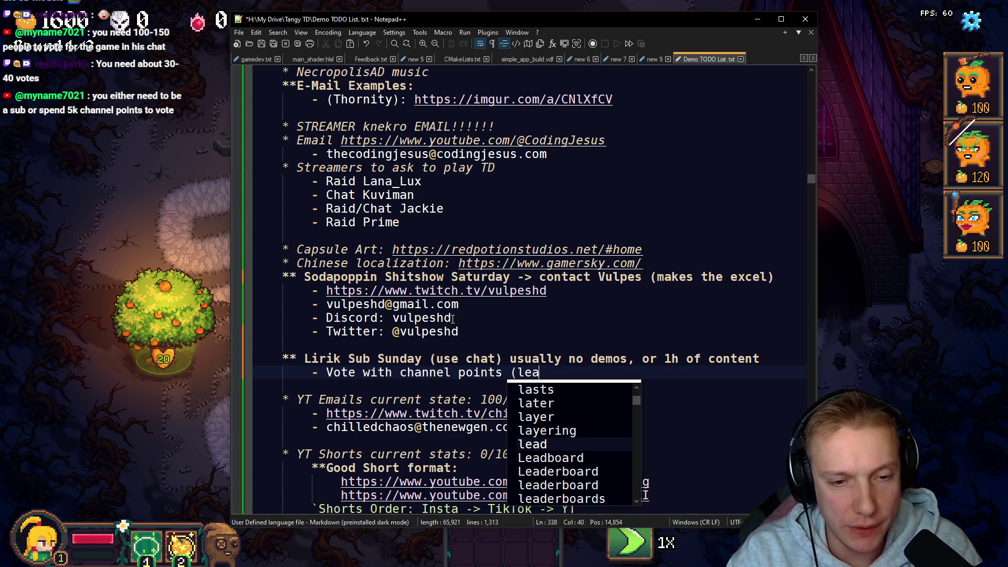
{"action": "type", "text": "ve liriks stream open)"}
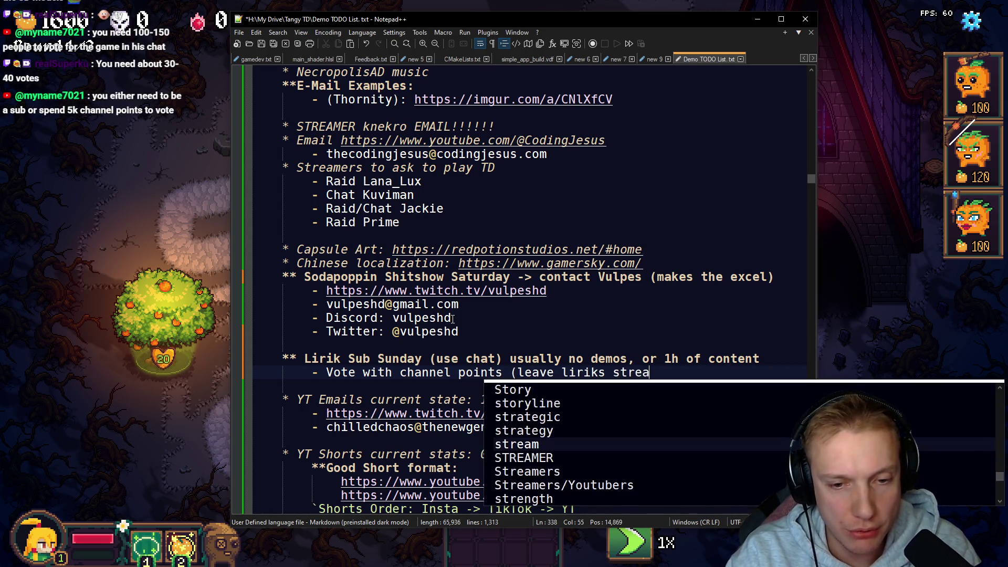
{"action": "key", "text": "Return"}
{"action": "type", "text": "- "}
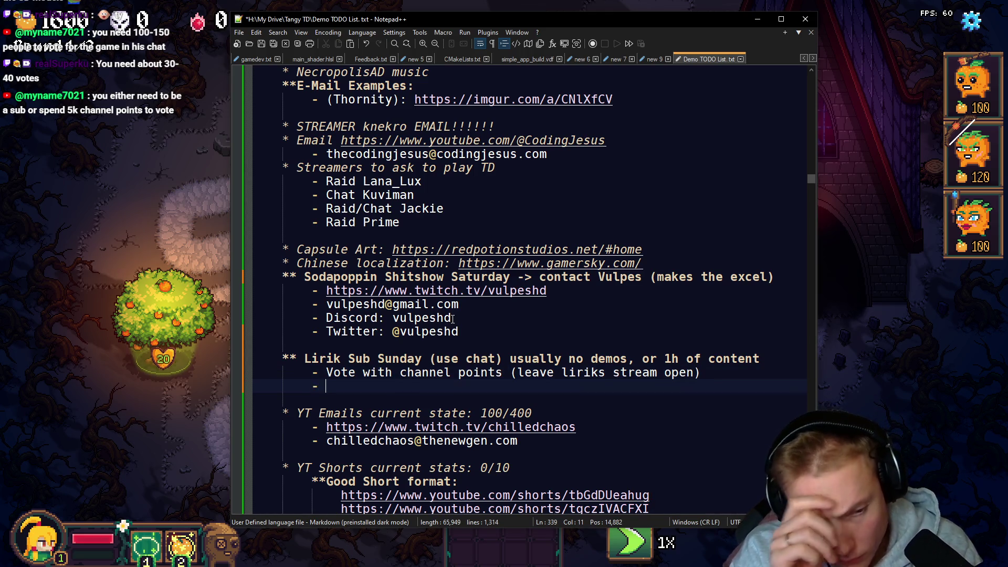
{"action": "type", "text": "S"}
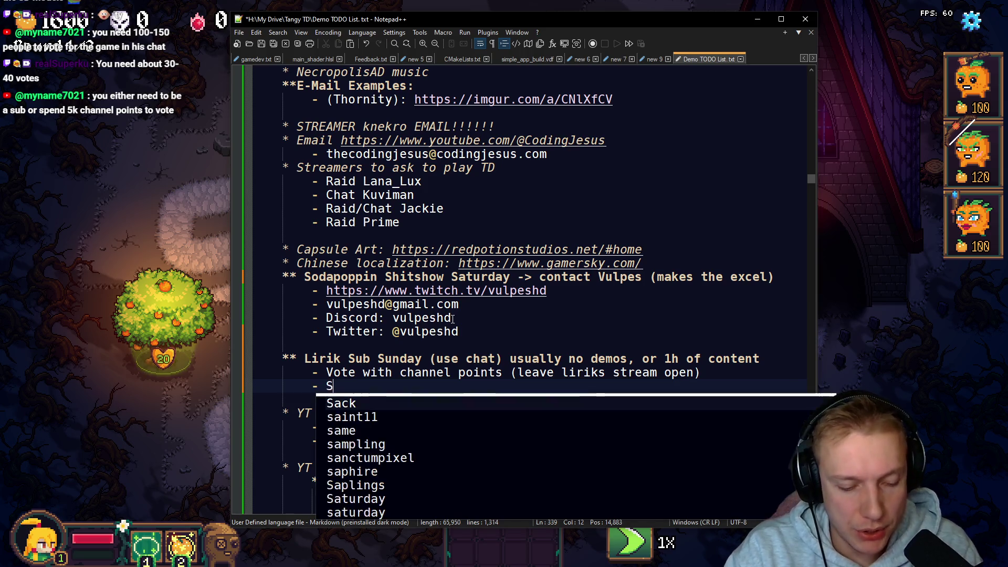
{"action": "type", "text": "ubs count more???"}
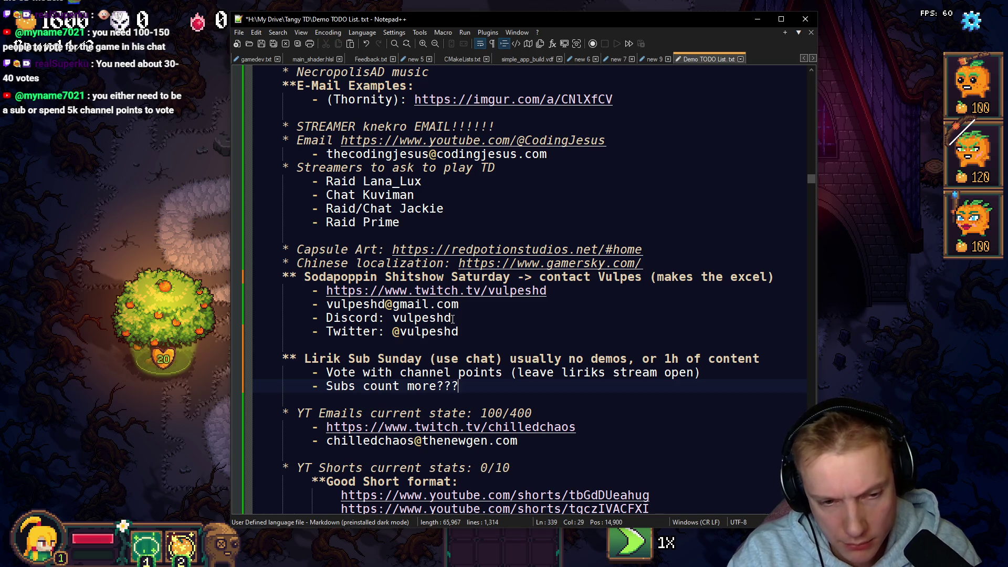
{"action": "key", "text": "Return"}
{"action": "type", "text": "- 100 - 150 "}
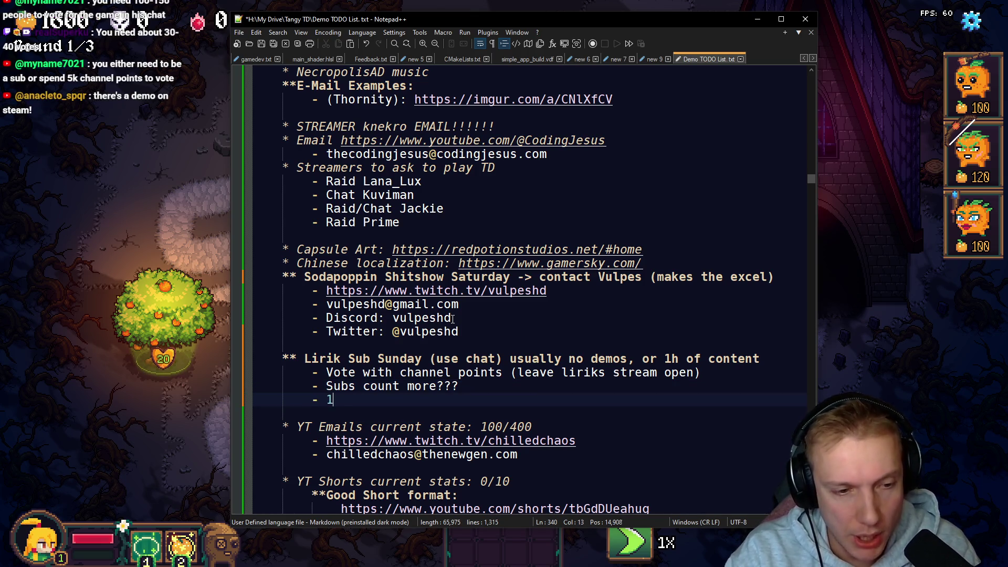
{"action": "type", "text": "pe"}
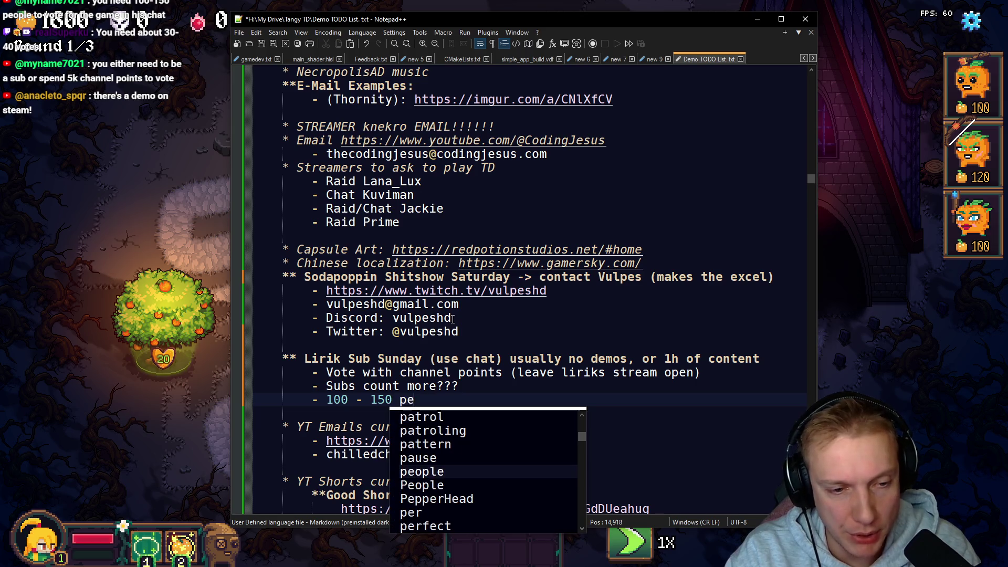
{"action": "type", "text": "ople need to vote"}
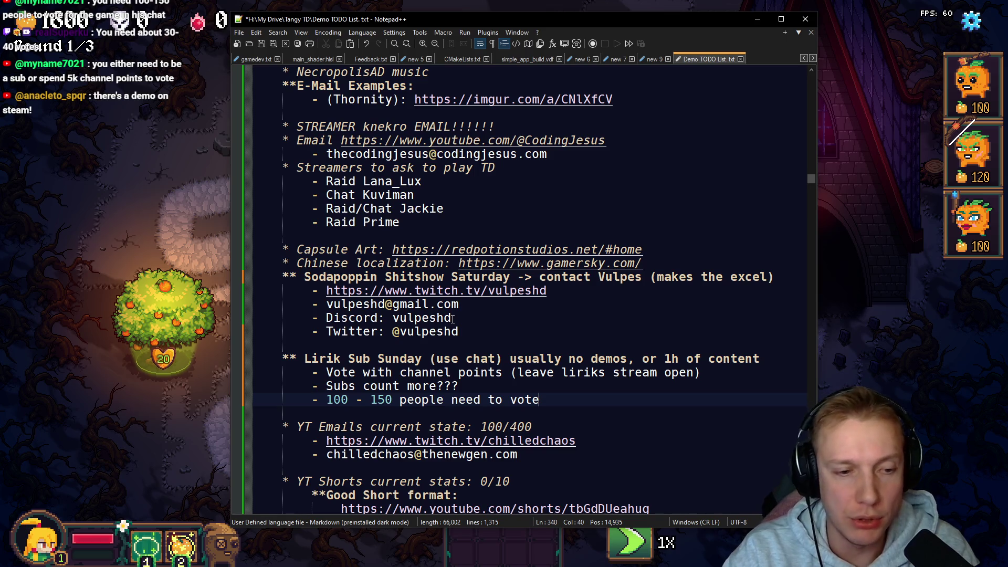
Step: Insert a blank line above the channel-points voting note
{"action": "key", "text": "Up"}
{"action": "key", "text": "Up"}
{"action": "key", "text": "Home"}
{"action": "key", "text": "Return"}
{"action": "key", "text": "Up"}
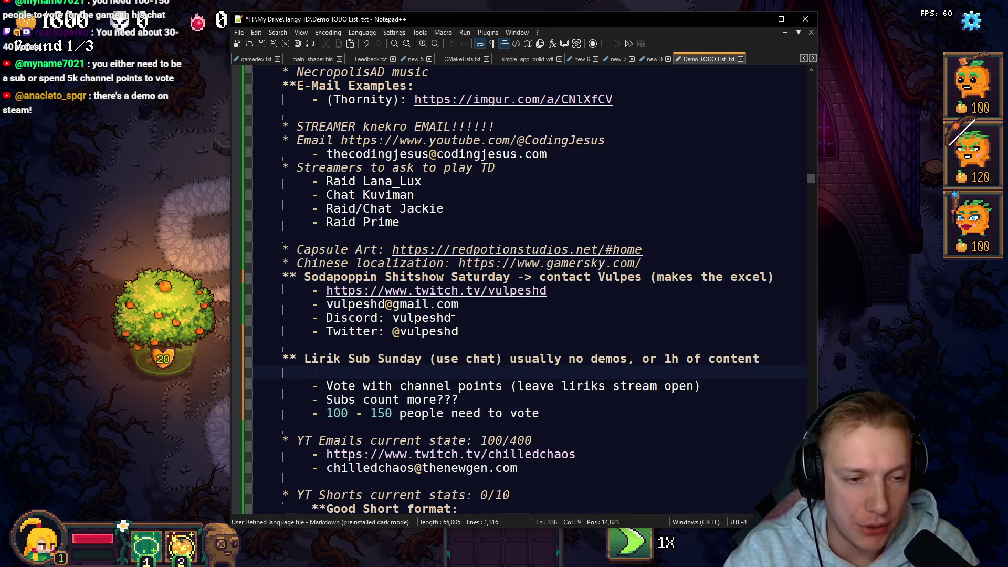
Step: Add a '- Date? when?' bullet and reword the voting note to 'Subs or Vote with channel points 5k'
{"action": "type", "text": "- Date? w"}
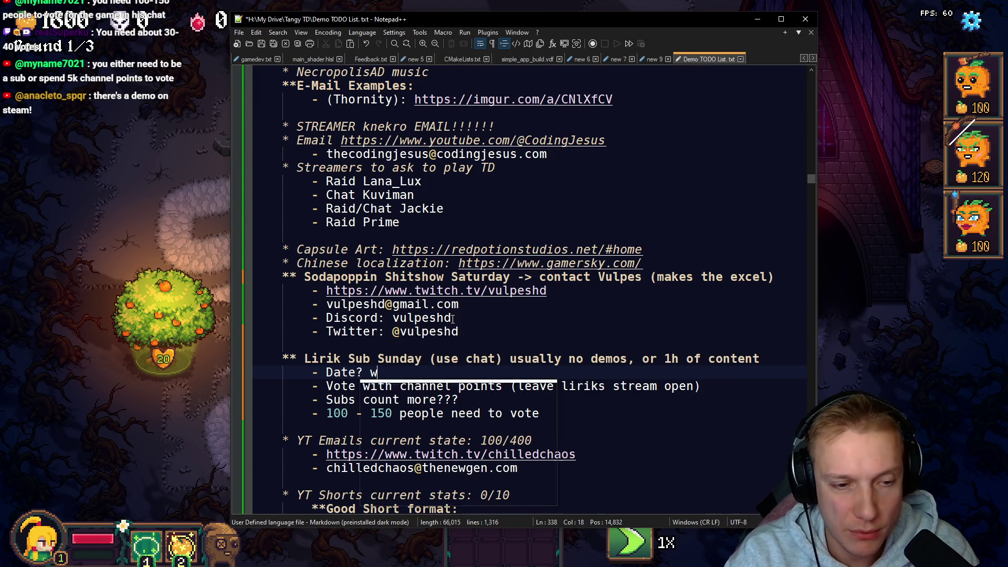
{"action": "type", "text": "hen?"}
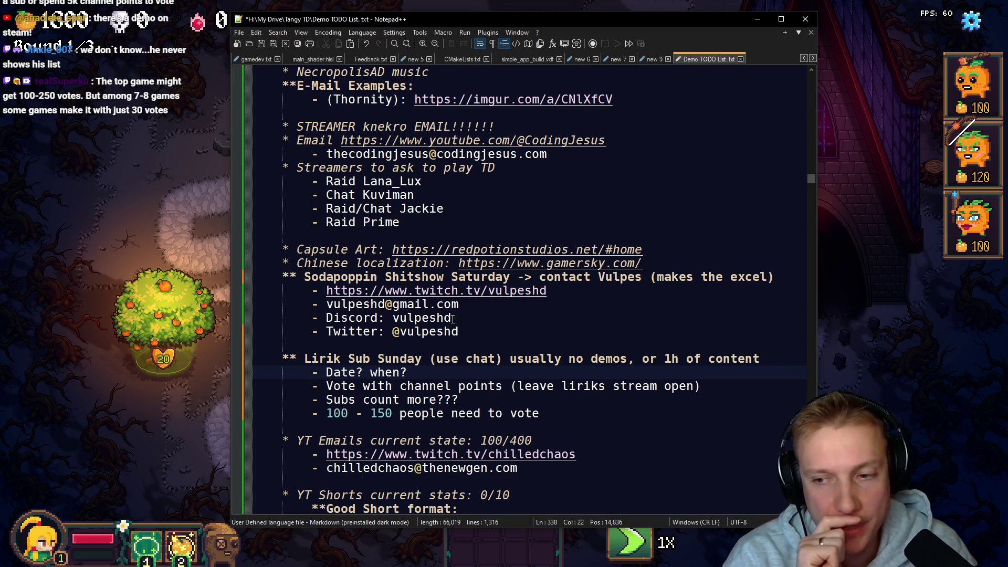
{"action": "key", "text": "Down"}
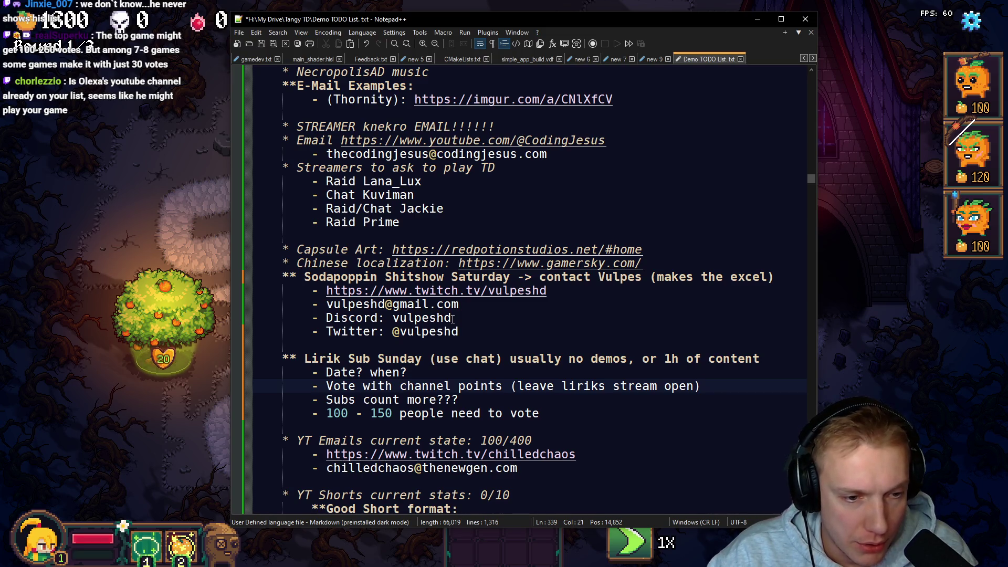
{"action": "type", "text": "Subs or"}
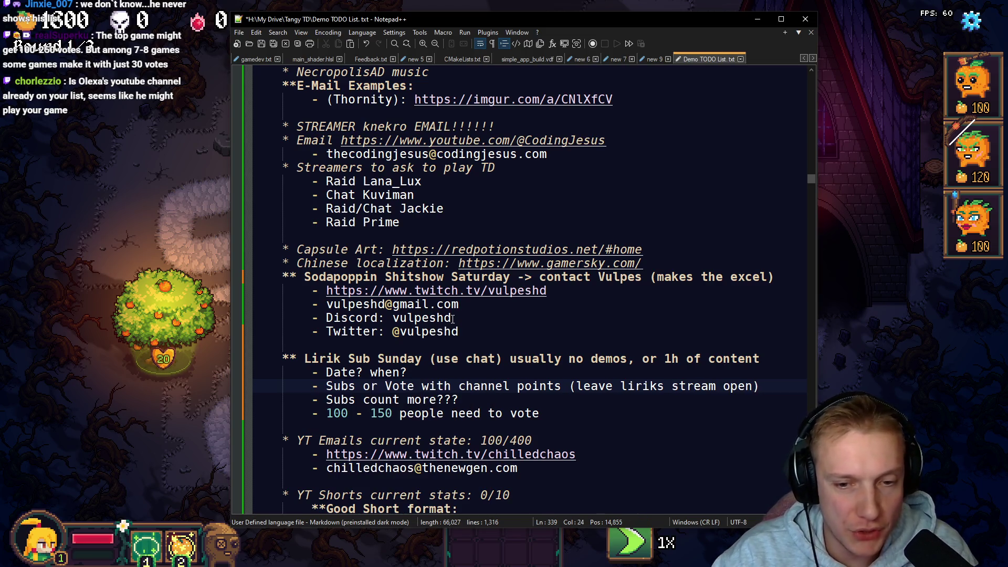
{"action": "key", "text": "End"}
{"action": "key", "text": "ctrl+Left"}
{"action": "key", "text": "ctrl+Left"}
{"action": "key", "text": "ctrl+Left"}
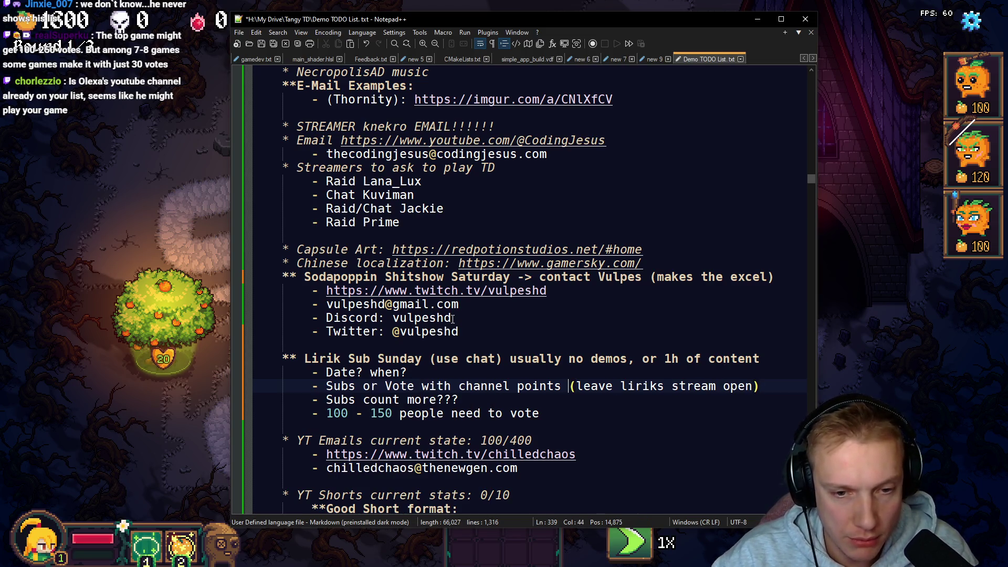
{"action": "type", "text": "5k"}
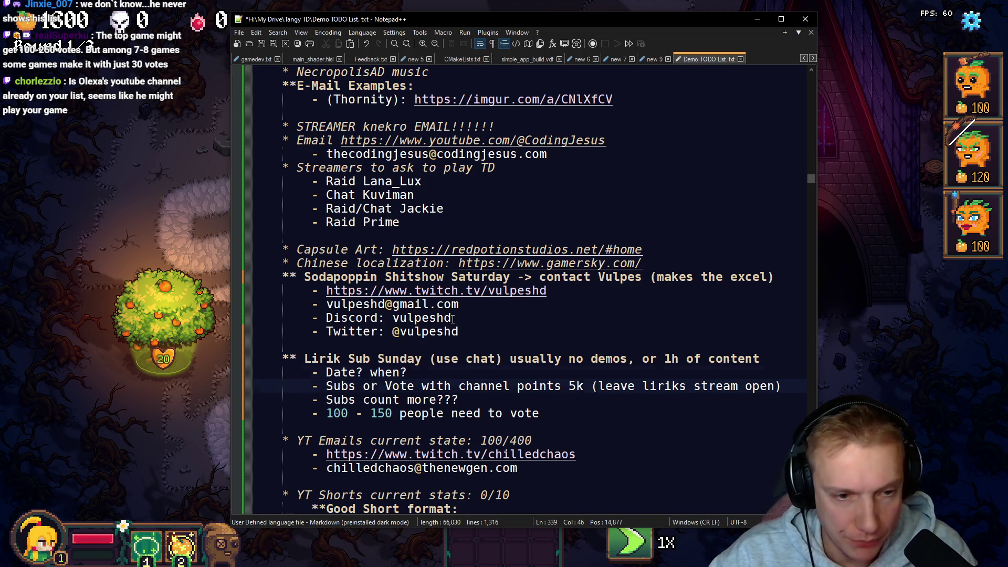
{"action": "key", "text": "Up"}
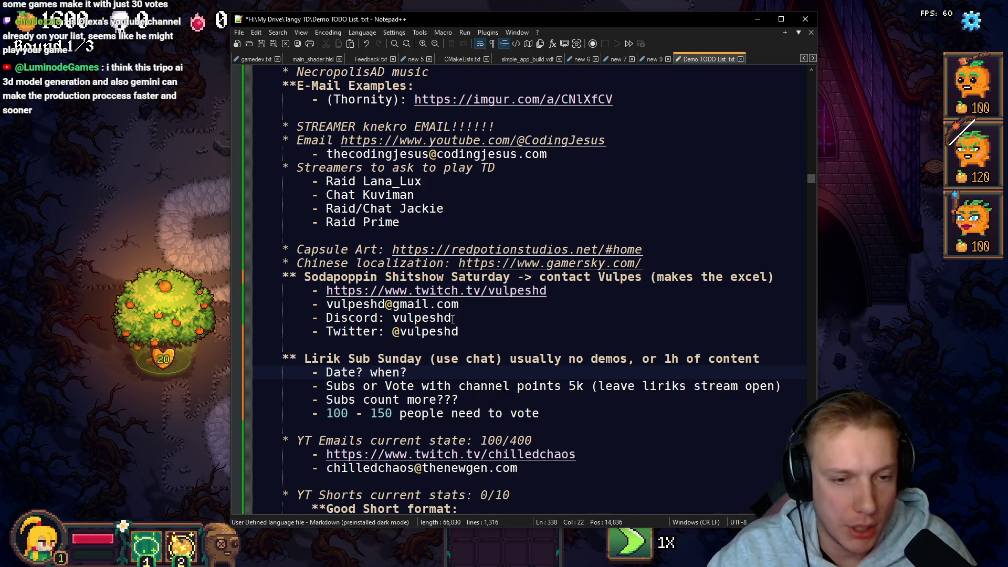
Step: Add the bullet '- Top Game 100 - 250 Votes, top 7-8 (~30 votes)'
{"action": "key", "text": "Down"}
{"action": "key", "text": "Down"}
{"action": "key", "text": "Down"}
{"action": "key", "text": "End"}
{"action": "key", "text": "Return"}
{"action": "type", "text": "- Top G"}
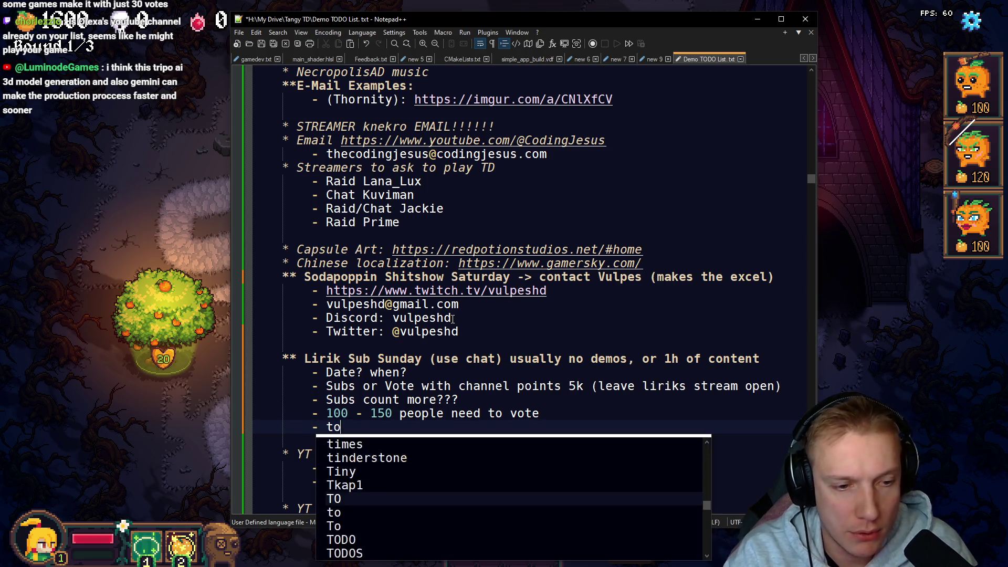
{"action": "type", "text": "ame "}
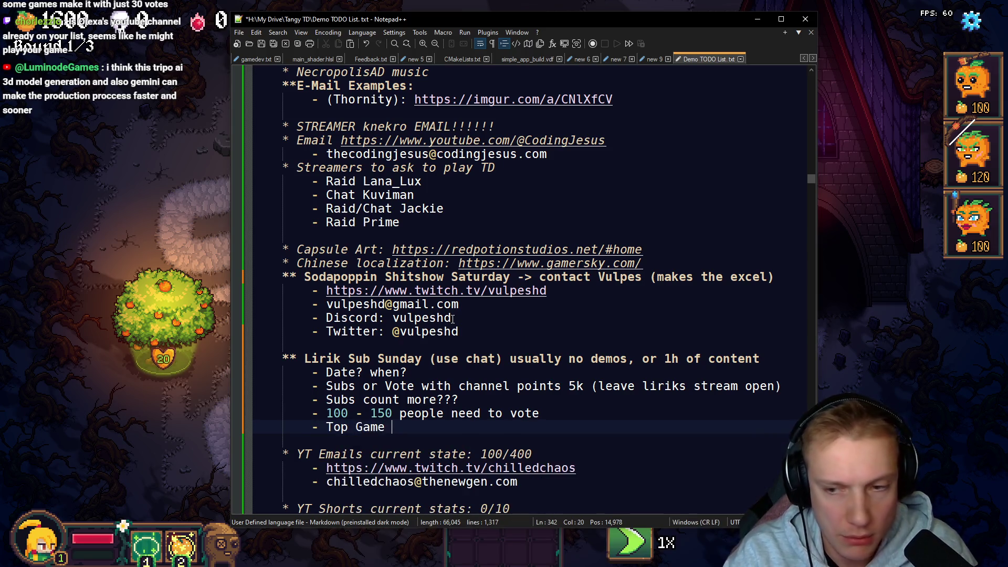
{"action": "type", "text": "100 - 25"}
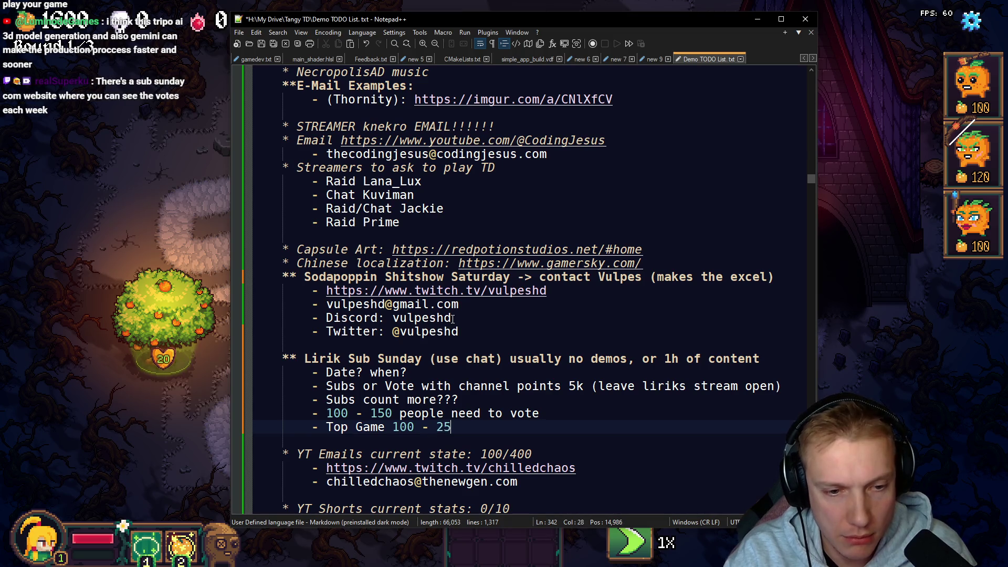
{"action": "type", "text": "0 Votes, top"}
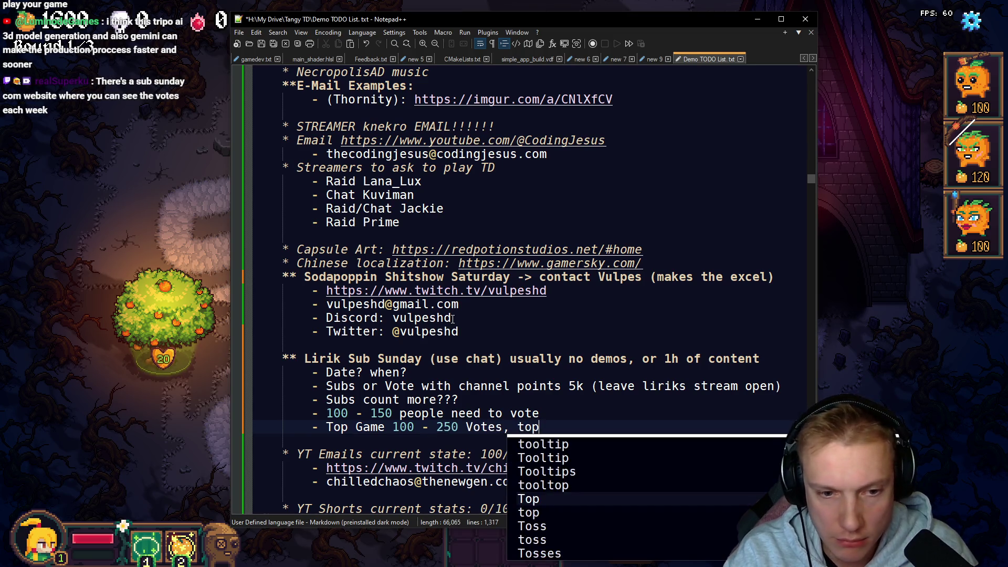
{"action": "type", "text": " 7-"}
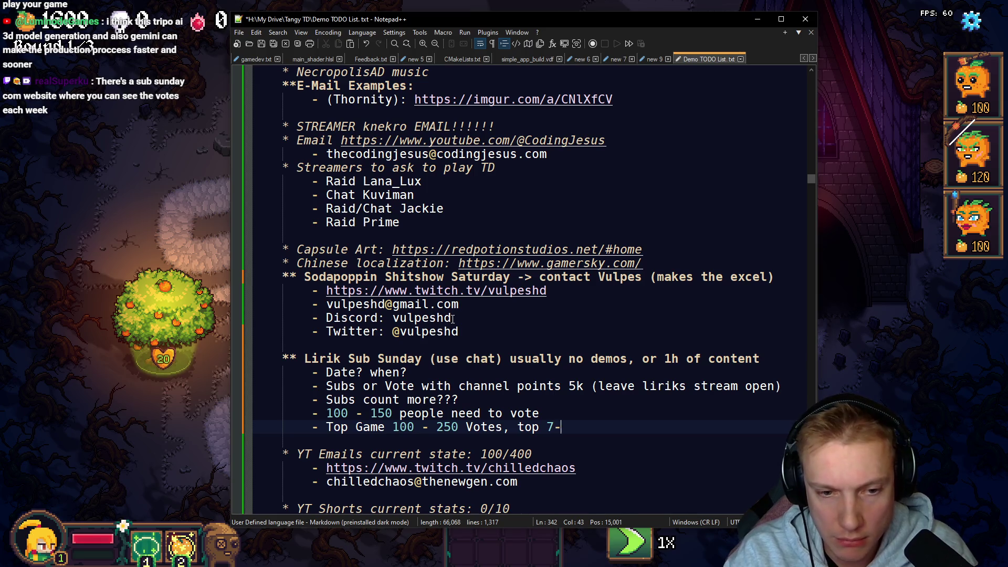
{"action": "type", "text": "8 /"}
{"action": "key", "text": "BackSpace"}
{"action": "key", "text": "BackSpace"}
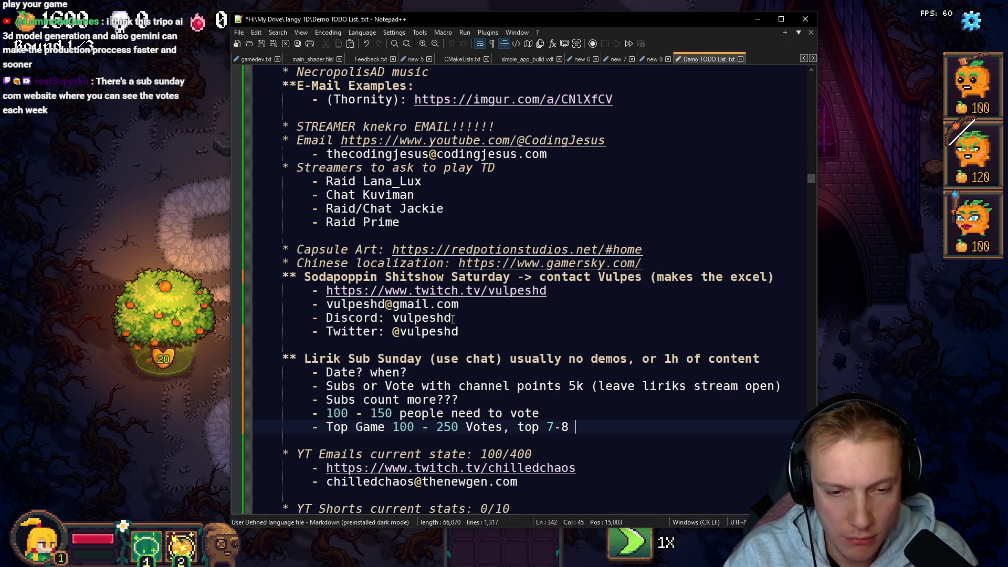
{"action": "type", "text": "~30 vote"}
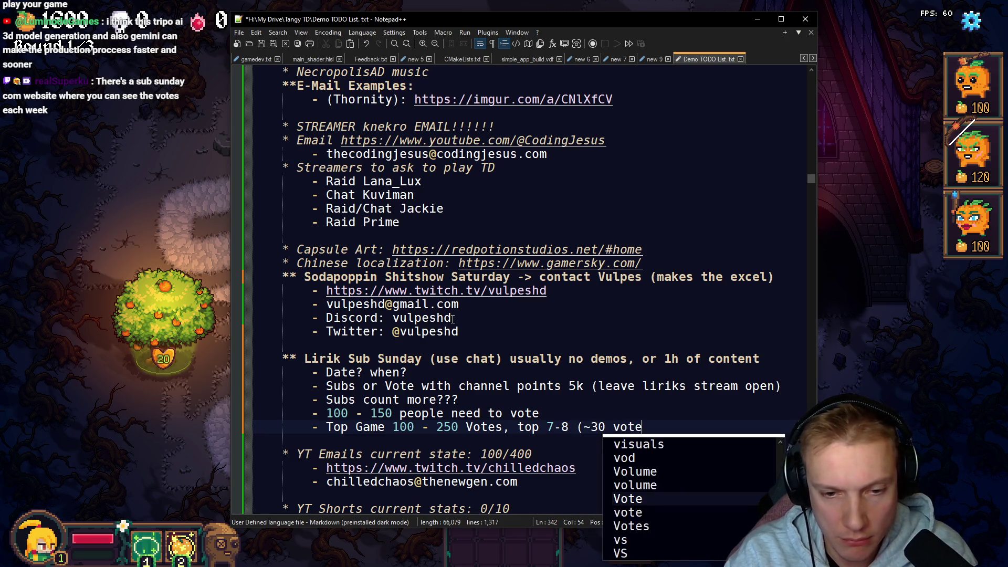
{"action": "type", "text": "s)"}
Step: Delete the '100 - 150 people need to vote' and 'Subs count more?' lines
{"action": "key", "text": "Up"}
{"action": "key", "text": "shift+Up"}
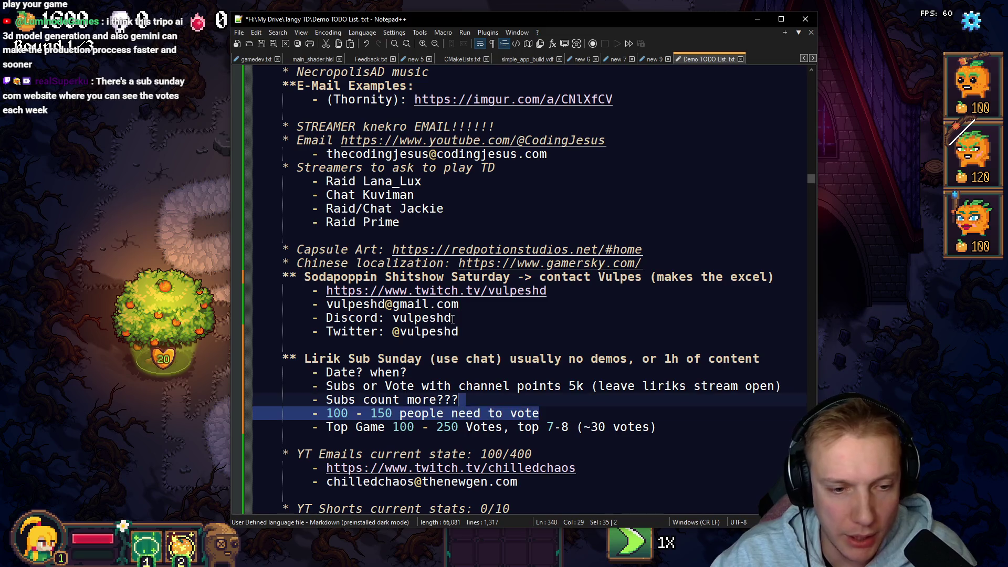
{"action": "key", "text": "BackSpace"}
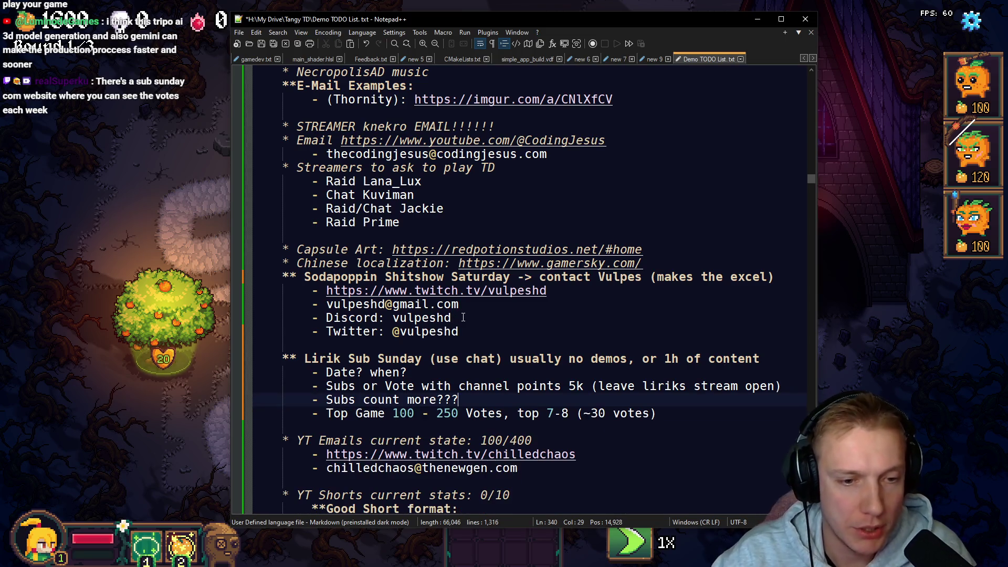
{"action": "key", "text": "shift+Home"}
{"action": "key", "text": "BackSpace"}
{"action": "key", "text": "BackSpace"}
{"action": "key", "text": "BackSpace"}
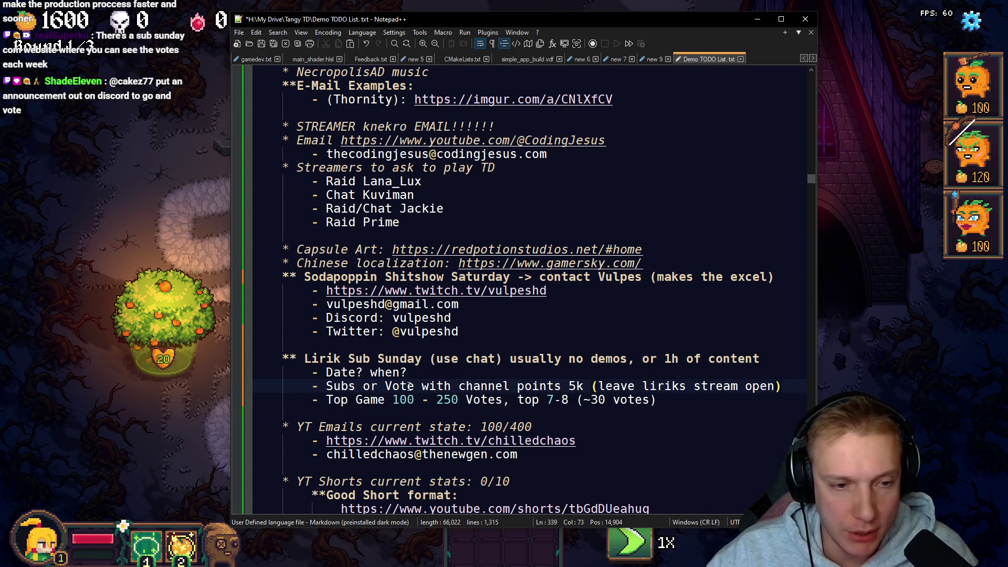
Step: Append 'Announcement on Discrod, Post on YT, Reddit?' to the Date? when? note and save the file
{"action": "left_click", "coordinate": [425, 372]}
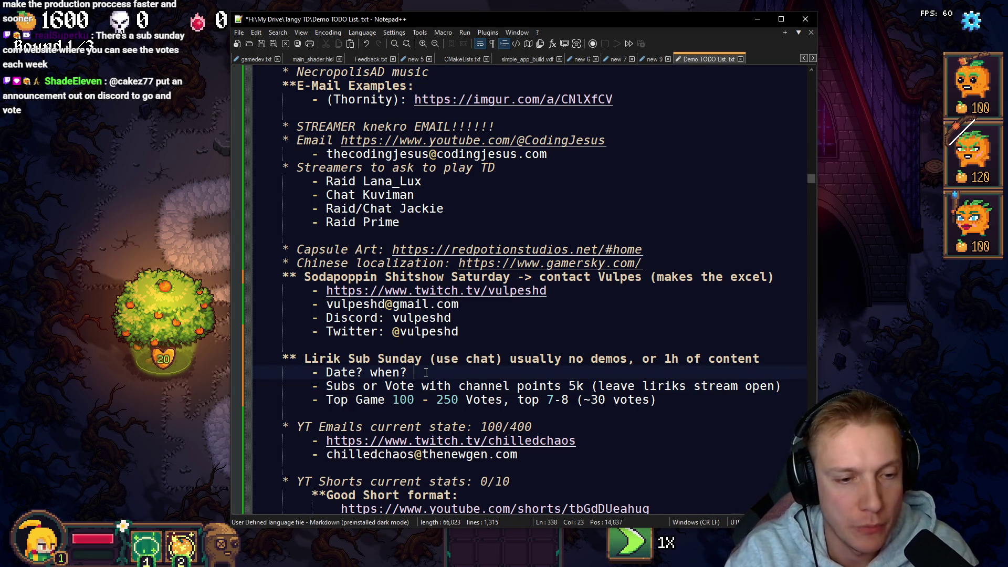
{"action": "type", "text": "Announcement on Discrod"}
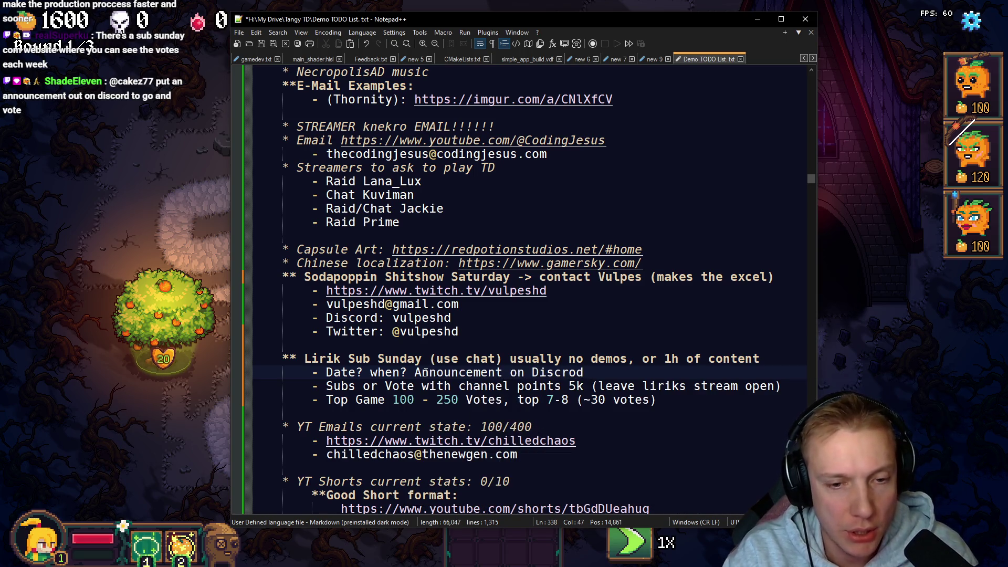
{"action": "key", "text": "BackSpace"}
{"action": "type", "text": ", Post on "}
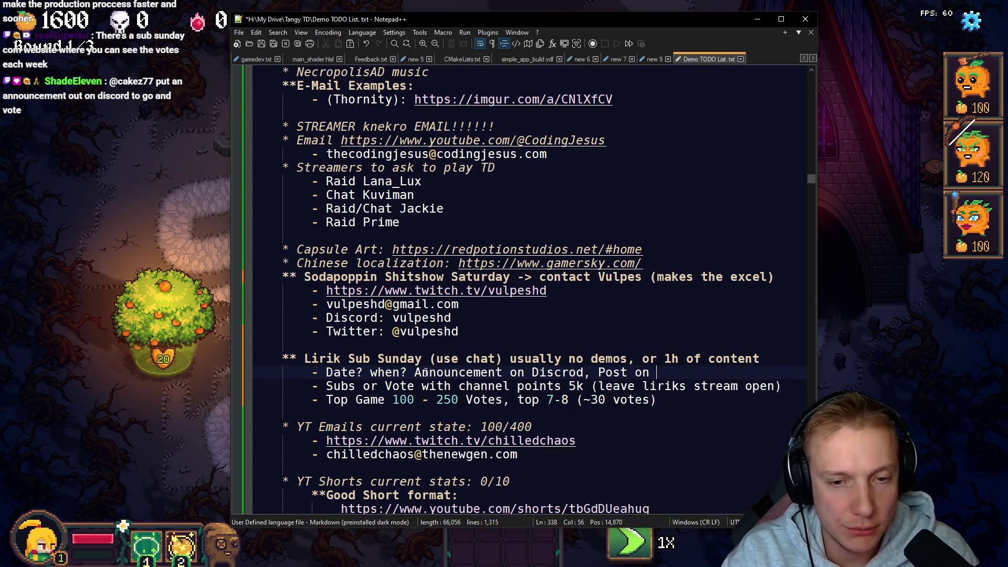
{"action": "type", "text": "YT"}
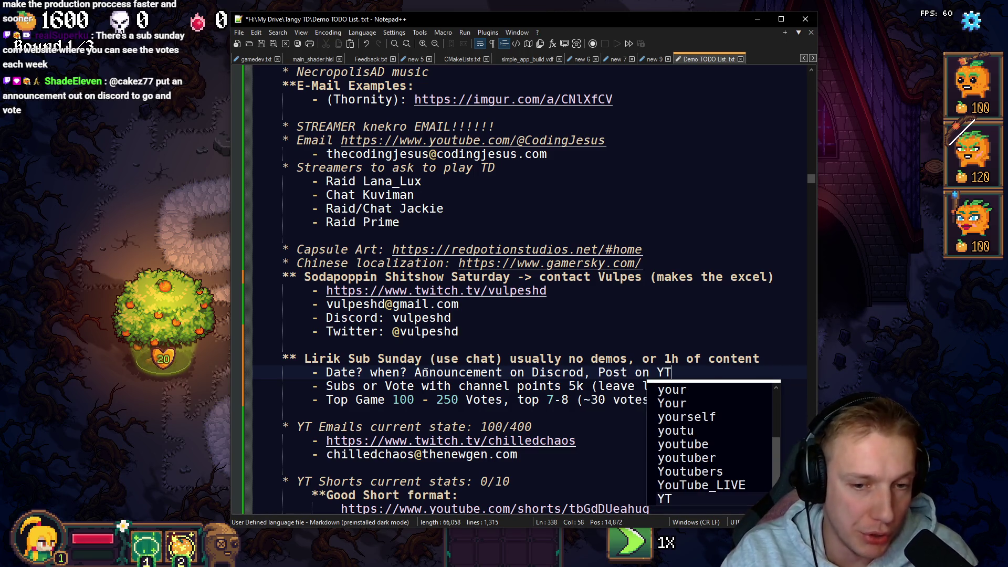
{"action": "type", "text": ", Reddit?"}
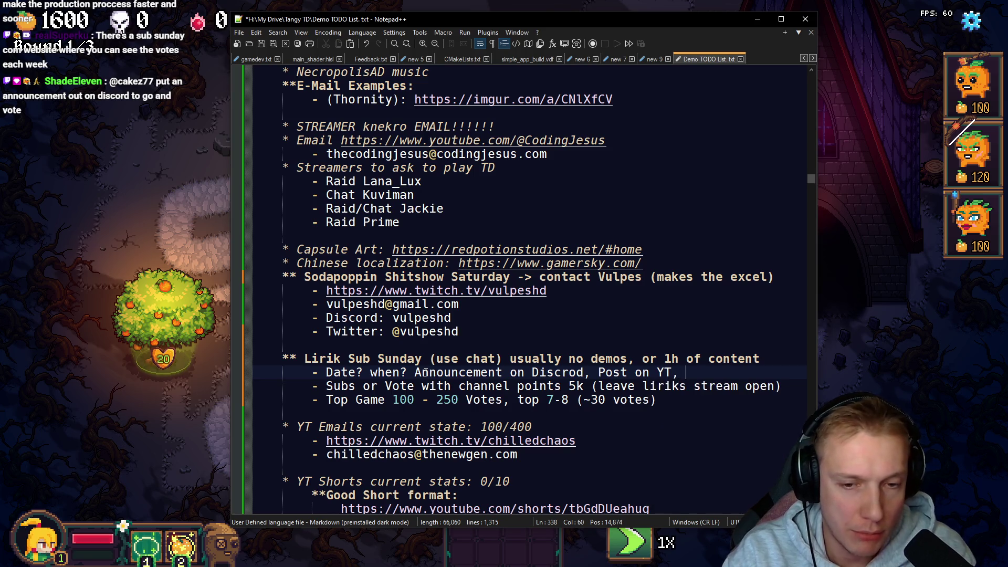
{"action": "key", "text": "ctrl+s"}
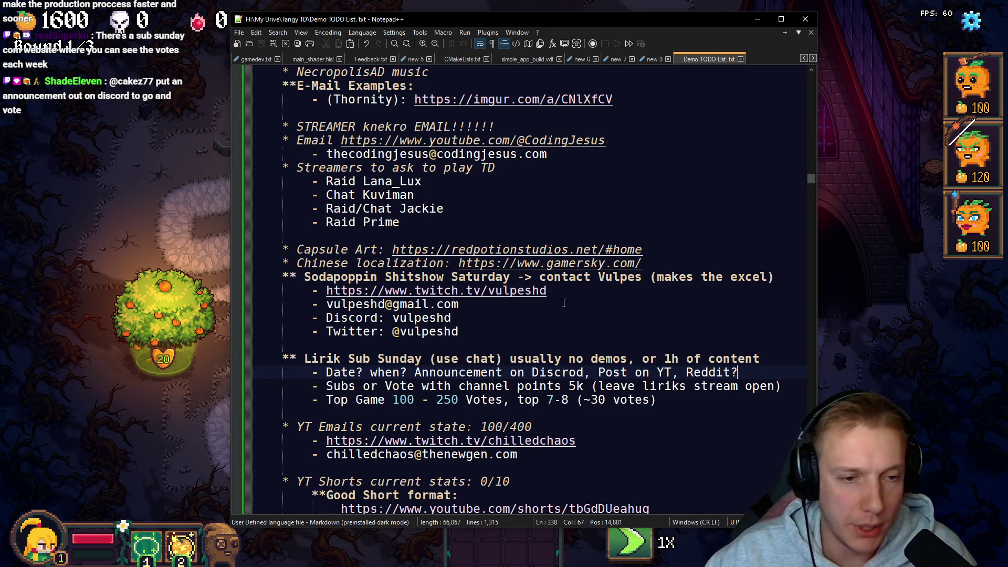
Step: Remove the stray lines above the healer item and delete the billboard-in-town tutorial line
{"action": "scroll", "coordinate": [553, 366], "scroll_direction": "down", "scroll_amount": 3}
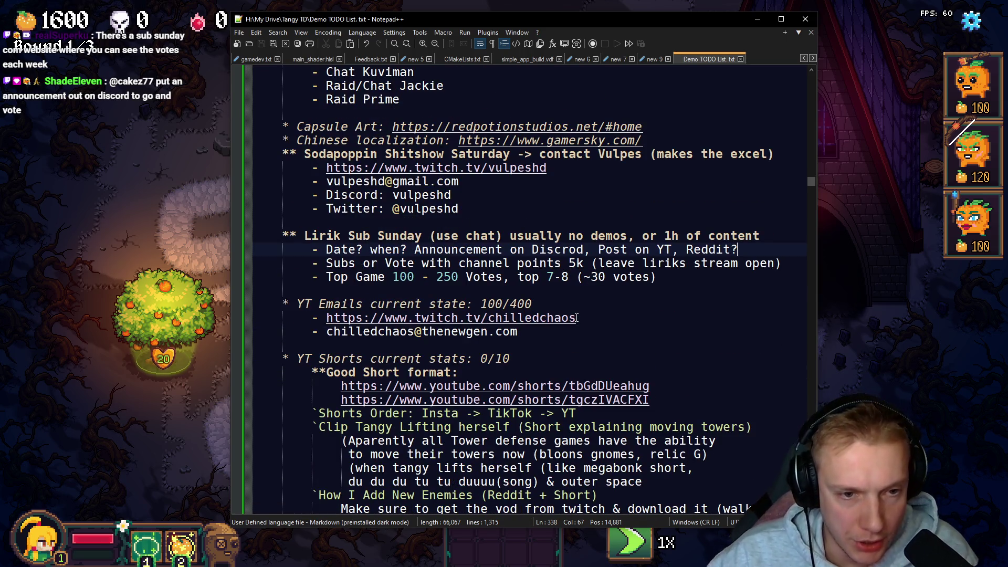
{"action": "scroll", "coordinate": [436, 286], "scroll_direction": "down", "scroll_amount": 20}
{"action": "scroll", "coordinate": [436, 286], "scroll_direction": "down", "scroll_amount": 15}
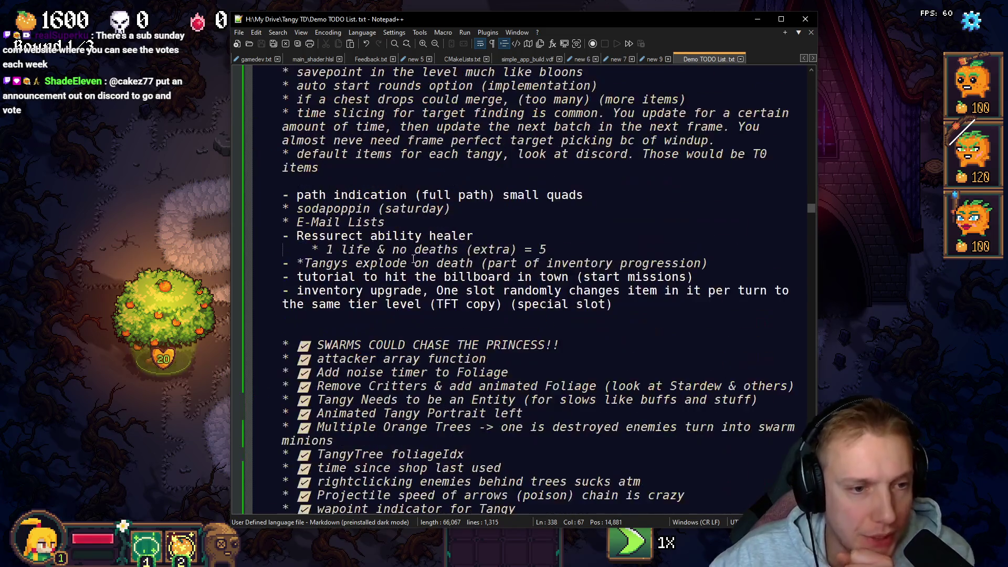
{"action": "scroll", "coordinate": [270, 219], "scroll_direction": "up", "scroll_amount": 2}
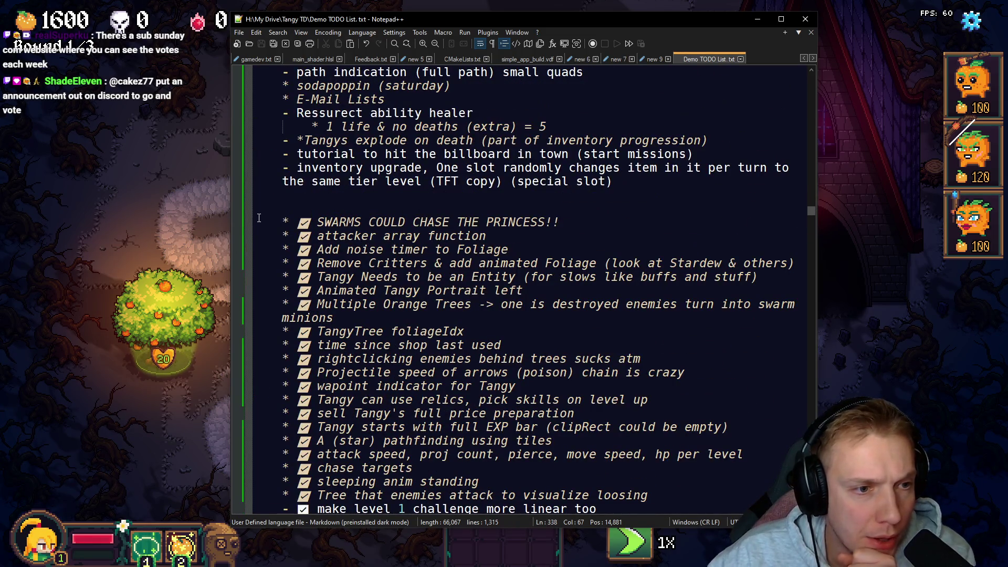
{"action": "mouse_move", "coordinate": [256, 219]}
{"action": "left_mouse_down"}
{"action": "mouse_move", "coordinate": [787, 226]}
{"action": "mouse_move", "coordinate": [682, 517]}
{"action": "mouse_move", "coordinate": [555, 302]}
{"action": "mouse_move", "coordinate": [554, 317]}
{"action": "mouse_move", "coordinate": [514, 276]}
{"action": "mouse_move", "coordinate": [626, 280]}
{"action": "left_mouse_up"}
{"action": "scroll", "coordinate": [555, 305], "scroll_direction": "down", "scroll_amount": 20}
{"action": "scroll", "coordinate": [554, 317], "scroll_direction": "down", "scroll_amount": 13}
{"action": "scroll", "coordinate": [515, 277], "scroll_direction": "up", "scroll_amount": 4}
{"action": "key", "text": "ctrl+z"}
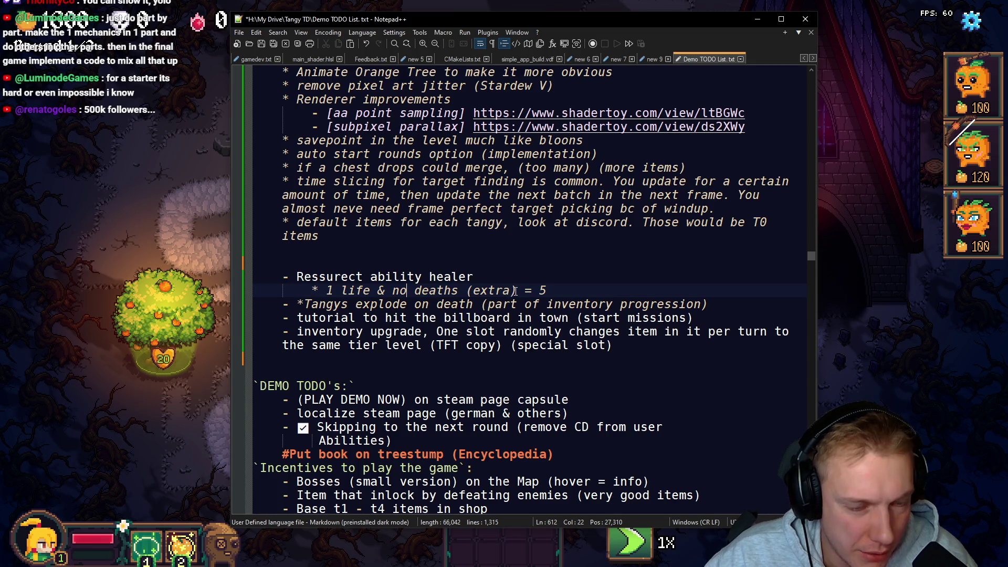
{"action": "left_click_drag", "start_coordinate": [546, 290], "coordinate": [258, 280]}
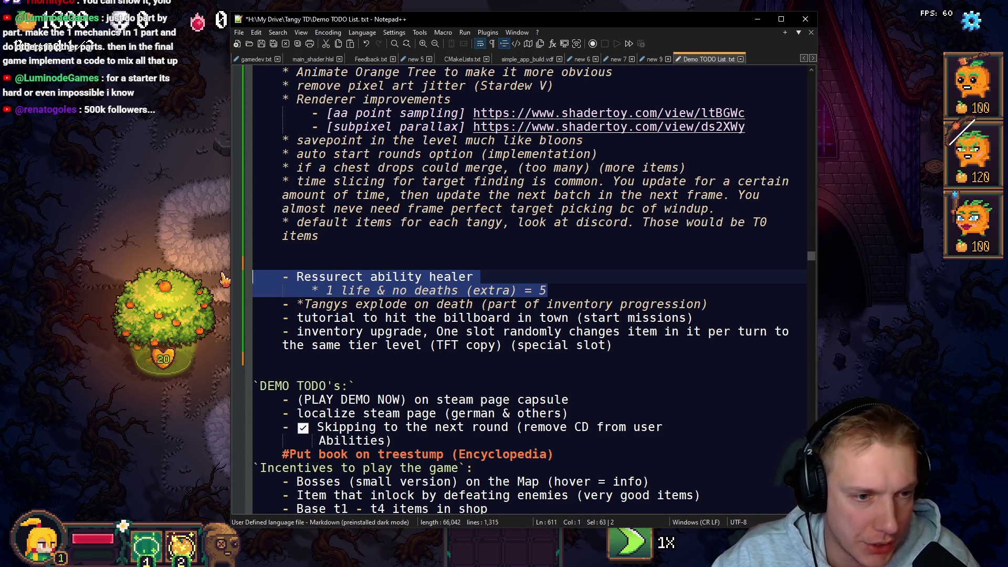
{"action": "left_click", "coordinate": [751, 316]}
{"action": "key", "text": "ctrl+shift+l"}
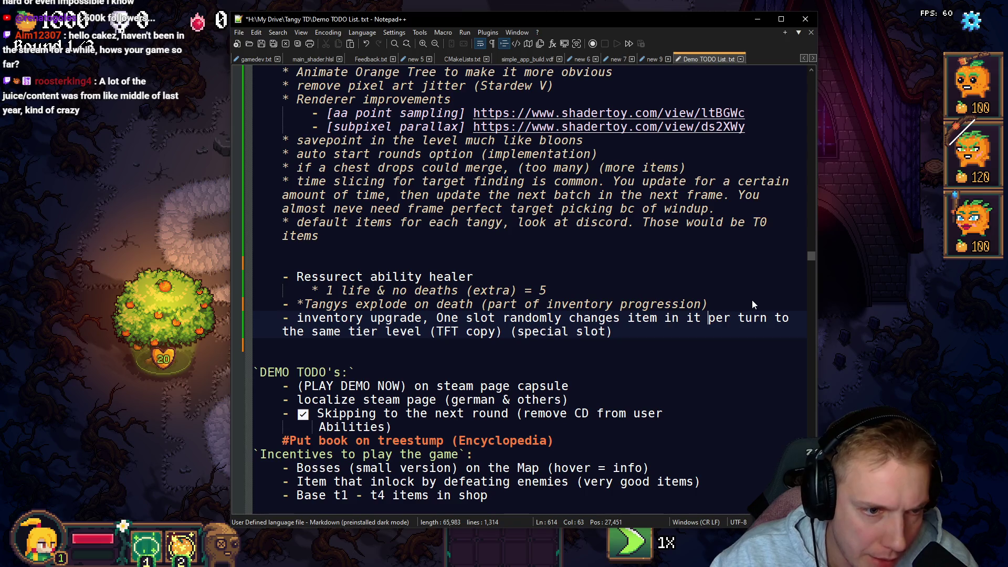
Step: Change the inventory upgrade line's dash bullet to an asterisk
{"action": "key", "text": "Home"}
{"action": "key", "text": "Right"}
{"action": "key", "text": "BackSpace"}
{"action": "type", "text": "*"}
{"action": "key", "text": "Up"}
{"action": "key", "text": "Up"}
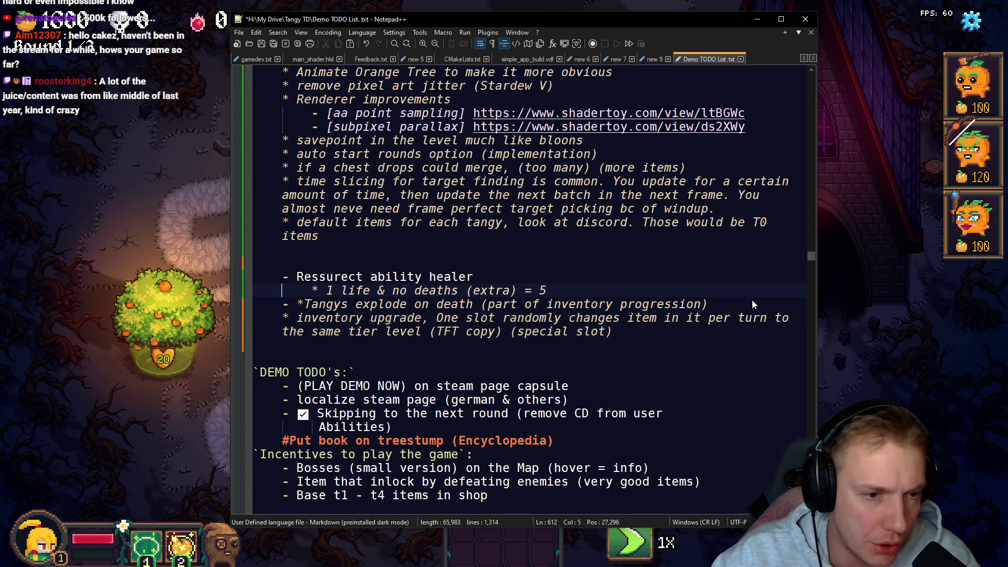
Step: Outdent the lives note, label it '(Stars rewards)', and star the healer and Tangys explode bullets
{"action": "key", "text": "Home"}
{"action": "key", "text": "BackSpace"}
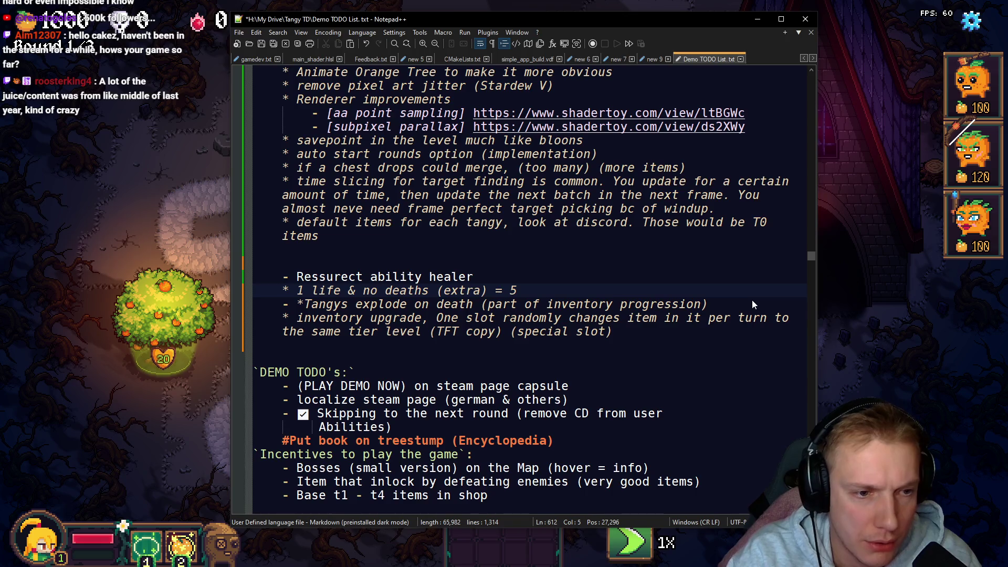
{"action": "key", "text": "Right"}
{"action": "key", "text": "Right"}
{"action": "type", "text": "(Star"}
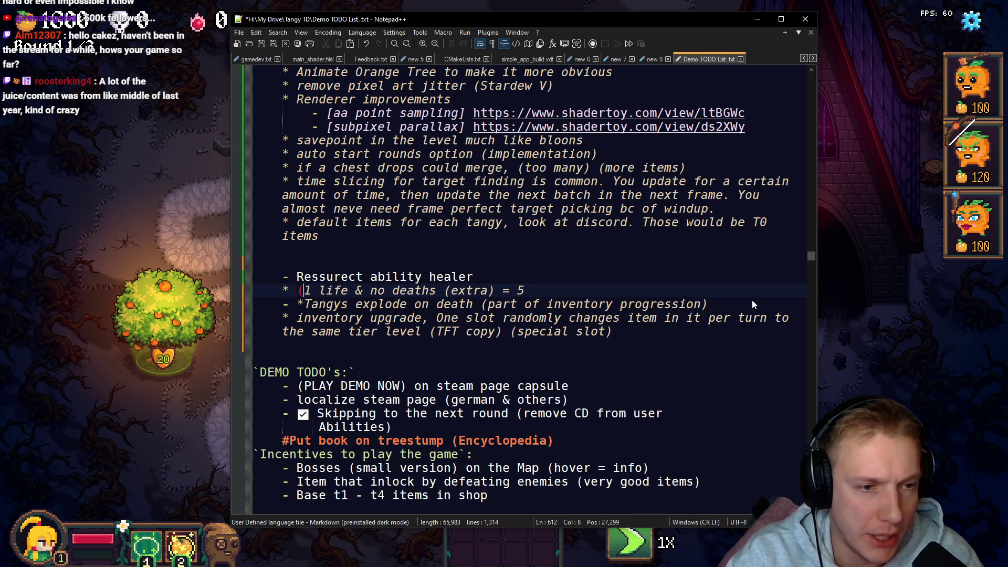
{"action": "type", "text": "s rewards)"}
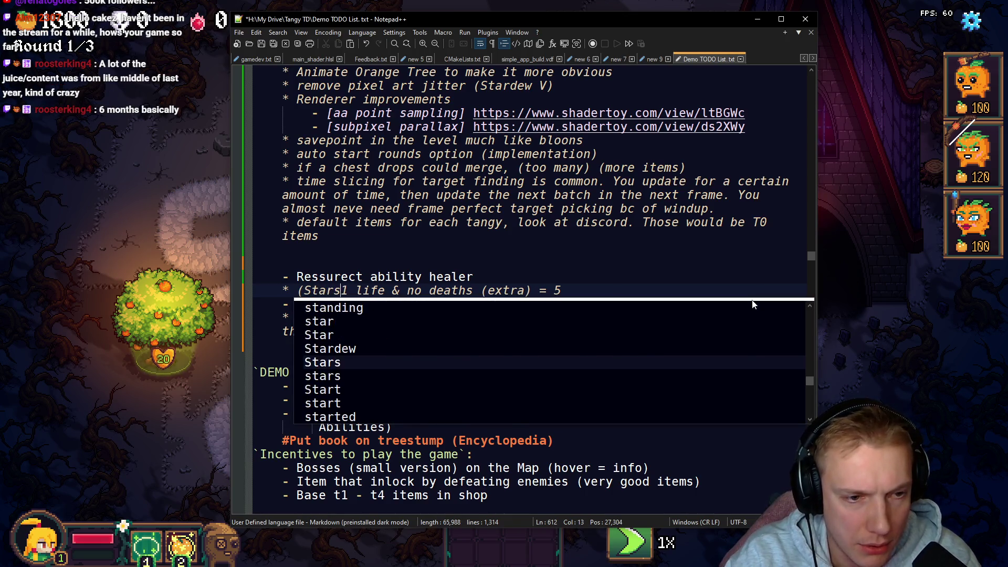
{"action": "key", "text": "Up"}
{"action": "key", "text": "Home"}
{"action": "key", "text": "Delete"}
{"action": "type", "text": "*"}
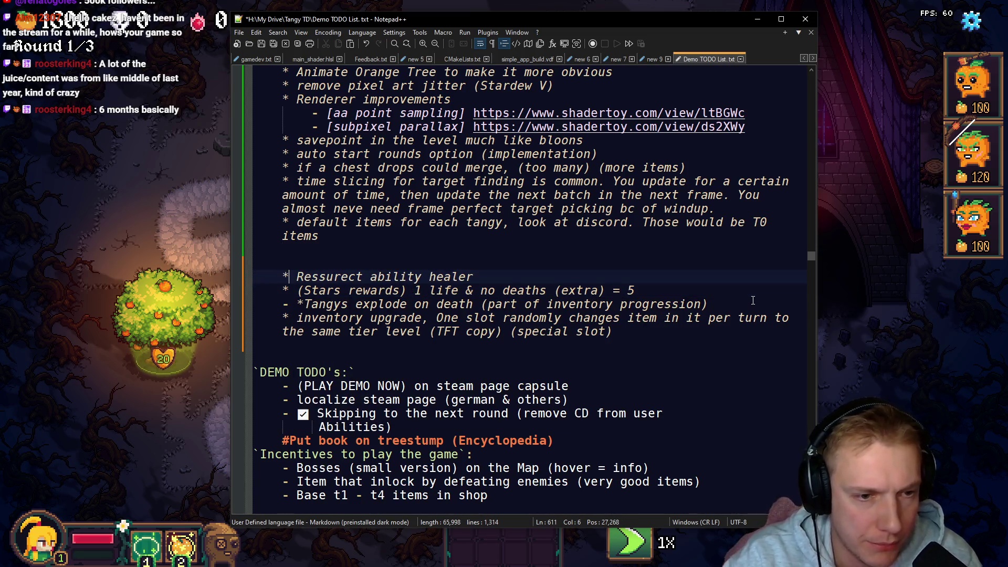
{"action": "key", "text": "Down"}
{"action": "key", "text": "Down"}
{"action": "key", "text": "BackSpace"}
{"action": "key", "text": "Delete"}
{"action": "key", "text": "Down"}
{"action": "key", "text": "Down"}
Step: Remove the four-line healer/inventory block from the loose notes
{"action": "key", "text": "End"}
{"action": "key", "text": "shift+Up"}
{"action": "key", "text": "shift+Up"}
{"action": "key", "text": "shift+Up"}
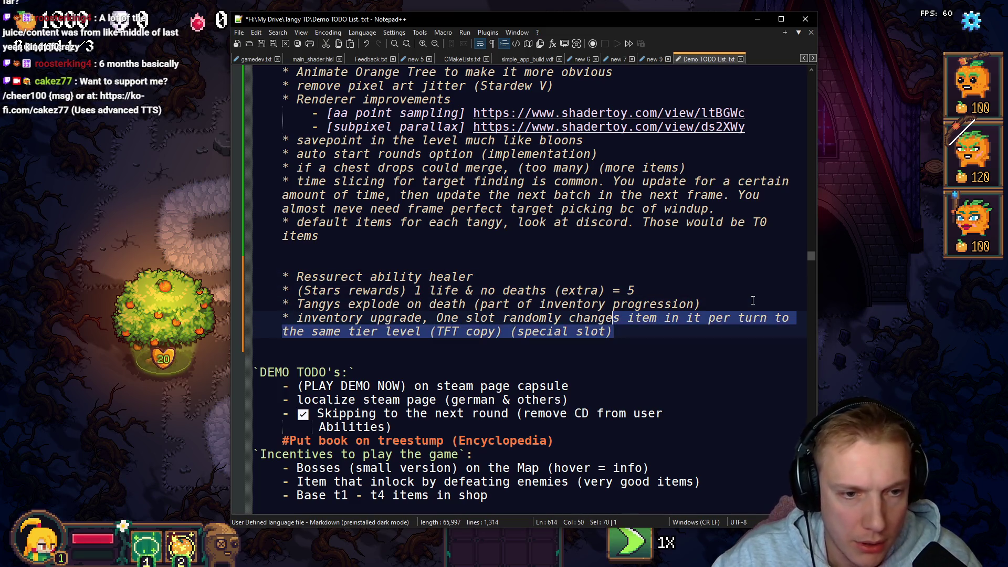
{"action": "key", "text": "shift+Home"}
{"action": "key", "text": "ctrl+c"}
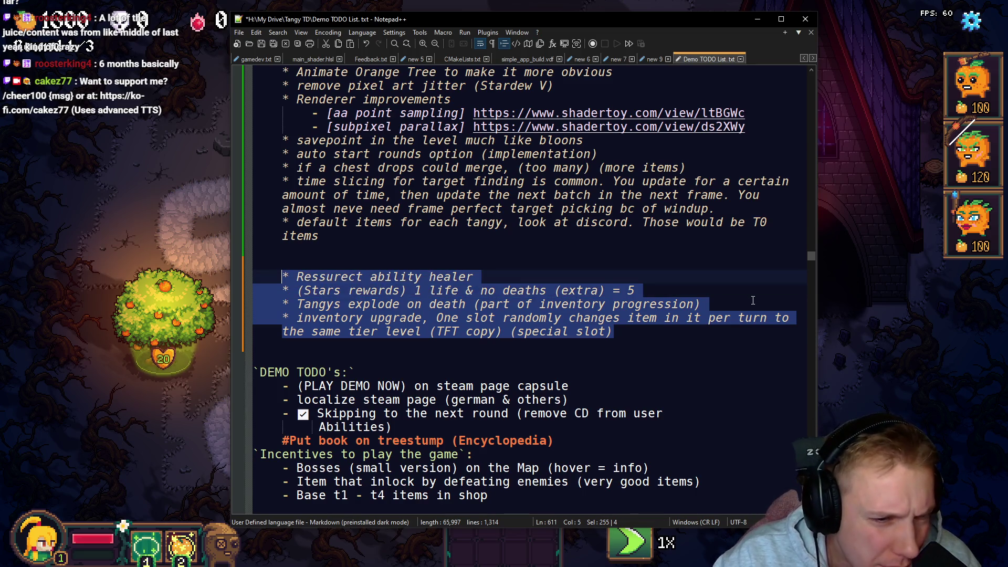
{"action": "key", "text": "Delete"}
{"action": "key", "text": "Delete"}
{"action": "key", "text": "Delete"}
{"action": "key", "text": "Delete"}
{"action": "key", "text": "Up"}
{"action": "key", "text": "Up"}
{"action": "key", "text": "Up"}
{"action": "key", "text": "End"}
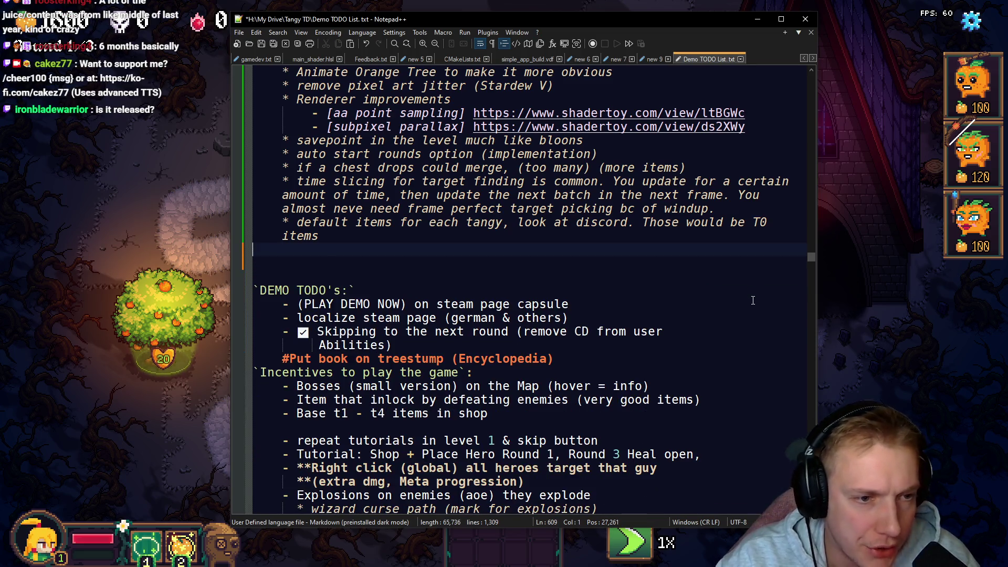
Step: Paste the four healer/inventory notes under the '(Nice to have)' heading, indenting the Ressurect healer item
{"action": "scroll", "coordinate": [643, 262], "scroll_direction": "up", "scroll_amount": 9}
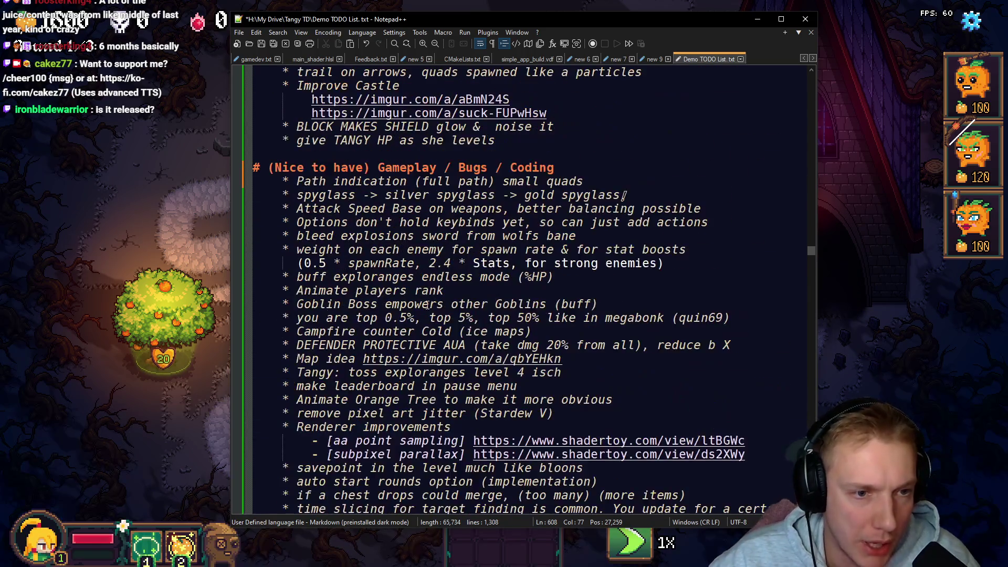
{"action": "left_click", "coordinate": [583, 210]}
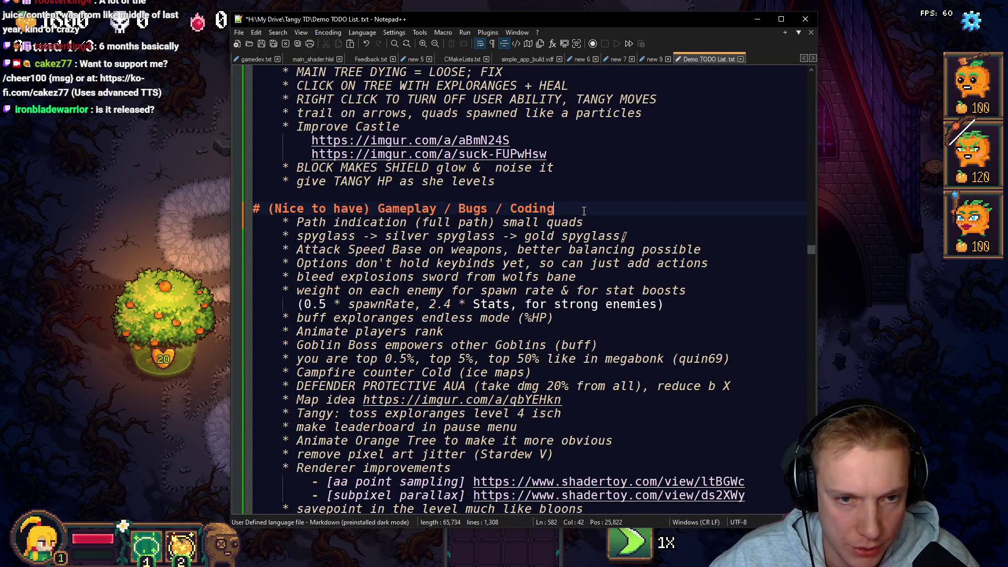
{"action": "key", "text": "Return"}
{"action": "key", "text": "ctrl+v"}
{"action": "key", "text": "Up"}
{"action": "key", "text": "Up"}
{"action": "key", "text": "Up"}
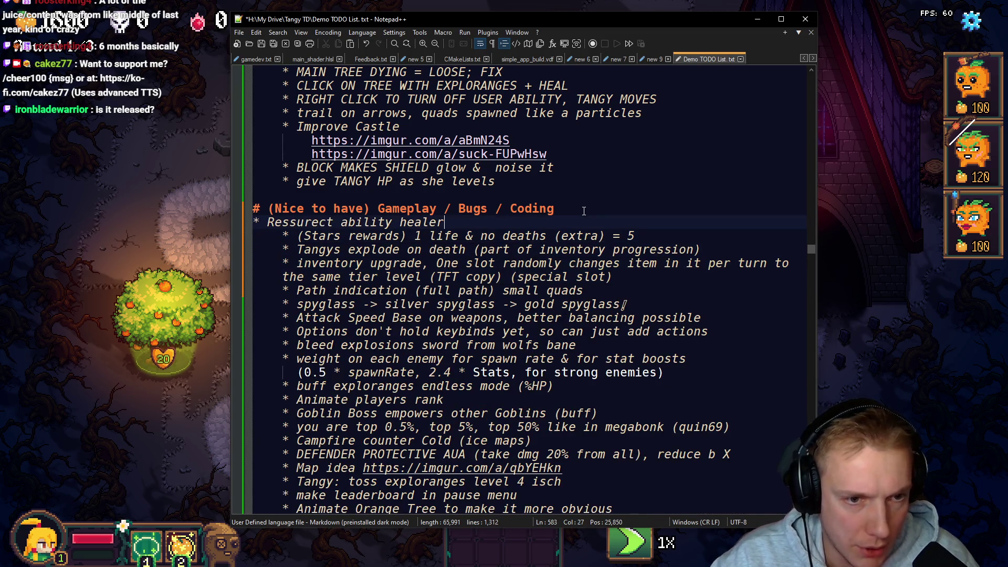
{"action": "key", "text": "Home"}
{"action": "key", "text": "Tab"}
Step: Delete the PLAY DEMO NOW line from DEMO TODO's
{"action": "scroll", "coordinate": [305, 149], "scroll_direction": "down", "scroll_amount": 2}
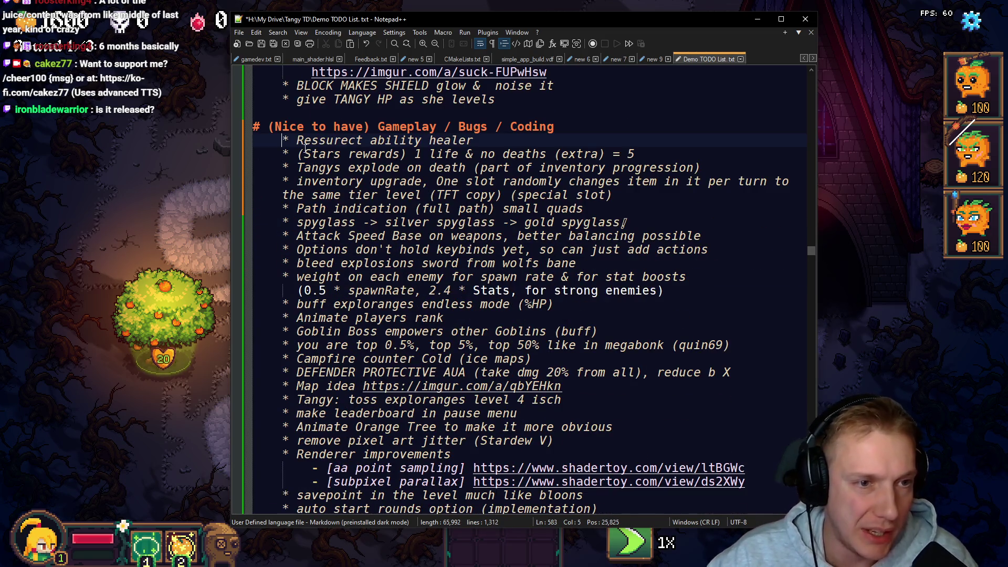
{"action": "left_click_drag", "start_coordinate": [283, 141], "coordinate": [321, 383]}
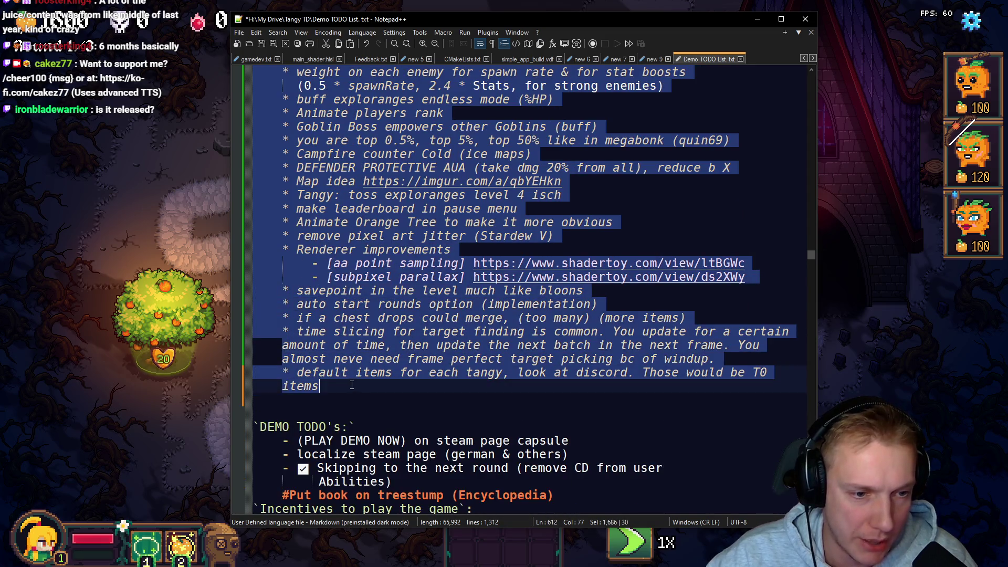
{"action": "scroll", "coordinate": [431, 313], "scroll_direction": "down", "scroll_amount": 5}
{"action": "left_click", "coordinate": [418, 249]}
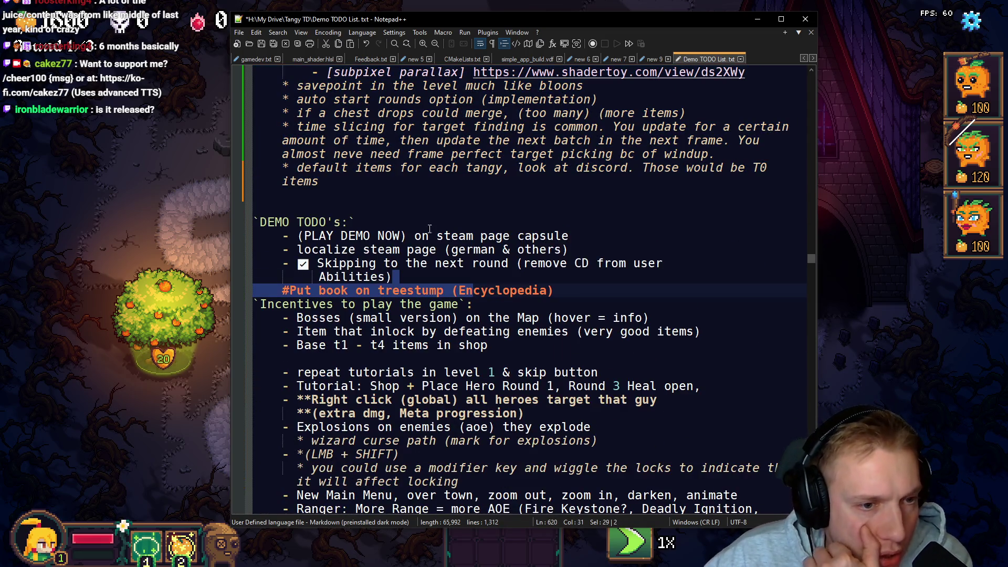
{"action": "left_click_drag", "start_coordinate": [572, 236], "coordinate": [241, 239]}
{"action": "left_click", "coordinate": [401, 240]}
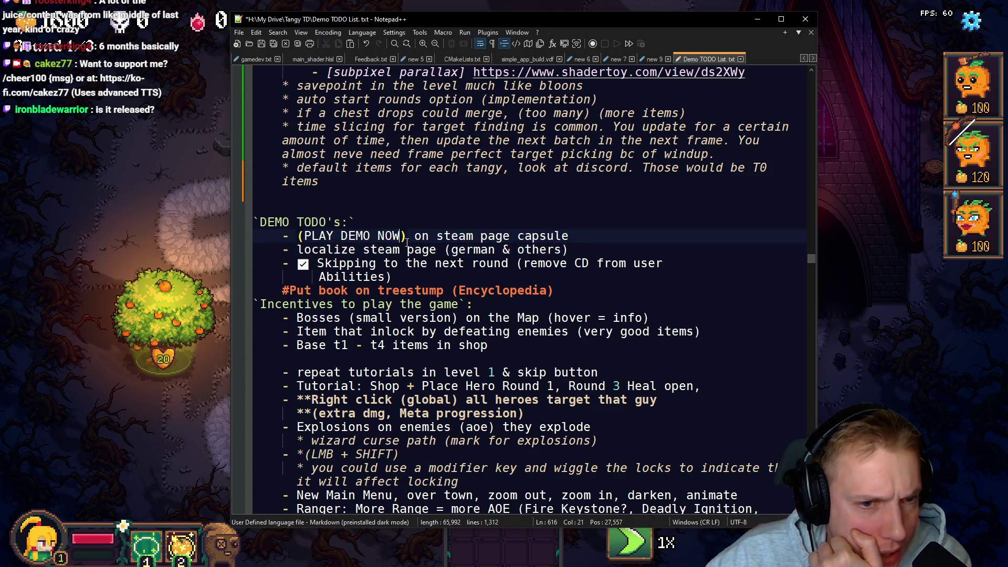
{"action": "left_click_drag", "start_coordinate": [572, 235], "coordinate": [240, 238]}
{"action": "key", "text": "Delete"}
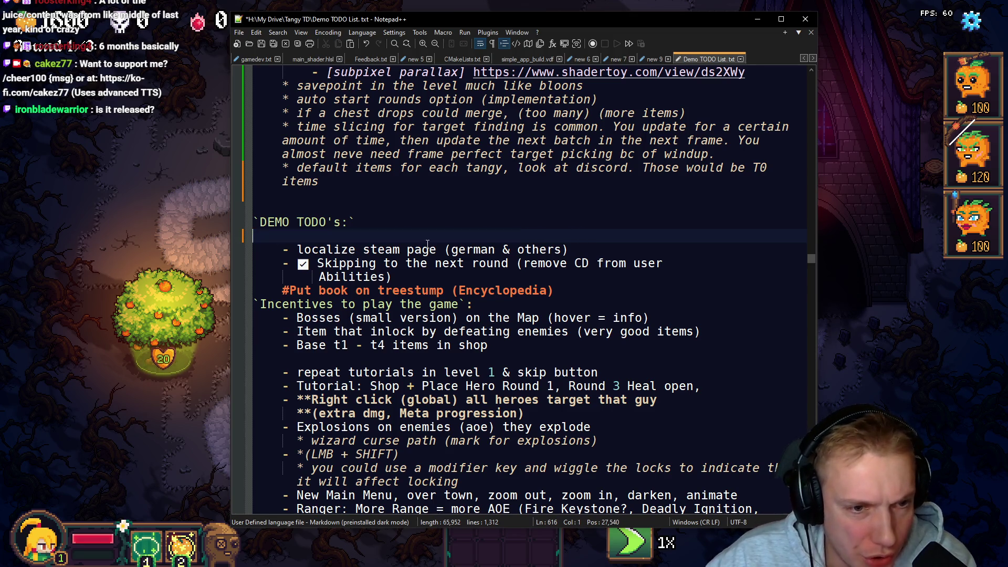
Step: Cut the localize steam page line out of DEMO TODO's
{"action": "left_click_drag", "start_coordinate": [584, 250], "coordinate": [253, 249]}
{"action": "key", "text": "ctrl+c"}
{"action": "key", "text": "Delete"}
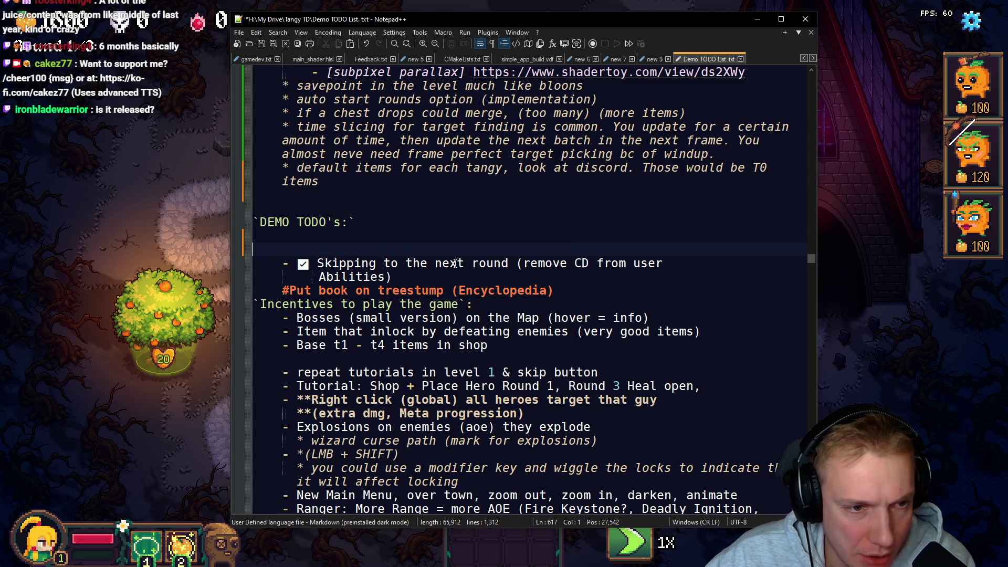
{"action": "key", "text": "BackSpace"}
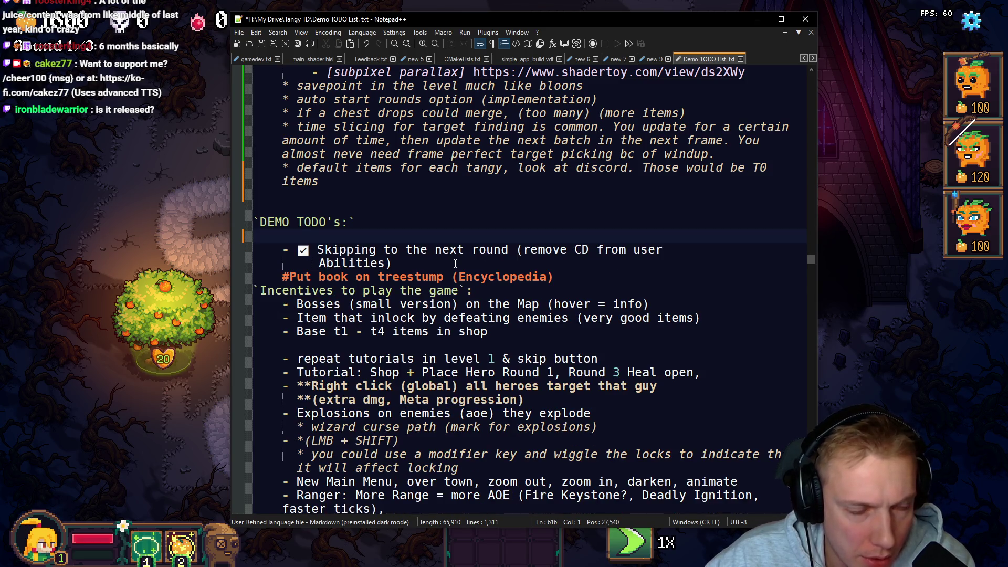
{"action": "key", "text": "Return"}
{"action": "key", "text": "ctrl+v"}
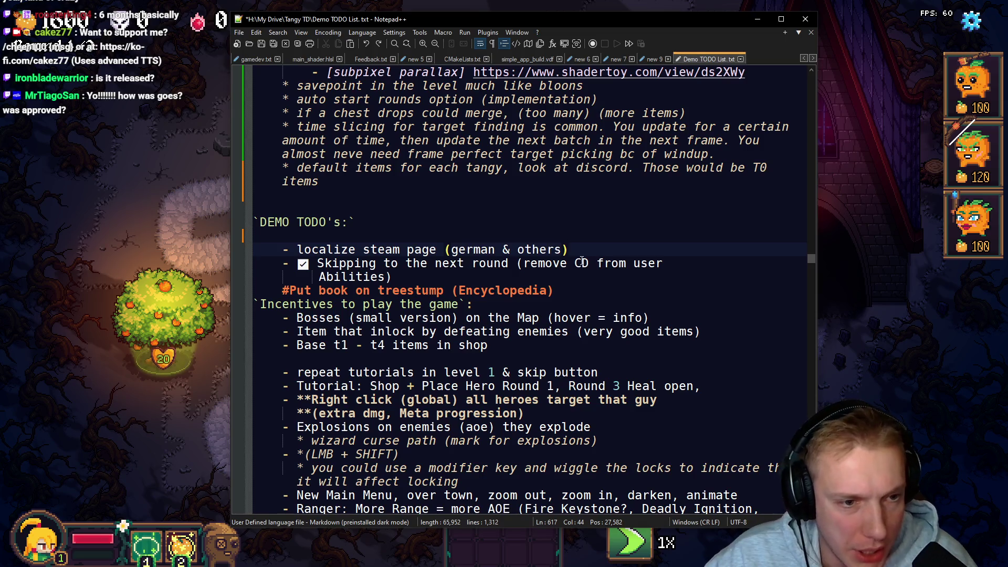
{"action": "key", "text": "shift+Home"}
{"action": "key", "text": "ctrl+x"}
{"action": "scroll", "coordinate": [471, 257], "scroll_direction": "up", "scroll_amount": 10}
{"action": "left_click", "coordinate": [563, 251]}
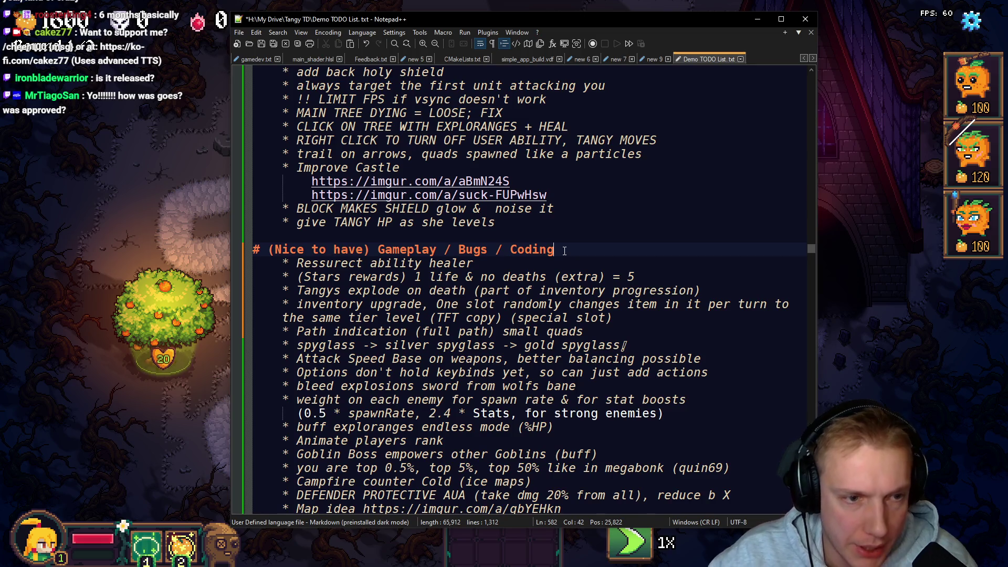
Step: Add the localize steam page item under Nice to have, with '??' after 'page'
{"action": "key", "text": "Return"}
{"action": "key", "text": "Tab"}
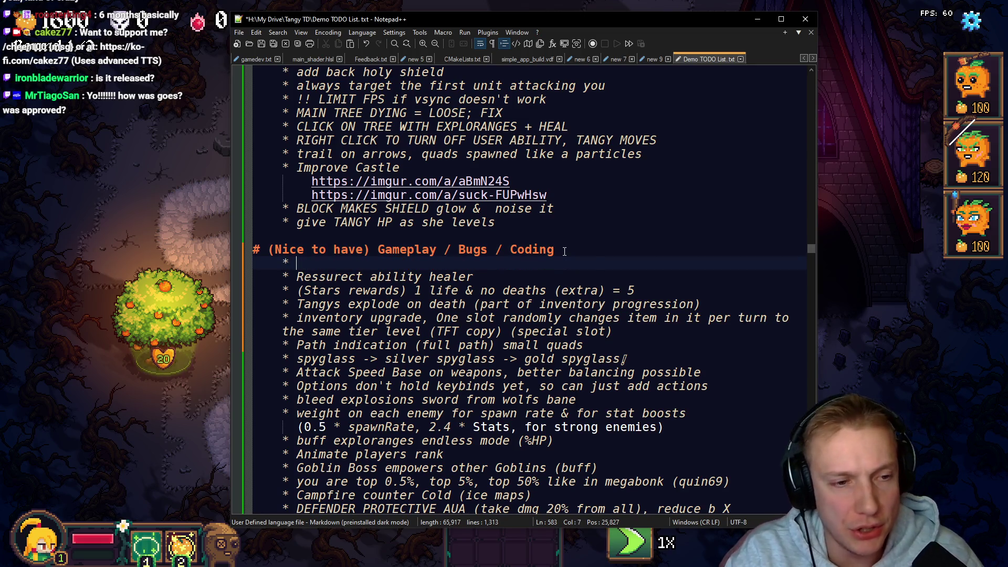
{"action": "key", "text": "ctrl+v"}
{"action": "key", "text": "Home"}
{"action": "key", "text": "Delete"}
{"action": "key", "text": "Delete"}
{"action": "key", "text": "Delete"}
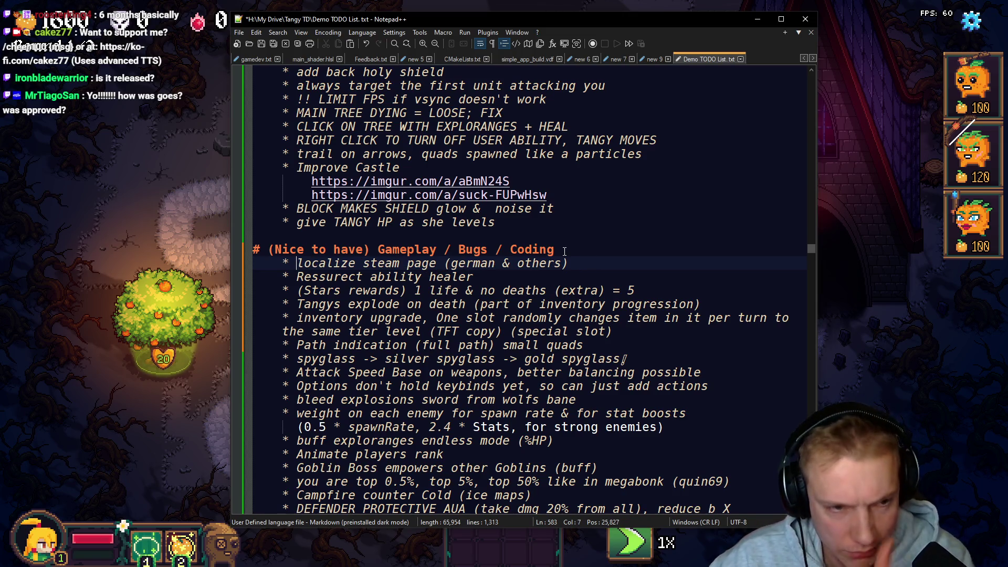
{"action": "left_click", "coordinate": [434, 264]}
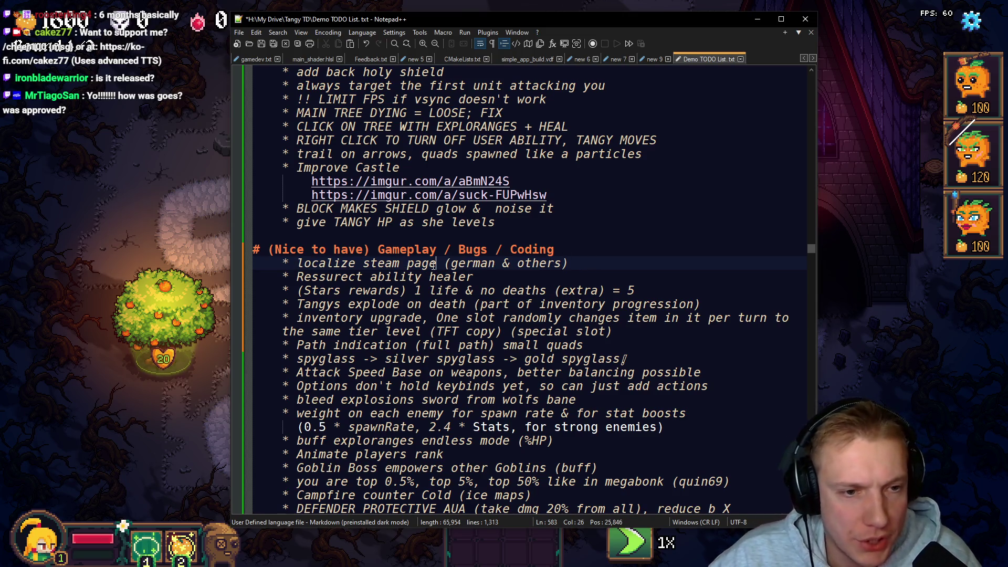
{"action": "type", "text": "??"}
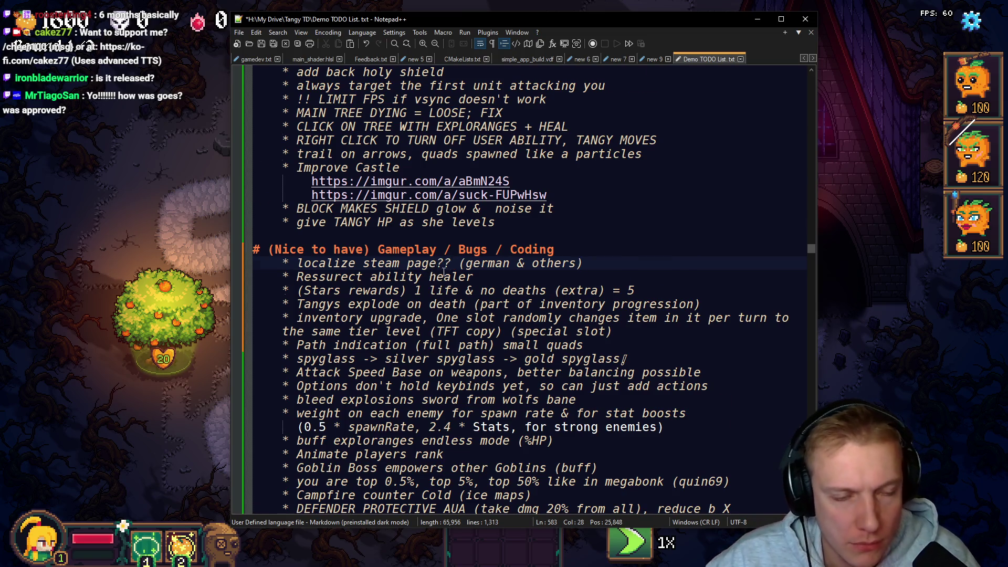
Step: Delete the Skipping to the next round and book-on-treestump lines
{"action": "scroll", "coordinate": [432, 270], "scroll_direction": "down", "scroll_amount": 14}
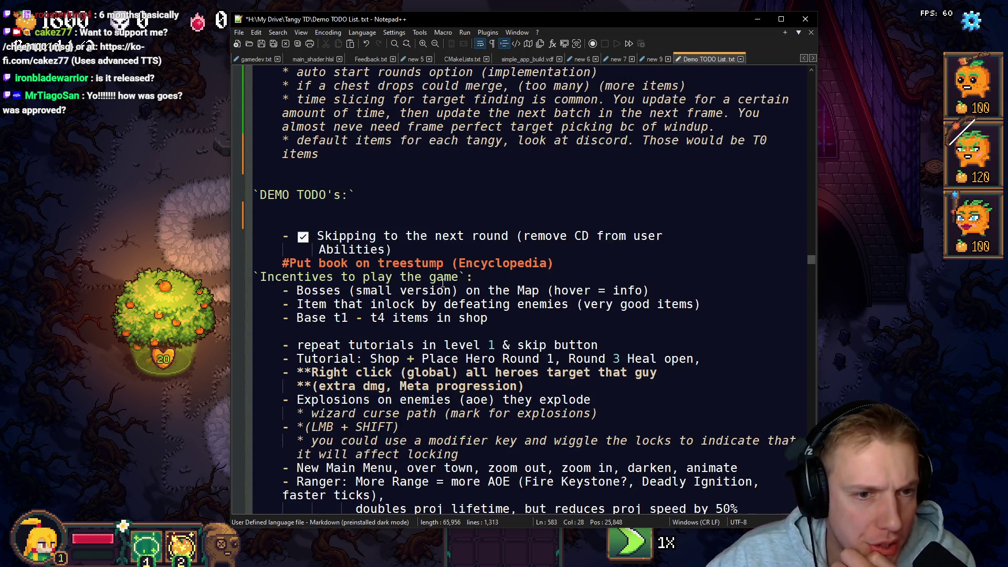
{"action": "left_click_drag", "start_coordinate": [400, 250], "coordinate": [164, 240]}
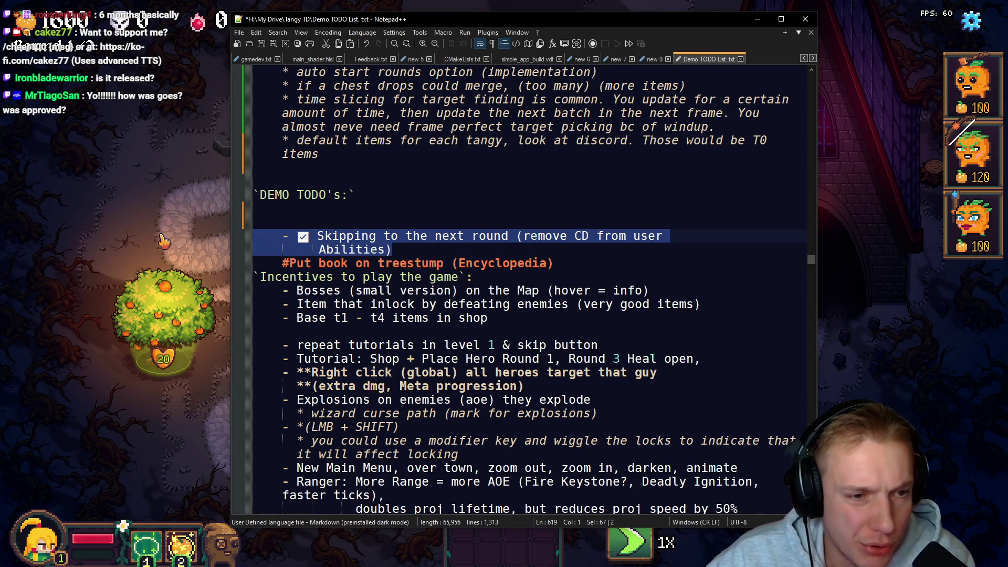
{"action": "mouse_move", "coordinate": [531, 267]}
{"action": "left_mouse_down"}
{"action": "mouse_move", "coordinate": [452, 263]}
{"action": "mouse_move", "coordinate": [219, 216]}
{"action": "left_mouse_up"}
{"action": "key", "text": "BackSpace"}
{"action": "key", "text": "BackSpace"}
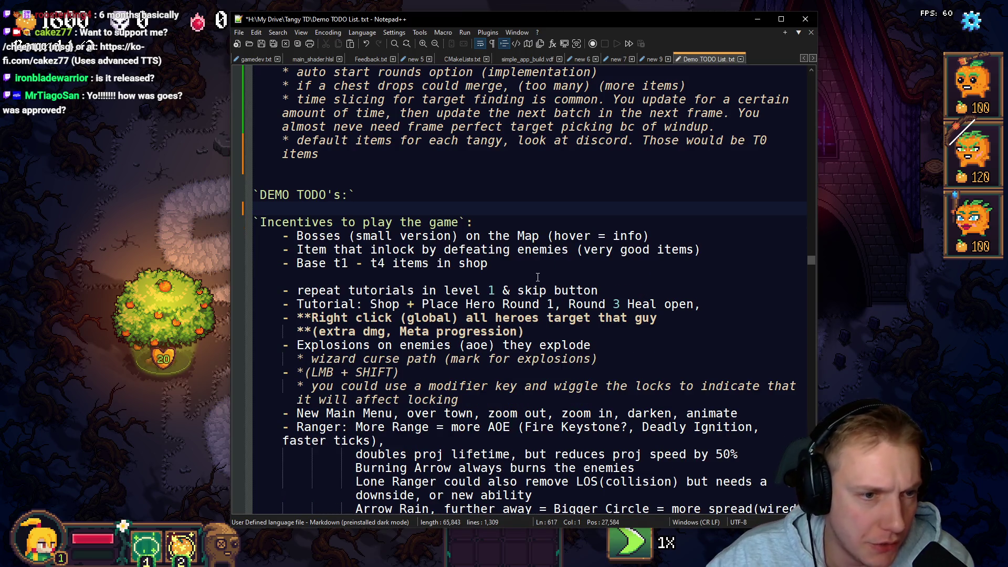
Step: Cut the Right click (global) targeting item from the demo TODOs
{"action": "left_click_drag", "start_coordinate": [253, 229], "coordinate": [383, 251]}
{"action": "left_click", "coordinate": [348, 262]}
{"action": "left_click_drag", "start_coordinate": [304, 258], "coordinate": [490, 303]}
{"action": "left_click_drag", "start_coordinate": [304, 318], "coordinate": [619, 318]}
{"action": "mouse_move", "coordinate": [297, 332]}
{"action": "left_mouse_down"}
{"action": "mouse_move", "coordinate": [573, 318]}
{"action": "mouse_move", "coordinate": [249, 305]}
{"action": "left_mouse_up"}
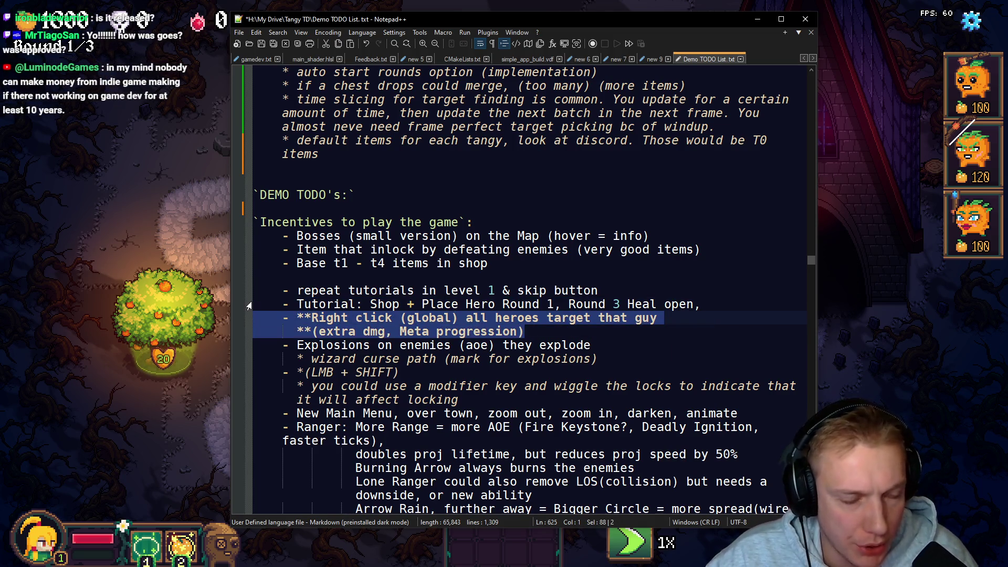
{"action": "key", "text": "Delete"}
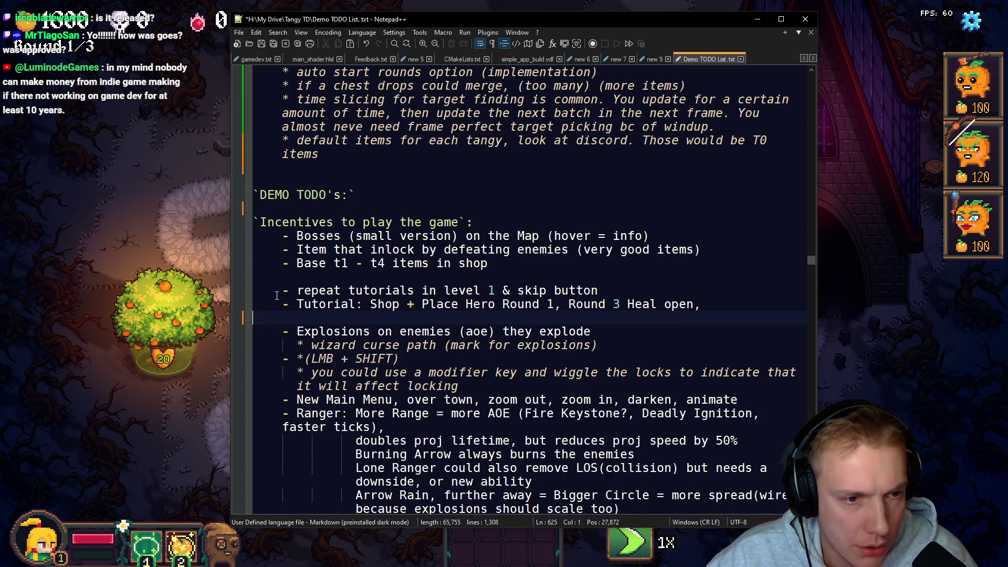
{"action": "scroll", "coordinate": [439, 327], "scroll_direction": "up", "scroll_amount": 6}
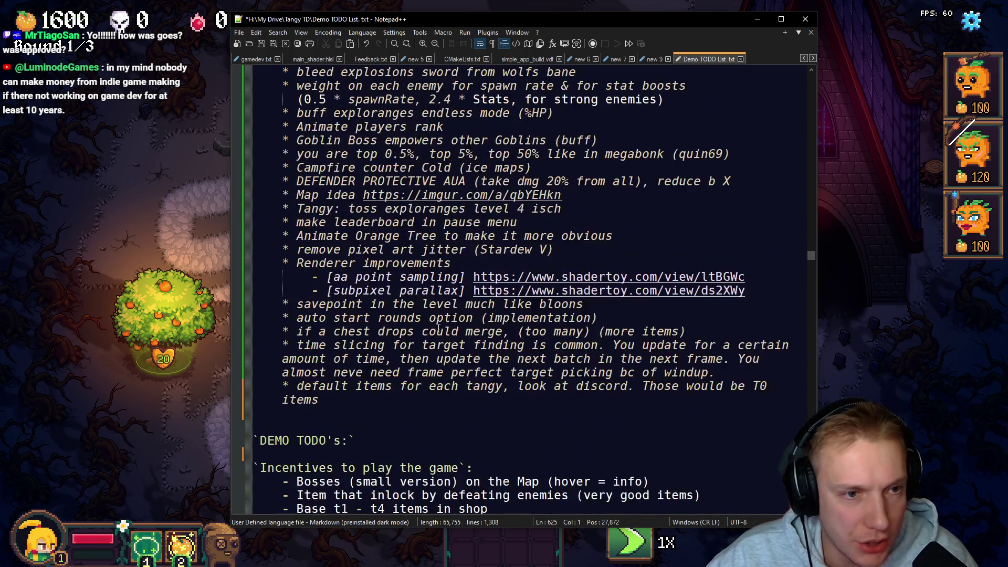
{"action": "scroll", "coordinate": [439, 327], "scroll_direction": "up", "scroll_amount": 13}
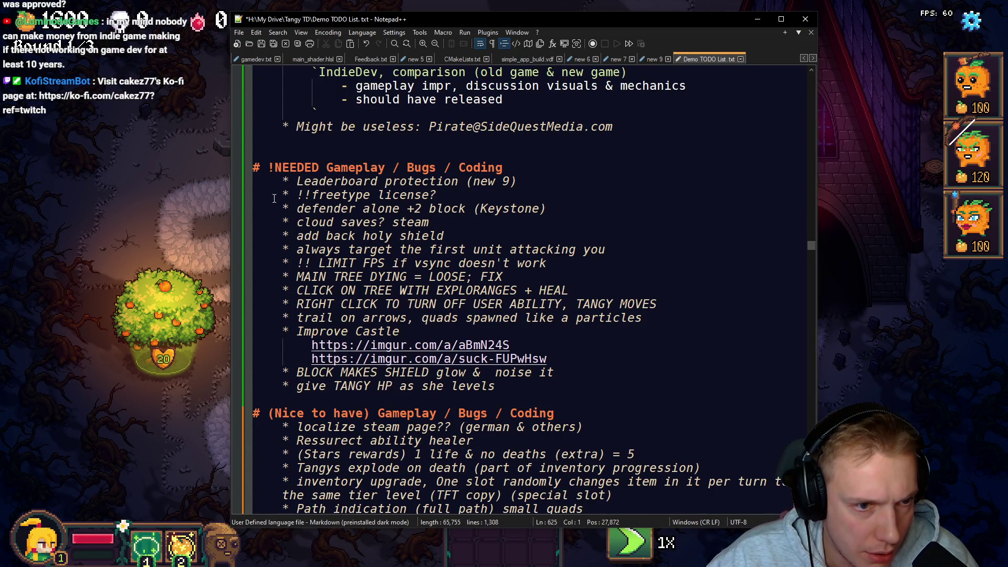
{"action": "scroll", "coordinate": [405, 255], "scroll_direction": "down", "scroll_amount": 2}
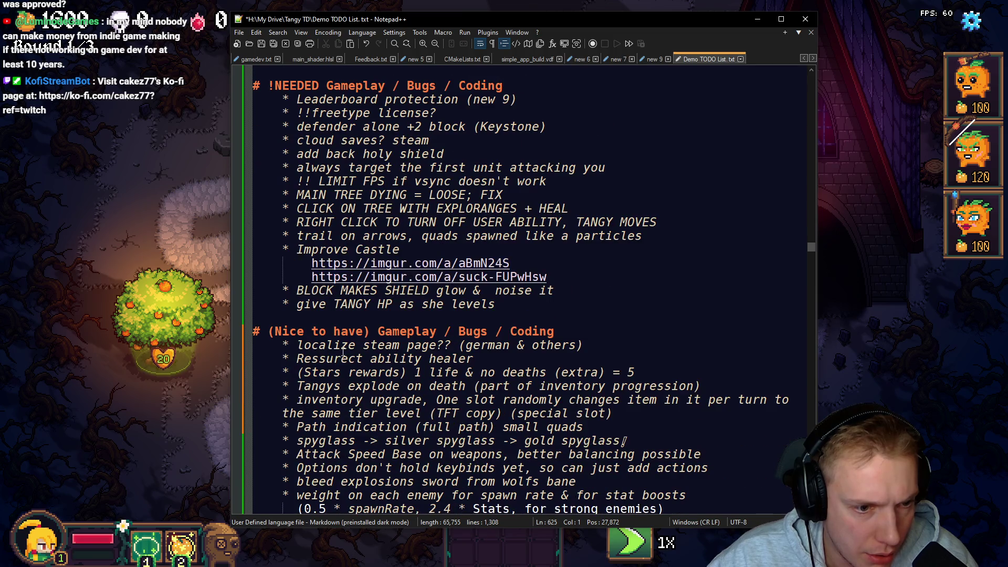
{"action": "scroll", "coordinate": [450, 326], "scroll_direction": "up", "scroll_amount": 2}
{"action": "scroll", "coordinate": [547, 220], "scroll_direction": "down", "scroll_amount": 3}
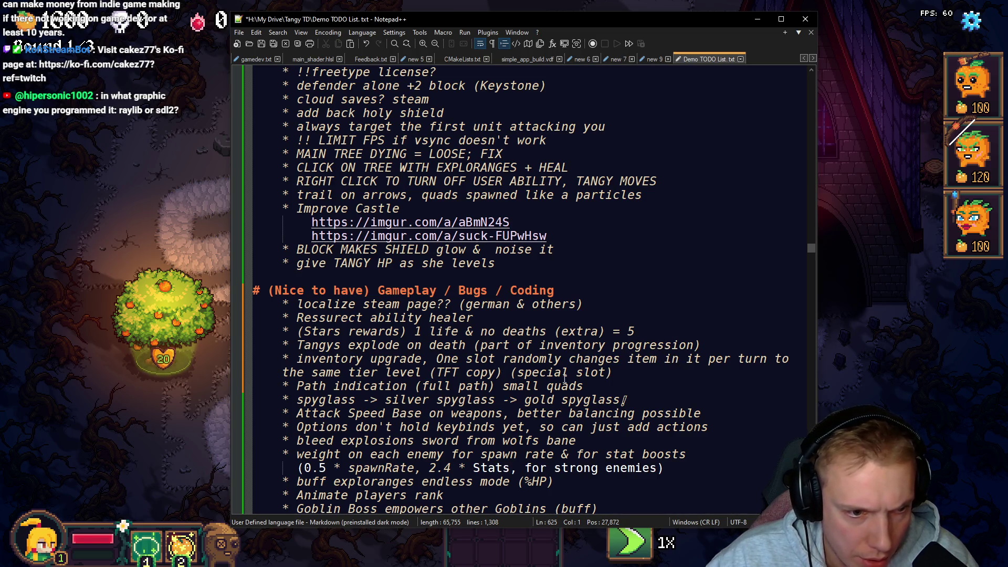
{"action": "left_click", "coordinate": [611, 372]}
Step: Paste the Right click item below inventory upgrade and tidy its asterisk bullet and indentation
{"action": "key", "text": "ctrl+v"}
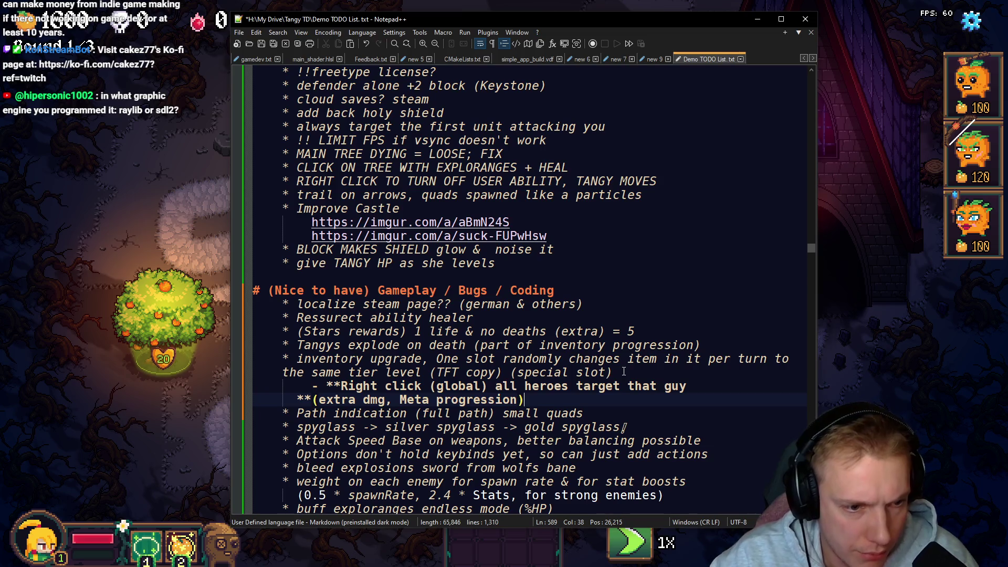
{"action": "key", "text": "ctrl+Left"}
{"action": "key", "text": "ctrl+Left"}
{"action": "key", "text": "ctrl+Left"}
{"action": "key", "text": "BackSpace"}
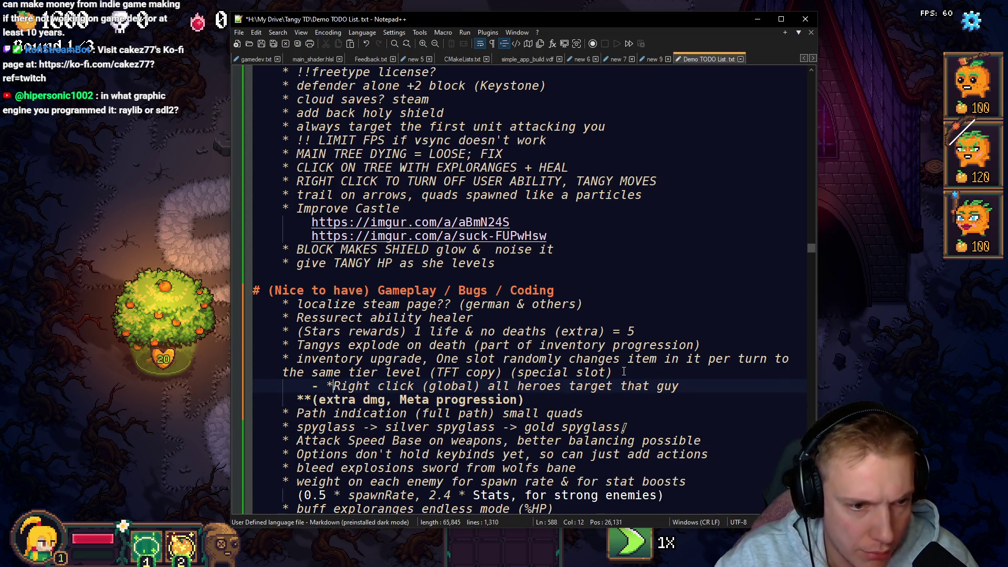
{"action": "key", "text": "BackSpace"}
{"action": "key", "text": "BackSpace"}
{"action": "key", "text": "BackSpace"}
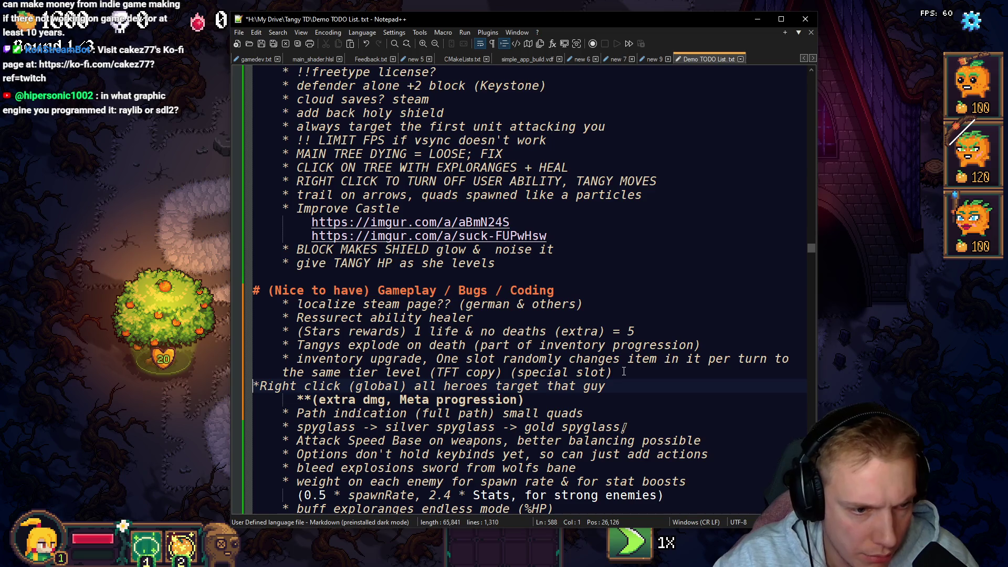
{"action": "key", "text": "Right"}
{"action": "key", "text": "Down"}
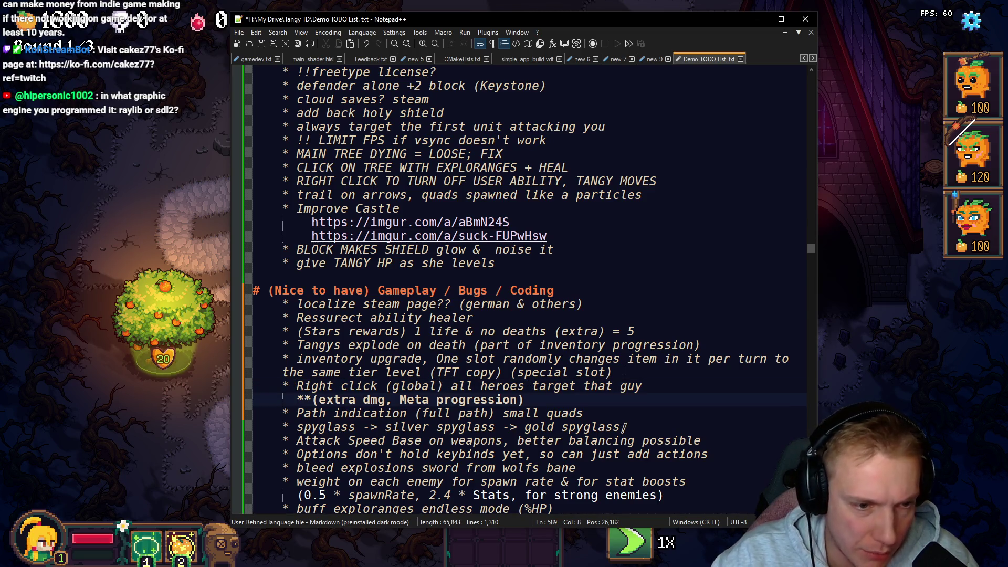
{"action": "key", "text": "BackSpace"}
Step: Reword the item to 'Target prio tangy target (mark)', remove the leftover extra dmg line, and save
{"action": "key", "text": "Up"}
{"action": "key", "text": "End"}
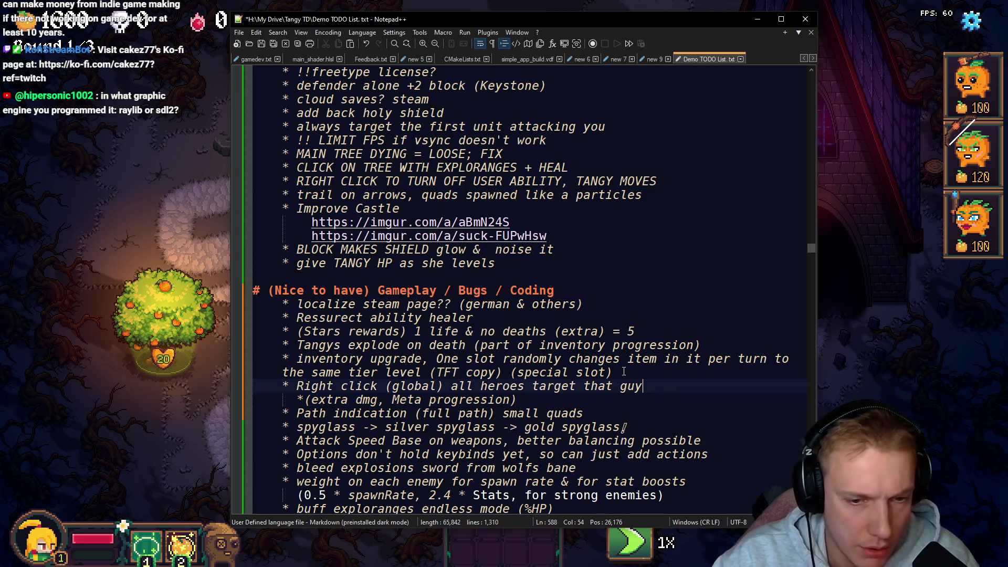
{"action": "key", "text": "BackSpace"}
{"action": "key", "text": "BackSpace"}
{"action": "key", "text": "BackSpace"}
{"action": "key", "text": "BackSpace"}
{"action": "key", "text": "BackSpace"}
{"action": "key", "text": "BackSpace"}
{"action": "type", "text": "TR"}
{"action": "key", "text": "Escape"}
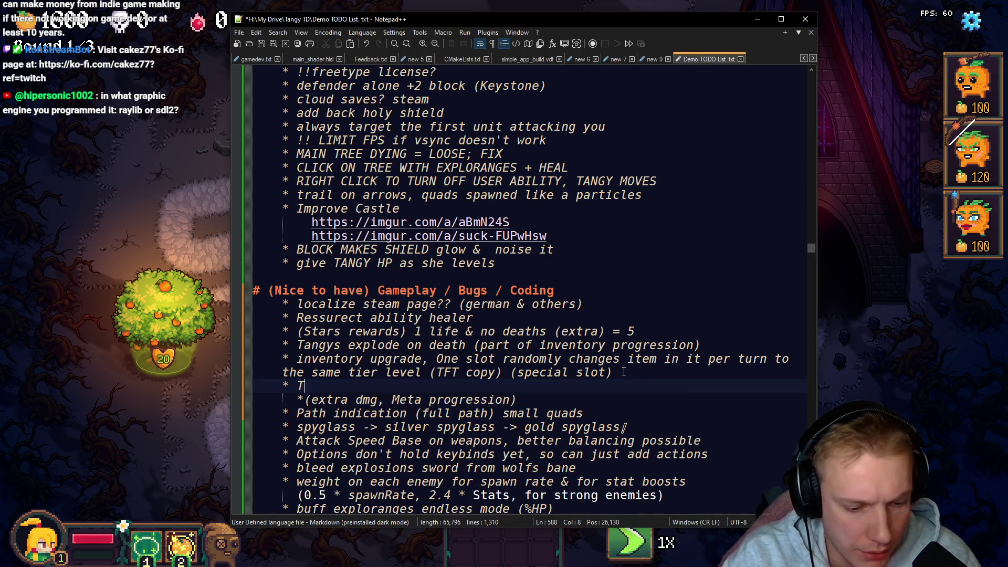
{"action": "type", "text": "arget prio ta"}
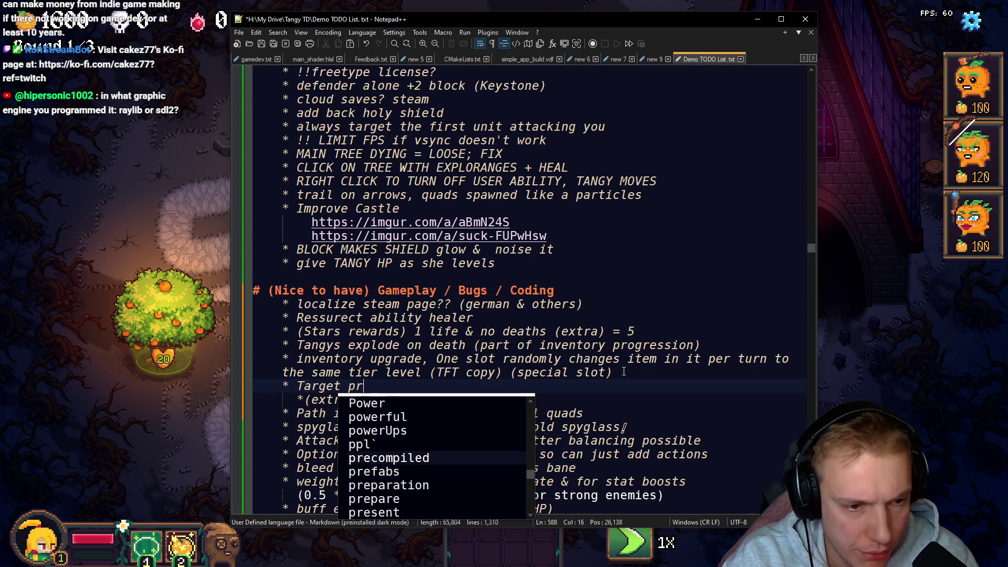
{"action": "type", "text": "ngy "}
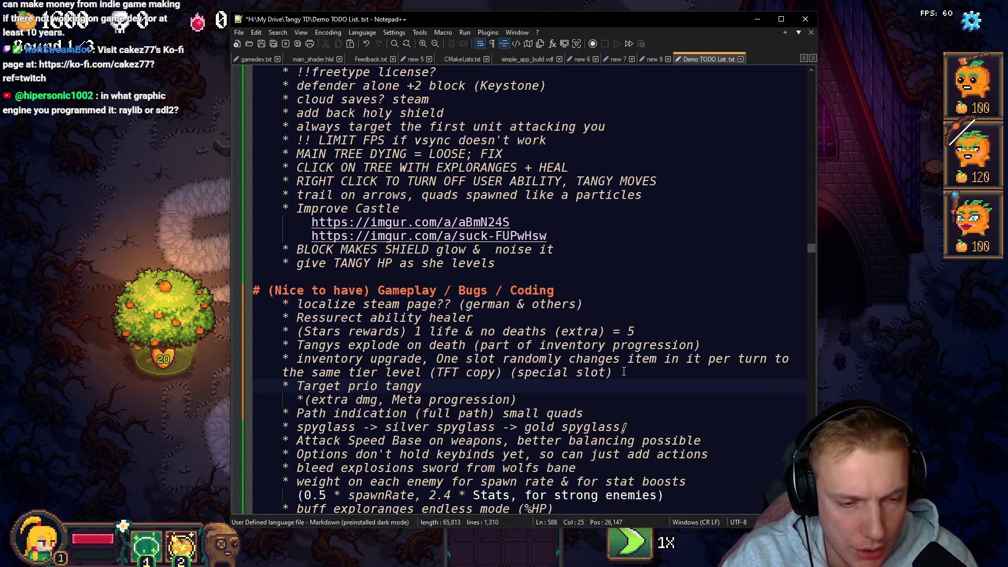
{"action": "type", "text": "target (mark)"}
{"action": "key", "text": "shift+Down"}
{"action": "key", "text": "Delete"}
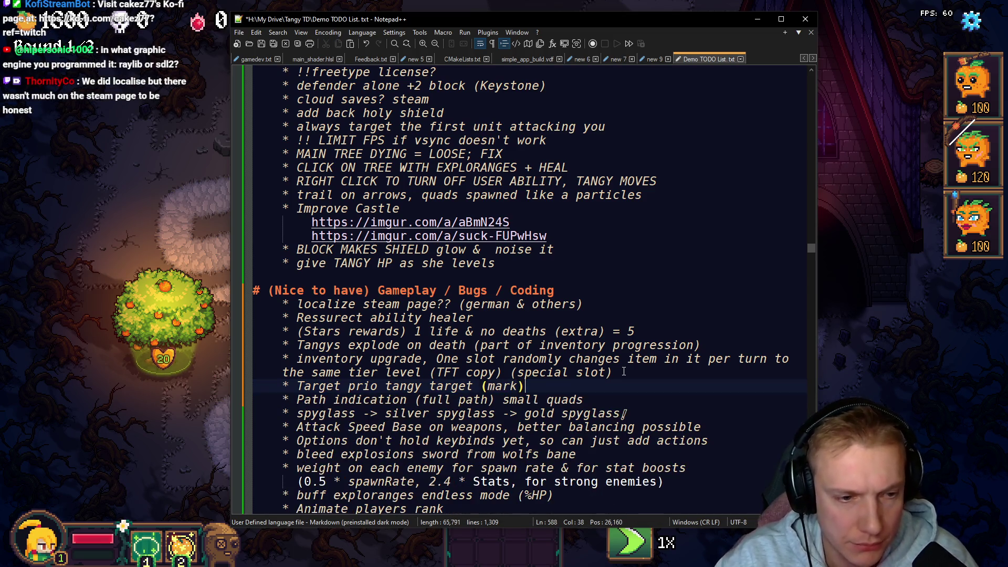
{"action": "key", "text": "ctrl+s"}
{"action": "scroll", "coordinate": [577, 310], "scroll_direction": "down", "scroll_amount": 6}
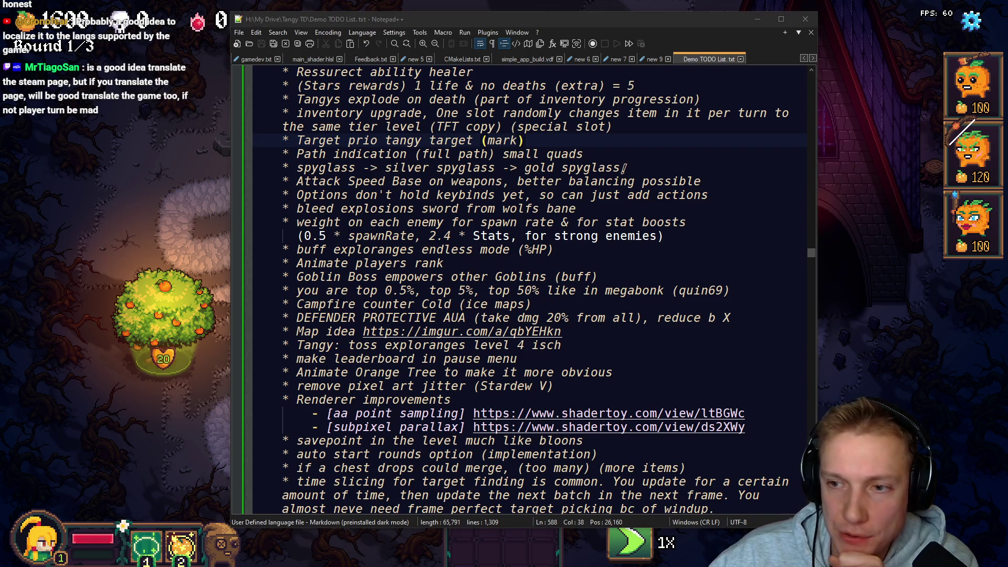
{"action": "scroll", "coordinate": [372, 397], "scroll_direction": "down", "scroll_amount": 10}
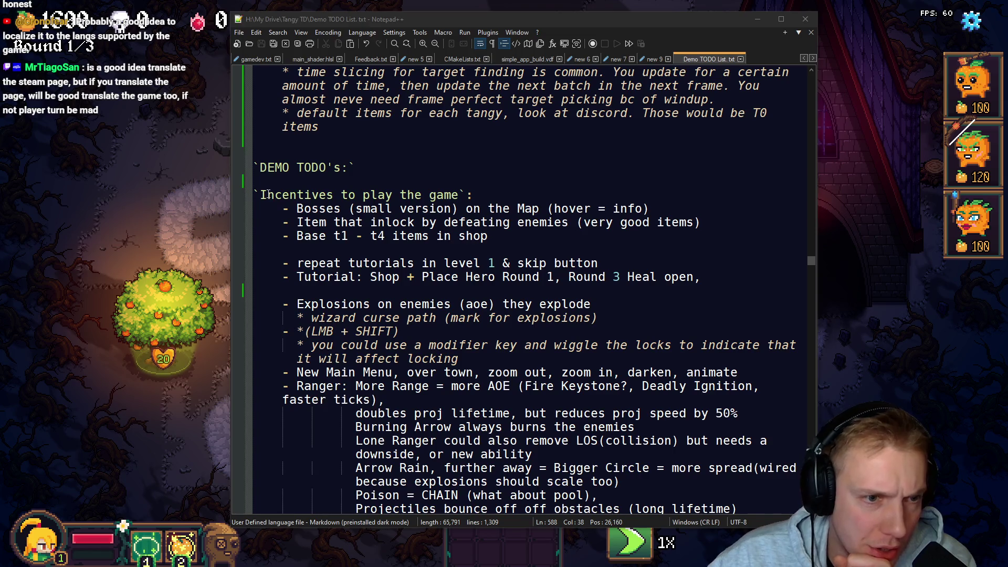
{"action": "left_click", "coordinate": [314, 209]}
{"action": "left_click_drag", "start_coordinate": [297, 223], "coordinate": [333, 222]}
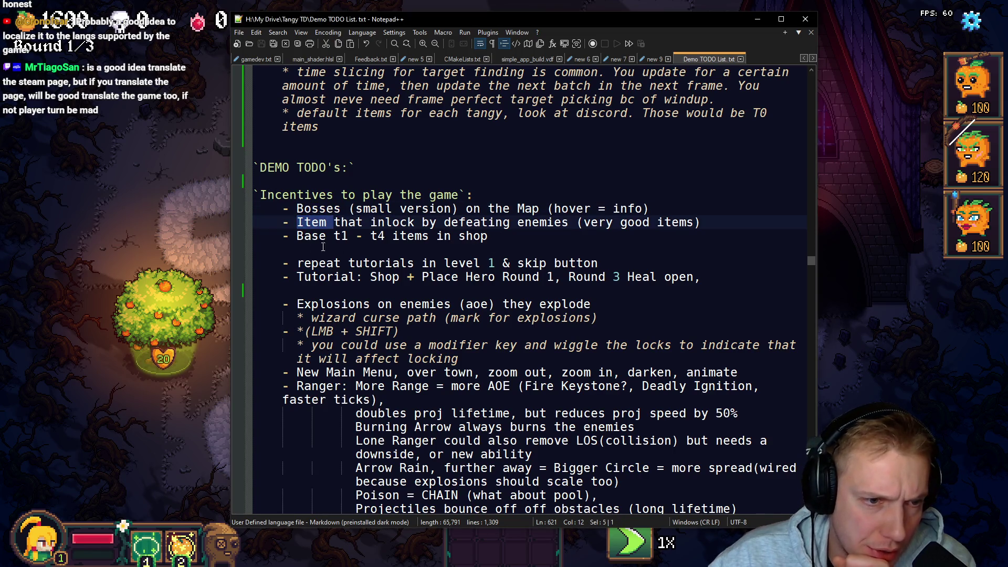
{"action": "mouse_move", "coordinate": [290, 264]}
{"action": "left_mouse_down"}
{"action": "mouse_move", "coordinate": [413, 264]}
{"action": "mouse_move", "coordinate": [310, 276]}
{"action": "mouse_move", "coordinate": [657, 277]}
{"action": "left_mouse_up"}
{"action": "left_click_drag", "start_coordinate": [297, 304], "coordinate": [502, 304]}
{"action": "left_click_drag", "start_coordinate": [282, 318], "coordinate": [424, 331]}
{"action": "left_click", "coordinate": [422, 331]}
{"action": "left_click", "coordinate": [424, 333]}
{"action": "mouse_move", "coordinate": [290, 345]}
{"action": "left_mouse_down"}
{"action": "mouse_move", "coordinate": [525, 360]}
{"action": "mouse_move", "coordinate": [557, 374]}
{"action": "mouse_move", "coordinate": [536, 365]}
{"action": "left_mouse_up"}
{"action": "left_click", "coordinate": [536, 364]}
{"action": "scroll", "coordinate": [294, 290], "scroll_direction": "down", "scroll_amount": 2}
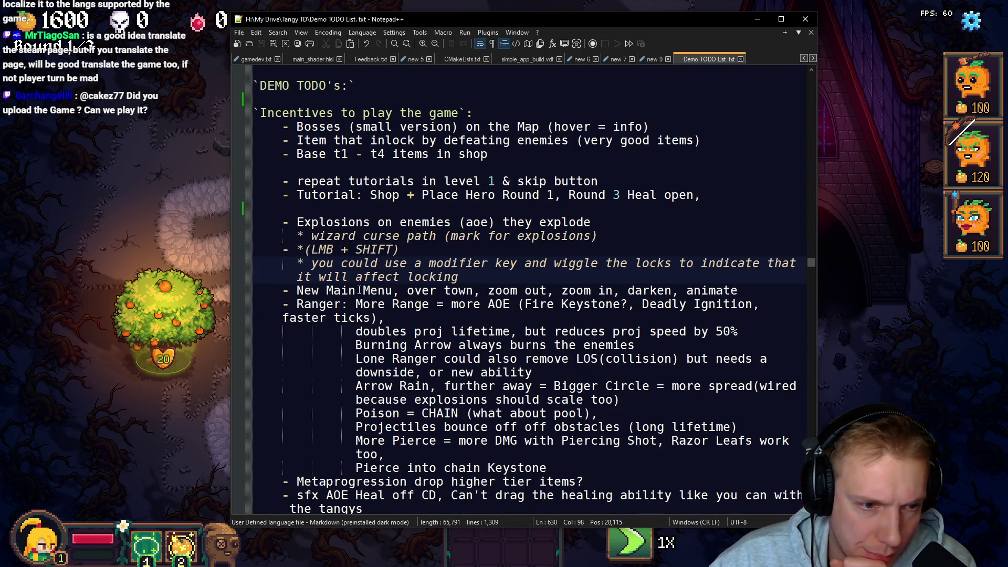
{"action": "left_click_drag", "start_coordinate": [294, 290], "coordinate": [546, 304]}
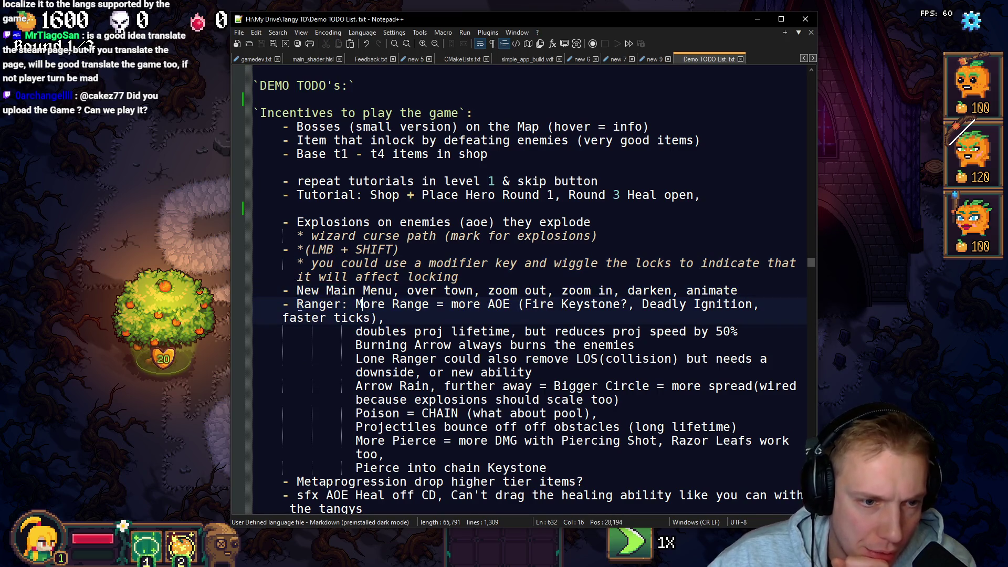
{"action": "left_click_drag", "start_coordinate": [296, 304], "coordinate": [362, 304]}
{"action": "left_click_drag", "start_coordinate": [450, 305], "coordinate": [551, 304]}
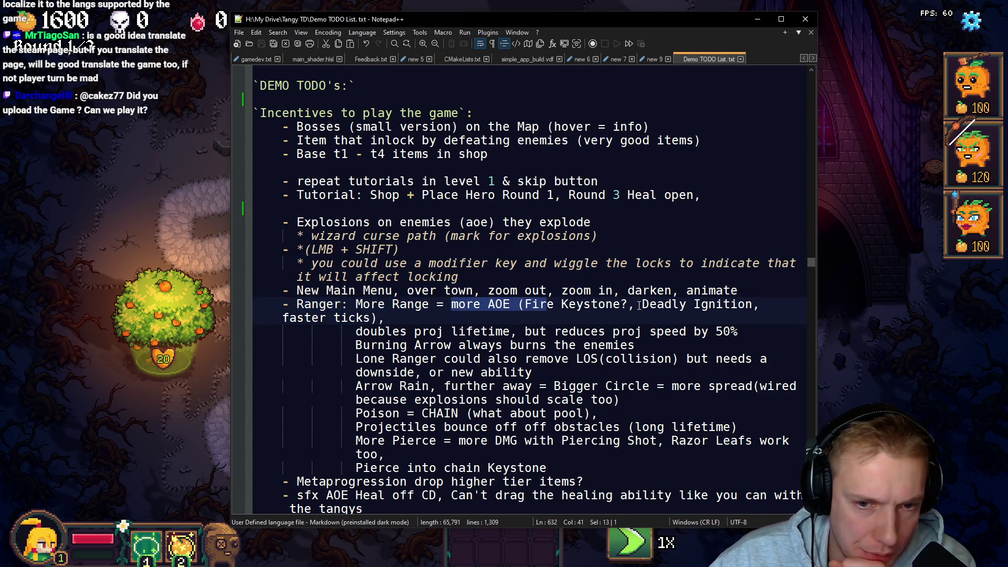
{"action": "left_click", "coordinate": [671, 304]}
{"action": "mouse_move", "coordinate": [356, 334]}
{"action": "left_mouse_down"}
{"action": "mouse_move", "coordinate": [595, 346]}
{"action": "mouse_move", "coordinate": [739, 332]}
{"action": "left_mouse_up"}
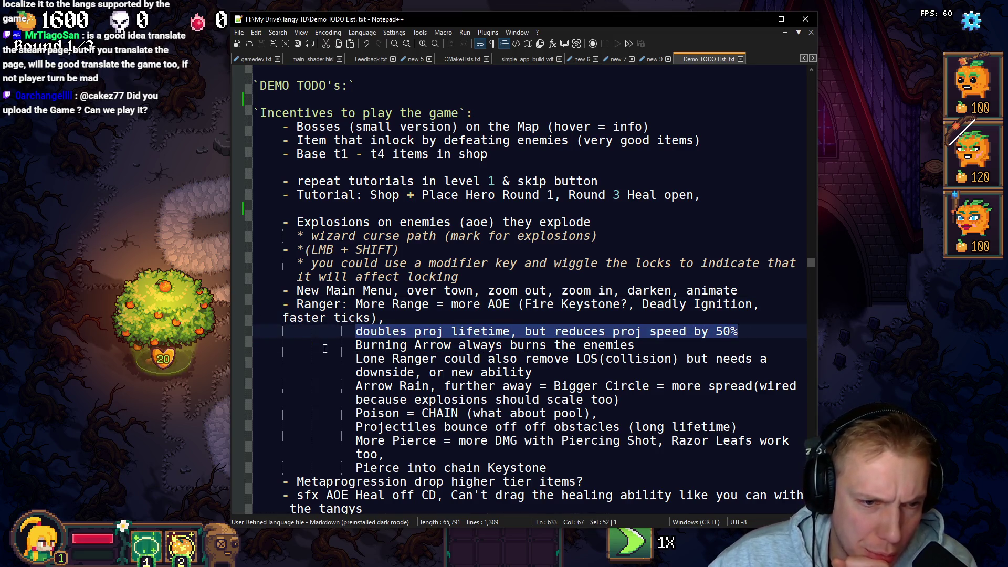
{"action": "left_click_drag", "start_coordinate": [339, 347], "coordinate": [422, 359]}
{"action": "scroll", "coordinate": [595, 354], "scroll_direction": "down", "scroll_amount": 1}
{"action": "left_click_drag", "start_coordinate": [445, 318], "coordinate": [722, 318]}
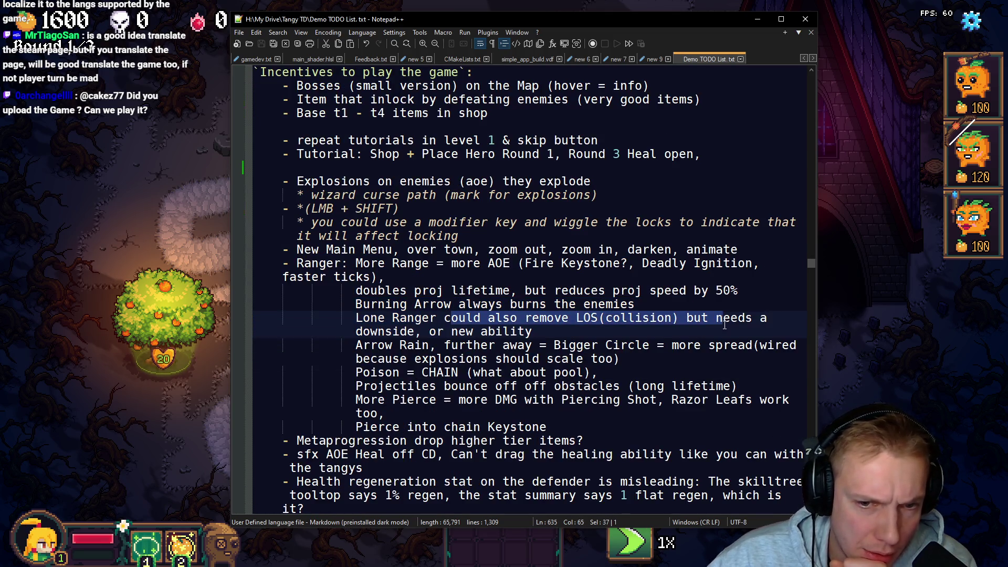
{"action": "left_click", "coordinate": [359, 330]}
{"action": "left_click_drag", "start_coordinate": [356, 345], "coordinate": [737, 345]}
{"action": "mouse_move", "coordinate": [357, 359]}
{"action": "left_mouse_down"}
{"action": "mouse_move", "coordinate": [503, 359]}
{"action": "mouse_move", "coordinate": [458, 372]}
{"action": "mouse_move", "coordinate": [569, 372]}
{"action": "left_mouse_up"}
{"action": "left_click", "coordinate": [354, 386]}
{"action": "left_click_drag", "start_coordinate": [354, 385], "coordinate": [473, 400]}
{"action": "left_click", "coordinate": [442, 412]}
{"action": "left_click_drag", "start_coordinate": [363, 387], "coordinate": [512, 387]}
{"action": "scroll", "coordinate": [512, 386], "scroll_direction": "down", "scroll_amount": 3}
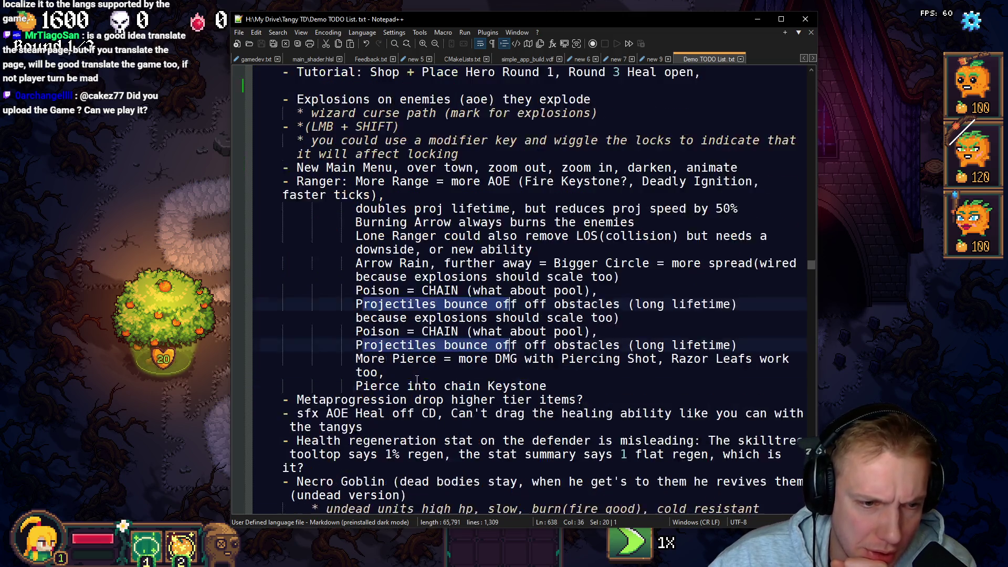
{"action": "left_click_drag", "start_coordinate": [356, 276], "coordinate": [385, 290]}
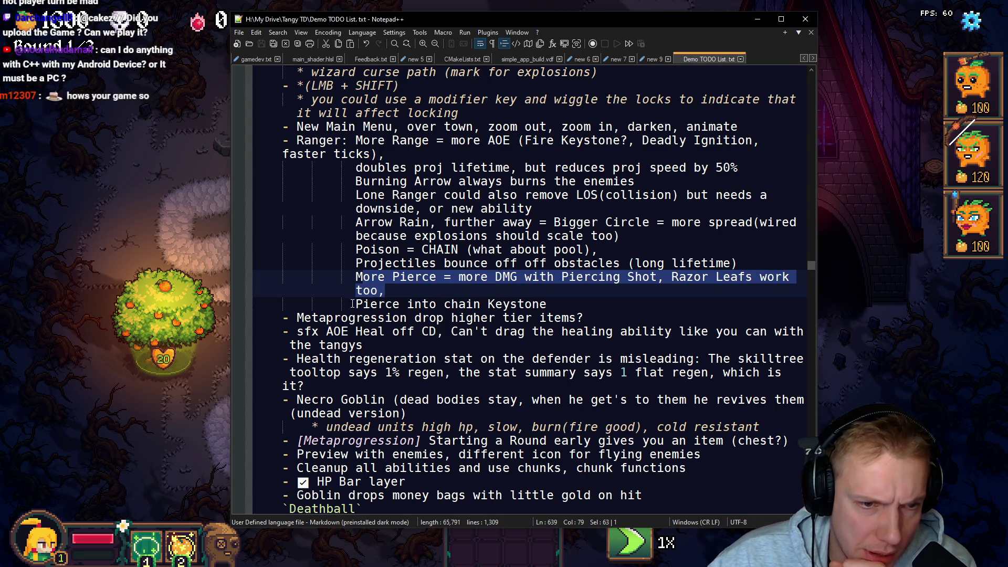
{"action": "left_click", "coordinate": [327, 303]}
{"action": "key", "text": "shift+End"}
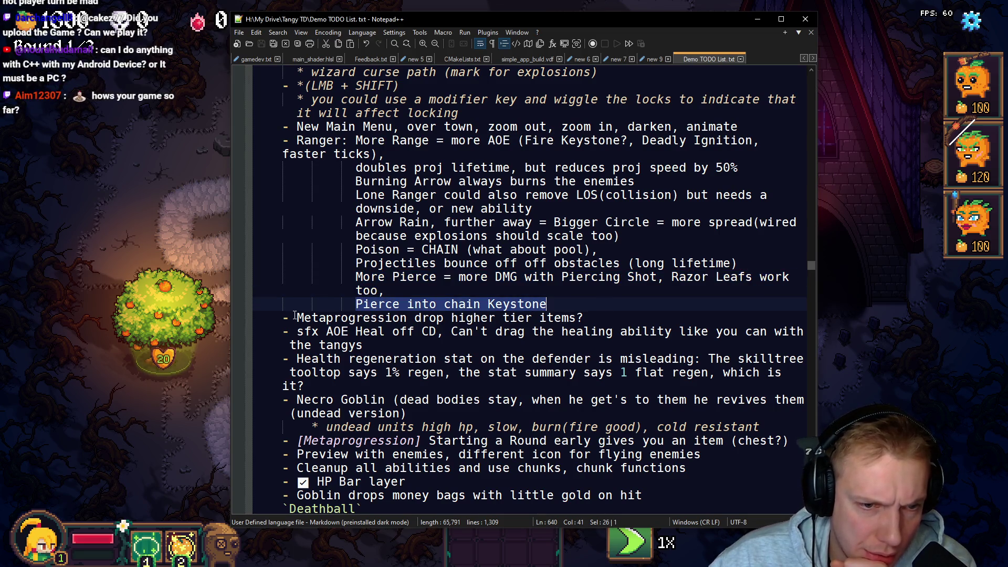
{"action": "left_click_drag", "start_coordinate": [295, 317], "coordinate": [533, 317]}
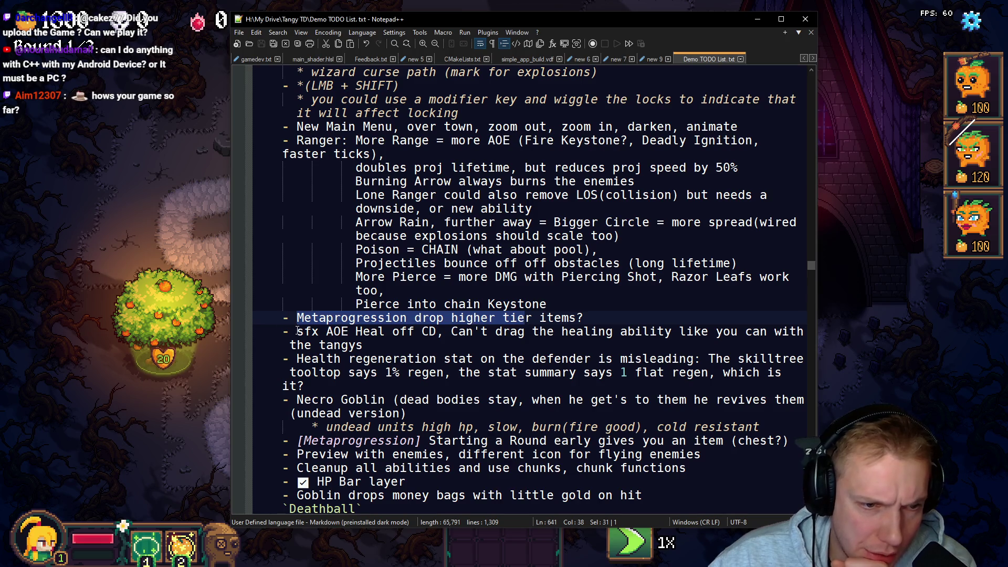
{"action": "left_click", "coordinate": [297, 331]}
{"action": "mouse_move", "coordinate": [297, 331]}
{"action": "left_mouse_down"}
{"action": "mouse_move", "coordinate": [563, 332]}
{"action": "mouse_move", "coordinate": [561, 342]}
{"action": "left_mouse_up"}
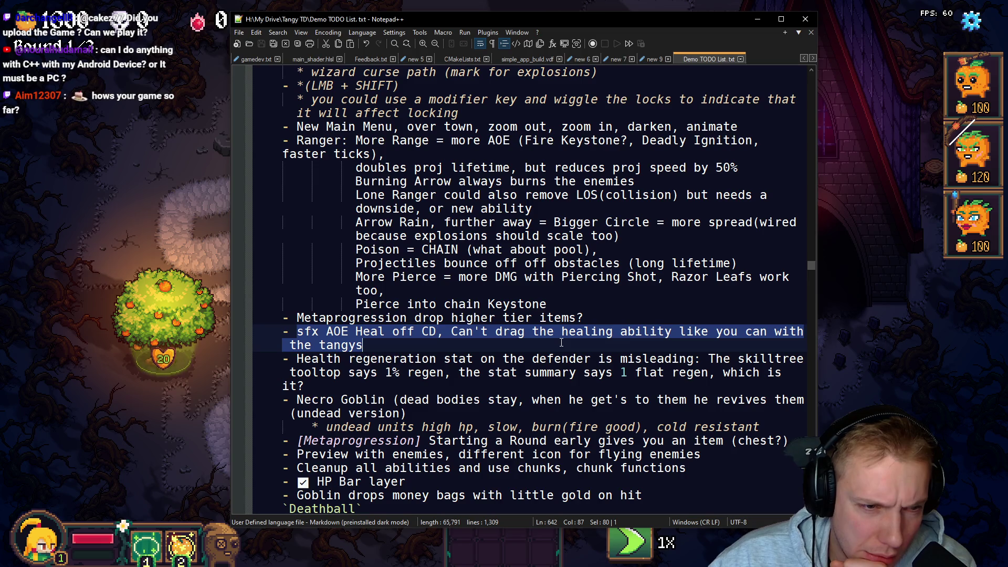
{"action": "left_click", "coordinate": [306, 360]}
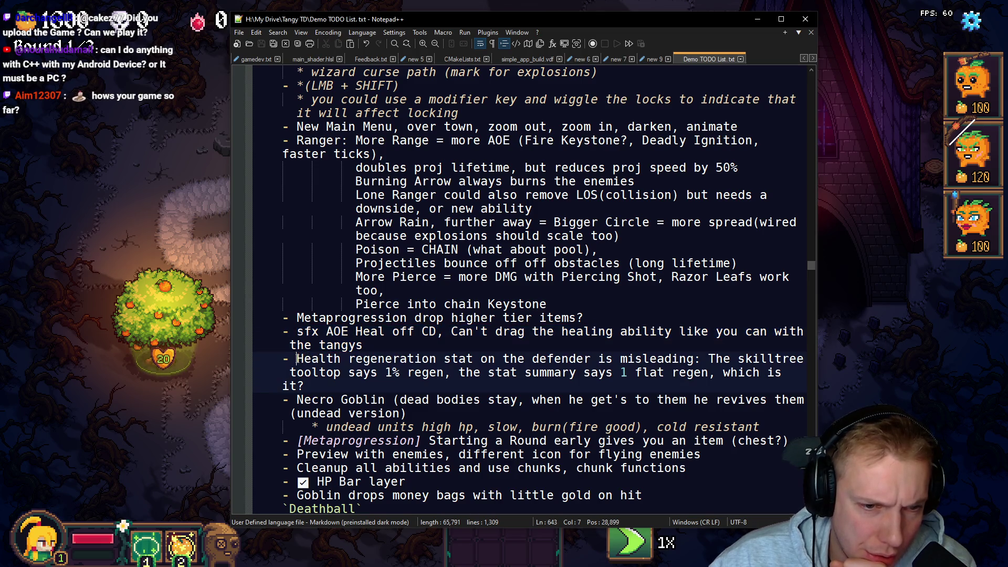
{"action": "mouse_move", "coordinate": [305, 360]}
{"action": "left_mouse_down"}
{"action": "mouse_move", "coordinate": [318, 373]}
{"action": "mouse_move", "coordinate": [325, 360]}
{"action": "left_mouse_up"}
{"action": "scroll", "coordinate": [384, 347], "scroll_direction": "down", "scroll_amount": 2}
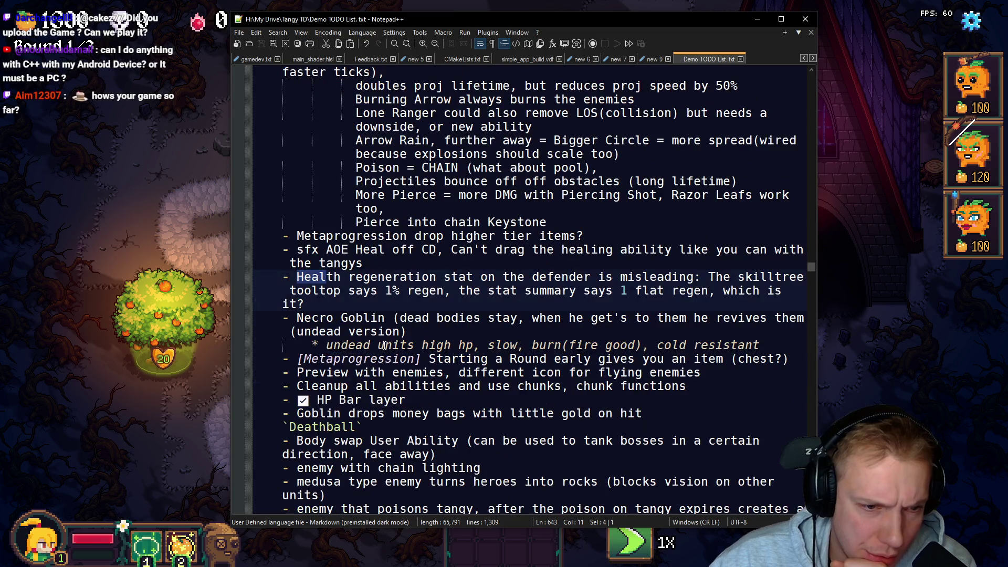
{"action": "left_click_drag", "start_coordinate": [284, 318], "coordinate": [430, 332]}
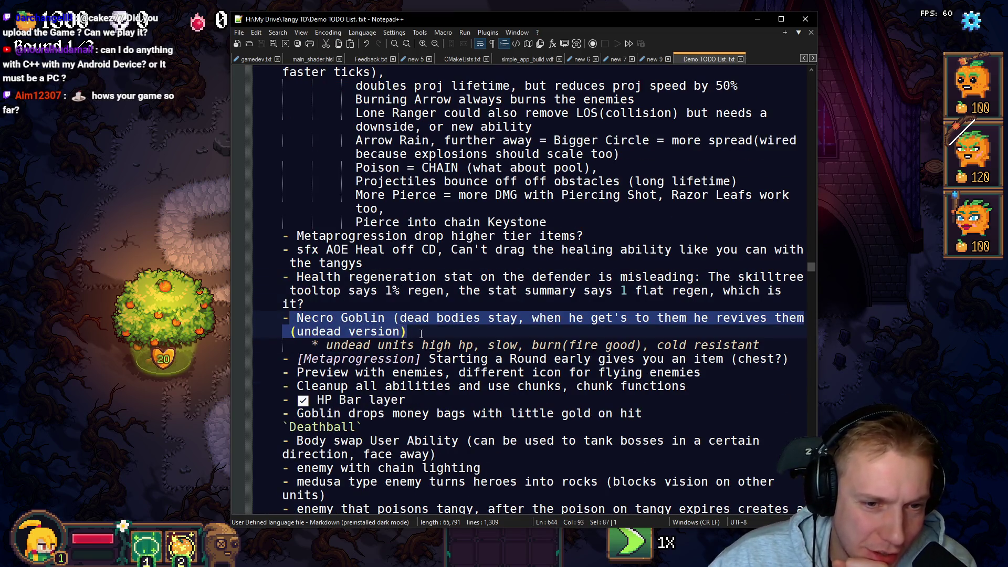
{"action": "key", "text": "Right"}
{"action": "mouse_move", "coordinate": [293, 317]}
{"action": "left_mouse_down"}
{"action": "mouse_move", "coordinate": [446, 346]}
{"action": "mouse_move", "coordinate": [455, 333]}
{"action": "left_mouse_up"}
{"action": "left_click", "coordinate": [455, 333]}
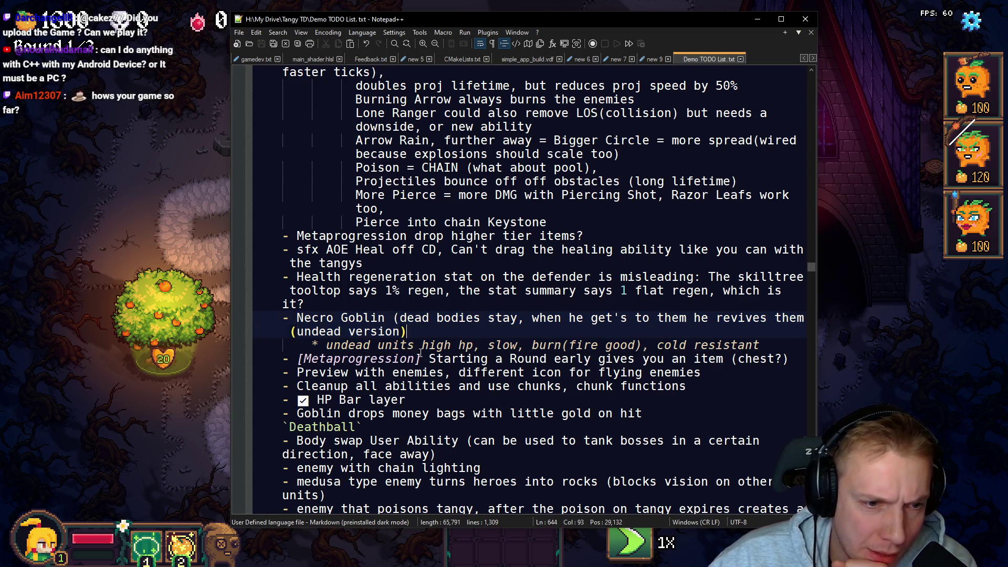
{"action": "left_click_drag", "start_coordinate": [427, 358], "coordinate": [453, 373]}
{"action": "left_click", "coordinate": [501, 372]}
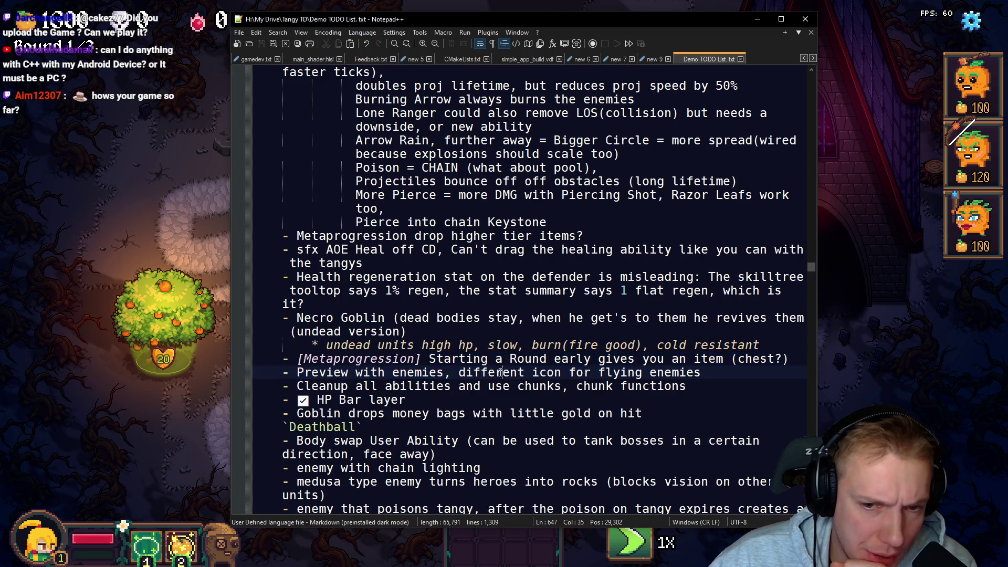
{"action": "left_click_drag", "start_coordinate": [297, 372], "coordinate": [370, 373]}
{"action": "scroll", "coordinate": [370, 372], "scroll_direction": "down", "scroll_amount": 2}
{"action": "left_click_drag", "start_coordinate": [297, 304], "coordinate": [465, 304]}
{"action": "scroll", "coordinate": [397, 355], "scroll_direction": "down", "scroll_amount": 2}
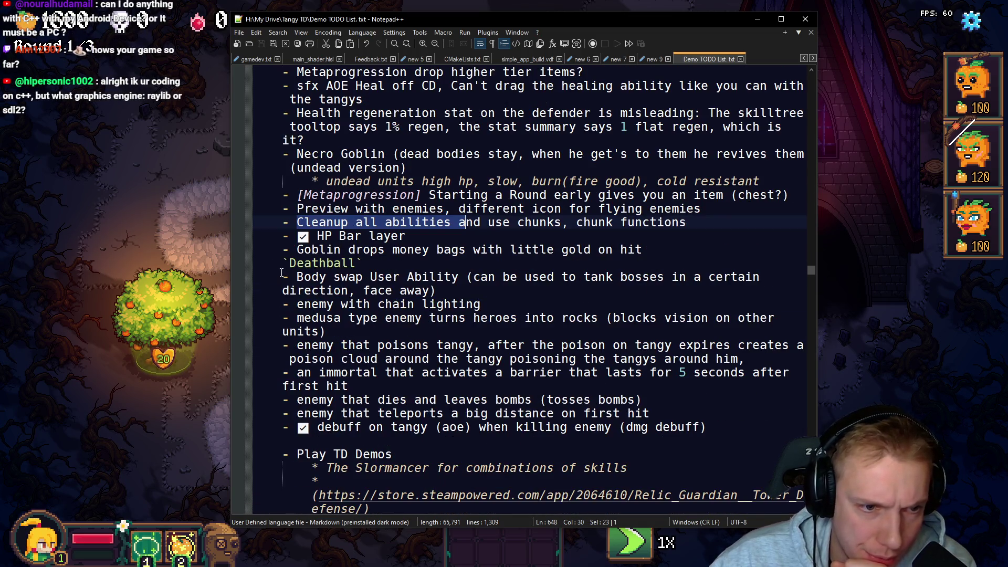
{"action": "left_click_drag", "start_coordinate": [296, 276], "coordinate": [428, 290]}
{"action": "mouse_move", "coordinate": [283, 304]}
{"action": "left_mouse_down"}
{"action": "mouse_move", "coordinate": [318, 318]}
{"action": "mouse_move", "coordinate": [378, 317]}
{"action": "left_mouse_up"}
{"action": "left_click", "coordinate": [318, 318]}
{"action": "left_click", "coordinate": [327, 332]}
{"action": "triple_click", "coordinate": [273, 345]}
{"action": "scroll", "coordinate": [273, 345], "scroll_direction": "down", "scroll_amount": 2}
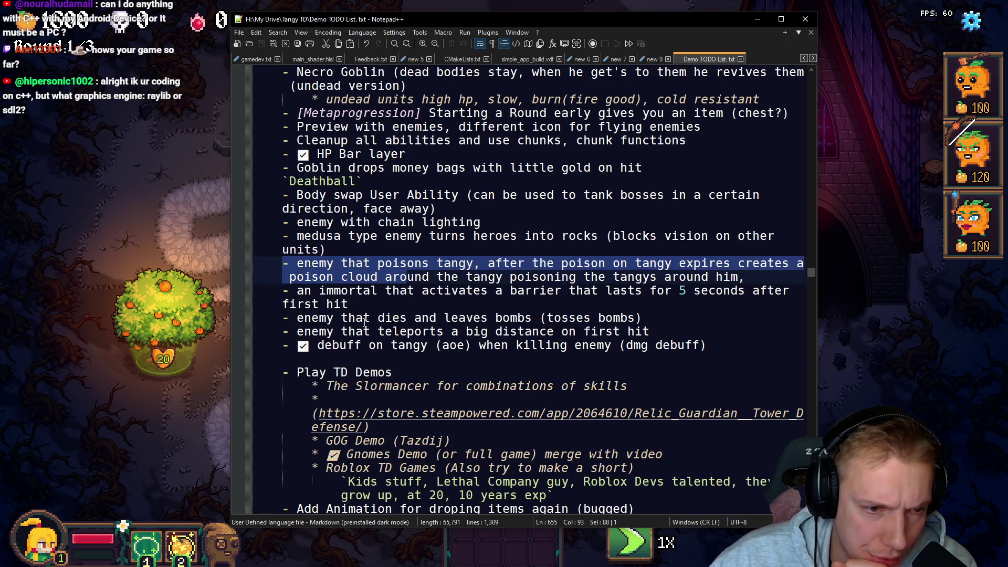
{"action": "left_click_drag", "start_coordinate": [282, 317], "coordinate": [641, 318]}
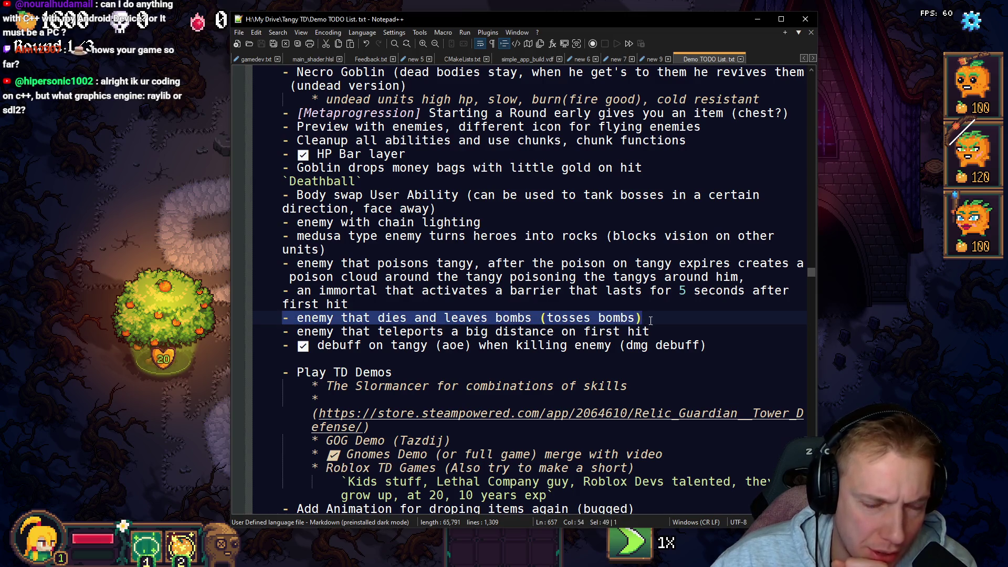
{"action": "left_click", "coordinate": [298, 331]}
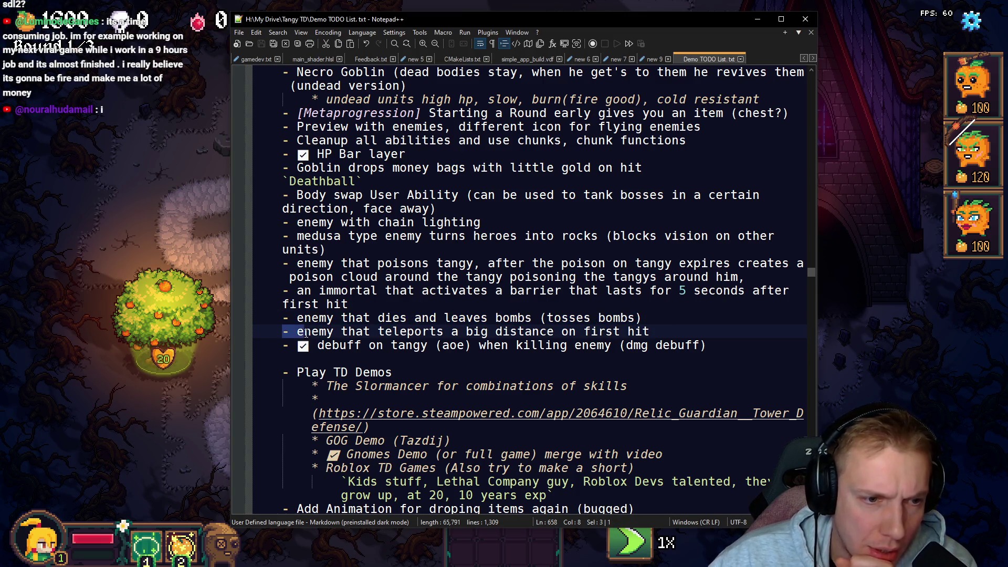
{"action": "left_click_drag", "start_coordinate": [298, 331], "coordinate": [497, 335]}
{"action": "scroll", "coordinate": [498, 335], "scroll_direction": "down", "scroll_amount": 2}
{"action": "left_click_drag", "start_coordinate": [297, 290], "coordinate": [362, 291]}
{"action": "scroll", "coordinate": [276, 293], "scroll_direction": "down", "scroll_amount": 2}
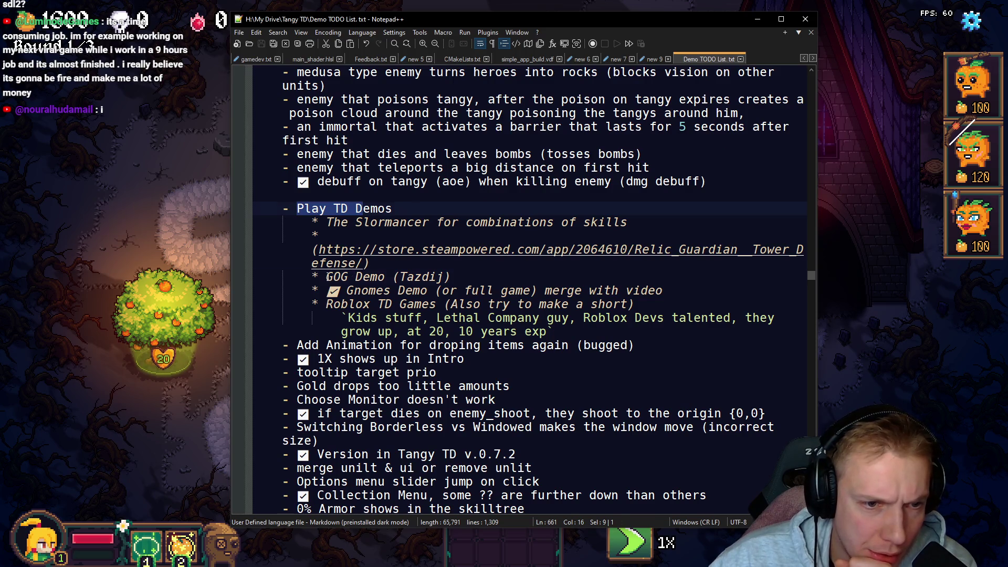
Step: Select the Play TD Demos block from its heading through the Roblox notes and cut it
{"action": "left_click", "coordinate": [329, 277]}
{"action": "key", "text": "shift+End"}
{"action": "key", "text": "End"}
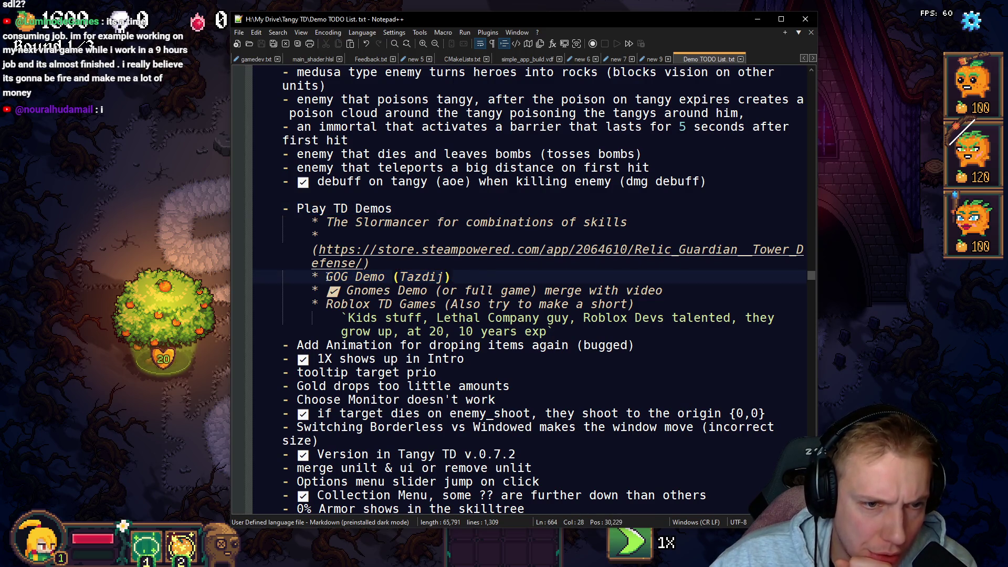
{"action": "left_click_drag", "start_coordinate": [327, 276], "coordinate": [450, 276]}
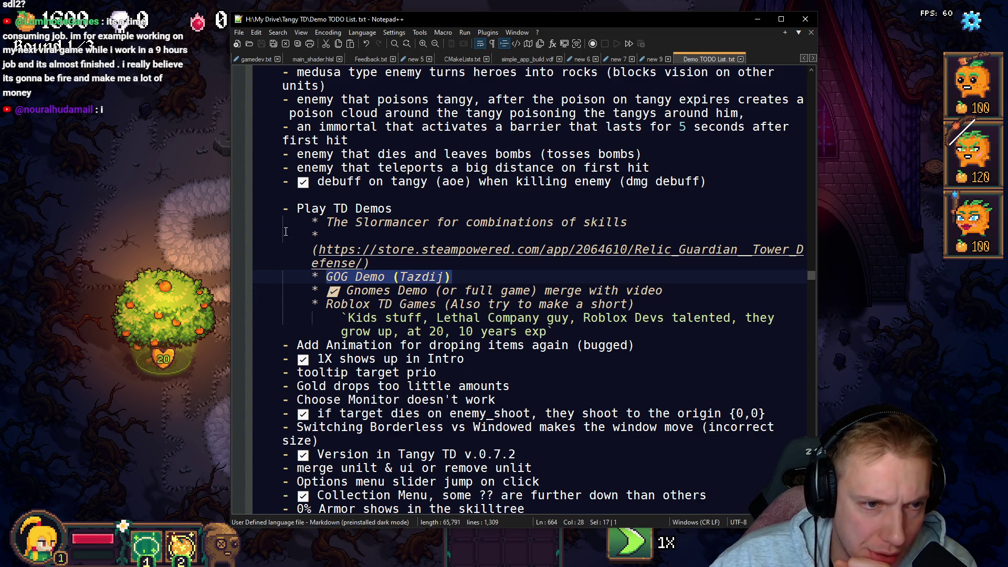
{"action": "mouse_move", "coordinate": [284, 209]}
{"action": "left_mouse_down"}
{"action": "mouse_move", "coordinate": [584, 318]}
{"action": "mouse_move", "coordinate": [587, 332]}
{"action": "left_mouse_up"}
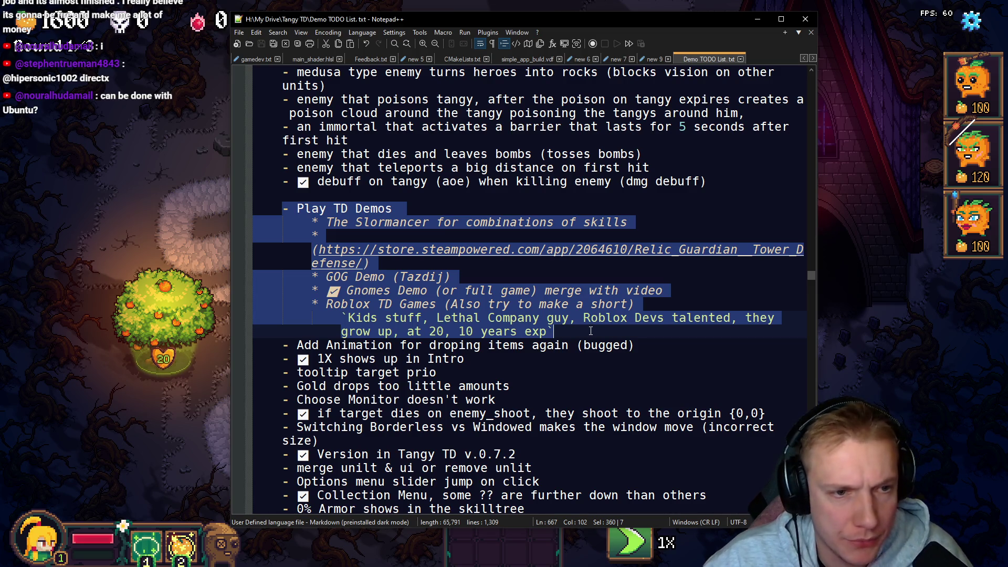
{"action": "key", "text": "Delete"}
{"action": "left_click_drag", "start_coordinate": [812, 278], "coordinate": [787, 125]}
{"action": "scroll", "coordinate": [789, 124], "scroll_direction": "up", "scroll_amount": 8}
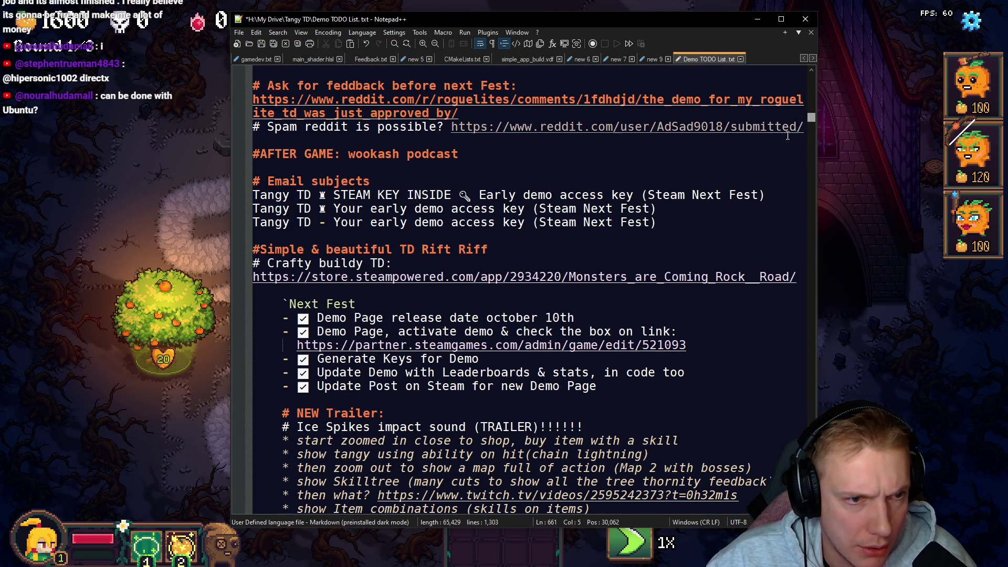
Step: Paste the Play TD Demos block directly under the '#AFTER GAME: wookash podcast' heading, without a blank line
{"action": "left_click", "coordinate": [471, 155]}
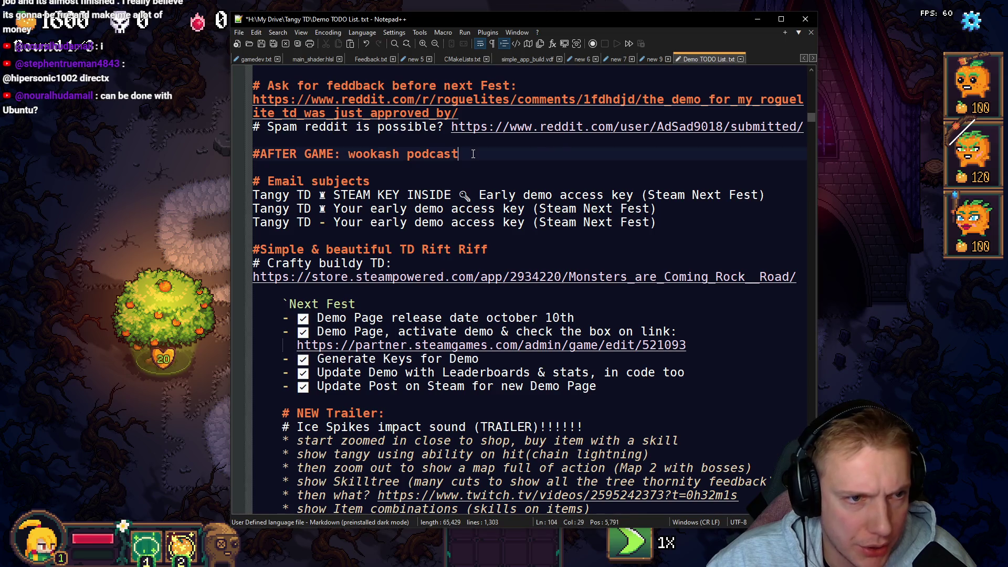
{"action": "key", "text": "Return"}
{"action": "key", "text": "Return"}
{"action": "key", "text": "ctrl+v"}
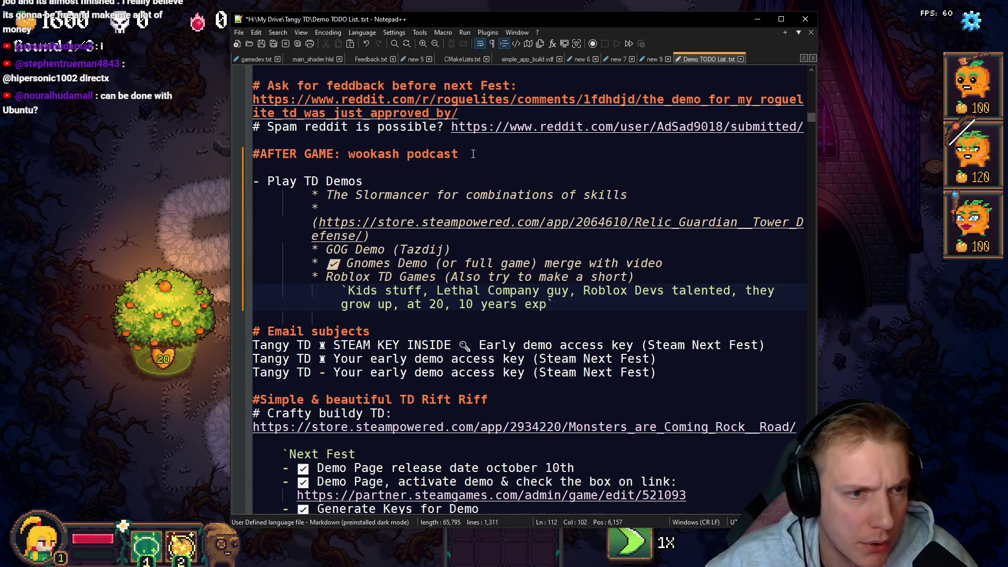
{"action": "left_click", "coordinate": [296, 172]}
{"action": "key", "text": "BackSpace"}
{"action": "key", "text": "Down"}
{"action": "key", "text": "Down"}
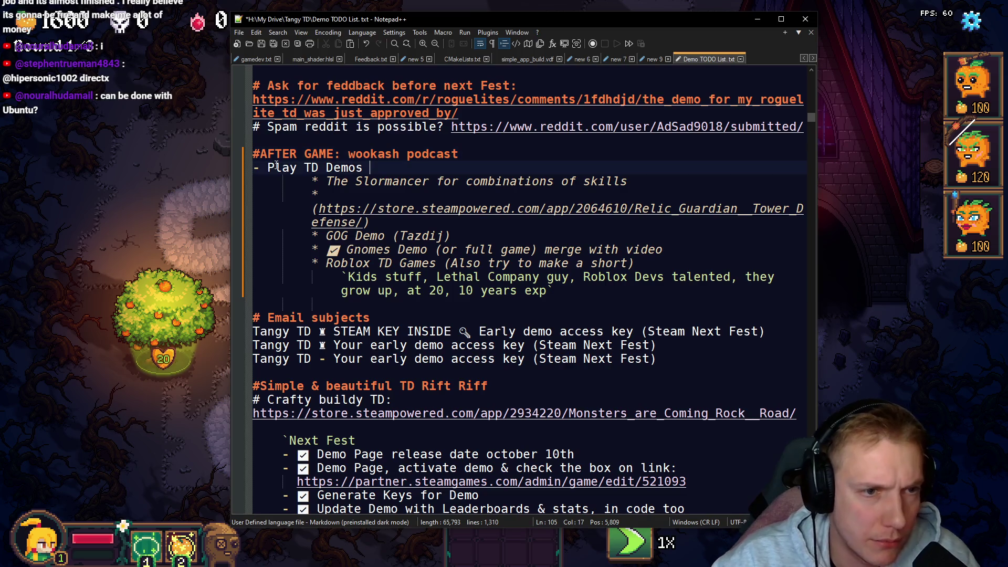
Step: Unindent the Slormancer sub-item one level and join its store link onto that line
{"action": "key", "text": "Home"}
{"action": "key", "text": "BackSpace"}
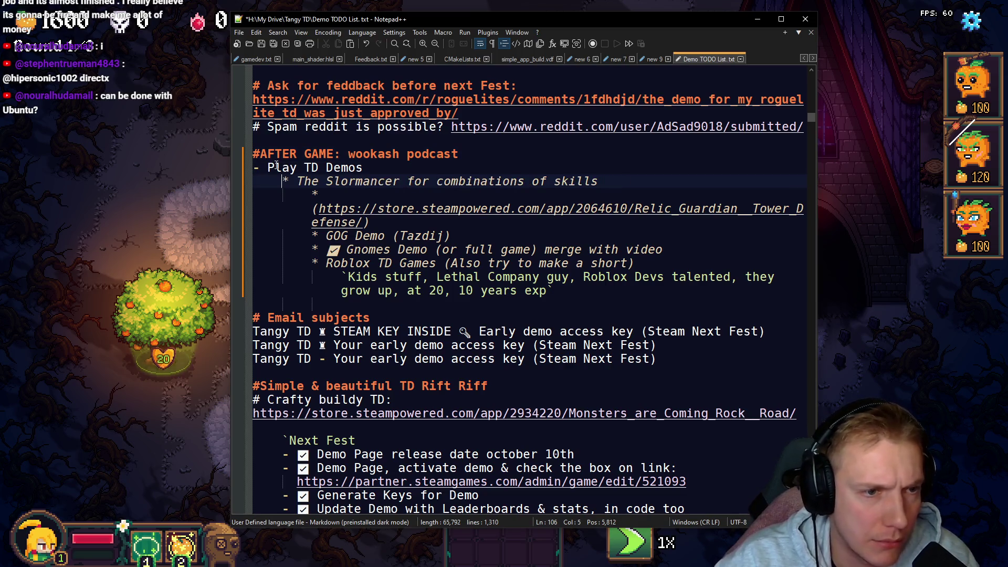
{"action": "left_click", "coordinate": [330, 197]}
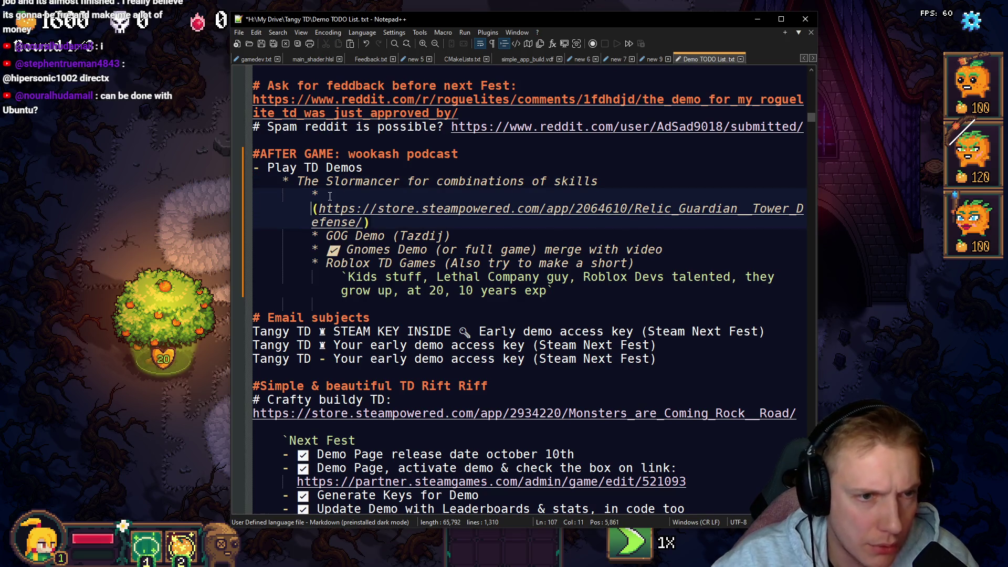
{"action": "key", "text": "BackSpace"}
{"action": "key", "text": "BackSpace"}
{"action": "key", "text": "BackSpace"}
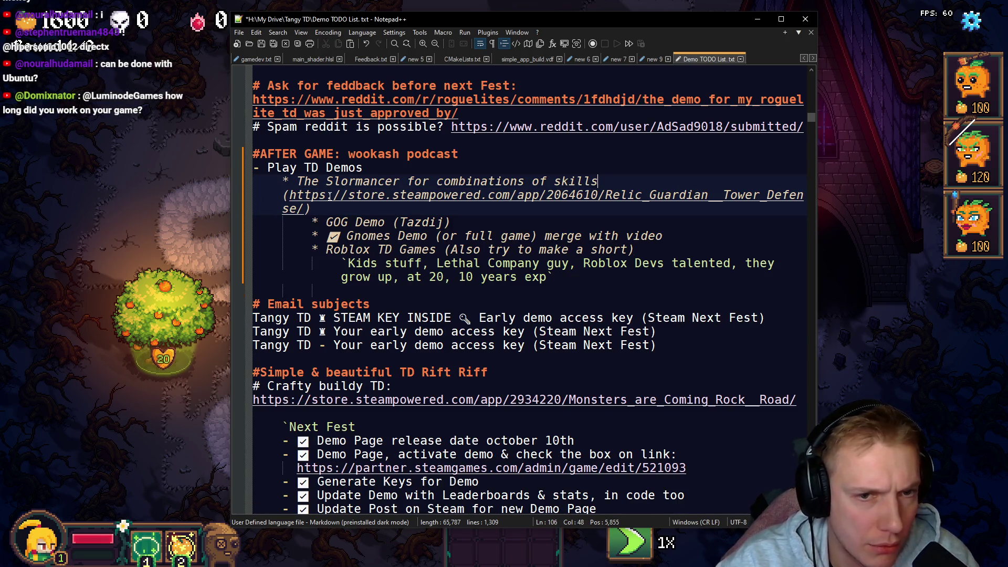
{"action": "key", "text": "Right"}
{"action": "key", "text": "Tab"}
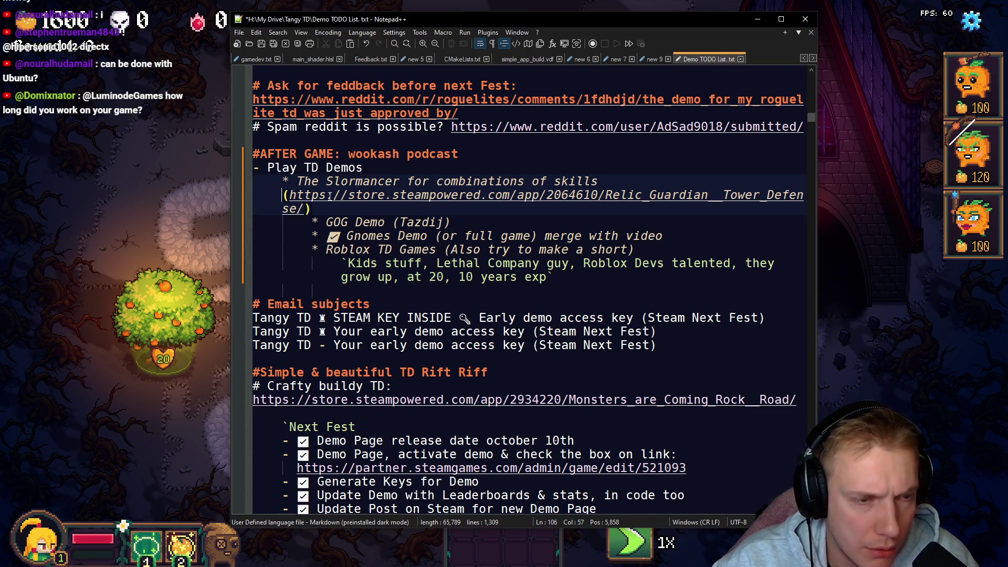
{"action": "key", "text": "Return"}
{"action": "key", "text": "BackSpace"}
Step: Unindent the remaining four demo sub-items, starting with GOG Demo, by one level
{"action": "key", "text": "Down"}
{"action": "key", "text": "Down"}
{"action": "left_click_drag", "start_coordinate": [554, 277], "coordinate": [254, 223]}
{"action": "key", "text": "shift+Tab"}
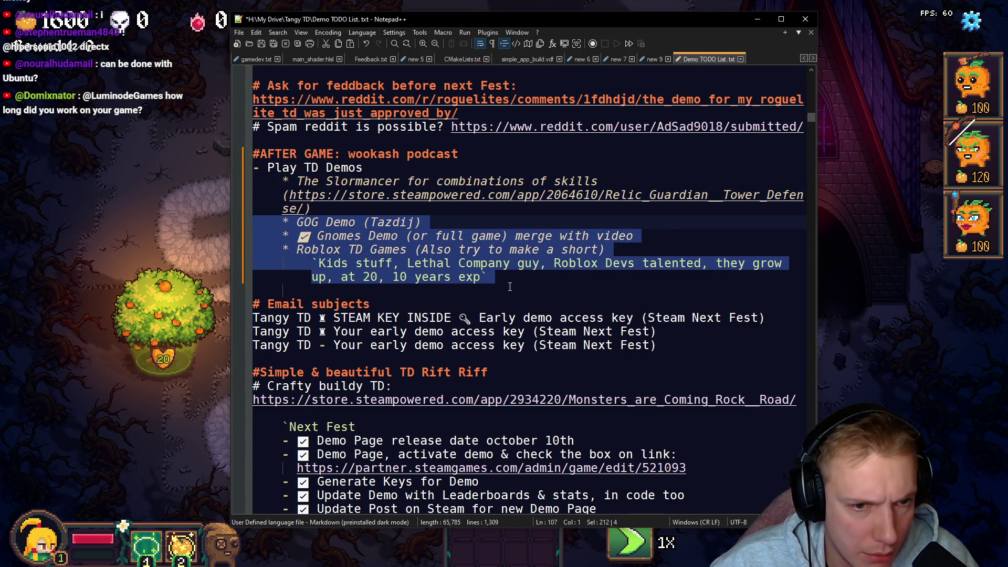
Step: Select from '# NEW Trailer:' through its last shot-note bullet and delete the whole block
{"action": "left_click", "coordinate": [509, 286]}
{"action": "scroll", "coordinate": [552, 228], "scroll_direction": "down", "scroll_amount": 7}
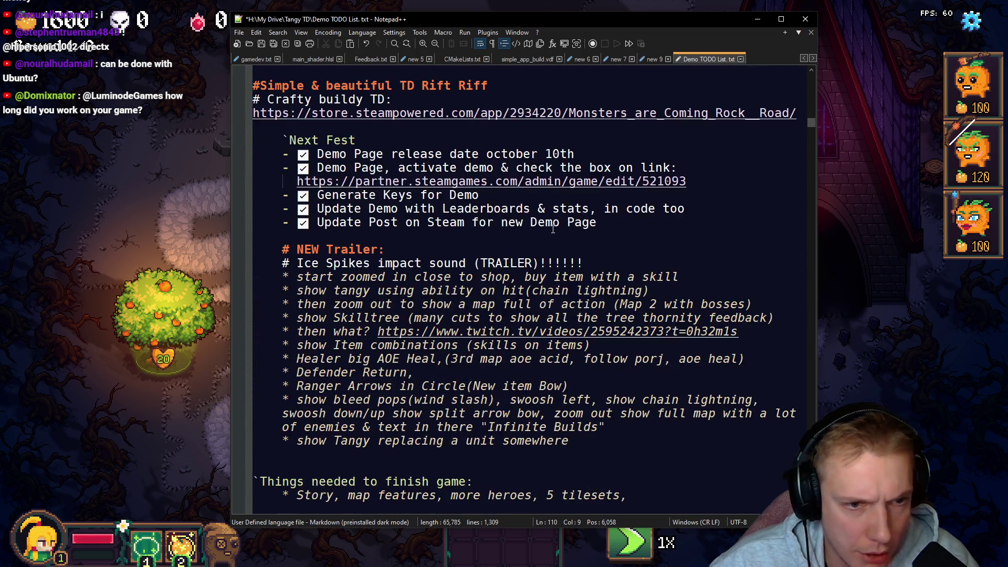
{"action": "scroll", "coordinate": [552, 229], "scroll_direction": "down", "scroll_amount": 10}
{"action": "scroll", "coordinate": [561, 203], "scroll_direction": "up", "scroll_amount": 10}
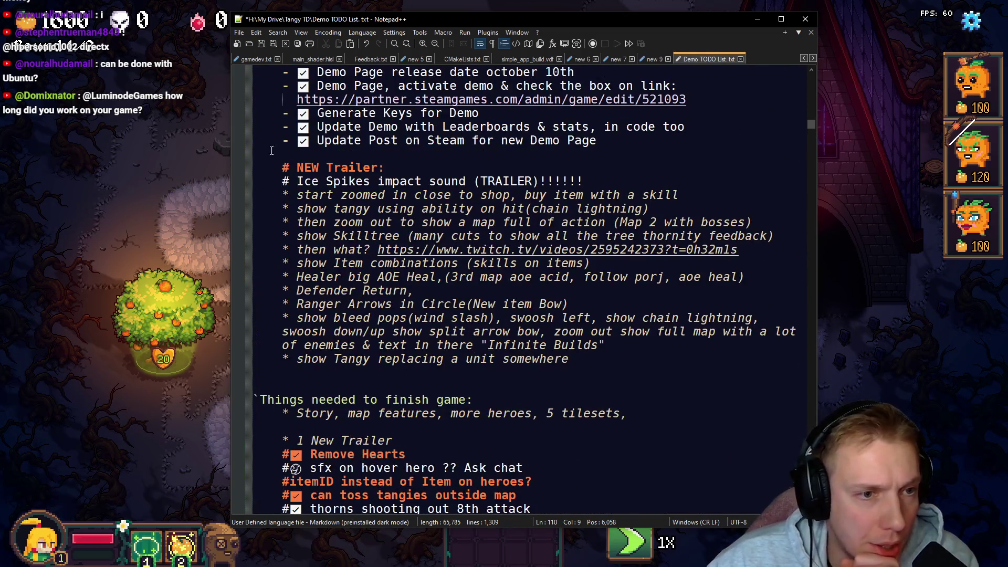
{"action": "mouse_move", "coordinate": [277, 167]}
{"action": "left_mouse_down"}
{"action": "mouse_move", "coordinate": [569, 310]}
{"action": "mouse_move", "coordinate": [578, 359]}
{"action": "left_mouse_up"}
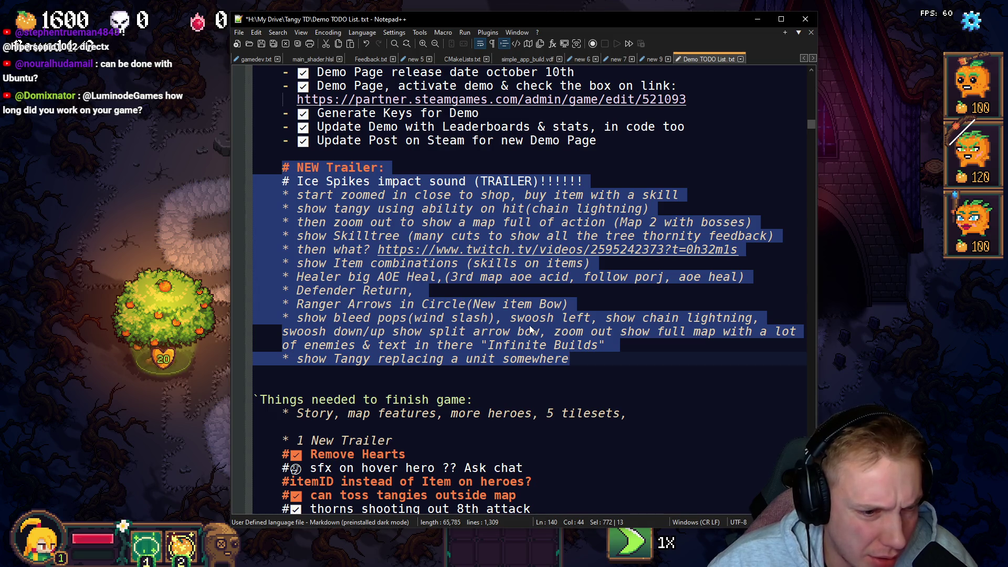
{"action": "key", "text": "Delete"}
{"action": "scroll", "coordinate": [366, 231], "scroll_direction": "down", "scroll_amount": 1}
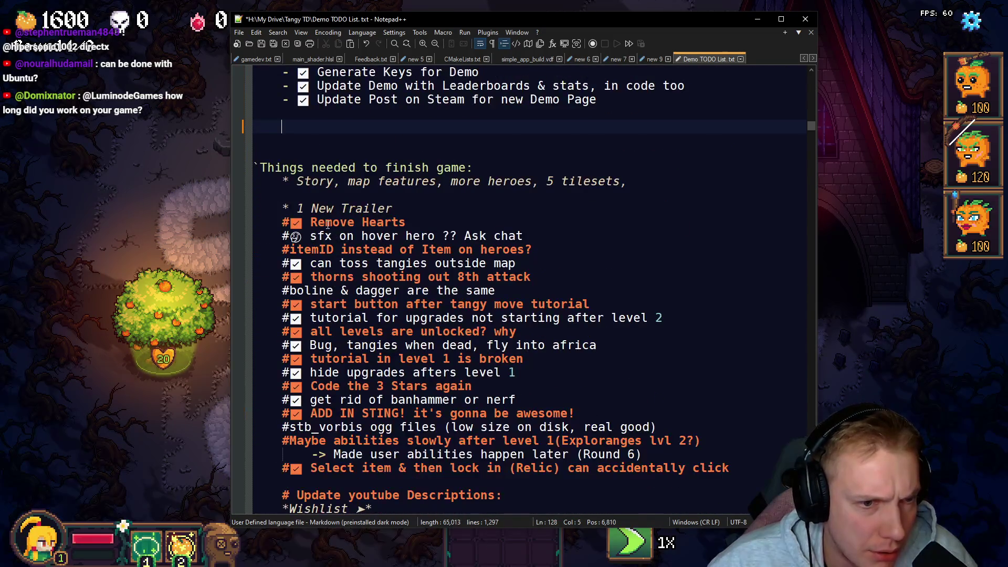
{"action": "scroll", "coordinate": [366, 231], "scroll_direction": "up", "scroll_amount": 20}
{"action": "scroll", "coordinate": [346, 217], "scroll_direction": "up", "scroll_amount": 20}
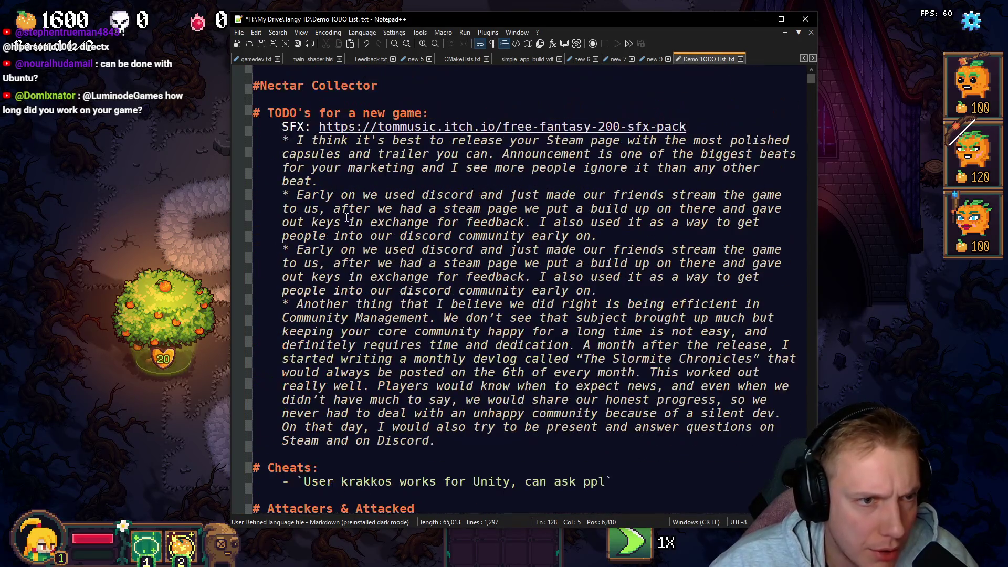
{"action": "scroll", "coordinate": [345, 216], "scroll_direction": "down", "scroll_amount": 13}
{"action": "scroll", "coordinate": [375, 221], "scroll_direction": "down", "scroll_amount": 3}
{"action": "scroll", "coordinate": [375, 220], "scroll_direction": "down", "scroll_amount": 8}
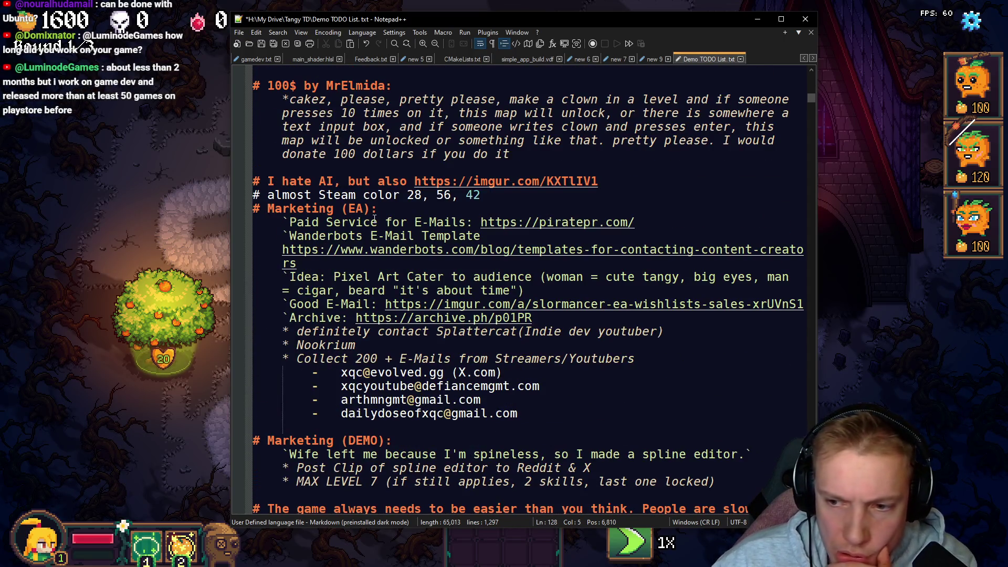
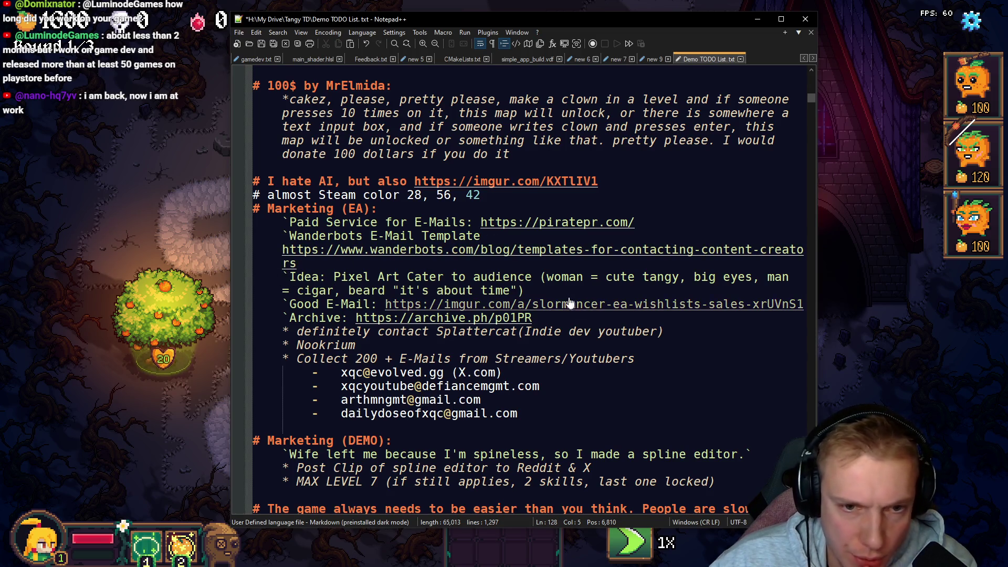
Step: Delete the Collect 200 E-Mails bullet together with its streamer e-mail address lines
{"action": "mouse_move", "coordinate": [284, 280]}
{"action": "left_mouse_down"}
{"action": "mouse_move", "coordinate": [524, 292]}
{"action": "mouse_move", "coordinate": [577, 306]}
{"action": "mouse_move", "coordinate": [547, 294]}
{"action": "left_mouse_up"}
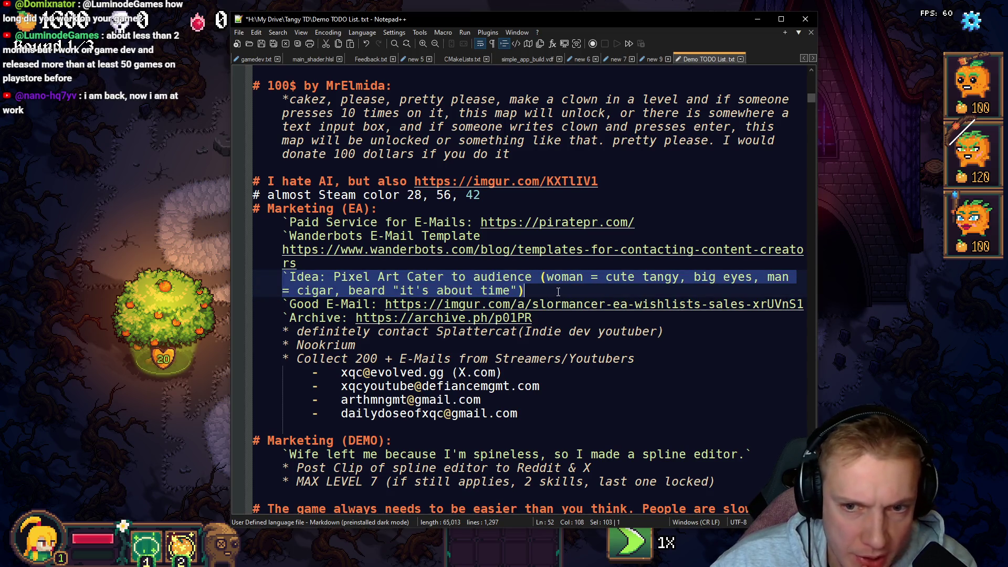
{"action": "left_click", "coordinate": [557, 292]}
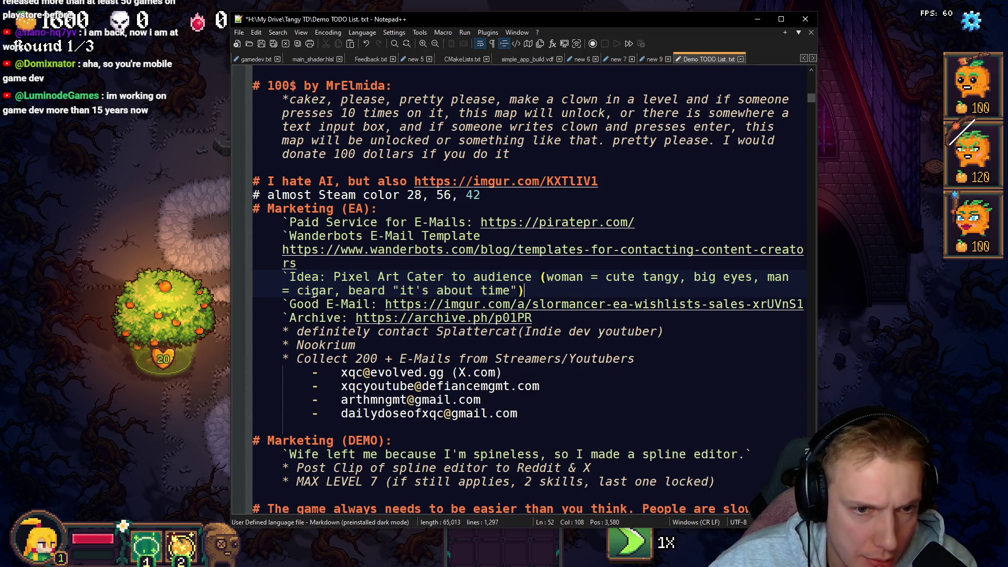
{"action": "left_click_drag", "start_coordinate": [278, 309], "coordinate": [541, 319]}
{"action": "scroll", "coordinate": [560, 320], "scroll_direction": "down", "scroll_amount": 2}
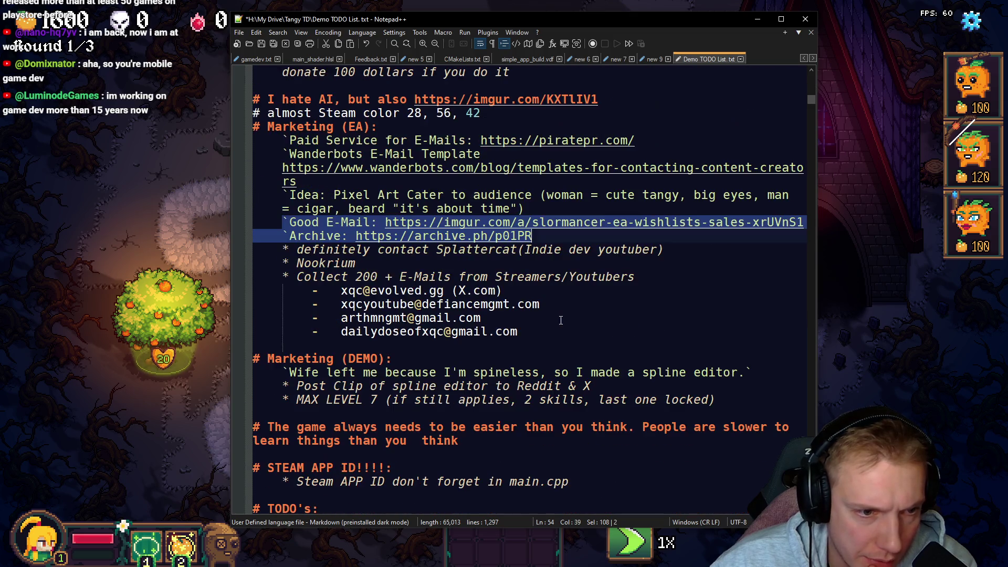
{"action": "left_click_drag", "start_coordinate": [283, 250], "coordinate": [402, 261]}
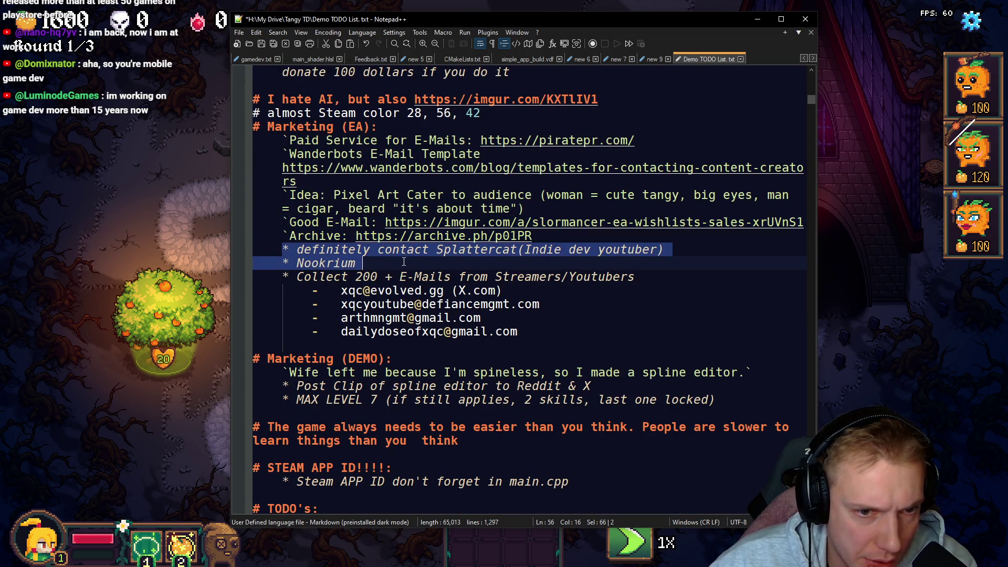
{"action": "left_click_drag", "start_coordinate": [547, 257], "coordinate": [658, 251]}
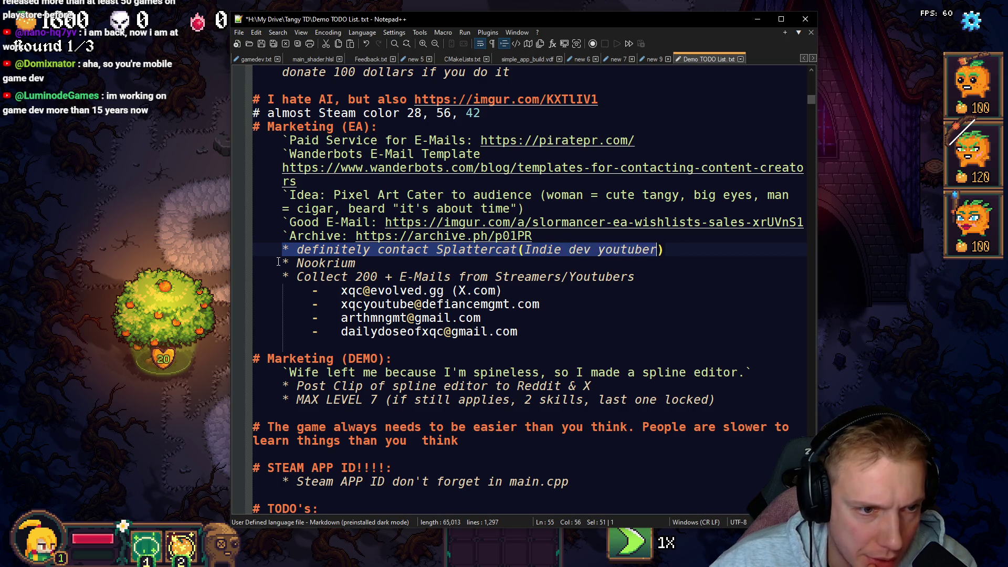
{"action": "left_click_drag", "start_coordinate": [278, 262], "coordinate": [433, 262]}
{"action": "mouse_move", "coordinate": [282, 280]}
{"action": "left_mouse_down"}
{"action": "mouse_move", "coordinate": [524, 331]}
{"action": "mouse_move", "coordinate": [251, 277]}
{"action": "left_mouse_up"}
{"action": "left_click", "coordinate": [547, 333]}
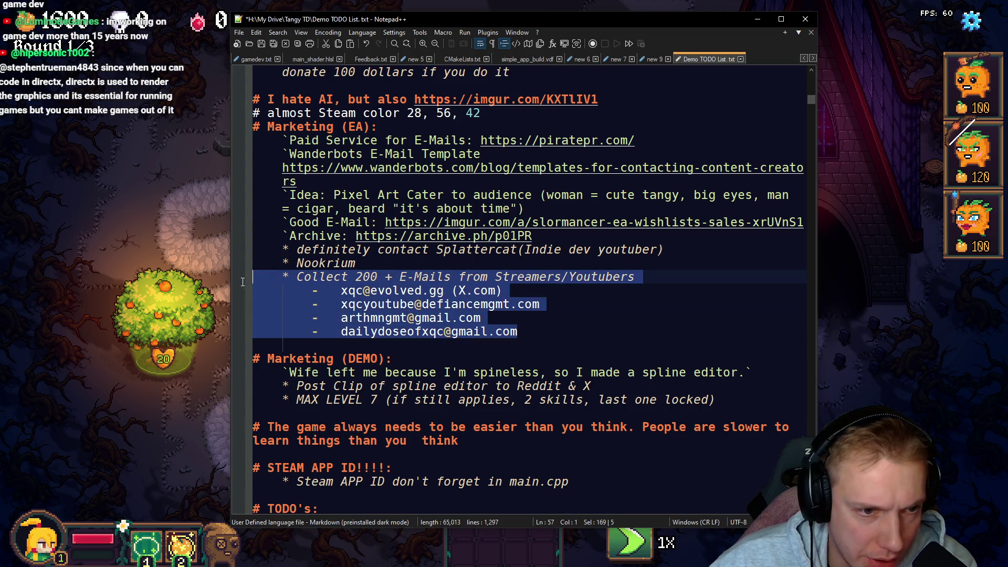
{"action": "key", "text": "Delete"}
Step: Delete the Splattercat and Nookrium bullets from Marketing (EA)
{"action": "mouse_move", "coordinate": [376, 262]}
{"action": "left_mouse_down"}
{"action": "mouse_move", "coordinate": [255, 263]}
{"action": "mouse_move", "coordinate": [236, 247]}
{"action": "left_mouse_up"}
{"action": "key", "text": "Delete"}
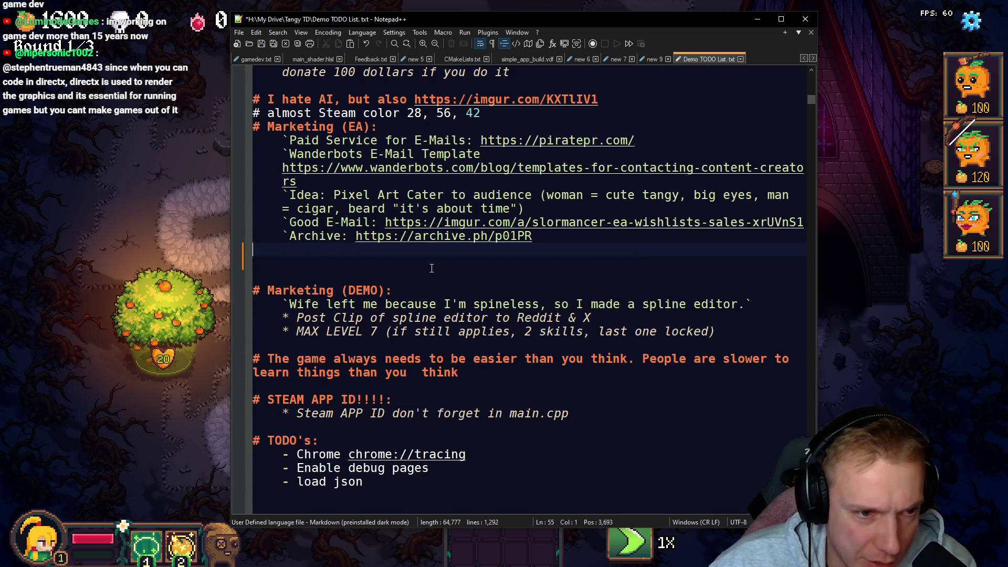
{"action": "scroll", "coordinate": [430, 198], "scroll_direction": "down", "scroll_amount": 3}
Step: Paste the NEW Trailer shot list below the Aseprite Export to Atlas pack section's empty bullet
{"action": "scroll", "coordinate": [429, 198], "scroll_direction": "down", "scroll_amount": 9}
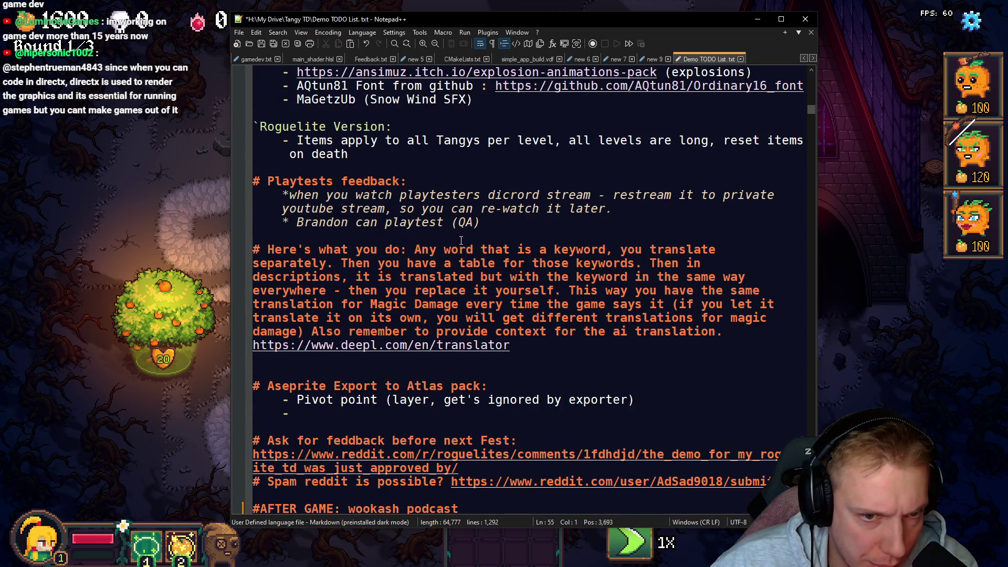
{"action": "scroll", "coordinate": [462, 240], "scroll_direction": "down", "scroll_amount": 1}
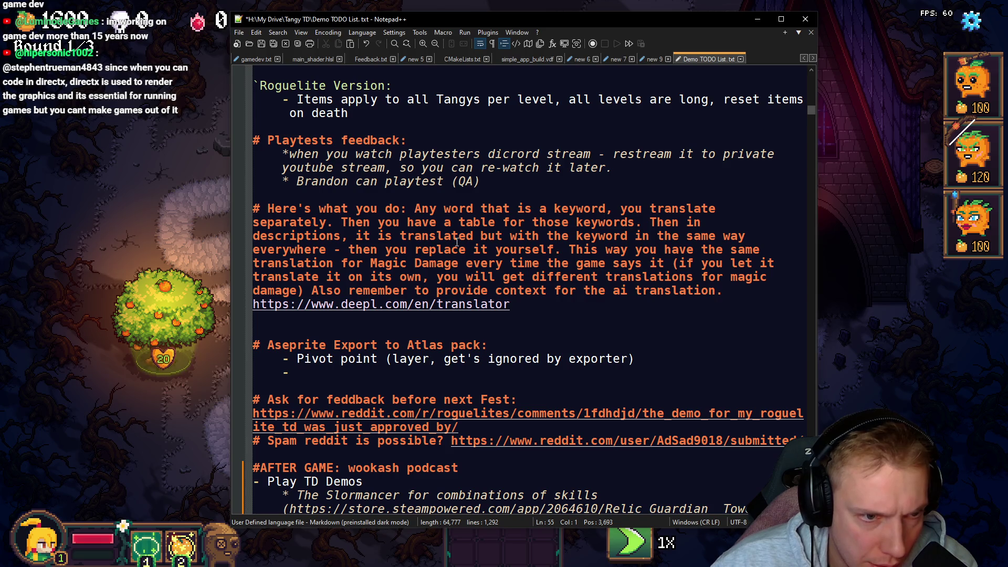
{"action": "scroll", "coordinate": [456, 242], "scroll_direction": "down", "scroll_amount": 7}
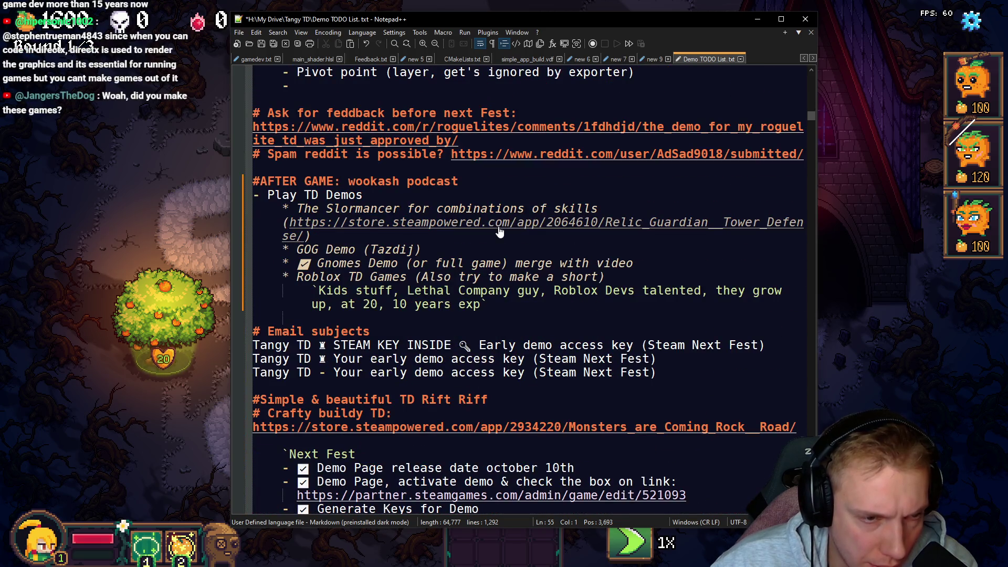
{"action": "scroll", "coordinate": [496, 232], "scroll_direction": "down", "scroll_amount": 2}
{"action": "scroll", "coordinate": [500, 236], "scroll_direction": "down", "scroll_amount": 3}
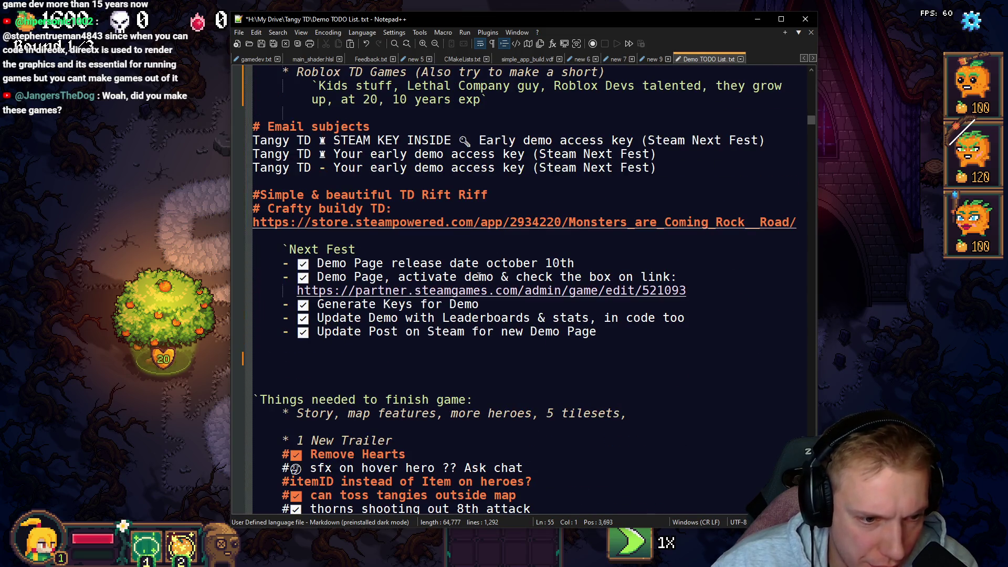
{"action": "scroll", "coordinate": [479, 277], "scroll_direction": "down", "scroll_amount": 4}
{"action": "scroll", "coordinate": [475, 276], "scroll_direction": "up", "scroll_amount": 11}
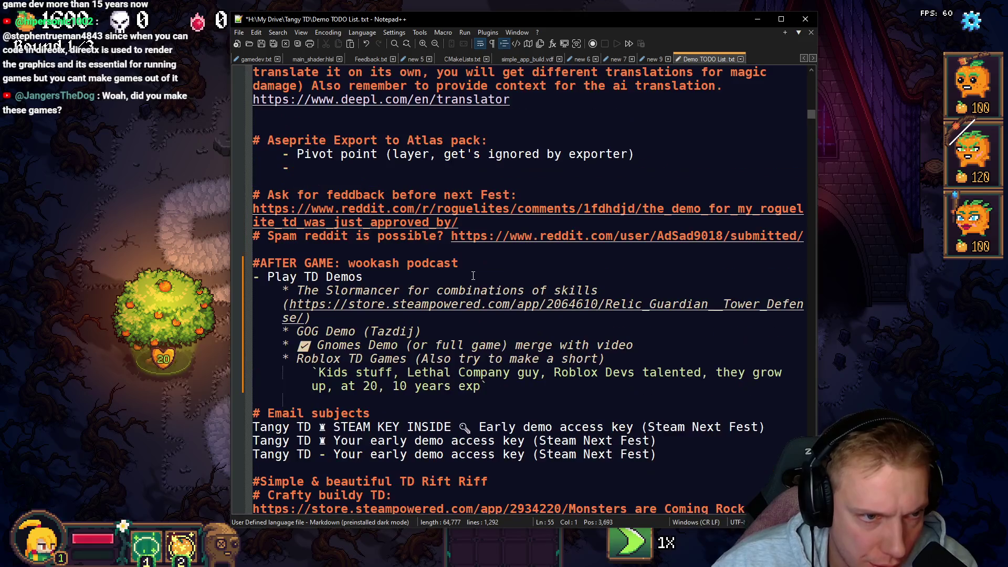
{"action": "left_click", "coordinate": [299, 164]}
{"action": "key", "text": "Return"}
{"action": "key", "text": "Return"}
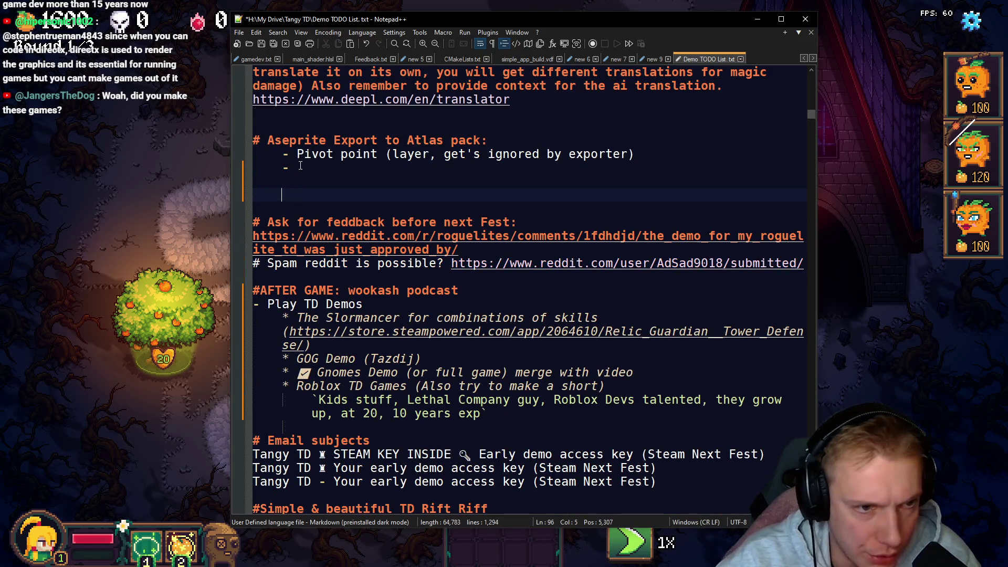
{"action": "key", "text": "ctrl+v"}
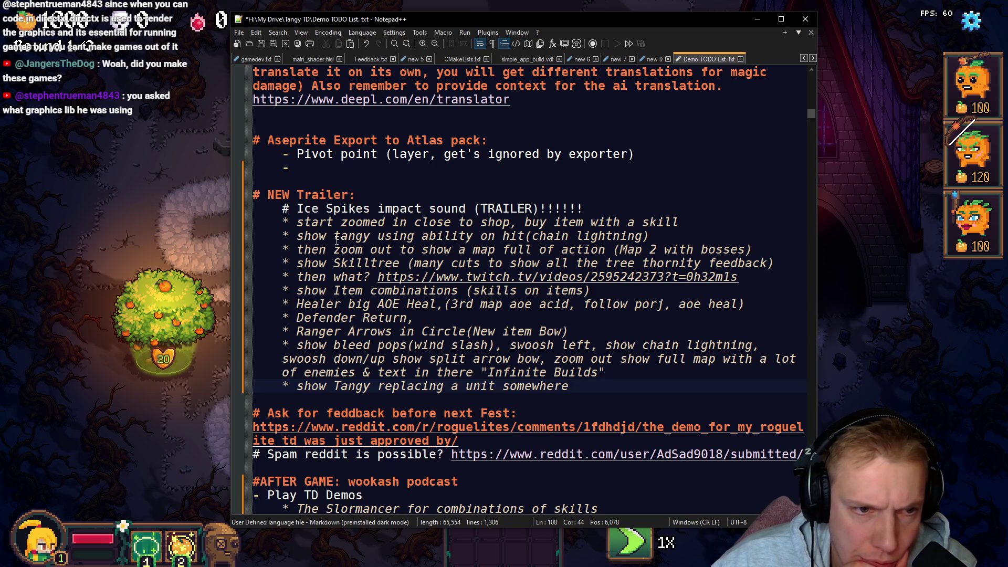
Step: Move the NEW Trailer block from the Aseprite area to under the '# Trailer' heading
{"action": "left_click_drag", "start_coordinate": [579, 383], "coordinate": [251, 195]}
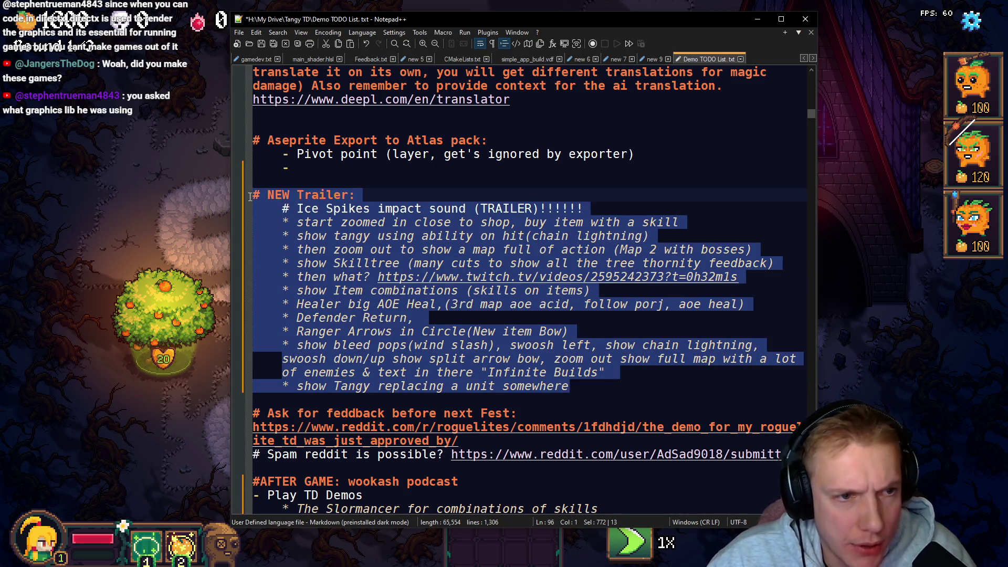
{"action": "key", "text": "BackSpace"}
{"action": "key", "text": "BackSpace"}
{"action": "key", "text": "BackSpace"}
{"action": "key", "text": "BackSpace"}
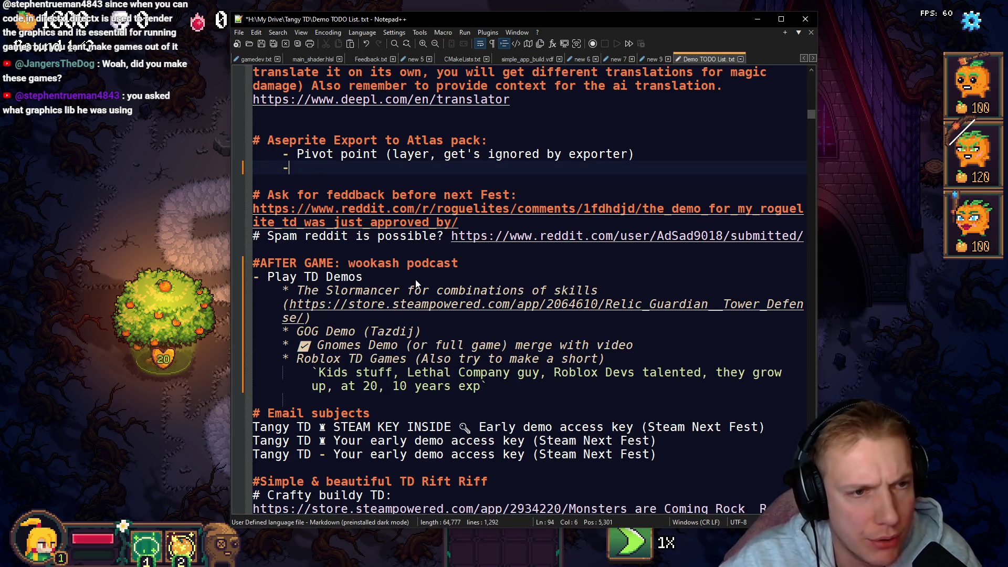
{"action": "scroll", "coordinate": [438, 231], "scroll_direction": "down", "scroll_amount": 8}
{"action": "scroll", "coordinate": [438, 231], "scroll_direction": "down", "scroll_amount": 20}
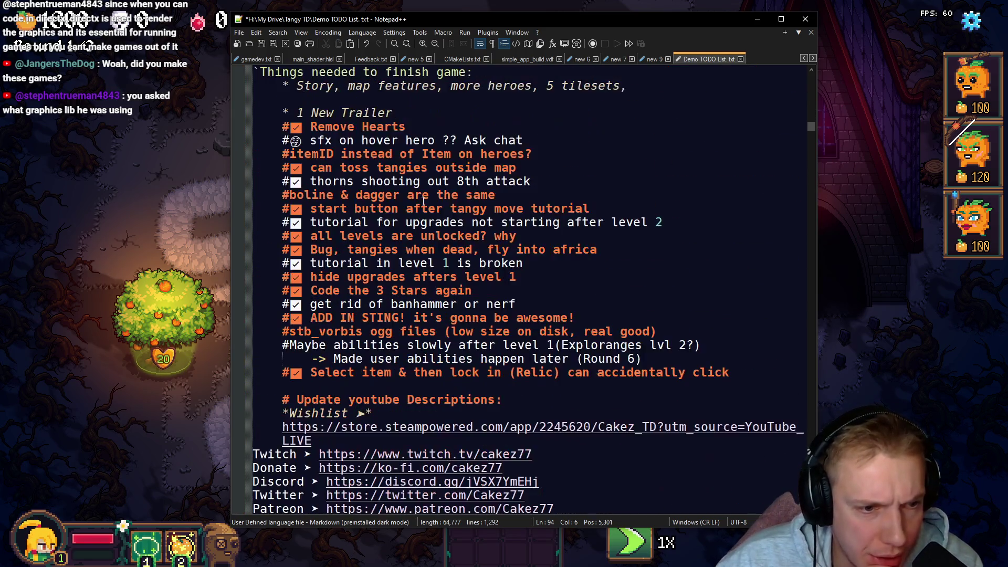
{"action": "scroll", "coordinate": [441, 209], "scroll_direction": "down", "scroll_amount": 10}
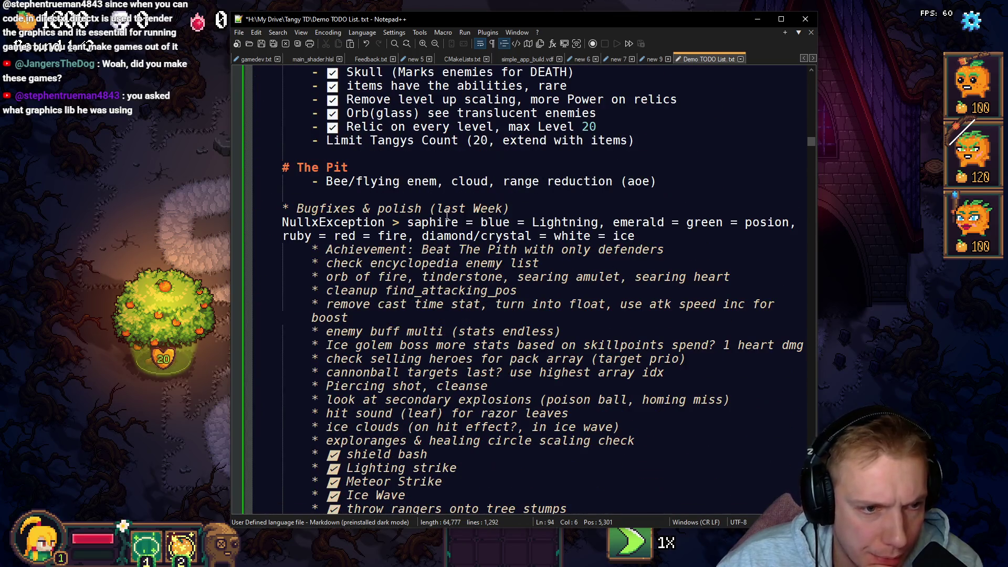
{"action": "scroll", "coordinate": [439, 215], "scroll_direction": "down", "scroll_amount": 15}
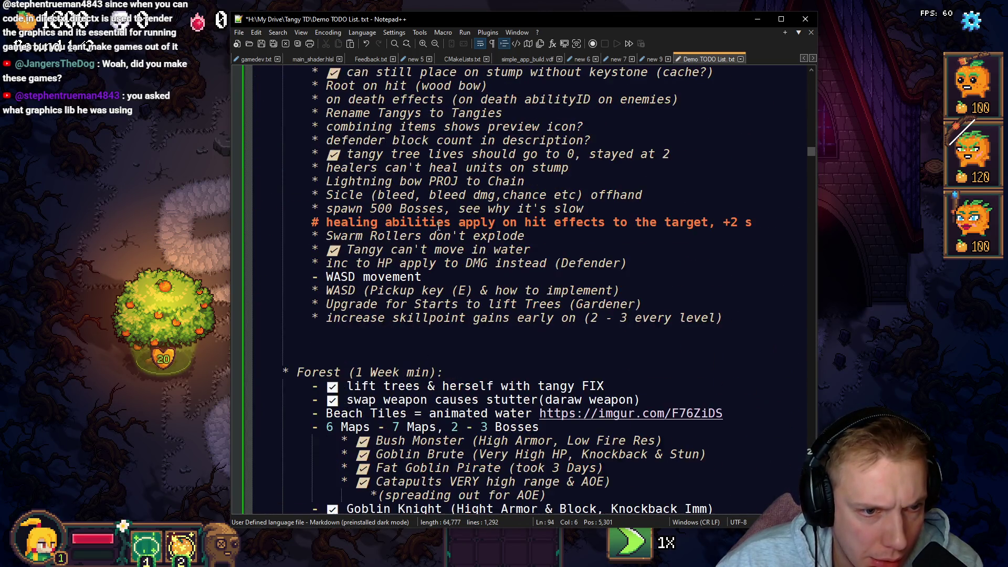
{"action": "scroll", "coordinate": [434, 240], "scroll_direction": "down", "scroll_amount": 20}
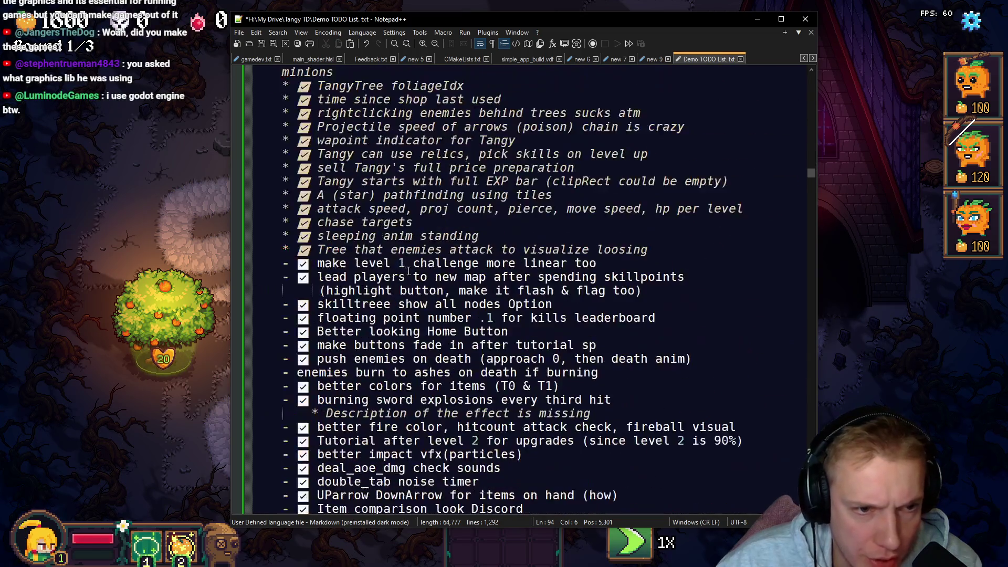
{"action": "scroll", "coordinate": [394, 297], "scroll_direction": "down", "scroll_amount": 20}
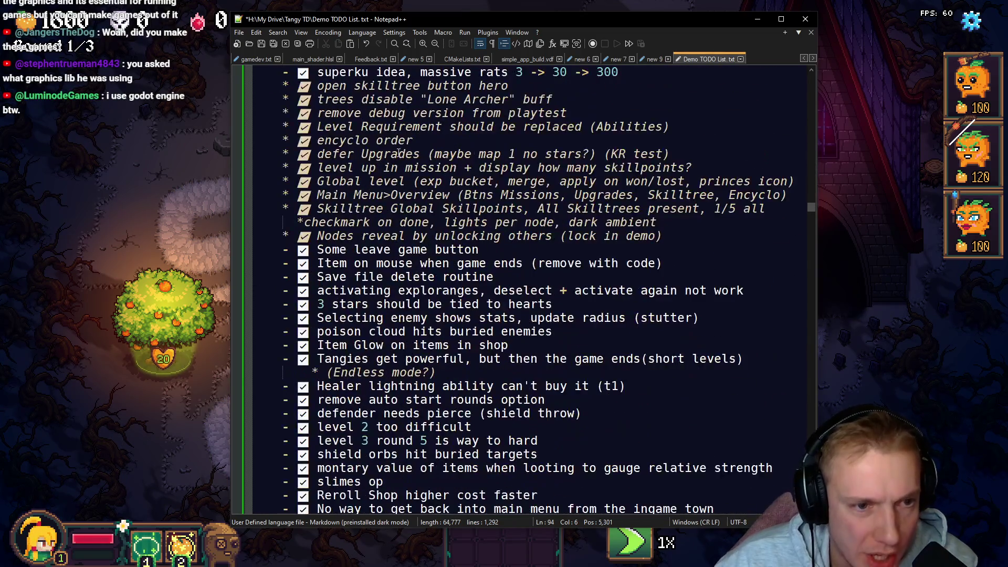
{"action": "scroll", "coordinate": [407, 284], "scroll_direction": "down", "scroll_amount": 1}
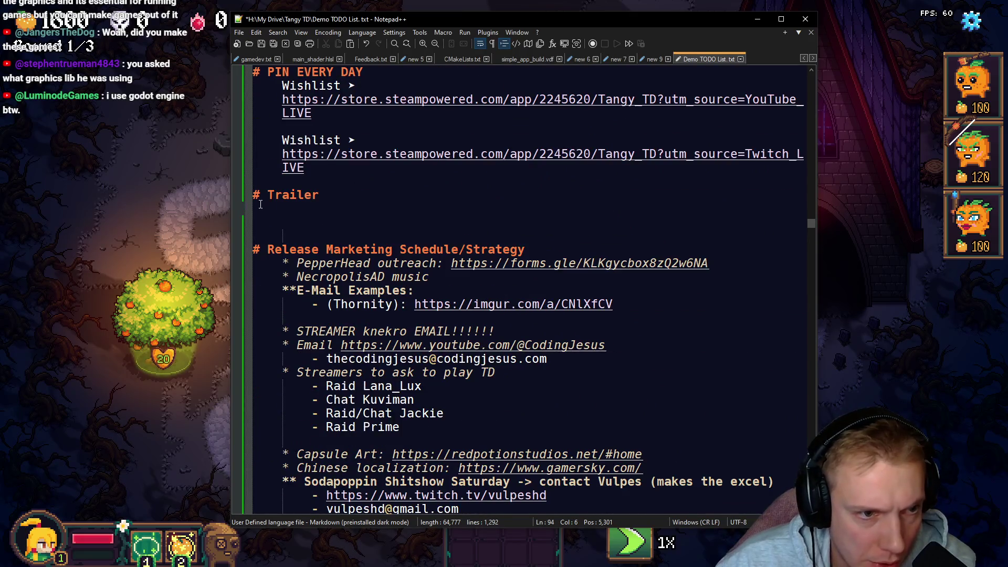
{"action": "left_click", "coordinate": [335, 198]}
{"action": "key", "text": "ctrl+v"}
Step: Delete the redundant '# NEW Trailer:' heading line from the pasted block
{"action": "key", "text": "Up"}
{"action": "key", "text": "Up"}
{"action": "key", "text": "Up"}
{"action": "key", "text": "Up"}
{"action": "key", "text": "Up"}
{"action": "key", "text": "Up"}
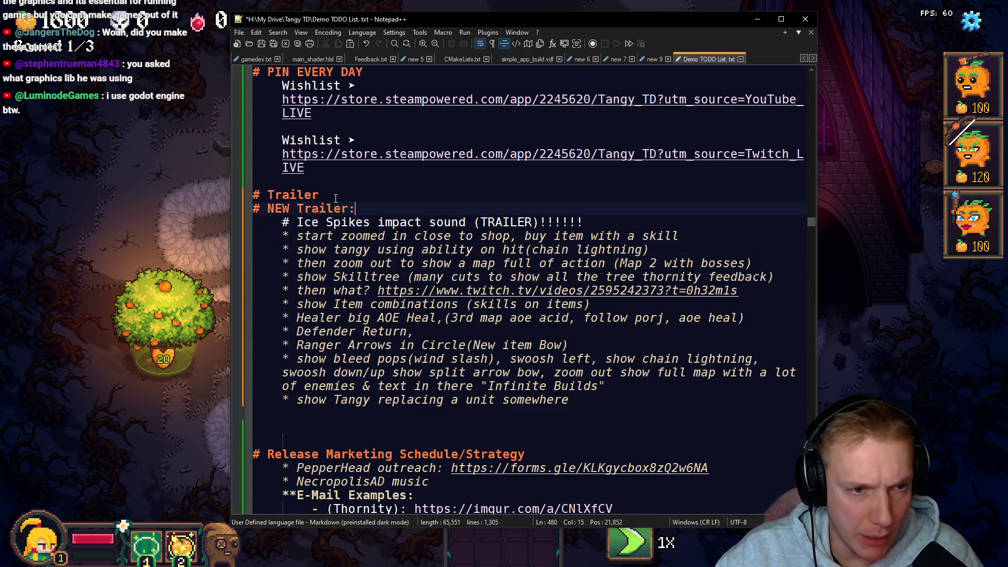
{"action": "key", "text": "shift+Up"}
{"action": "key", "text": "Delete"}
{"action": "scroll", "coordinate": [336, 199], "scroll_direction": "up", "scroll_amount": 7}
Step: Select everything from '- Bosses' under Incentives down to the end of 'Gold drops too little amounts'
{"action": "scroll", "coordinate": [408, 244], "scroll_direction": "down", "scroll_amount": 20}
{"action": "scroll", "coordinate": [409, 244], "scroll_direction": "down", "scroll_amount": 15}
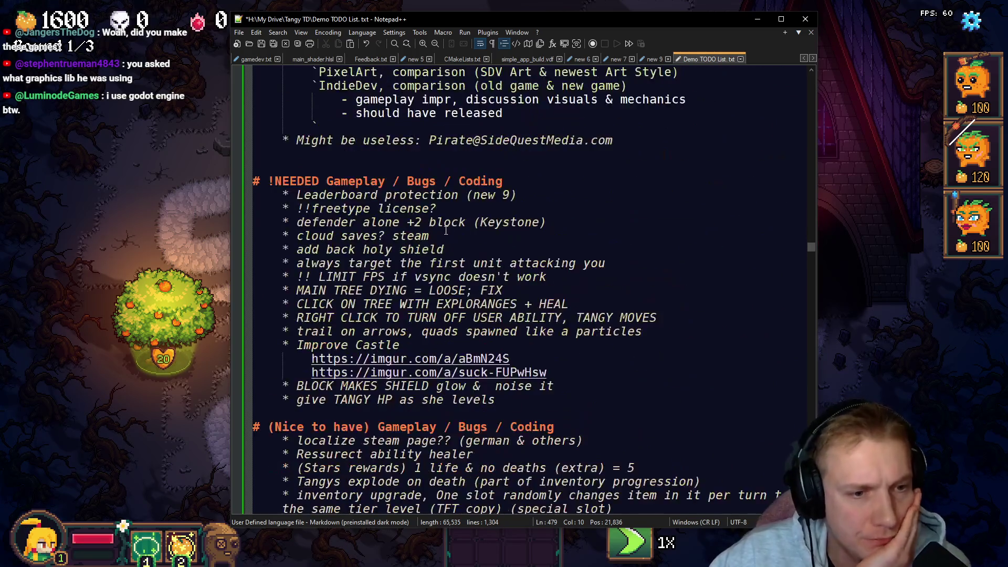
{"action": "scroll", "coordinate": [441, 220], "scroll_direction": "down", "scroll_amount": 12}
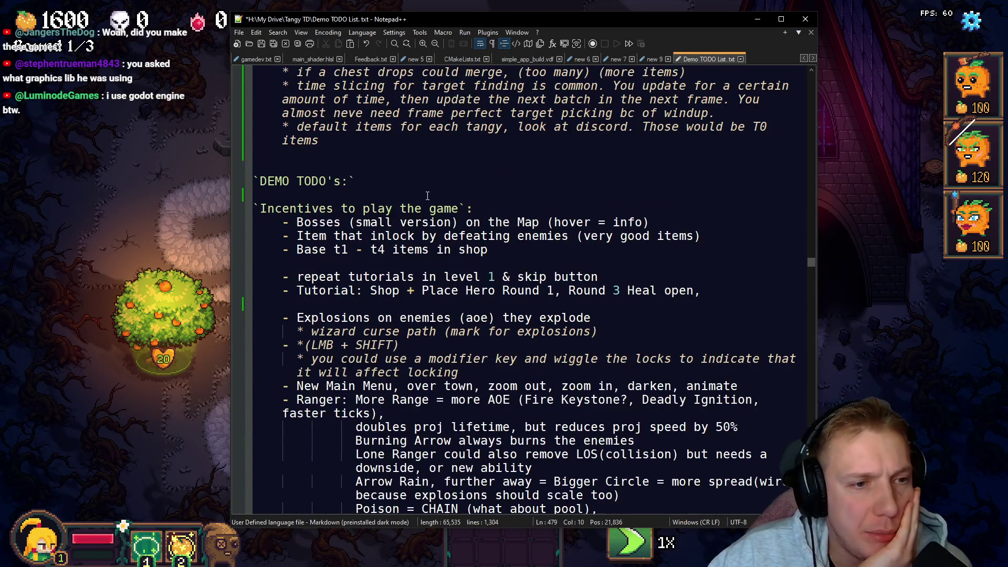
{"action": "scroll", "coordinate": [427, 196], "scroll_direction": "down", "scroll_amount": 1}
{"action": "scroll", "coordinate": [367, 184], "scroll_direction": "down", "scroll_amount": 2}
{"action": "scroll", "coordinate": [267, 166], "scroll_direction": "up", "scroll_amount": 2}
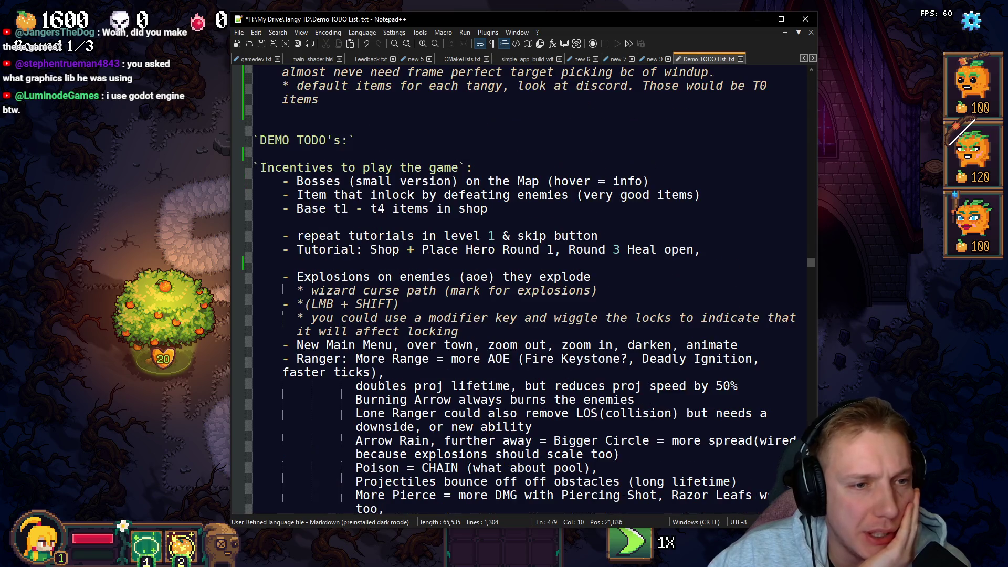
{"action": "mouse_move", "coordinate": [270, 183]}
{"action": "left_mouse_down"}
{"action": "mouse_move", "coordinate": [488, 210]}
{"action": "mouse_move", "coordinate": [674, 258]}
{"action": "mouse_move", "coordinate": [687, 281]}
{"action": "mouse_move", "coordinate": [573, 302]}
{"action": "mouse_move", "coordinate": [540, 373]}
{"action": "left_mouse_up"}
{"action": "scroll", "coordinate": [541, 327], "scroll_direction": "down", "scroll_amount": 2}
{"action": "mouse_move", "coordinate": [540, 325]}
{"action": "left_mouse_down"}
{"action": "mouse_move", "coordinate": [453, 265]}
{"action": "mouse_move", "coordinate": [645, 264]}
{"action": "mouse_move", "coordinate": [443, 273]}
{"action": "mouse_move", "coordinate": [604, 290]}
{"action": "mouse_move", "coordinate": [368, 315]}
{"action": "mouse_move", "coordinate": [381, 305]}
{"action": "mouse_move", "coordinate": [373, 320]}
{"action": "mouse_move", "coordinate": [406, 332]}
{"action": "mouse_move", "coordinate": [399, 294]}
{"action": "mouse_move", "coordinate": [367, 317]}
{"action": "mouse_move", "coordinate": [388, 362]}
{"action": "mouse_move", "coordinate": [430, 336]}
{"action": "mouse_move", "coordinate": [552, 331]}
{"action": "mouse_move", "coordinate": [419, 332]}
{"action": "mouse_move", "coordinate": [450, 343]}
{"action": "mouse_move", "coordinate": [453, 363]}
{"action": "mouse_move", "coordinate": [501, 318]}
{"action": "mouse_move", "coordinate": [462, 329]}
{"action": "mouse_move", "coordinate": [450, 318]}
{"action": "mouse_move", "coordinate": [462, 343]}
{"action": "mouse_move", "coordinate": [436, 292]}
{"action": "mouse_move", "coordinate": [377, 292]}
{"action": "mouse_move", "coordinate": [437, 311]}
{"action": "mouse_move", "coordinate": [428, 315]}
{"action": "mouse_move", "coordinate": [517, 317]}
{"action": "mouse_move", "coordinate": [402, 332]}
{"action": "mouse_move", "coordinate": [430, 333]}
{"action": "mouse_move", "coordinate": [348, 313]}
{"action": "left_mouse_up"}
{"action": "scroll", "coordinate": [472, 283], "scroll_direction": "down", "scroll_amount": 4}
{"action": "scroll", "coordinate": [406, 332], "scroll_direction": "down", "scroll_amount": 1}
{"action": "scroll", "coordinate": [388, 362], "scroll_direction": "down", "scroll_amount": 1}
{"action": "scroll", "coordinate": [453, 362], "scroll_direction": "down", "scroll_amount": 1}
{"action": "scroll", "coordinate": [446, 314], "scroll_direction": "down", "scroll_amount": 1}
{"action": "scroll", "coordinate": [443, 305], "scroll_direction": "down", "scroll_amount": 1}
{"action": "scroll", "coordinate": [442, 297], "scroll_direction": "down", "scroll_amount": 1}
{"action": "scroll", "coordinate": [431, 333], "scroll_direction": "down", "scroll_amount": 1}
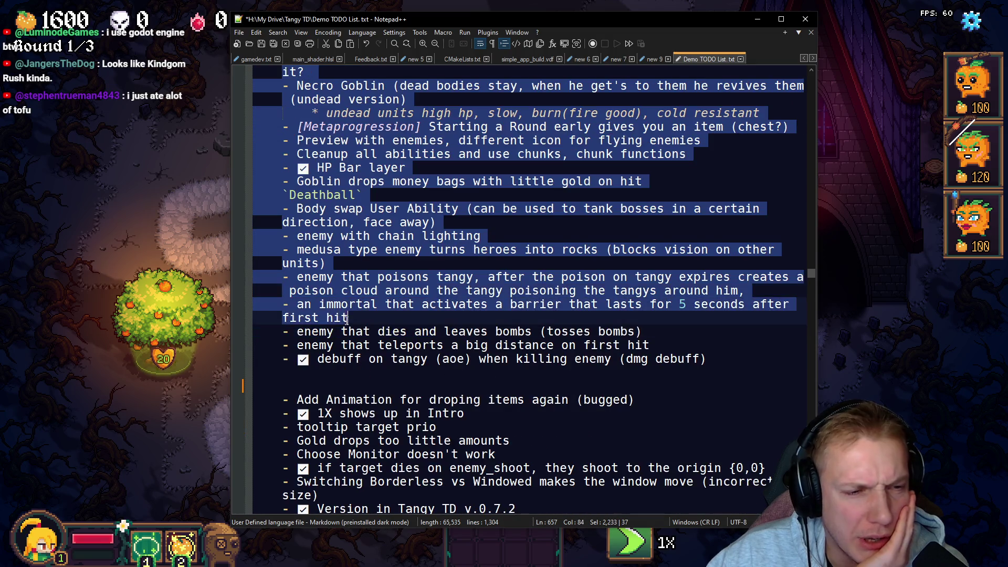
{"action": "mouse_move", "coordinate": [498, 322]}
{"action": "left_mouse_down"}
{"action": "mouse_move", "coordinate": [472, 341]}
{"action": "mouse_move", "coordinate": [439, 296]}
{"action": "mouse_move", "coordinate": [512, 318]}
{"action": "mouse_move", "coordinate": [493, 307]}
{"action": "mouse_move", "coordinate": [488, 266]}
{"action": "mouse_move", "coordinate": [475, 303]}
{"action": "mouse_move", "coordinate": [514, 328]}
{"action": "left_mouse_up"}
{"action": "scroll", "coordinate": [473, 341], "scroll_direction": "down", "scroll_amount": 1}
{"action": "scroll", "coordinate": [451, 314], "scroll_direction": "down", "scroll_amount": 1}
{"action": "scroll", "coordinate": [493, 308], "scroll_direction": "down", "scroll_amount": 1}
{"action": "scroll", "coordinate": [515, 328], "scroll_direction": "down", "scroll_amount": 1}
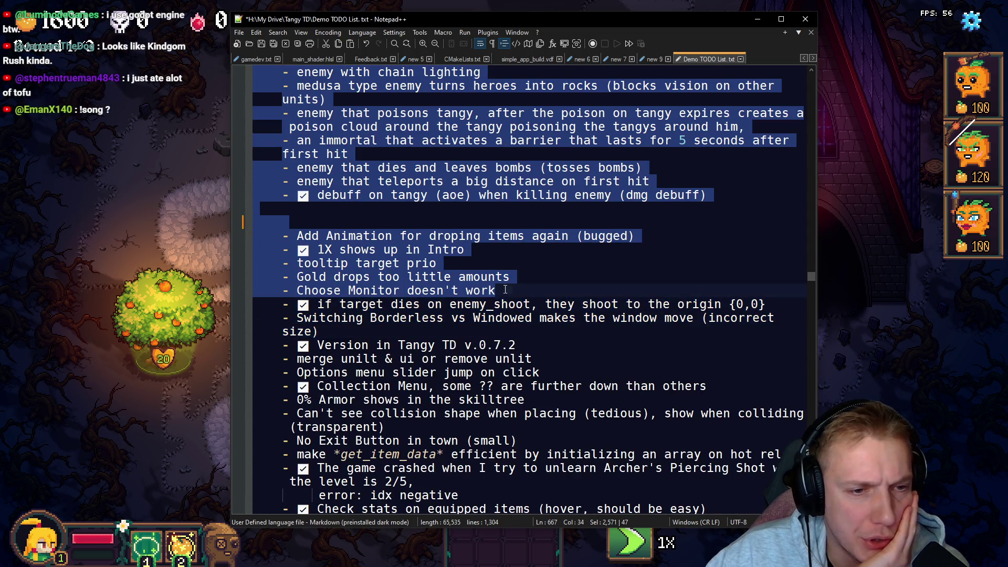
{"action": "left_click_drag", "start_coordinate": [515, 291], "coordinate": [524, 280]}
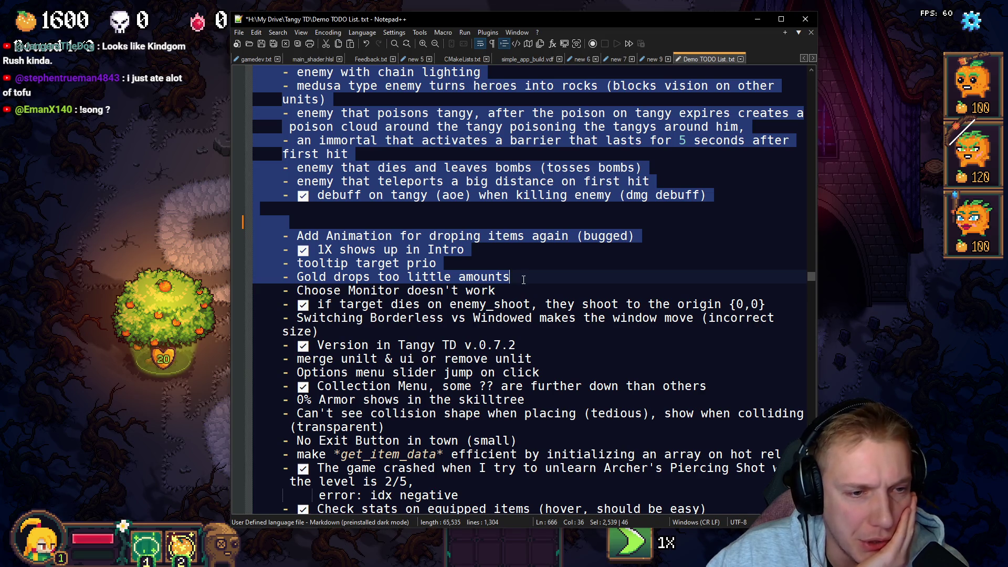
Step: Delete the selected Bosses-to-Gold-drops block and cut the 'Choose Monitor doesn't work' line
{"action": "key", "text": "Delete"}
{"action": "scroll", "coordinate": [321, 220], "scroll_direction": "up", "scroll_amount": 3}
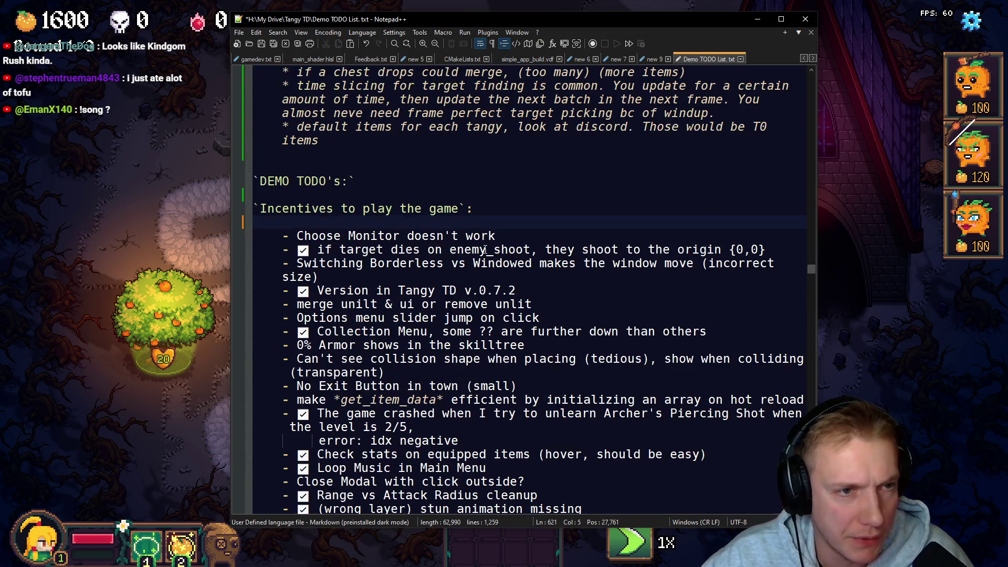
{"action": "triple_click", "coordinate": [504, 239]}
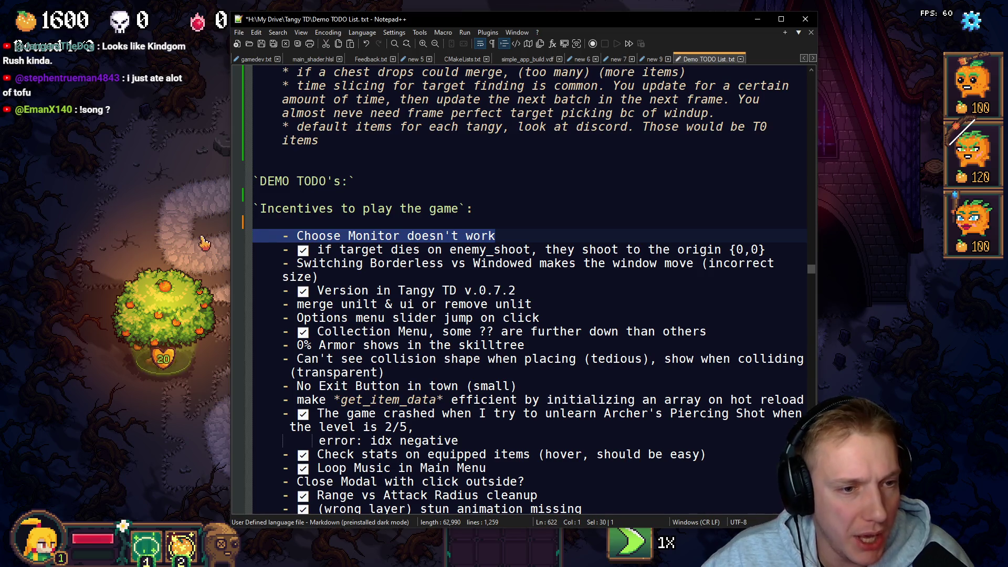
{"action": "key", "text": "ctrl+x"}
Step: Paste 'Choose Monitor doesn't work' below 'Ressurect ability healer', without its leading dash
{"action": "scroll", "coordinate": [413, 258], "scroll_direction": "up", "scroll_amount": 15}
{"action": "scroll", "coordinate": [412, 259], "scroll_direction": "down", "scroll_amount": 4}
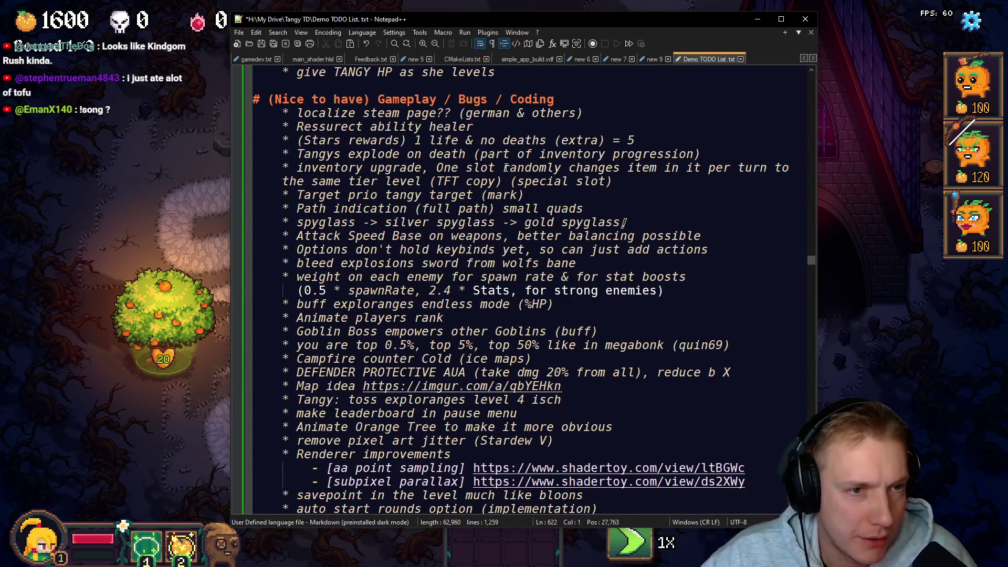
{"action": "left_click", "coordinate": [496, 128]}
{"action": "key", "text": "Return"}
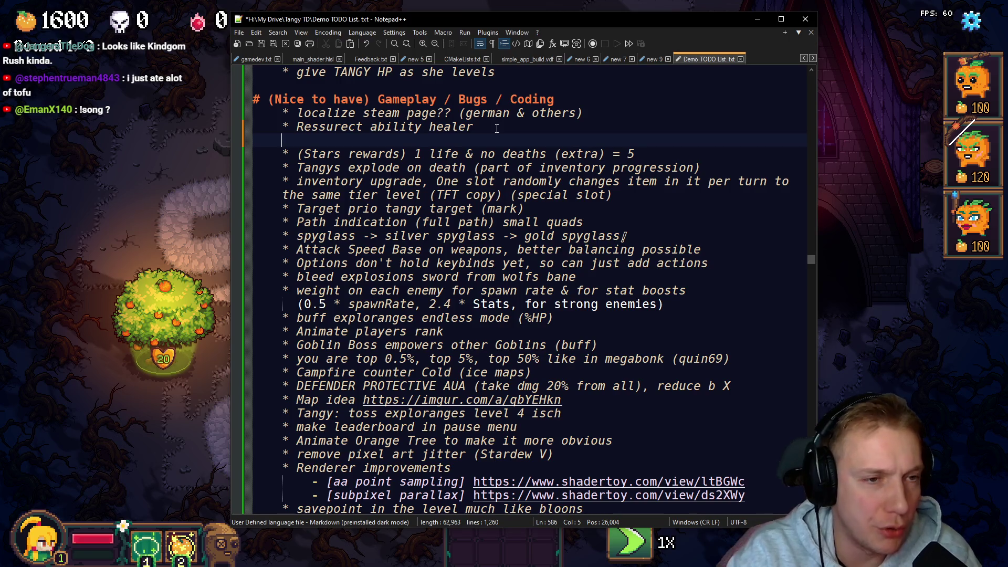
{"action": "key", "text": "ctrl+v"}
{"action": "key", "text": "Home"}
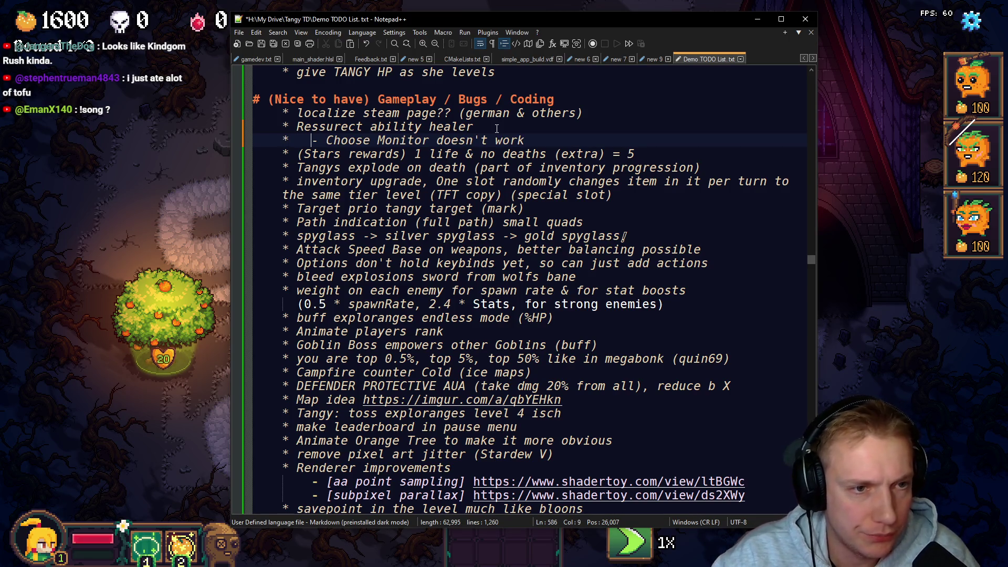
{"action": "key", "text": "Delete"}
{"action": "key", "text": "Delete"}
{"action": "scroll", "coordinate": [497, 128], "scroll_direction": "down", "scroll_amount": 16}
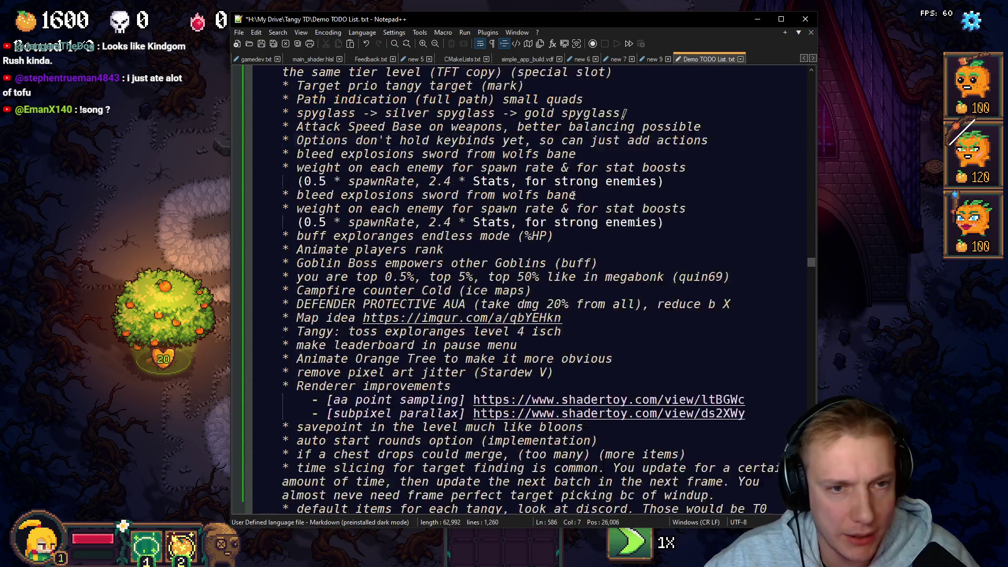
{"action": "scroll", "coordinate": [382, 257], "scroll_direction": "up", "scroll_amount": 3}
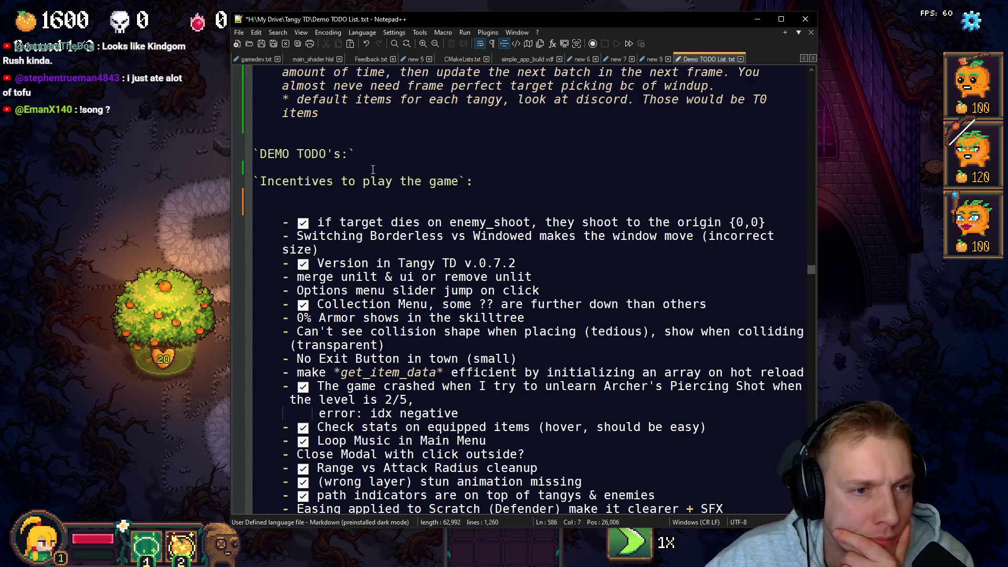
Step: Delete the DEMO TODO's heading and take out the Switching Borderless vs Windowed item
{"action": "left_click_drag", "start_coordinate": [362, 154], "coordinate": [175, 139]}
{"action": "key", "text": "Delete"}
{"action": "key", "text": "Delete"}
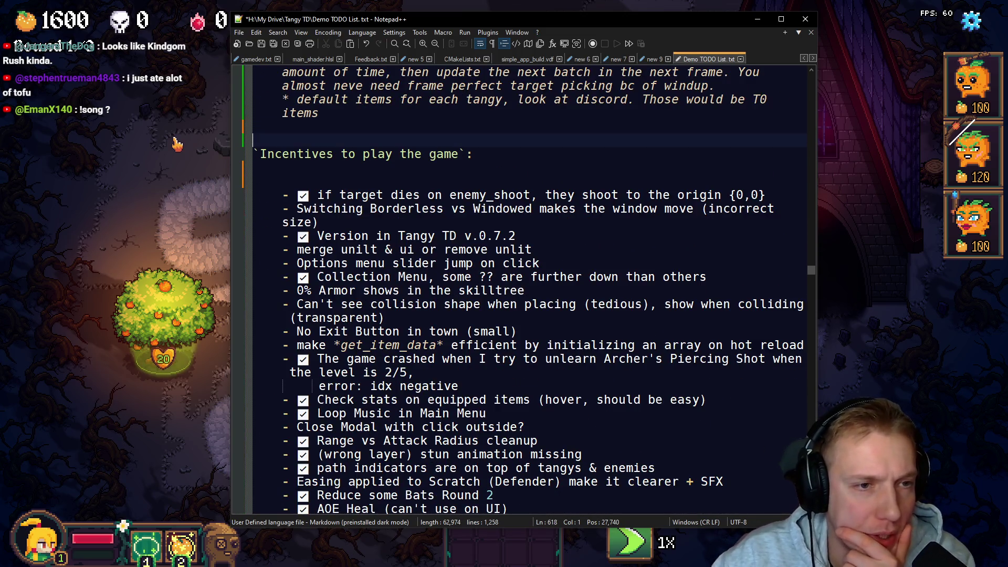
{"action": "triple_click", "coordinate": [292, 211]}
{"action": "left_click", "coordinate": [385, 224]}
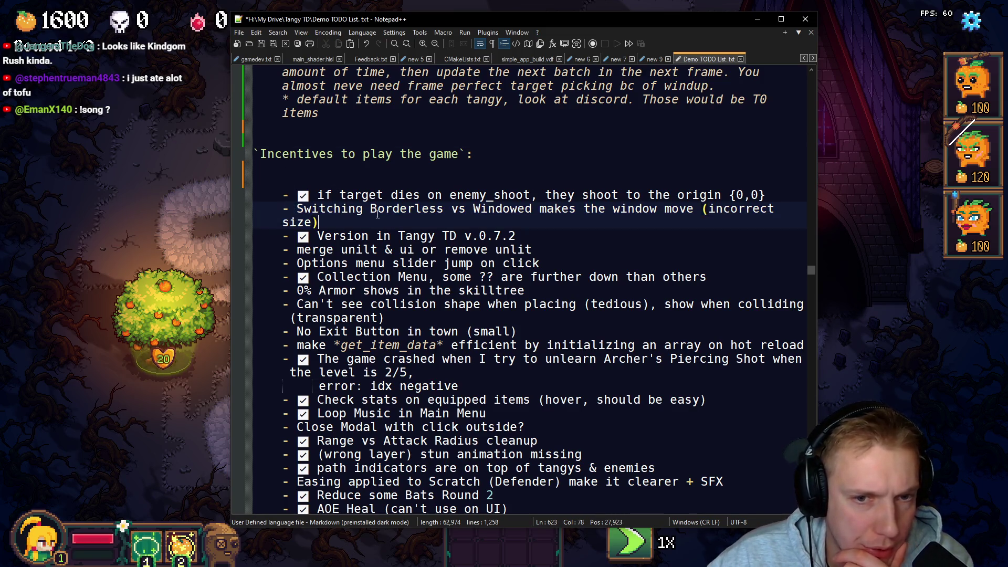
{"action": "left_click_drag", "start_coordinate": [292, 189], "coordinate": [320, 222]}
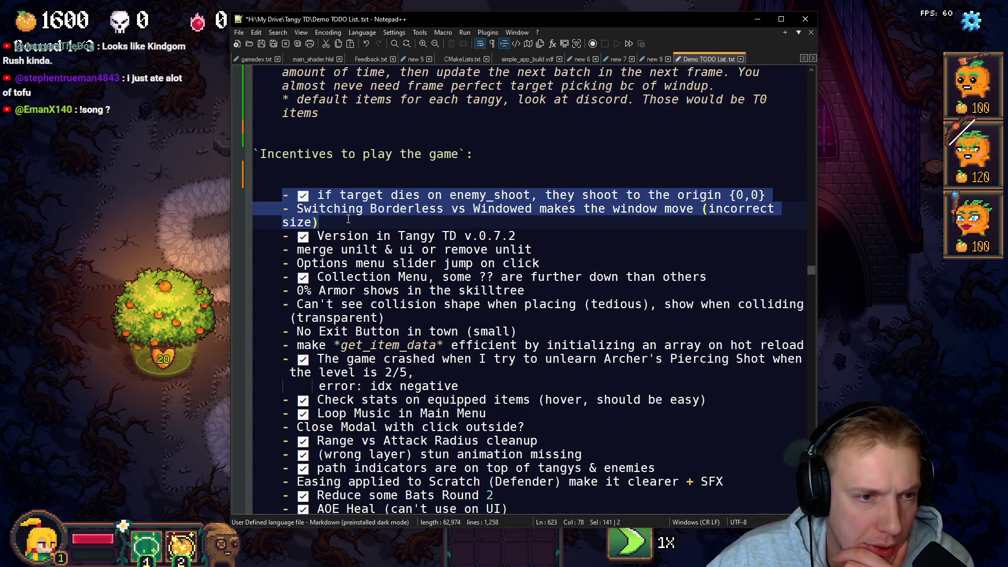
{"action": "left_click", "coordinate": [355, 218]}
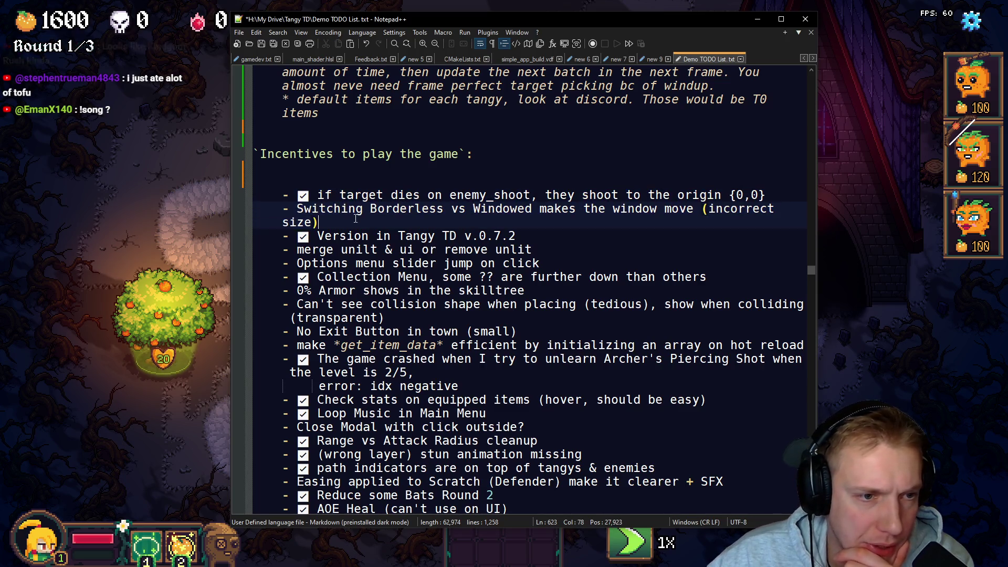
{"action": "left_click", "coordinate": [297, 209]}
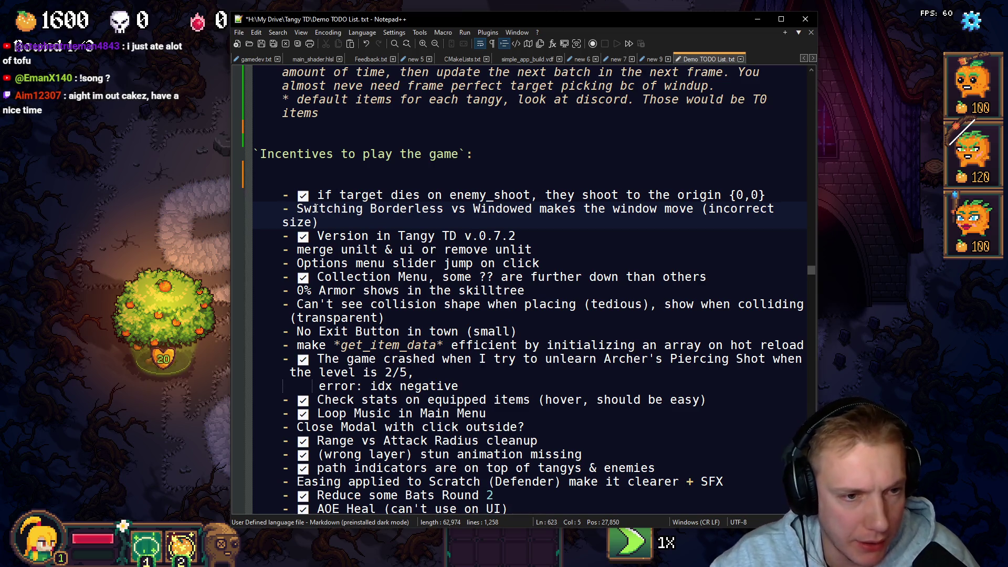
{"action": "key", "text": "Home"}
{"action": "key", "text": "shift+End"}
{"action": "key", "text": "shift+End"}
{"action": "key", "text": "Delete"}
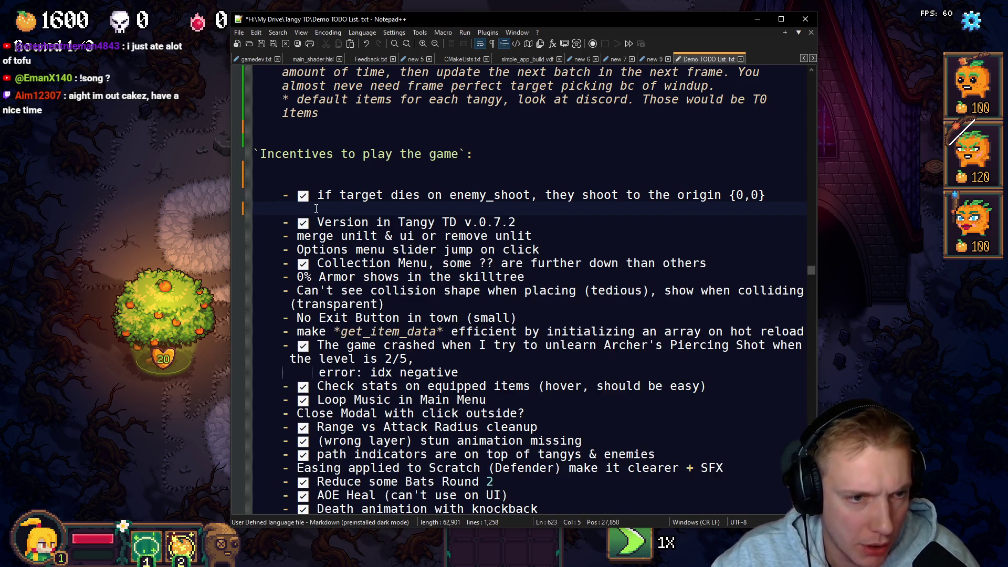
{"action": "key", "text": "BackSpace"}
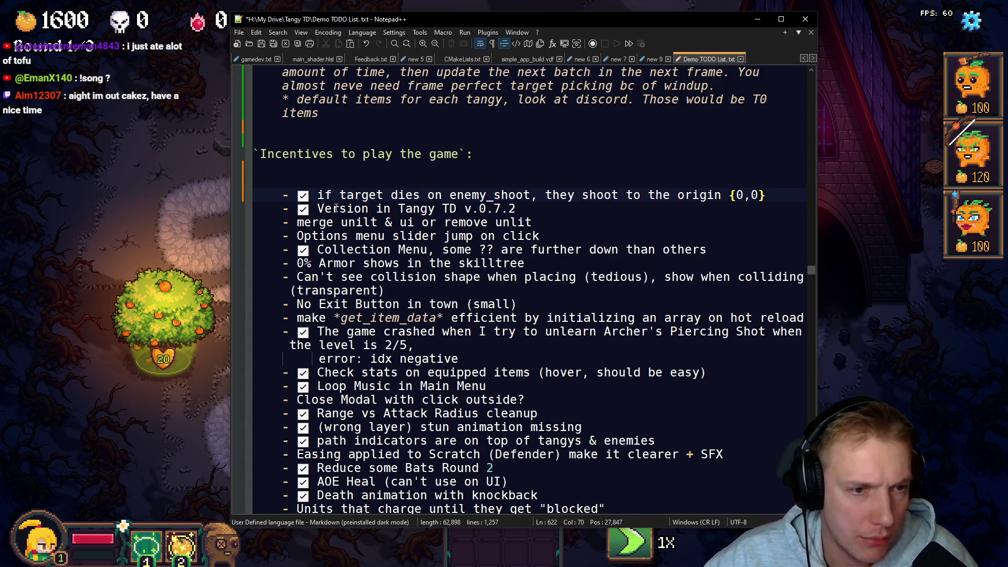
Step: Paste the Switching Borderless item below Choose Monitor, dropping the dash and rewording to 'the window moves'
{"action": "scroll", "coordinate": [404, 255], "scroll_direction": "up", "scroll_amount": 17}
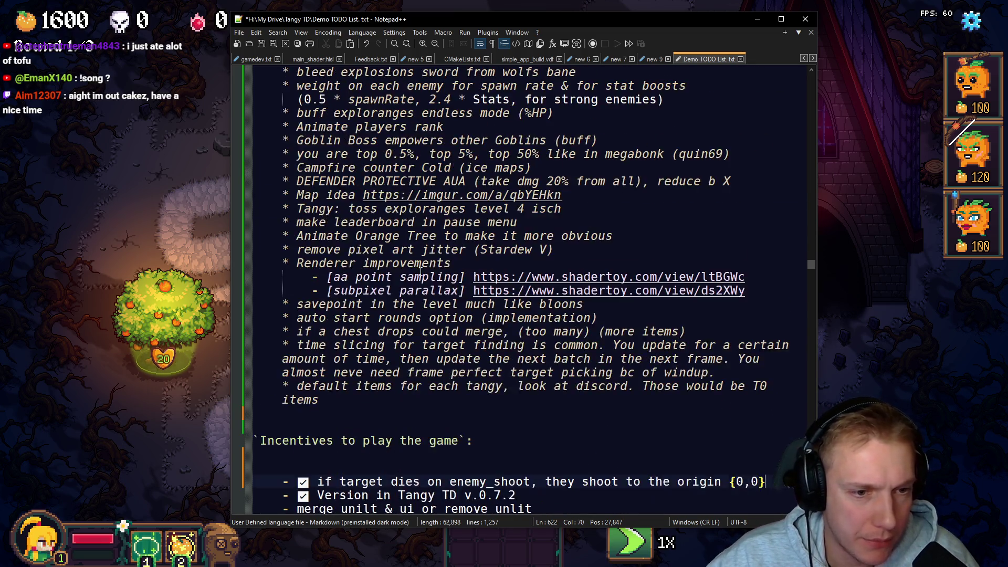
{"action": "left_click", "coordinate": [512, 182]}
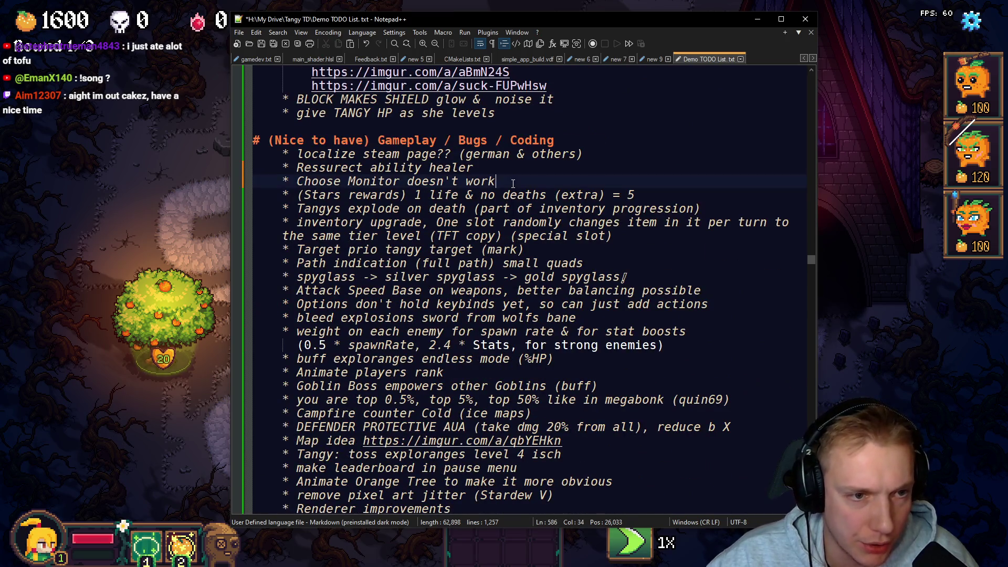
{"action": "key", "text": "Return"}
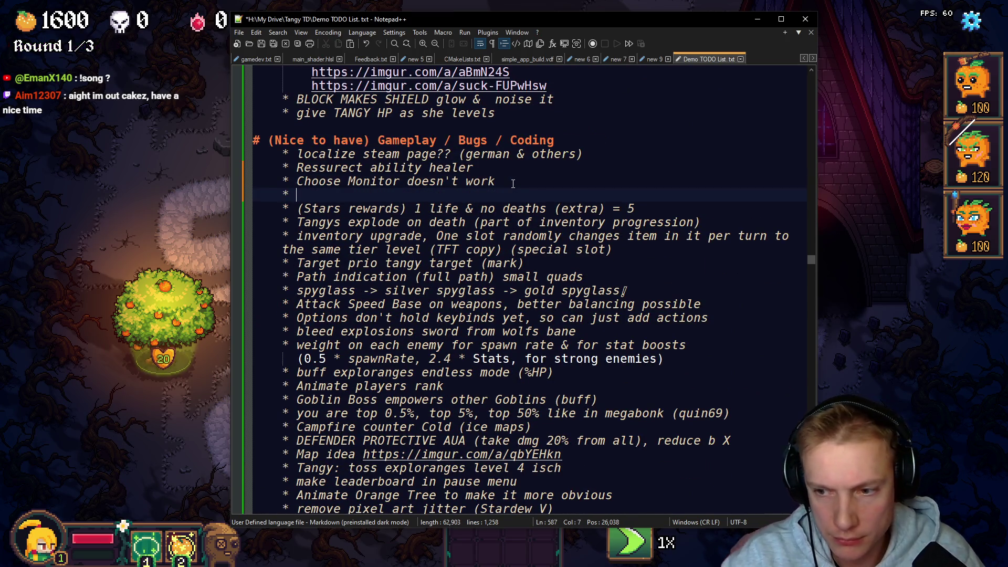
{"action": "key", "text": "ctrl+v"}
{"action": "key", "text": "Left"}
{"action": "key", "text": "BackSpace"}
{"action": "key", "text": "BackSpace"}
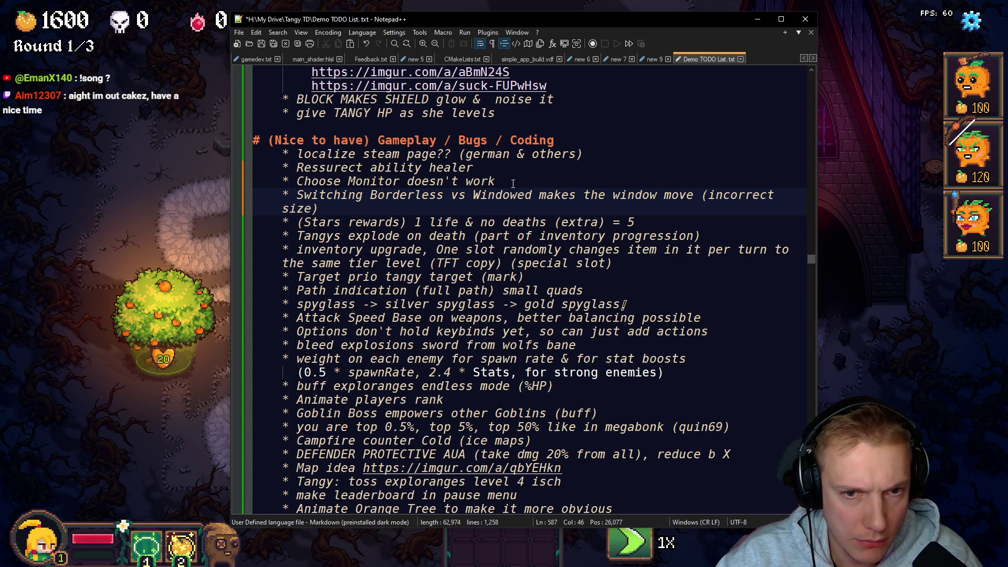
{"action": "key", "text": "ctrl+BackSpace"}
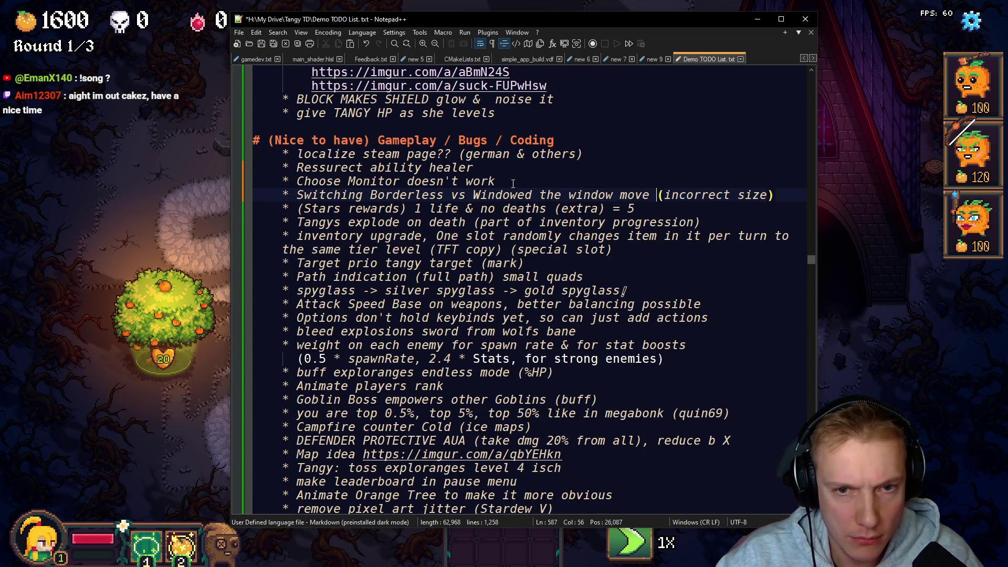
{"action": "type", "text": "s"}
Step: Begin selecting the block of finished checklist items in the bug list
{"action": "scroll", "coordinate": [516, 204], "scroll_direction": "down", "scroll_amount": 10}
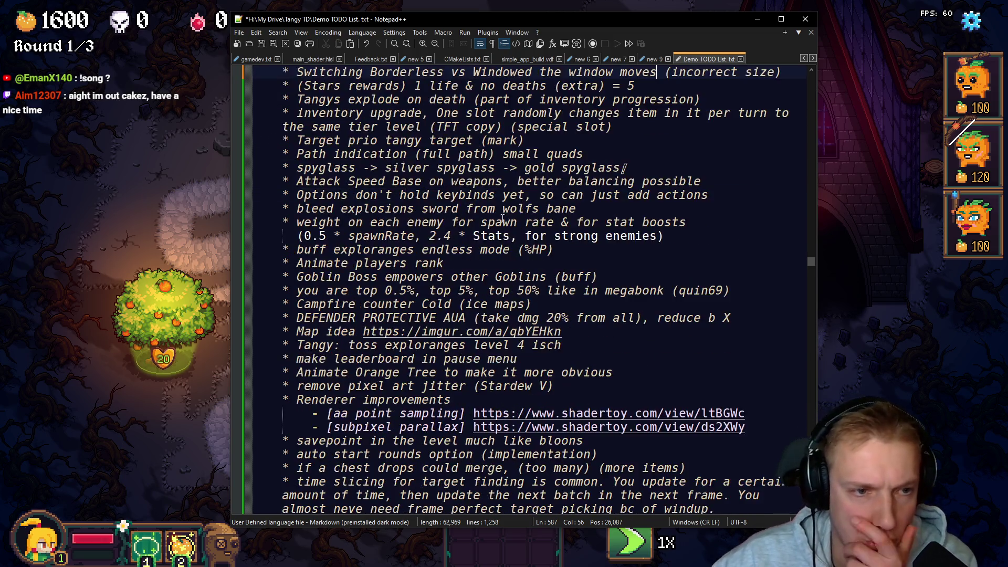
{"action": "mouse_move", "coordinate": [284, 167]}
{"action": "left_mouse_down"}
{"action": "mouse_move", "coordinate": [462, 181]}
{"action": "mouse_move", "coordinate": [536, 210]}
{"action": "mouse_move", "coordinate": [467, 195]}
{"action": "mouse_move", "coordinate": [536, 204]}
{"action": "mouse_move", "coordinate": [536, 223]}
{"action": "mouse_move", "coordinate": [426, 236]}
{"action": "mouse_move", "coordinate": [420, 252]}
{"action": "mouse_move", "coordinate": [418, 236]}
{"action": "mouse_move", "coordinate": [388, 251]}
{"action": "mouse_move", "coordinate": [423, 266]}
{"action": "mouse_move", "coordinate": [401, 277]}
{"action": "mouse_move", "coordinate": [475, 279]}
{"action": "mouse_move", "coordinate": [371, 289]}
{"action": "mouse_move", "coordinate": [420, 288]}
{"action": "mouse_move", "coordinate": [456, 304]}
{"action": "mouse_move", "coordinate": [457, 317]}
{"action": "mouse_move", "coordinate": [433, 239]}
{"action": "mouse_move", "coordinate": [420, 250]}
{"action": "mouse_move", "coordinate": [456, 222]}
{"action": "mouse_move", "coordinate": [405, 235]}
{"action": "mouse_move", "coordinate": [482, 249]}
{"action": "mouse_move", "coordinate": [431, 276]}
{"action": "mouse_move", "coordinate": [441, 291]}
{"action": "mouse_move", "coordinate": [425, 304]}
{"action": "mouse_move", "coordinate": [372, 306]}
{"action": "mouse_move", "coordinate": [501, 307]}
{"action": "mouse_move", "coordinate": [537, 319]}
{"action": "mouse_move", "coordinate": [356, 331]}
{"action": "mouse_move", "coordinate": [376, 318]}
{"action": "mouse_move", "coordinate": [581, 307]}
{"action": "left_mouse_up"}
{"action": "scroll", "coordinate": [456, 318], "scroll_direction": "down", "scroll_amount": 2}
{"action": "scroll", "coordinate": [420, 252], "scroll_direction": "down", "scroll_amount": 1}
{"action": "scroll", "coordinate": [414, 304], "scroll_direction": "down", "scroll_amount": 1}
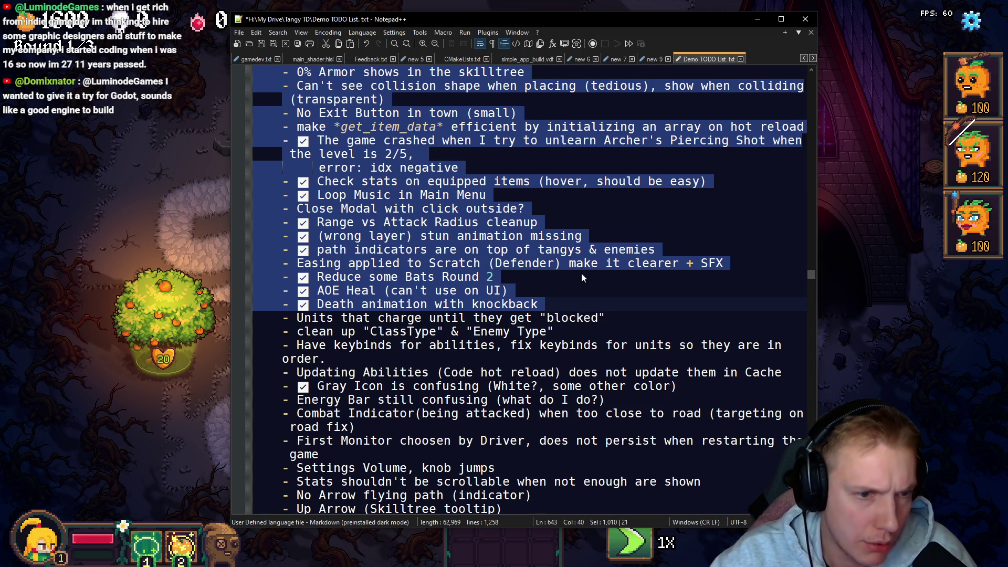
Step: Delete the selected finished checklist lines and cut the 'Units that charge until they get "blocked"' item
{"action": "key", "text": "Delete"}
{"action": "left_click_drag", "start_coordinate": [627, 290], "coordinate": [285, 292]}
{"action": "key", "text": "ctrl+c"}
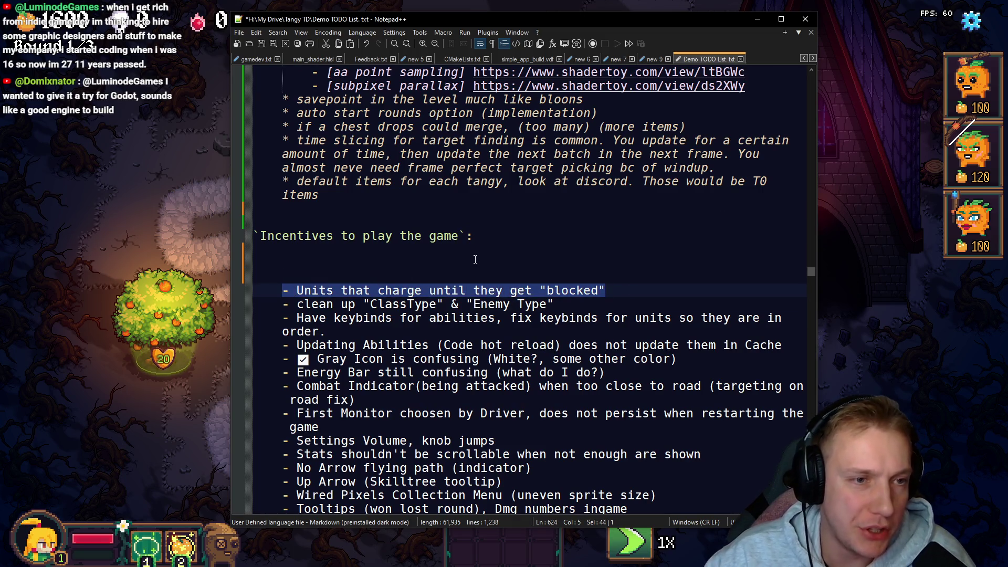
{"action": "key", "text": "Delete"}
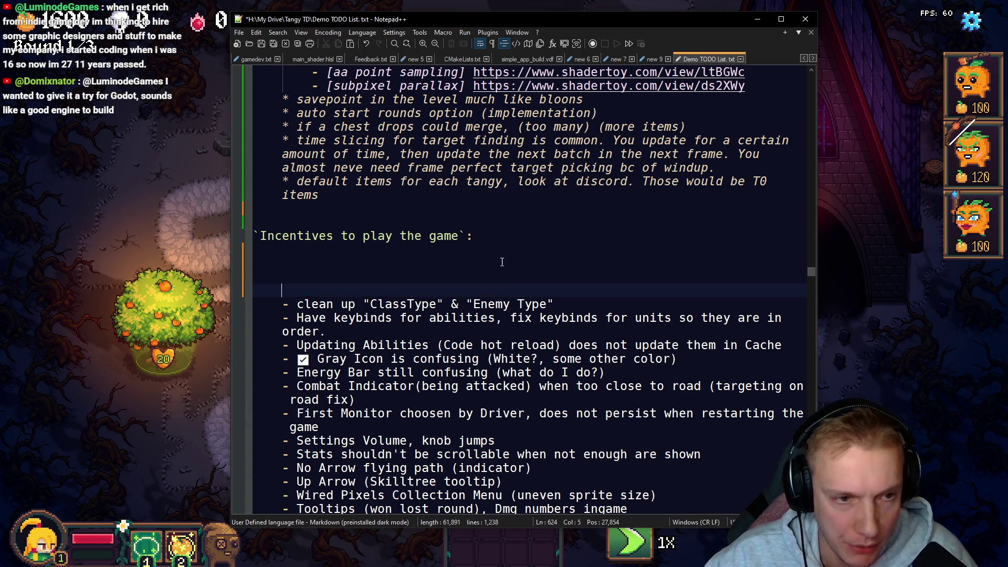
Step: Paste the Units that charge item into Nice-to-have below Choose Monitor, without its dash
{"action": "scroll", "coordinate": [470, 279], "scroll_direction": "up", "scroll_amount": 17}
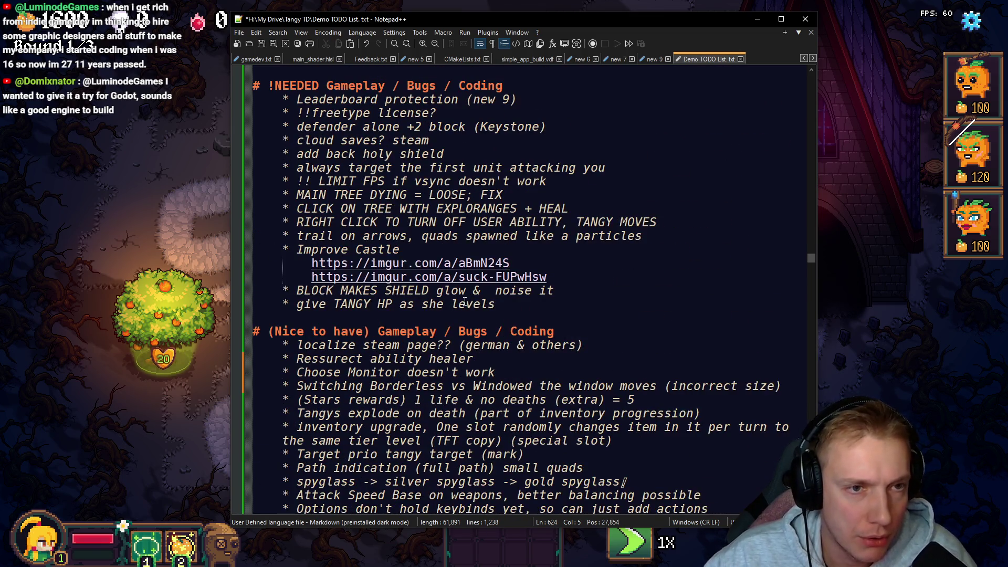
{"action": "scroll", "coordinate": [464, 301], "scroll_direction": "up", "scroll_amount": 20}
{"action": "scroll", "coordinate": [464, 288], "scroll_direction": "up", "scroll_amount": 5}
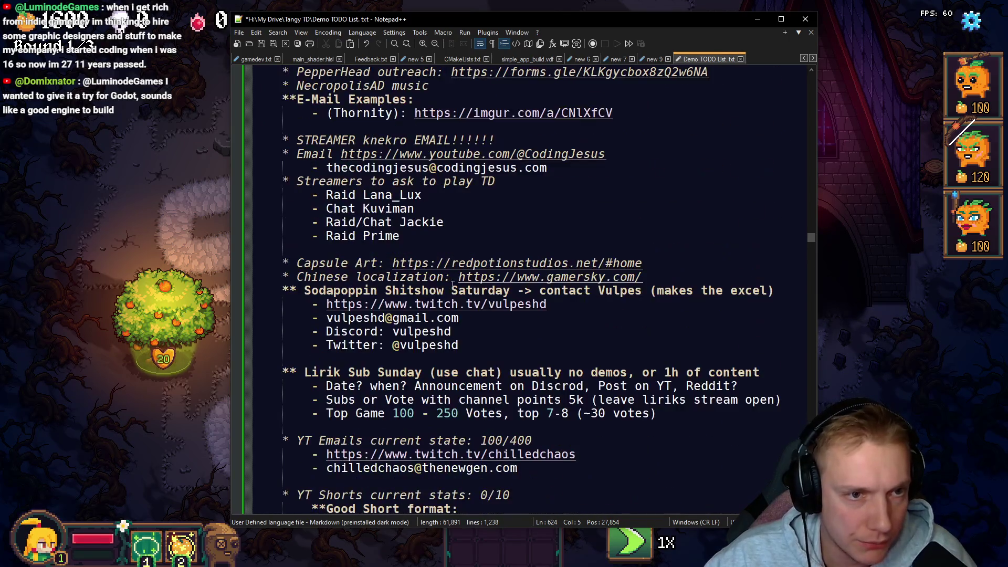
{"action": "scroll", "coordinate": [460, 273], "scroll_direction": "up", "scroll_amount": 5}
{"action": "scroll", "coordinate": [467, 257], "scroll_direction": "down", "scroll_amount": 17}
{"action": "scroll", "coordinate": [470, 240], "scroll_direction": "down", "scroll_amount": 15}
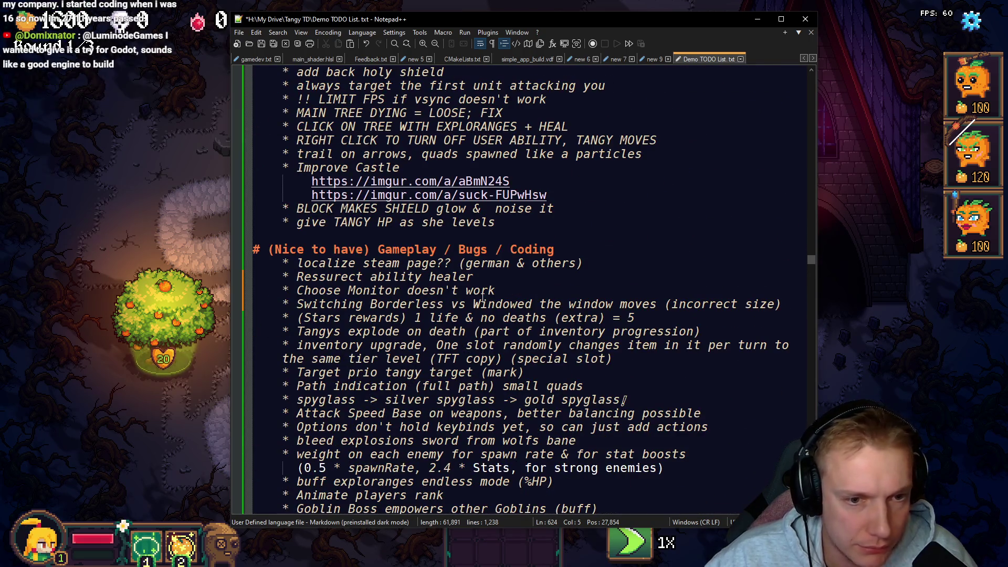
{"action": "left_click", "coordinate": [506, 290]}
{"action": "key", "text": "Return"}
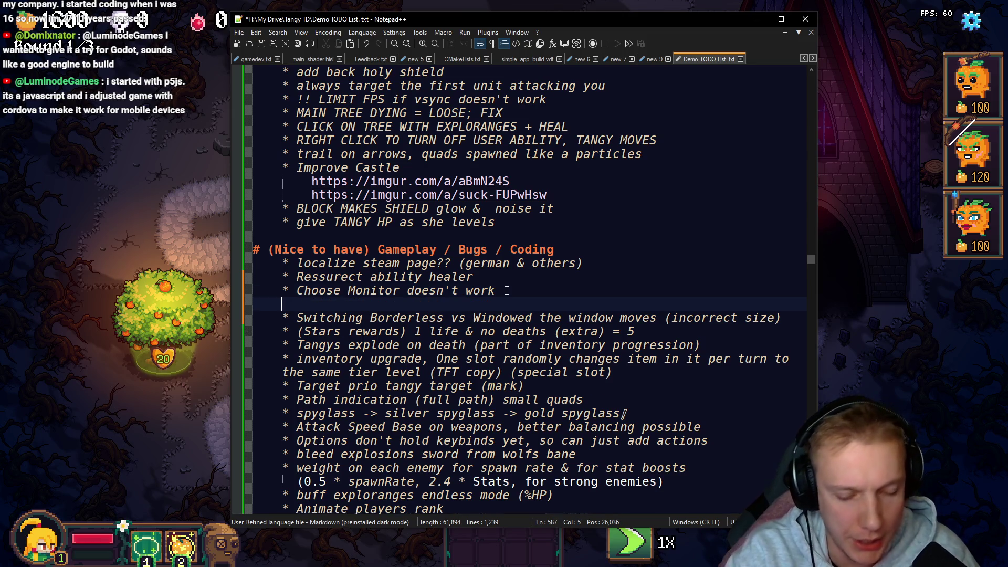
{"action": "key", "text": "ctrl+v"}
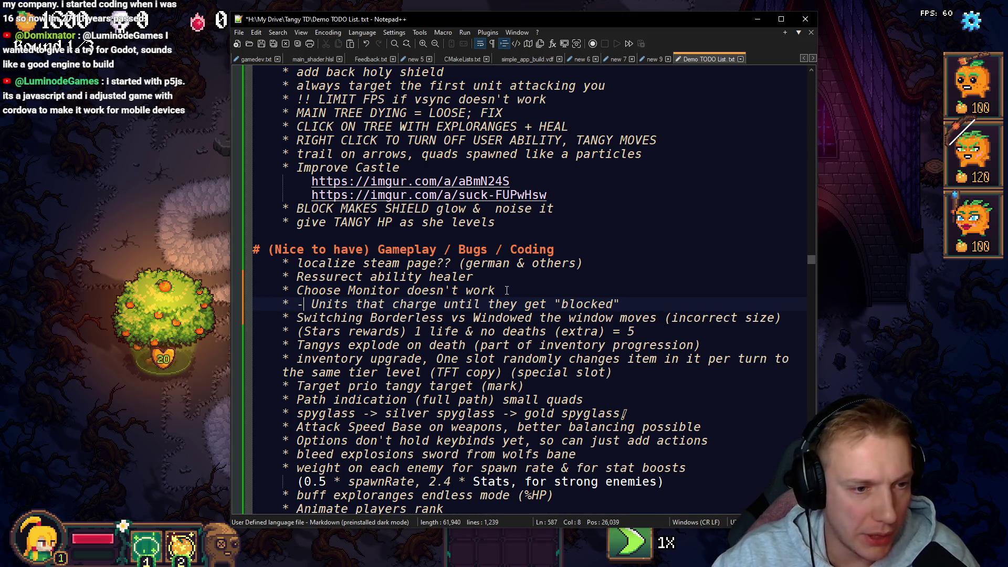
{"action": "key", "text": "Delete"}
{"action": "key", "text": "BackSpace"}
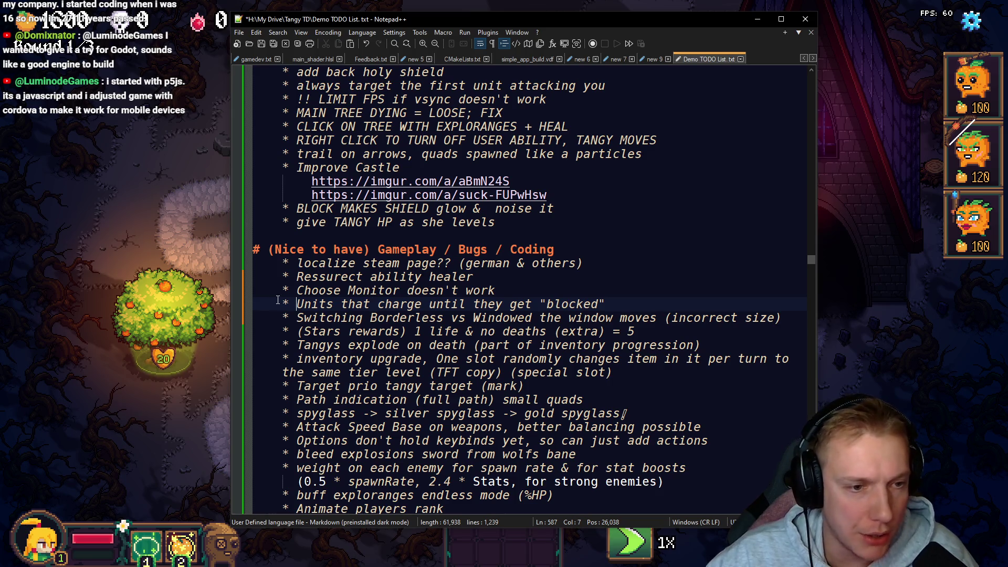
{"action": "left_click", "coordinate": [626, 304], "text": "shift"}
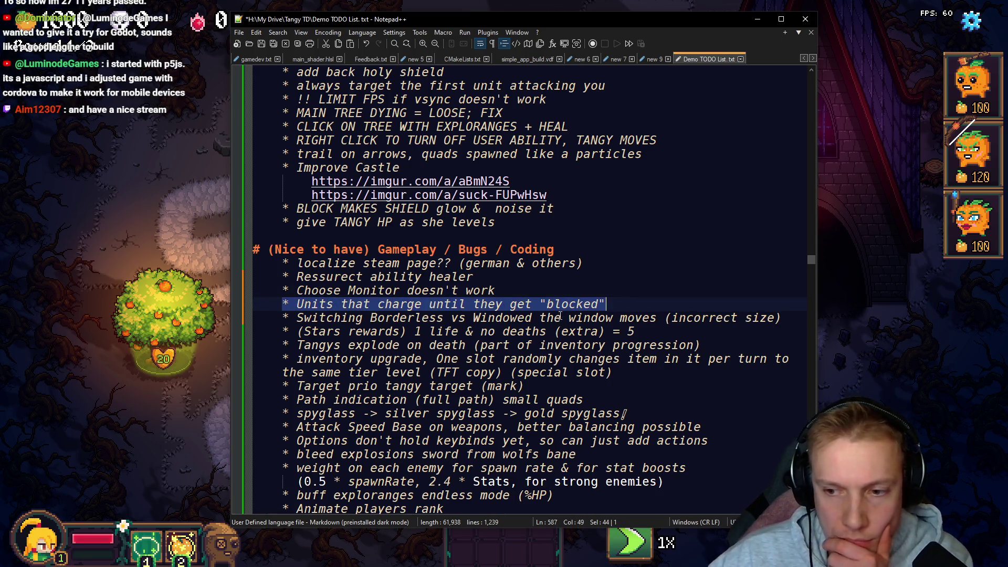
Step: Select the Incentives items from 'clean up ClassType' through 'Make scrollbars clickable / draggable'
{"action": "scroll", "coordinate": [560, 317], "scroll_direction": "down", "scroll_amount": 4}
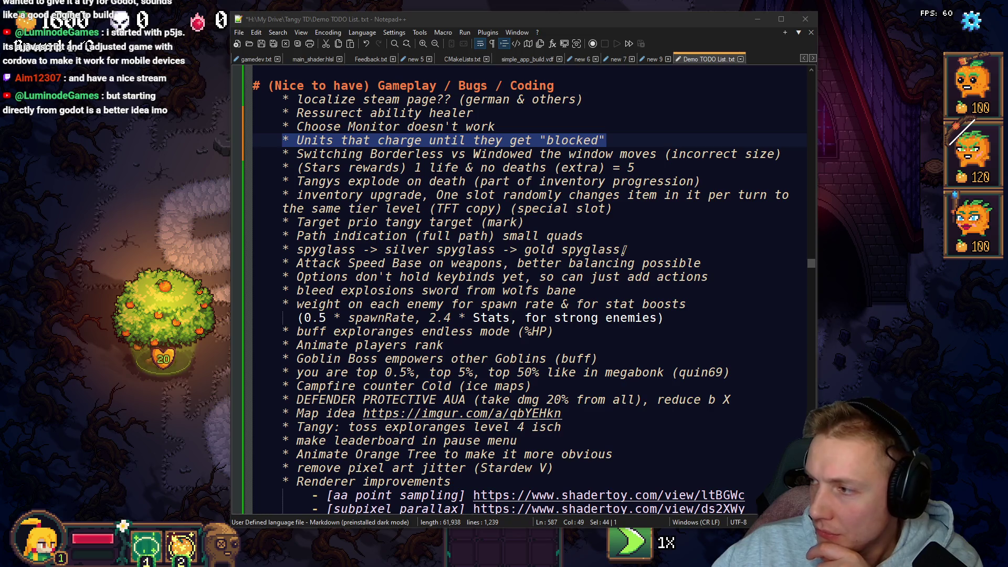
{"action": "left_click", "coordinate": [409, 236]}
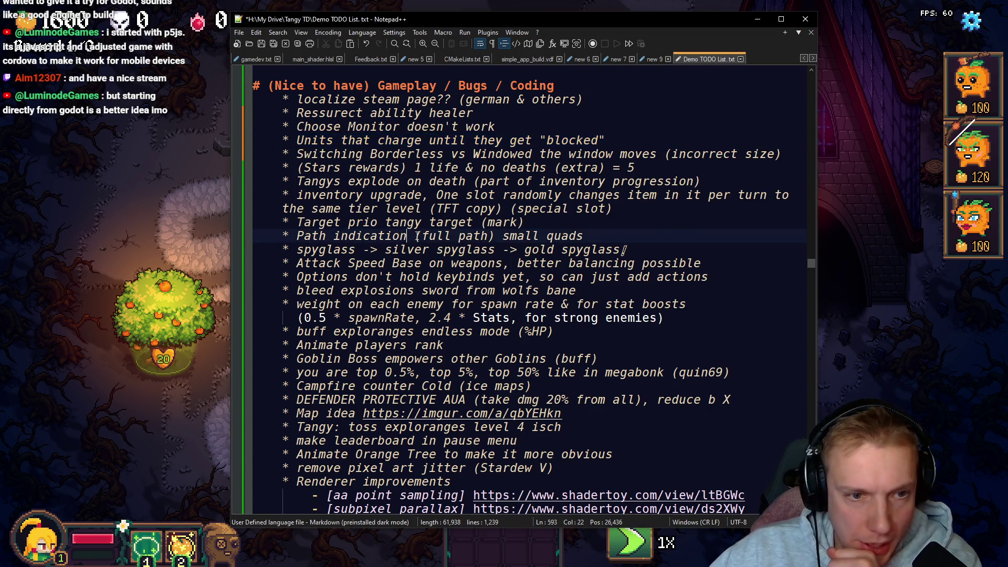
{"action": "scroll", "coordinate": [417, 220], "scroll_direction": "down", "scroll_amount": 5}
{"action": "scroll", "coordinate": [417, 220], "scroll_direction": "down", "scroll_amount": 8}
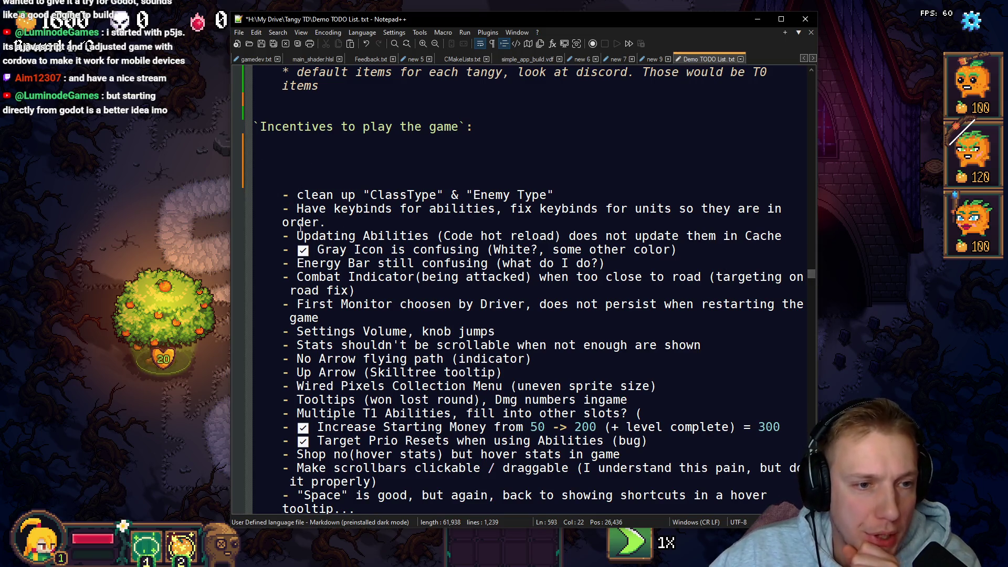
{"action": "mouse_move", "coordinate": [288, 185]}
{"action": "left_mouse_down"}
{"action": "mouse_move", "coordinate": [299, 233]}
{"action": "mouse_move", "coordinate": [383, 224]}
{"action": "mouse_move", "coordinate": [472, 195]}
{"action": "mouse_move", "coordinate": [427, 172]}
{"action": "mouse_move", "coordinate": [440, 188]}
{"action": "left_mouse_up"}
{"action": "scroll", "coordinate": [341, 225], "scroll_direction": "down", "scroll_amount": 1}
{"action": "mouse_move", "coordinate": [514, 192]}
{"action": "left_mouse_down"}
{"action": "mouse_move", "coordinate": [767, 198]}
{"action": "mouse_move", "coordinate": [329, 213]}
{"action": "mouse_move", "coordinate": [366, 223]}
{"action": "mouse_move", "coordinate": [580, 210]}
{"action": "mouse_move", "coordinate": [288, 218]}
{"action": "mouse_move", "coordinate": [321, 233]}
{"action": "mouse_move", "coordinate": [381, 237]}
{"action": "mouse_move", "coordinate": [362, 251]}
{"action": "mouse_move", "coordinate": [393, 273]}
{"action": "mouse_move", "coordinate": [377, 289]}
{"action": "mouse_move", "coordinate": [508, 288]}
{"action": "mouse_move", "coordinate": [336, 278]}
{"action": "mouse_move", "coordinate": [320, 303]}
{"action": "mouse_move", "coordinate": [488, 301]}
{"action": "mouse_move", "coordinate": [532, 318]}
{"action": "mouse_move", "coordinate": [671, 309]}
{"action": "mouse_move", "coordinate": [533, 320]}
{"action": "mouse_move", "coordinate": [542, 343]}
{"action": "mouse_move", "coordinate": [554, 330]}
{"action": "mouse_move", "coordinate": [530, 292]}
{"action": "mouse_move", "coordinate": [439, 317]}
{"action": "mouse_move", "coordinate": [441, 330]}
{"action": "mouse_move", "coordinate": [454, 317]}
{"action": "mouse_move", "coordinate": [401, 323]}
{"action": "mouse_move", "coordinate": [414, 328]}
{"action": "mouse_move", "coordinate": [398, 397]}
{"action": "left_mouse_up"}
{"action": "scroll", "coordinate": [554, 331], "scroll_direction": "down", "scroll_amount": 1}
{"action": "scroll", "coordinate": [436, 331], "scroll_direction": "down", "scroll_amount": 1}
Step: Delete the first item block and cut the 'Keybinds 1 - 5 Tangys' line
{"action": "key", "text": "Delete"}
{"action": "scroll", "coordinate": [399, 390], "scroll_direction": "down", "scroll_amount": 2}
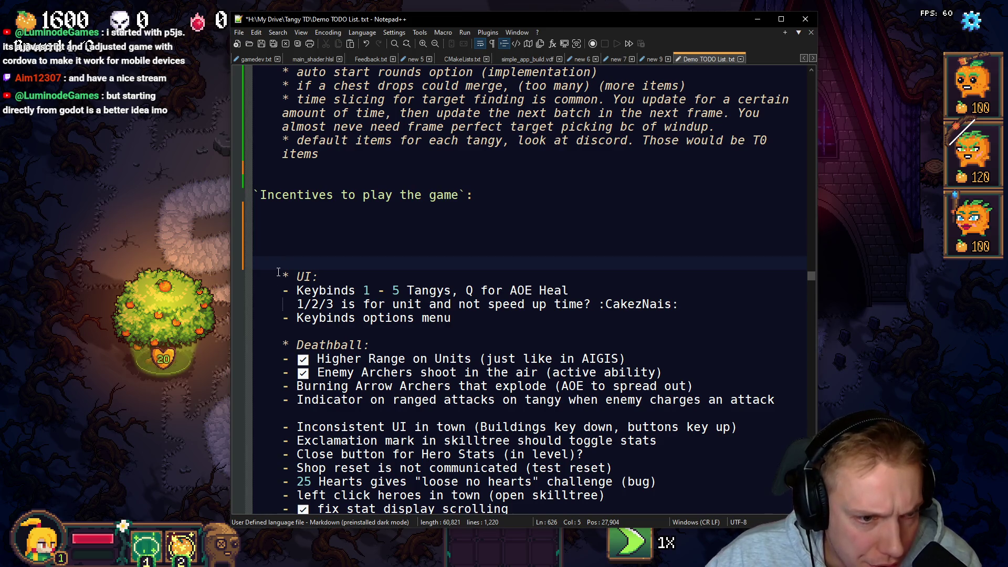
{"action": "key", "text": "Down"}
{"action": "key", "text": "Down"}
{"action": "key", "text": "shift+End"}
{"action": "key", "text": "shift+Home"}
{"action": "key", "text": "ctrl+c"}
{"action": "key", "text": "Delete"}
Step: Paste the Keybinds line below Leaderboard protection in !NEEDED, replacing its dash with 'Revisit'
{"action": "scroll", "coordinate": [400, 275], "scroll_direction": "up", "scroll_amount": 19}
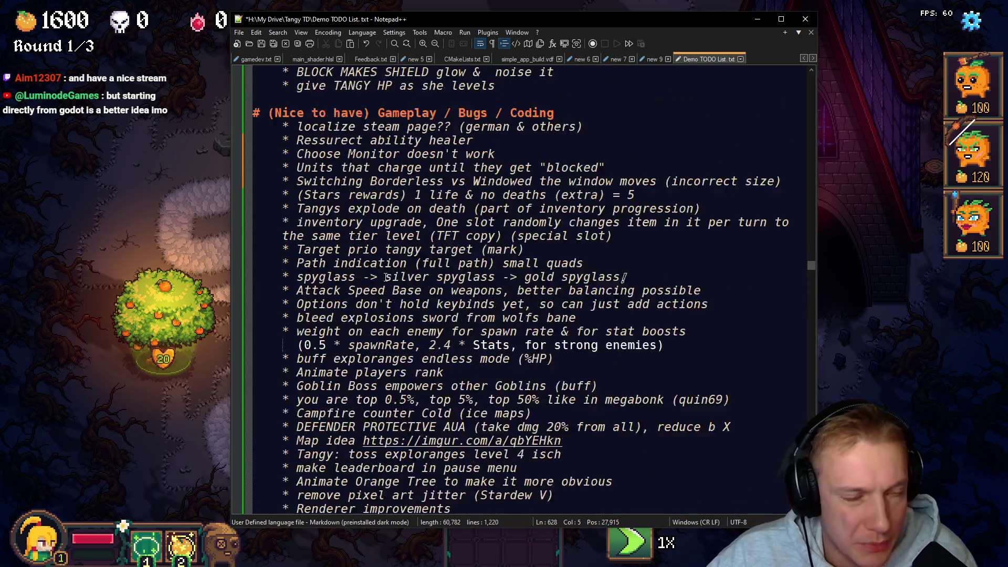
{"action": "scroll", "coordinate": [399, 275], "scroll_direction": "up", "scroll_amount": 1}
{"action": "left_click", "coordinate": [550, 210]}
{"action": "key", "text": "Return"}
{"action": "key", "text": "ctrl+v"}
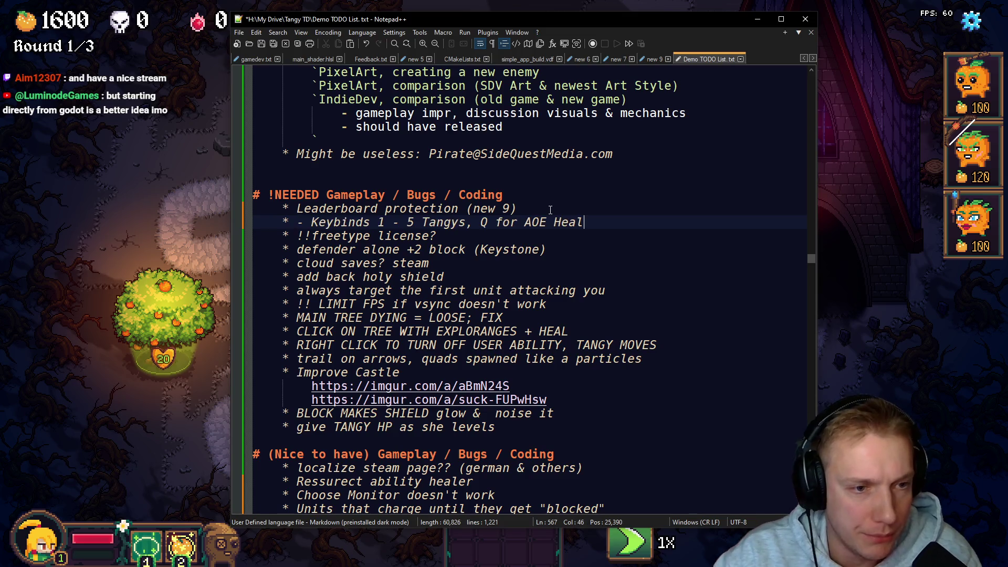
{"action": "key", "text": "Home"}
{"action": "key", "text": "Delete"}
{"action": "type", "text": "Revisit"}
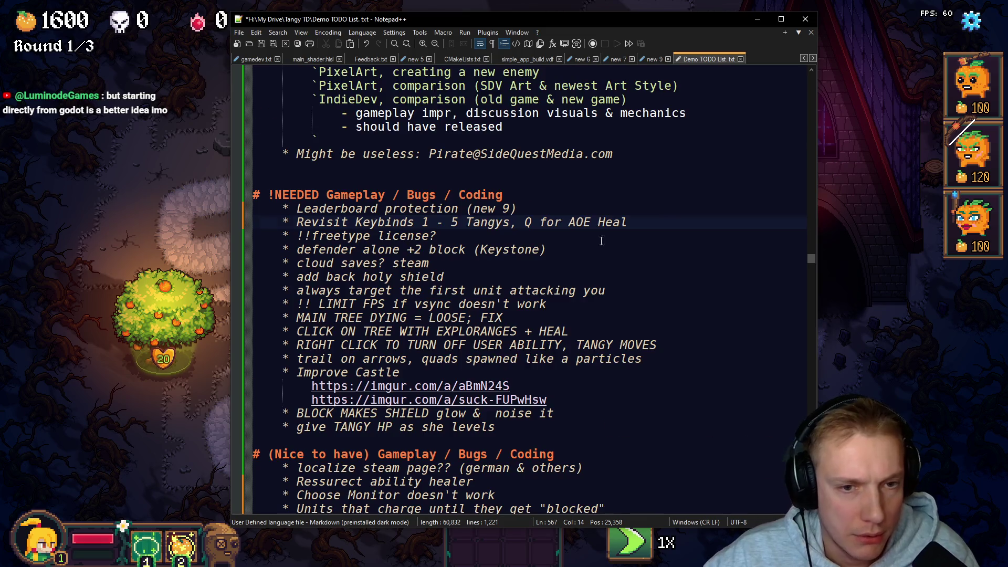
Step: Delete the leftover UI block and the Deathball list, then select the items from Exclamation mark onward
{"action": "scroll", "coordinate": [609, 248], "scroll_direction": "down", "scroll_amount": 20}
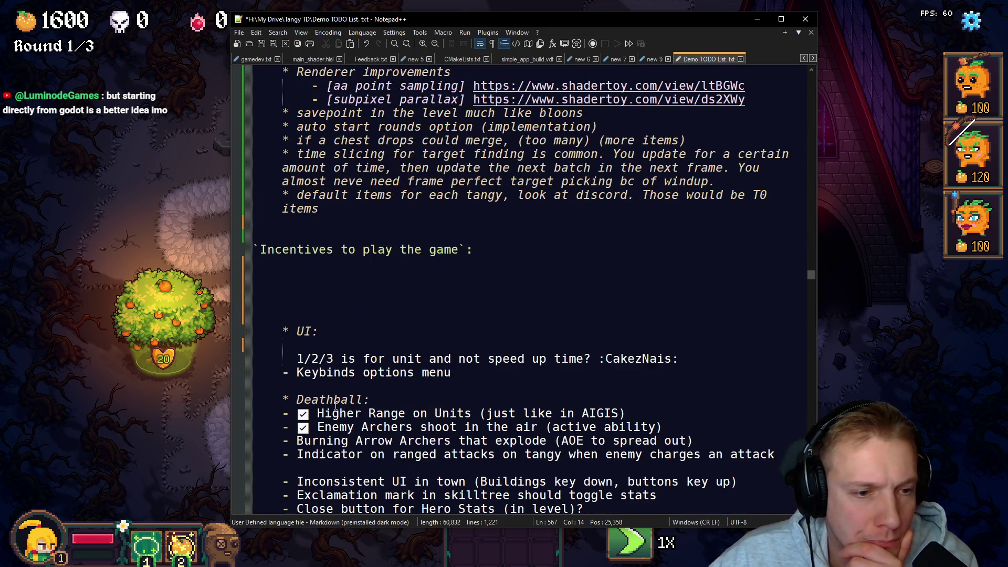
{"action": "left_click", "coordinate": [464, 373]}
{"action": "key", "text": "shift+Up"}
{"action": "key", "text": "shift+Up"}
{"action": "key", "text": "shift+Up"}
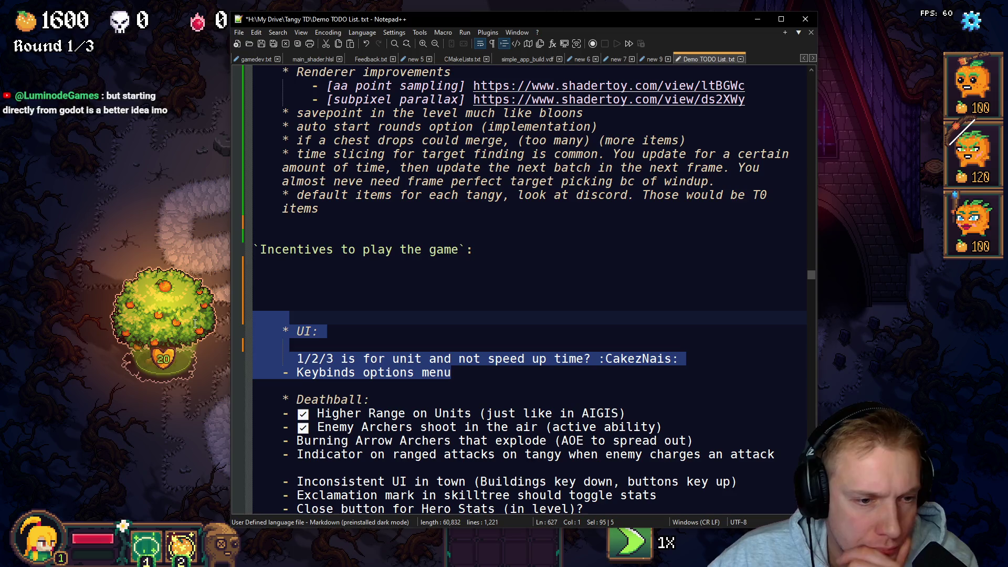
{"action": "key", "text": "BackSpace"}
{"action": "key", "text": "BackSpace"}
{"action": "key", "text": "BackSpace"}
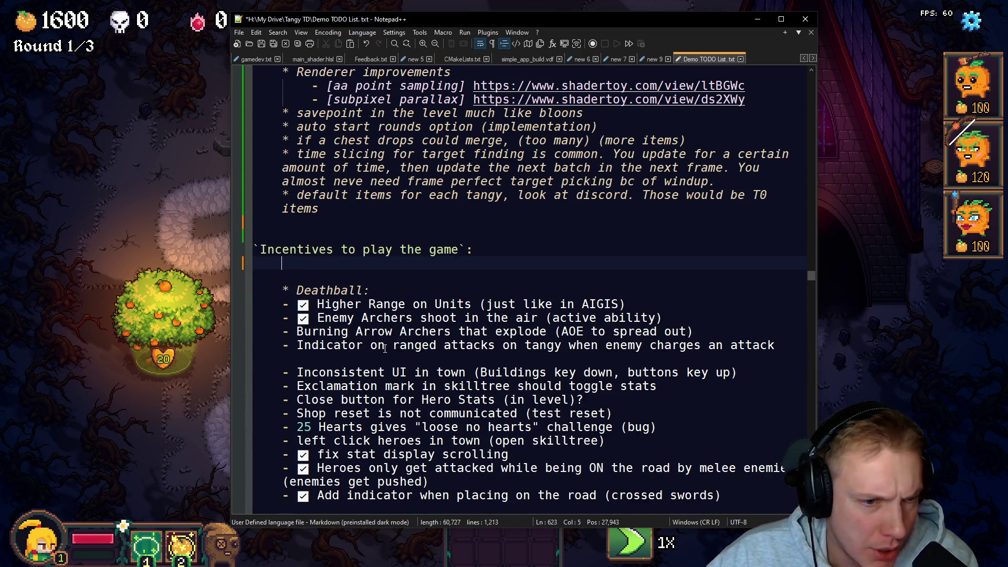
{"action": "mouse_move", "coordinate": [282, 331]}
{"action": "left_mouse_down"}
{"action": "mouse_move", "coordinate": [562, 331]}
{"action": "mouse_move", "coordinate": [502, 337]}
{"action": "left_mouse_up"}
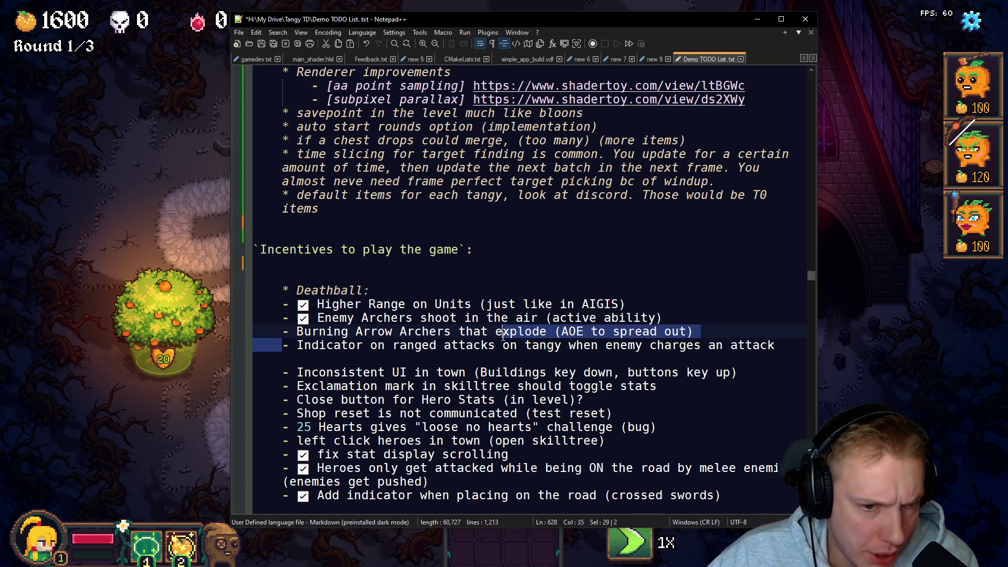
{"action": "mouse_move", "coordinate": [776, 349]}
{"action": "left_mouse_down"}
{"action": "mouse_move", "coordinate": [273, 318]}
{"action": "mouse_move", "coordinate": [256, 274]}
{"action": "mouse_move", "coordinate": [745, 294]}
{"action": "left_mouse_up"}
{"action": "key", "text": "BackSpace"}
{"action": "key", "text": "BackSpace"}
{"action": "key", "text": "BackSpace"}
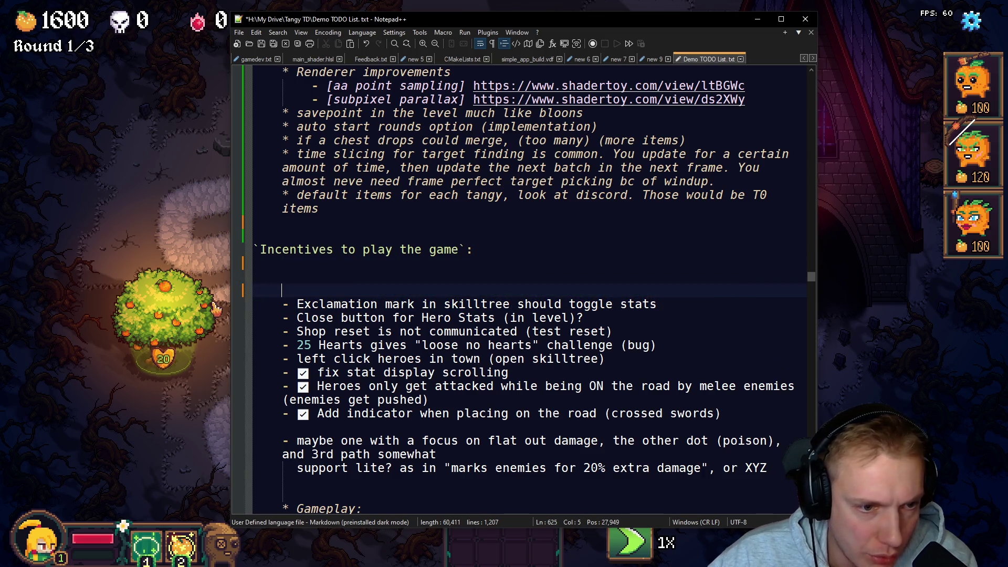
{"action": "mouse_move", "coordinate": [281, 305]}
{"action": "left_mouse_down"}
{"action": "mouse_move", "coordinate": [582, 331]}
{"action": "mouse_move", "coordinate": [398, 344]}
{"action": "mouse_move", "coordinate": [697, 346]}
{"action": "mouse_move", "coordinate": [593, 370]}
{"action": "mouse_move", "coordinate": [581, 348]}
{"action": "mouse_move", "coordinate": [399, 372]}
{"action": "left_mouse_up"}
{"action": "scroll", "coordinate": [592, 358], "scroll_direction": "down", "scroll_amount": 3}
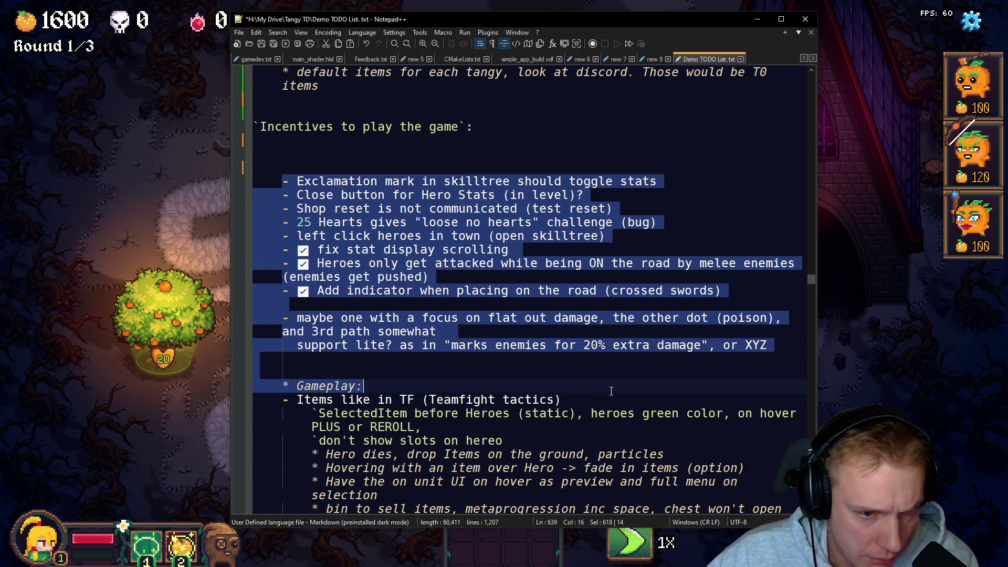
Step: Delete the selected skilltree and town items
{"action": "key", "text": "Delete"}
{"action": "scroll", "coordinate": [429, 334], "scroll_direction": "down", "scroll_amount": 2}
{"action": "scroll", "coordinate": [428, 333], "scroll_direction": "up", "scroll_amount": 2}
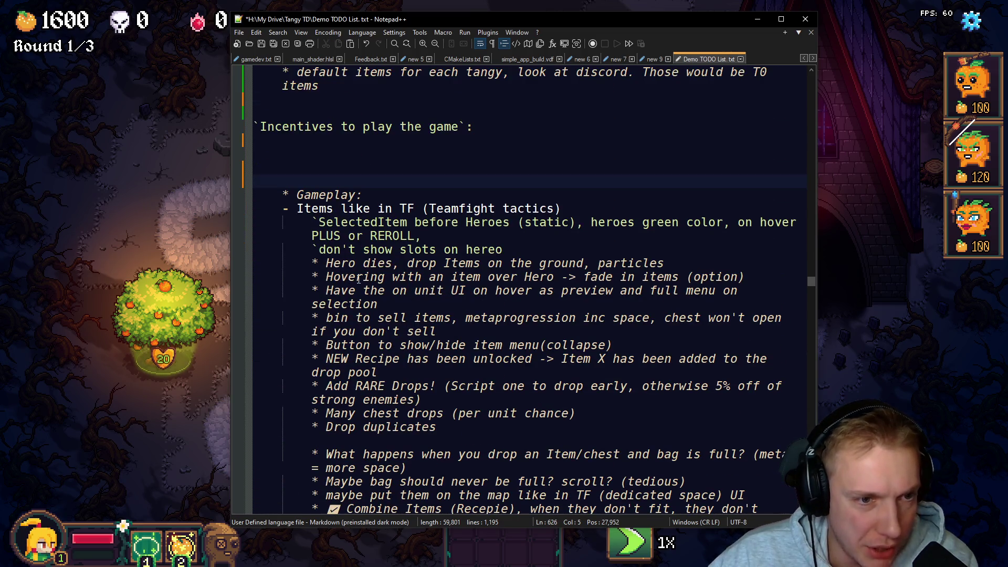
Step: Delete the whole '* Gameplay:' list down to 'Remove Iron Sword or rework'
{"action": "mouse_move", "coordinate": [287, 181]}
{"action": "left_mouse_down"}
{"action": "mouse_move", "coordinate": [472, 237]}
{"action": "mouse_move", "coordinate": [420, 261]}
{"action": "mouse_move", "coordinate": [442, 301]}
{"action": "mouse_move", "coordinate": [436, 317]}
{"action": "mouse_move", "coordinate": [441, 189]}
{"action": "mouse_move", "coordinate": [457, 120]}
{"action": "mouse_move", "coordinate": [326, 102]}
{"action": "mouse_move", "coordinate": [471, 103]}
{"action": "mouse_move", "coordinate": [446, 134]}
{"action": "mouse_move", "coordinate": [410, 126]}
{"action": "mouse_move", "coordinate": [507, 131]}
{"action": "mouse_move", "coordinate": [423, 223]}
{"action": "mouse_move", "coordinate": [446, 316]}
{"action": "mouse_move", "coordinate": [480, 305]}
{"action": "mouse_move", "coordinate": [483, 291]}
{"action": "mouse_move", "coordinate": [504, 307]}
{"action": "mouse_move", "coordinate": [488, 333]}
{"action": "mouse_move", "coordinate": [476, 316]}
{"action": "mouse_move", "coordinate": [394, 317]}
{"action": "mouse_move", "coordinate": [371, 279]}
{"action": "mouse_move", "coordinate": [399, 292]}
{"action": "mouse_move", "coordinate": [384, 310]}
{"action": "mouse_move", "coordinate": [373, 293]}
{"action": "left_mouse_up"}
{"action": "scroll", "coordinate": [440, 310], "scroll_direction": "down", "scroll_amount": 3}
{"action": "scroll", "coordinate": [453, 313], "scroll_direction": "down", "scroll_amount": 1}
{"action": "scroll", "coordinate": [480, 305], "scroll_direction": "down", "scroll_amount": 1}
{"action": "scroll", "coordinate": [487, 327], "scroll_direction": "down", "scroll_amount": 1}
{"action": "scroll", "coordinate": [487, 327], "scroll_direction": "down", "scroll_amount": 1}
{"action": "scroll", "coordinate": [488, 333], "scroll_direction": "down", "scroll_amount": 1}
{"action": "scroll", "coordinate": [393, 318], "scroll_direction": "down", "scroll_amount": 1}
{"action": "scroll", "coordinate": [371, 279], "scroll_direction": "down", "scroll_amount": 1}
{"action": "scroll", "coordinate": [384, 310], "scroll_direction": "down", "scroll_amount": 1}
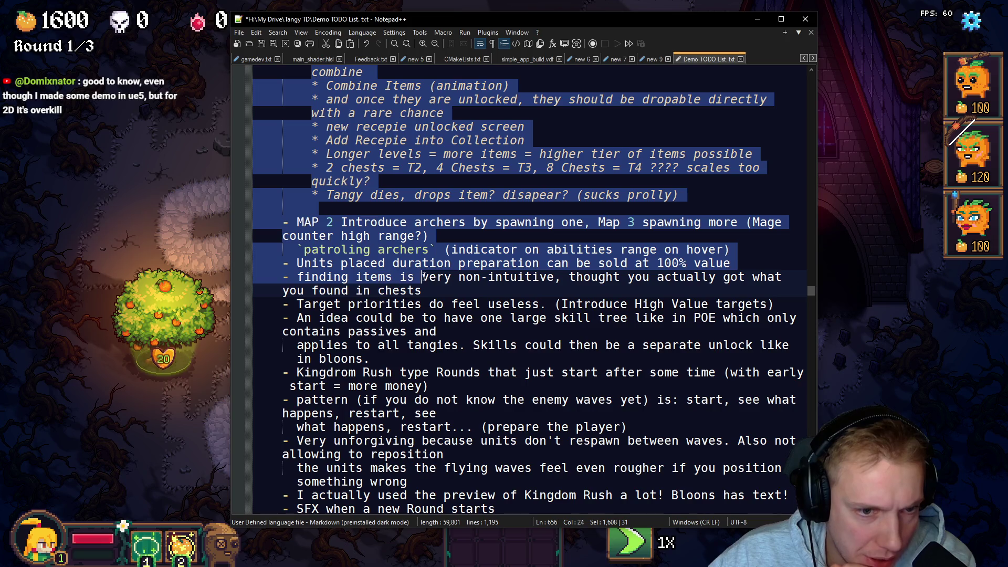
{"action": "mouse_move", "coordinate": [356, 293]}
{"action": "left_mouse_down"}
{"action": "mouse_move", "coordinate": [409, 276]}
{"action": "mouse_move", "coordinate": [423, 254]}
{"action": "mouse_move", "coordinate": [435, 263]}
{"action": "mouse_move", "coordinate": [416, 294]}
{"action": "mouse_move", "coordinate": [390, 289]}
{"action": "mouse_move", "coordinate": [420, 265]}
{"action": "mouse_move", "coordinate": [419, 251]}
{"action": "mouse_move", "coordinate": [412, 265]}
{"action": "mouse_move", "coordinate": [374, 252]}
{"action": "mouse_move", "coordinate": [376, 264]}
{"action": "mouse_move", "coordinate": [344, 277]}
{"action": "mouse_move", "coordinate": [464, 277]}
{"action": "mouse_move", "coordinate": [344, 304]}
{"action": "mouse_move", "coordinate": [379, 291]}
{"action": "mouse_move", "coordinate": [365, 292]}
{"action": "mouse_move", "coordinate": [451, 292]}
{"action": "mouse_move", "coordinate": [378, 309]}
{"action": "mouse_move", "coordinate": [379, 283]}
{"action": "mouse_move", "coordinate": [336, 224]}
{"action": "mouse_move", "coordinate": [383, 236]}
{"action": "mouse_move", "coordinate": [509, 236]}
{"action": "mouse_move", "coordinate": [370, 236]}
{"action": "mouse_move", "coordinate": [525, 247]}
{"action": "mouse_move", "coordinate": [472, 237]}
{"action": "mouse_move", "coordinate": [467, 223]}
{"action": "mouse_move", "coordinate": [502, 221]}
{"action": "left_mouse_up"}
{"action": "scroll", "coordinate": [425, 283], "scroll_direction": "down", "scroll_amount": 1}
{"action": "scroll", "coordinate": [420, 294], "scroll_direction": "down", "scroll_amount": 1}
{"action": "scroll", "coordinate": [419, 294], "scroll_direction": "down", "scroll_amount": 1}
{"action": "scroll", "coordinate": [418, 294], "scroll_direction": "down", "scroll_amount": 1}
{"action": "scroll", "coordinate": [415, 294], "scroll_direction": "down", "scroll_amount": 1}
{"action": "scroll", "coordinate": [404, 288], "scroll_direction": "down", "scroll_amount": 1}
{"action": "scroll", "coordinate": [397, 288], "scroll_direction": "down", "scroll_amount": 1}
{"action": "scroll", "coordinate": [393, 288], "scroll_direction": "down", "scroll_amount": 1}
{"action": "scroll", "coordinate": [404, 278], "scroll_direction": "down", "scroll_amount": 1}
{"action": "scroll", "coordinate": [420, 265], "scroll_direction": "down", "scroll_amount": 1}
{"action": "scroll", "coordinate": [374, 252], "scroll_direction": "down", "scroll_amount": 2}
{"action": "scroll", "coordinate": [373, 265], "scroll_direction": "down", "scroll_amount": 3}
{"action": "scroll", "coordinate": [378, 309], "scroll_direction": "down", "scroll_amount": 2}
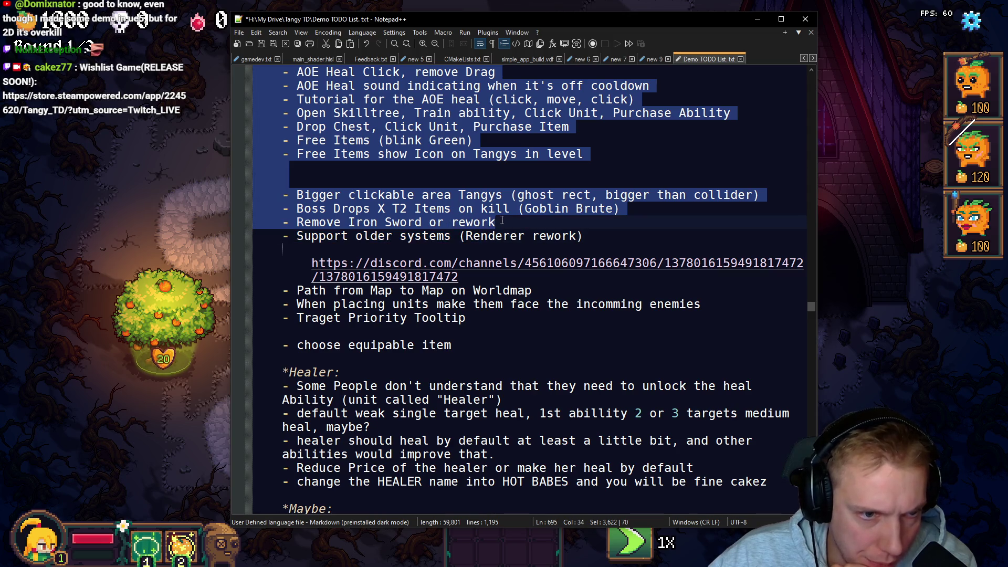
{"action": "key", "text": "Delete"}
{"action": "scroll", "coordinate": [401, 199], "scroll_direction": "up", "scroll_amount": 2}
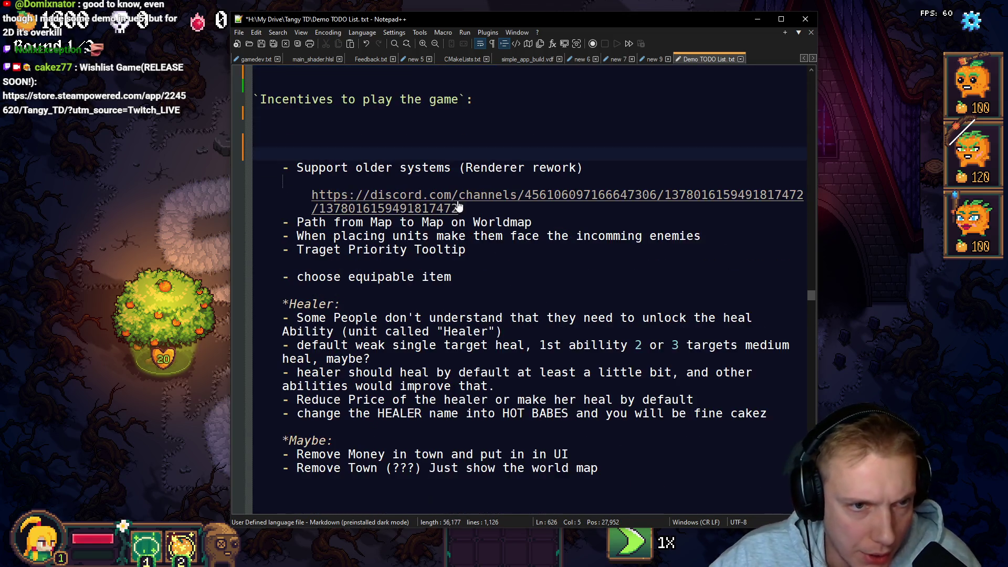
Step: Cut the Support older systems (Renderer rework) item together with its Discord link
{"action": "left_click", "coordinate": [400, 198]}
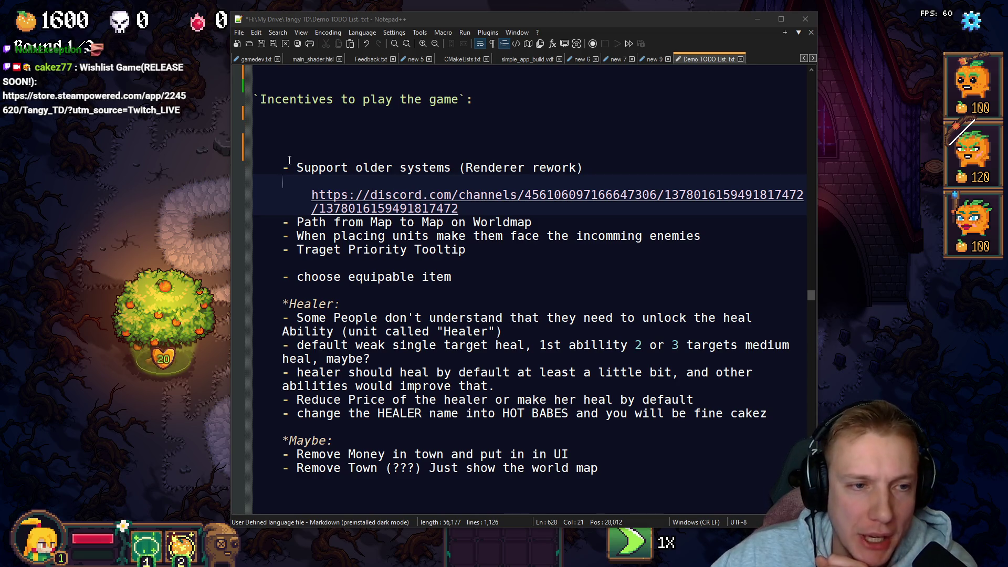
{"action": "left_click_drag", "start_coordinate": [281, 167], "coordinate": [472, 211]}
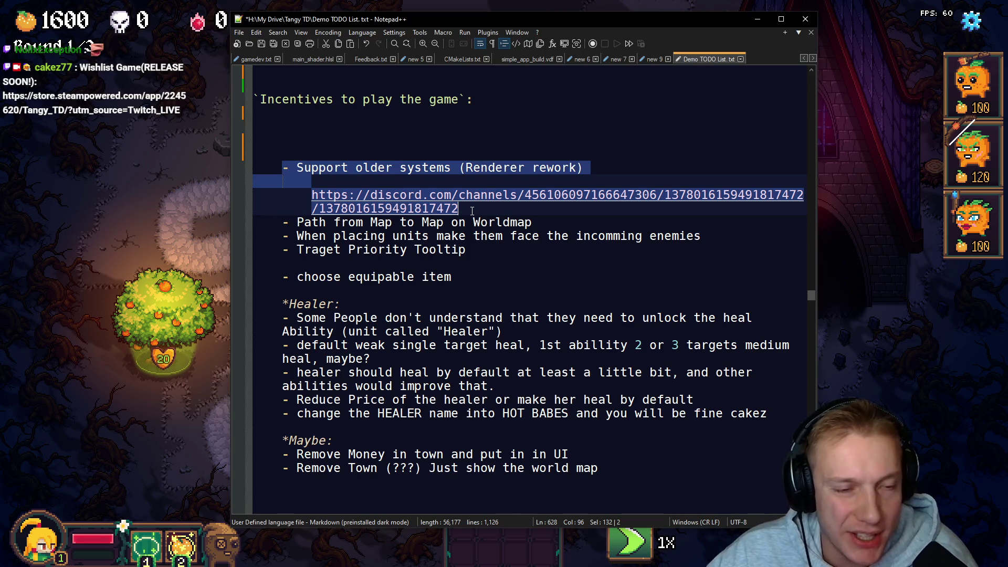
{"action": "key", "text": "ctrl+x"}
{"action": "scroll", "coordinate": [388, 246], "scroll_direction": "up", "scroll_amount": 15}
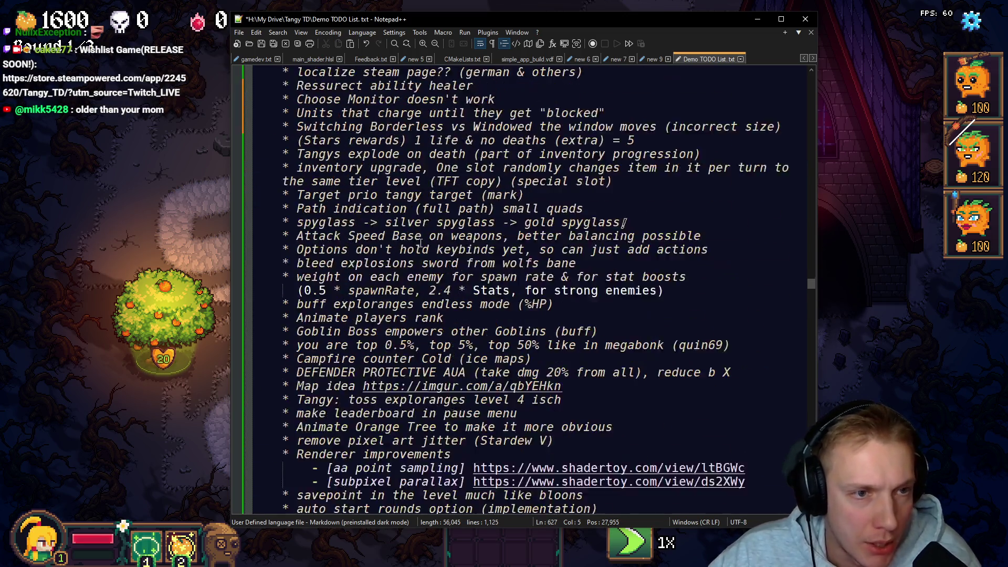
{"action": "scroll", "coordinate": [387, 246], "scroll_direction": "up", "scroll_amount": 2}
{"action": "scroll", "coordinate": [388, 246], "scroll_direction": "down", "scroll_amount": 7}
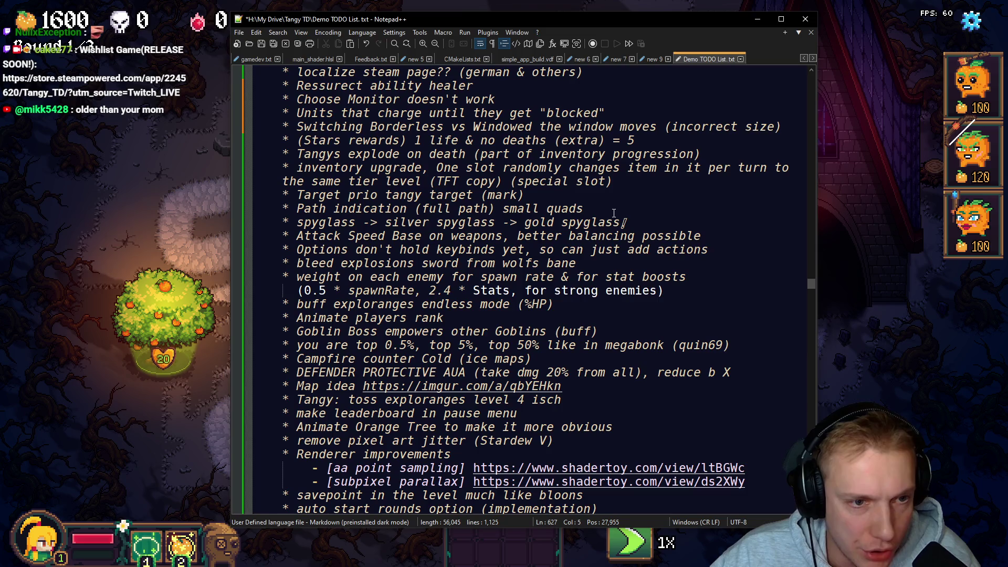
Step: Paste it as a '* ' item below 'Target prio tangy target (mark)', remove the extra dash, and save
{"action": "left_click", "coordinate": [544, 198]}
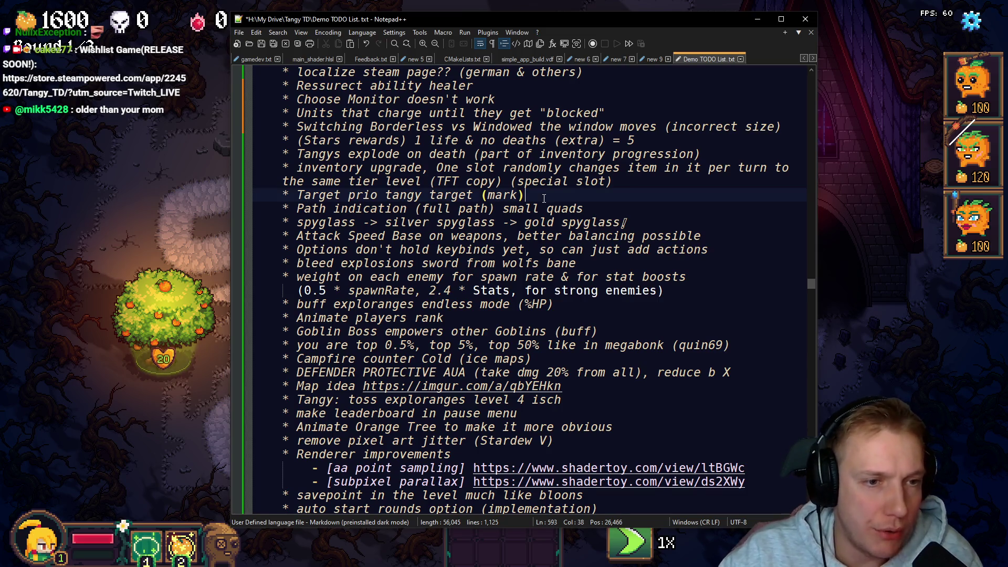
{"action": "key", "text": "Return"}
{"action": "type", "text": "*"}
{"action": "key", "text": "ctrl+v"}
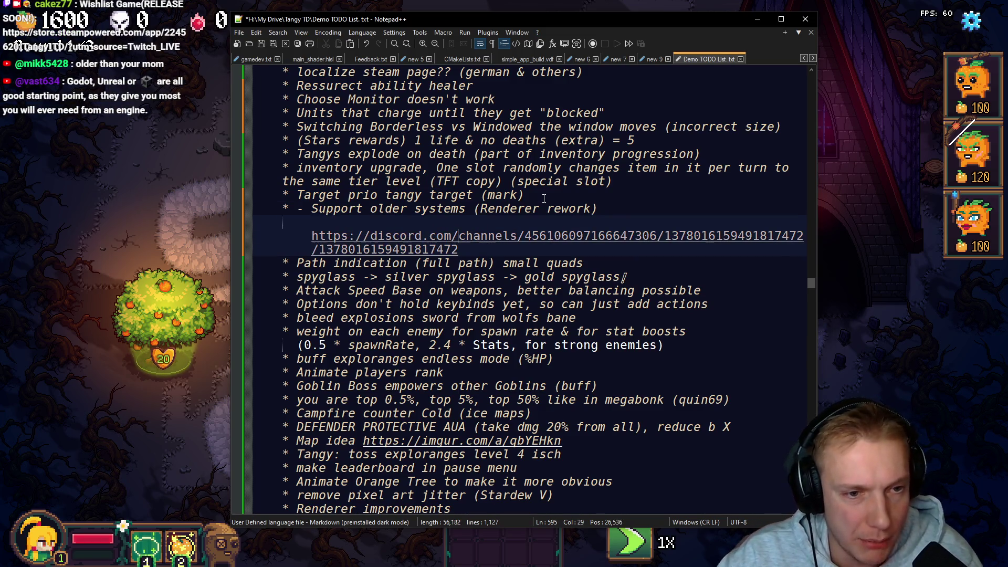
{"action": "key", "text": "ctrl+z"}
{"action": "key", "text": "ctrl+z"}
{"action": "key", "text": "Down"}
{"action": "key", "text": "Home"}
{"action": "key", "text": "Right"}
{"action": "key", "text": "BackSpace"}
{"action": "key", "text": "BackSpace"}
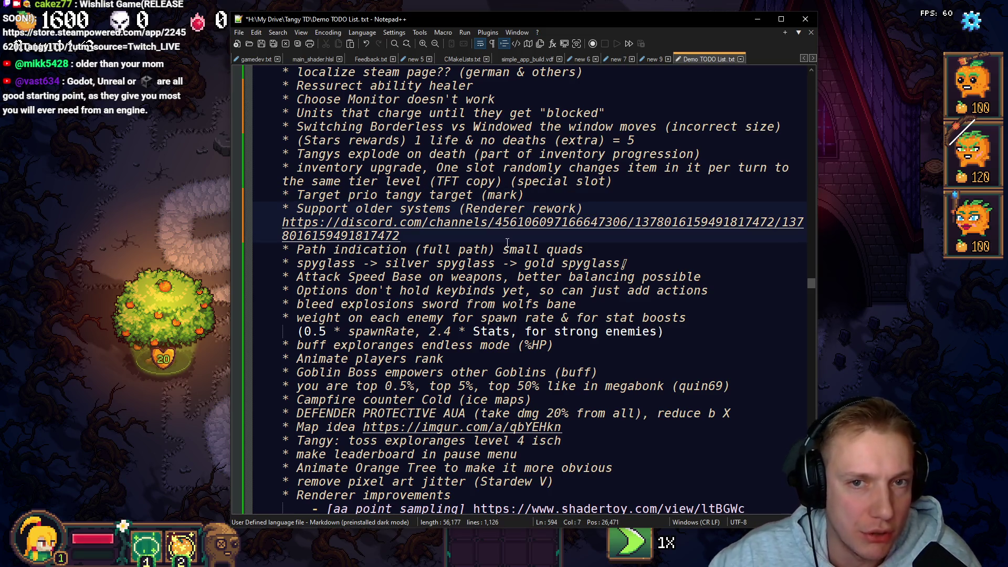
{"action": "key", "text": "ctrl+s"}
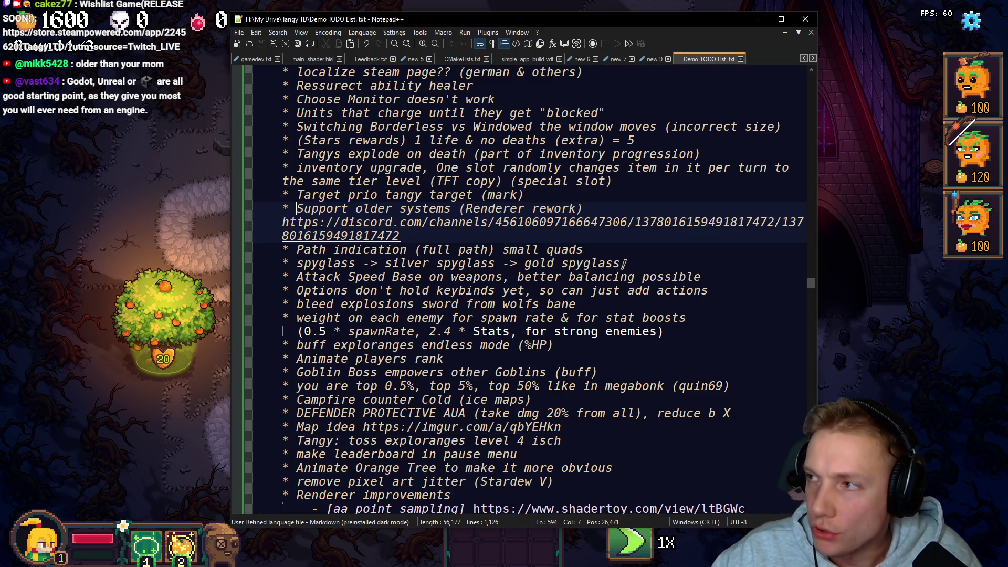
{"action": "key", "text": "alt+Tab"}
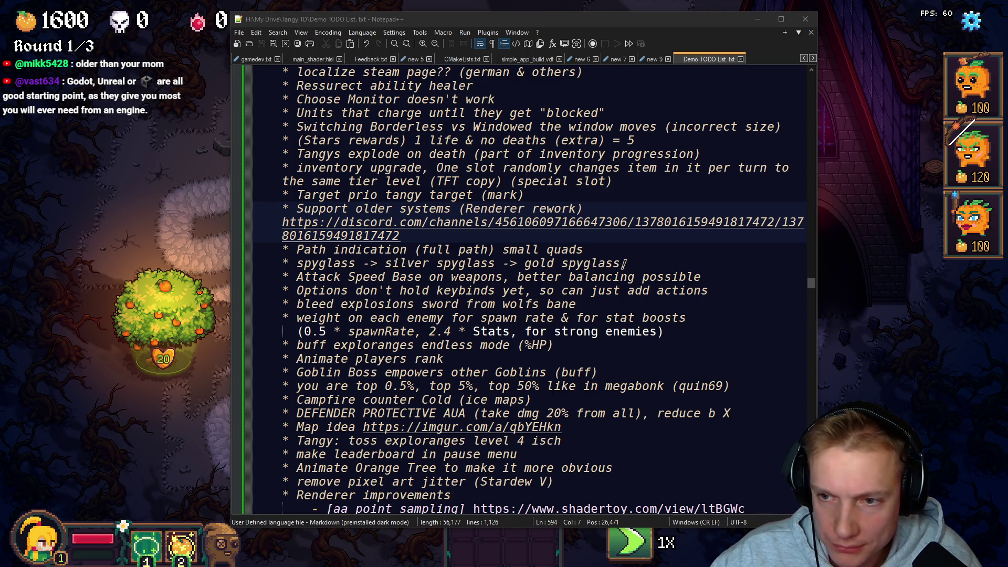
Step: Delete everything from '- Path from Map to Map' through the verysleepy link, plus the blank line above BUGS
{"action": "scroll", "coordinate": [448, 291], "scroll_direction": "down", "scroll_amount": 17}
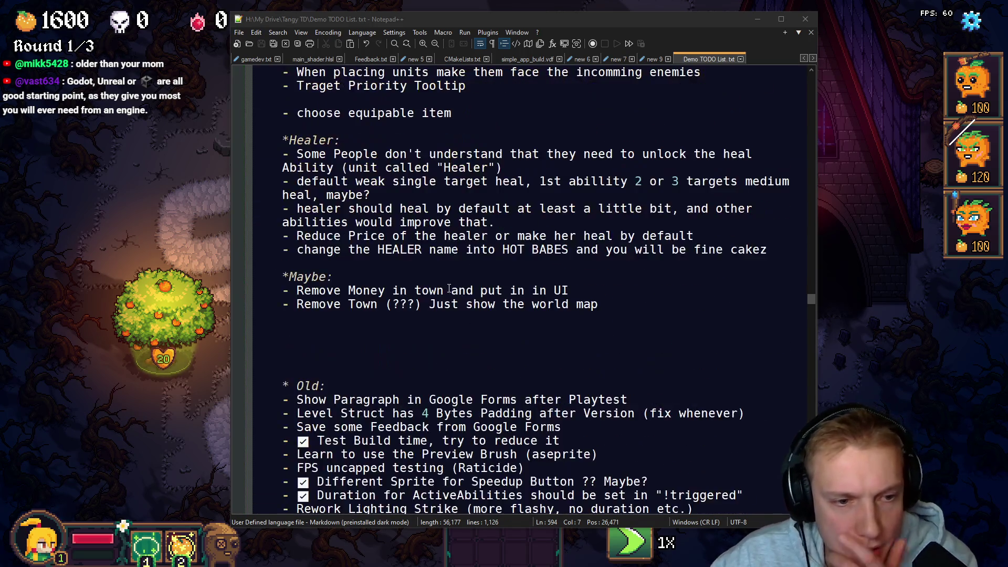
{"action": "scroll", "coordinate": [377, 189], "scroll_direction": "up", "scroll_amount": 4}
{"action": "mouse_move", "coordinate": [285, 220]}
{"action": "left_mouse_down"}
{"action": "mouse_move", "coordinate": [703, 237]}
{"action": "mouse_move", "coordinate": [472, 252]}
{"action": "mouse_move", "coordinate": [470, 287]}
{"action": "mouse_move", "coordinate": [441, 322]}
{"action": "mouse_move", "coordinate": [425, 271]}
{"action": "mouse_move", "coordinate": [441, 250]}
{"action": "mouse_move", "coordinate": [472, 249]}
{"action": "mouse_move", "coordinate": [426, 222]}
{"action": "mouse_move", "coordinate": [412, 304]}
{"action": "mouse_move", "coordinate": [400, 304]}
{"action": "mouse_move", "coordinate": [410, 234]}
{"action": "mouse_move", "coordinate": [412, 247]}
{"action": "mouse_move", "coordinate": [414, 236]}
{"action": "mouse_move", "coordinate": [446, 252]}
{"action": "mouse_move", "coordinate": [451, 231]}
{"action": "mouse_move", "coordinate": [490, 280]}
{"action": "mouse_move", "coordinate": [472, 289]}
{"action": "mouse_move", "coordinate": [379, 261]}
{"action": "left_mouse_up"}
{"action": "scroll", "coordinate": [449, 317], "scroll_direction": "down", "scroll_amount": 1}
{"action": "scroll", "coordinate": [436, 299], "scroll_direction": "down", "scroll_amount": 1}
{"action": "scroll", "coordinate": [425, 271], "scroll_direction": "down", "scroll_amount": 2}
{"action": "scroll", "coordinate": [445, 248], "scroll_direction": "down", "scroll_amount": 2}
{"action": "scroll", "coordinate": [462, 249], "scroll_direction": "down", "scroll_amount": 2}
{"action": "scroll", "coordinate": [446, 231], "scroll_direction": "down", "scroll_amount": 4}
{"action": "scroll", "coordinate": [409, 304], "scroll_direction": "down", "scroll_amount": 3}
{"action": "scroll", "coordinate": [404, 294], "scroll_direction": "down", "scroll_amount": 8}
{"action": "scroll", "coordinate": [444, 250], "scroll_direction": "down", "scroll_amount": 2}
{"action": "scroll", "coordinate": [446, 252], "scroll_direction": "down", "scroll_amount": 2}
{"action": "scroll", "coordinate": [489, 281], "scroll_direction": "down", "scroll_amount": 4}
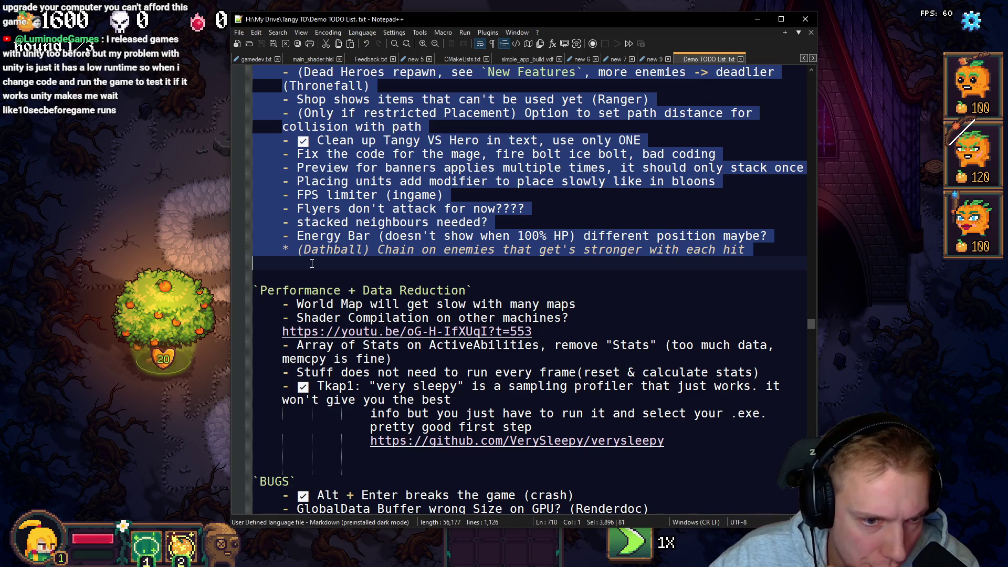
{"action": "mouse_move", "coordinate": [312, 271]}
{"action": "left_mouse_down"}
{"action": "mouse_move", "coordinate": [302, 318]}
{"action": "mouse_move", "coordinate": [531, 317]}
{"action": "mouse_move", "coordinate": [429, 272]}
{"action": "mouse_move", "coordinate": [299, 286]}
{"action": "mouse_move", "coordinate": [531, 264]}
{"action": "mouse_move", "coordinate": [488, 252]}
{"action": "mouse_move", "coordinate": [303, 258]}
{"action": "mouse_move", "coordinate": [313, 258]}
{"action": "mouse_move", "coordinate": [578, 276]}
{"action": "mouse_move", "coordinate": [559, 264]}
{"action": "mouse_move", "coordinate": [619, 264]}
{"action": "mouse_move", "coordinate": [394, 277]}
{"action": "mouse_move", "coordinate": [362, 265]}
{"action": "mouse_move", "coordinate": [420, 292]}
{"action": "mouse_move", "coordinate": [335, 307]}
{"action": "mouse_move", "coordinate": [450, 291]}
{"action": "mouse_move", "coordinate": [604, 309]}
{"action": "mouse_move", "coordinate": [654, 291]}
{"action": "mouse_move", "coordinate": [472, 315]}
{"action": "mouse_move", "coordinate": [345, 305]}
{"action": "mouse_move", "coordinate": [392, 320]}
{"action": "mouse_move", "coordinate": [446, 284]}
{"action": "mouse_move", "coordinate": [368, 292]}
{"action": "mouse_move", "coordinate": [435, 292]}
{"action": "mouse_move", "coordinate": [294, 262]}
{"action": "mouse_move", "coordinate": [280, 245]}
{"action": "left_mouse_up"}
{"action": "scroll", "coordinate": [430, 271], "scroll_direction": "down", "scroll_amount": 1}
{"action": "scroll", "coordinate": [488, 255], "scroll_direction": "down", "scroll_amount": 1}
{"action": "scroll", "coordinate": [419, 299], "scroll_direction": "down", "scroll_amount": 3}
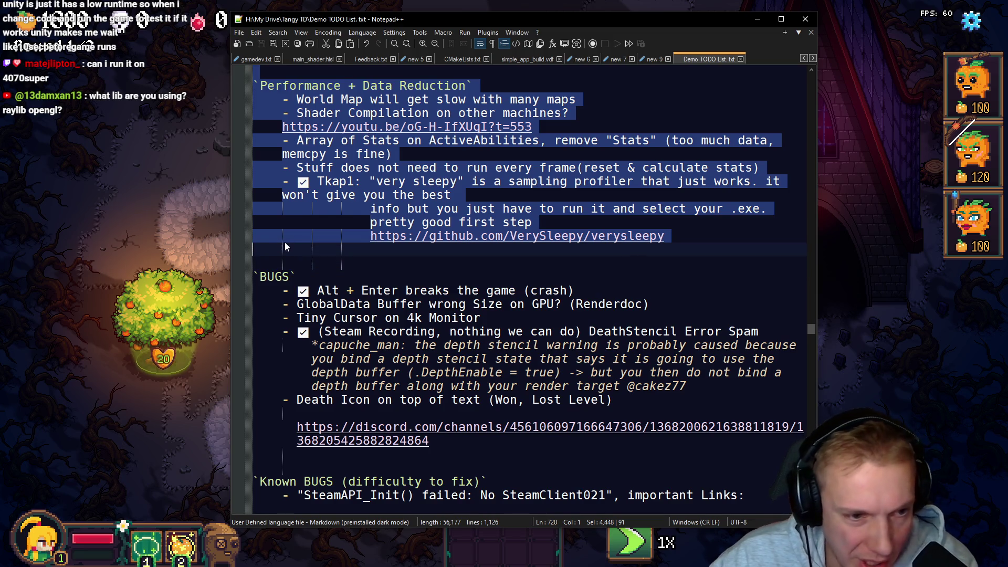
{"action": "key", "text": "Delete"}
{"action": "scroll", "coordinate": [293, 240], "scroll_direction": "up", "scroll_amount": 1}
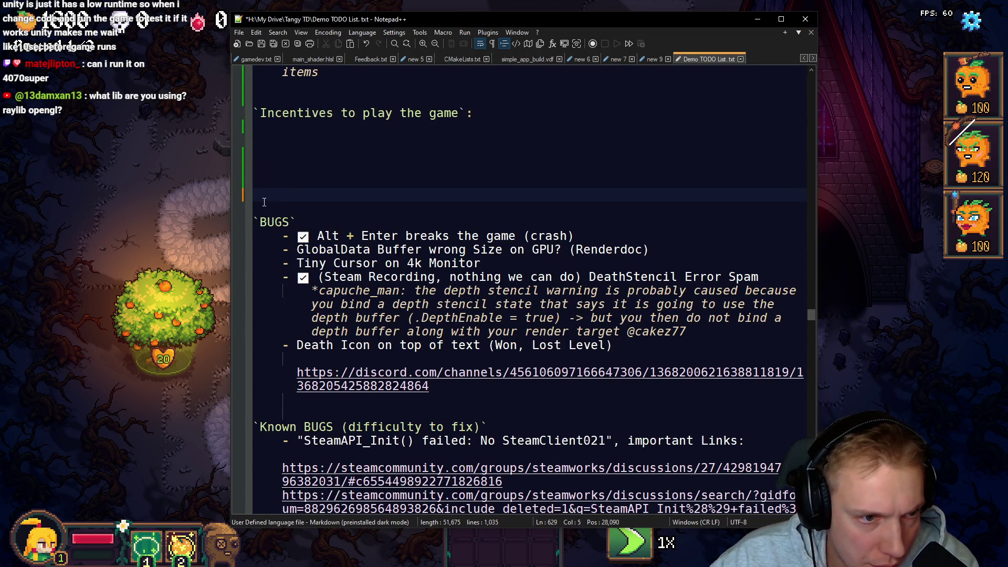
{"action": "key", "text": "BackSpace"}
{"action": "key", "text": "BackSpace"}
{"action": "key", "text": "BackSpace"}
{"action": "key", "text": "BackSpace"}
{"action": "key", "text": "BackSpace"}
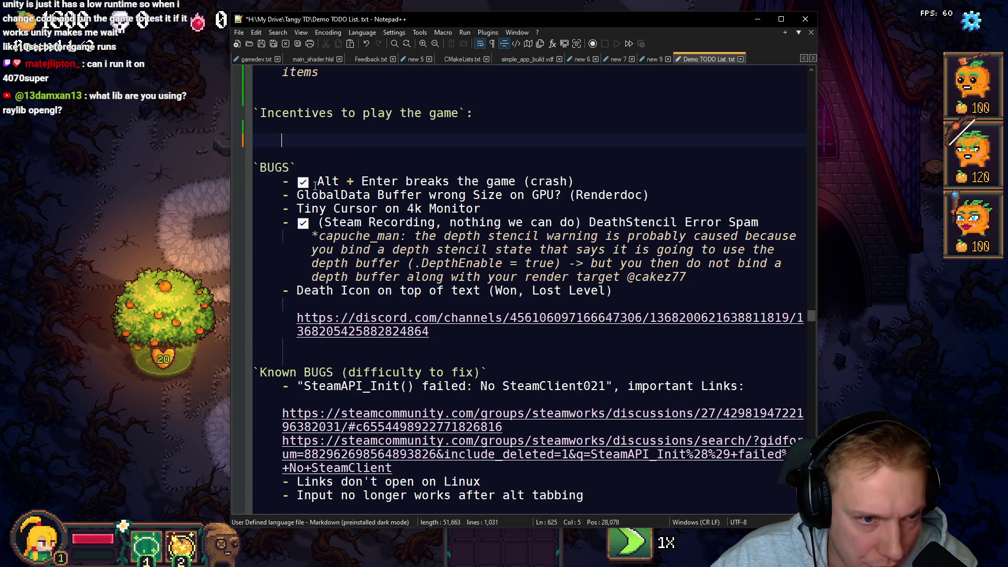
Step: Check the GlobalData Buffer, Tiny Cursor and Death Icon bug lines, then delete the blank line below the Discord link
{"action": "left_click", "coordinate": [296, 195]}
{"action": "key", "text": "shift+End"}
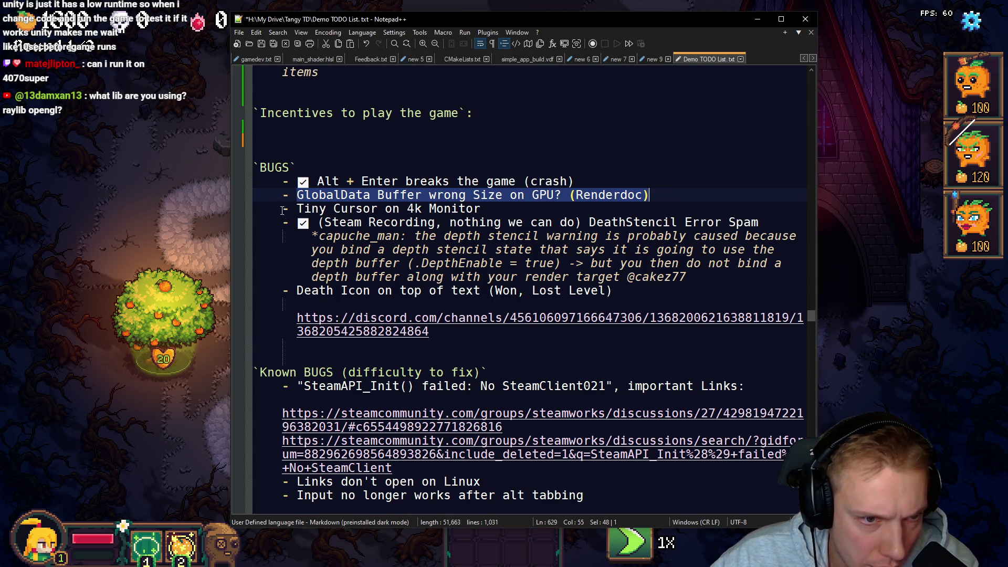
{"action": "left_click", "coordinate": [283, 209]}
{"action": "key", "text": "shift+End"}
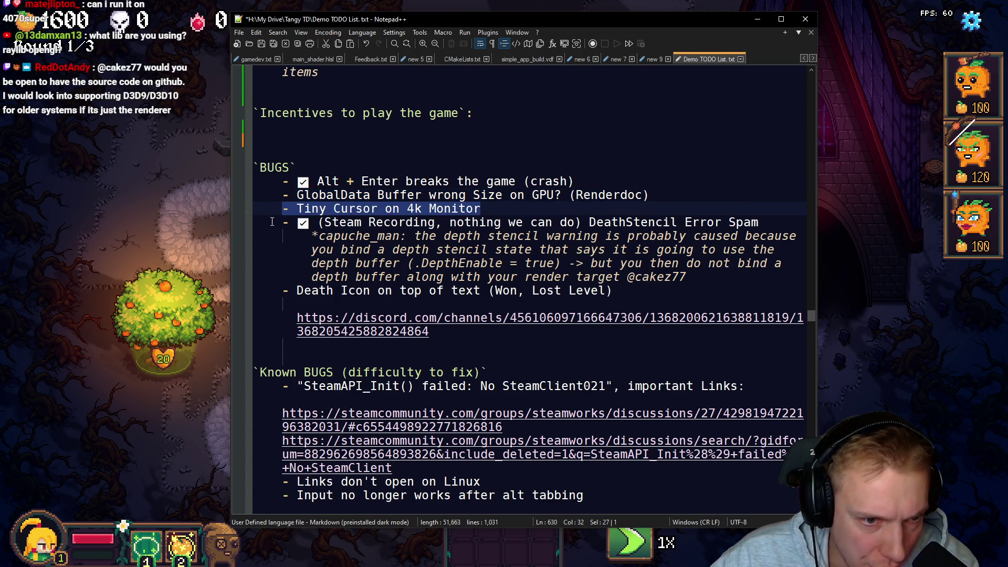
{"action": "mouse_move", "coordinate": [283, 291]}
{"action": "left_mouse_down"}
{"action": "mouse_move", "coordinate": [635, 300]}
{"action": "mouse_move", "coordinate": [653, 289]}
{"action": "left_mouse_up"}
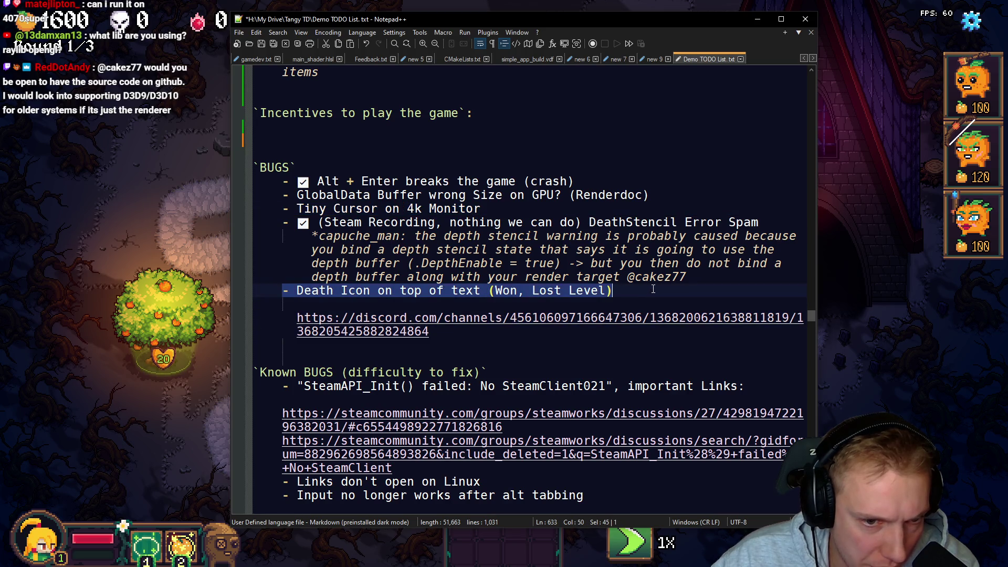
{"action": "left_click", "coordinate": [325, 303]}
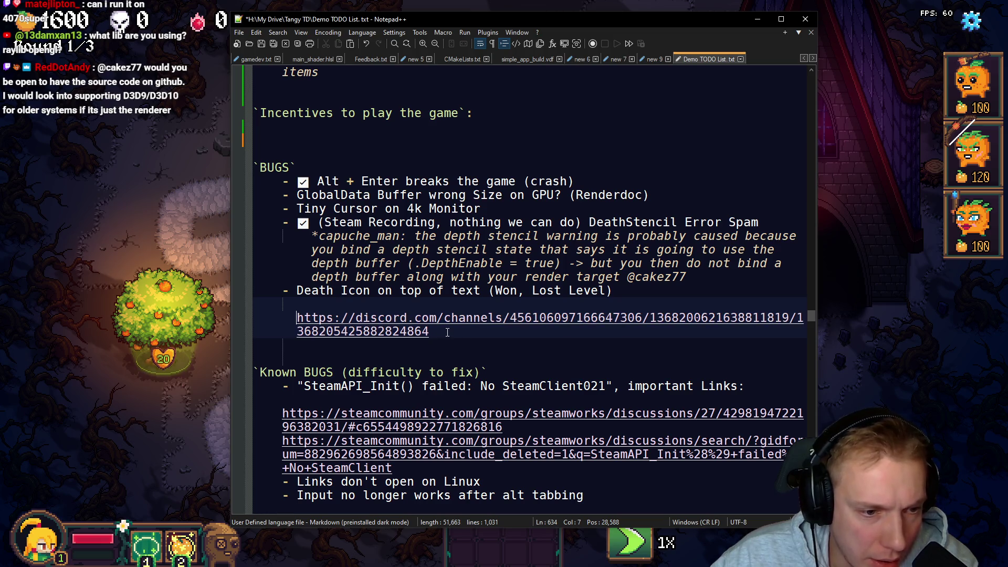
{"action": "scroll", "coordinate": [473, 316], "scroll_direction": "down", "scroll_amount": 1}
{"action": "left_click", "coordinate": [264, 313]}
{"action": "key", "text": "BackSpace"}
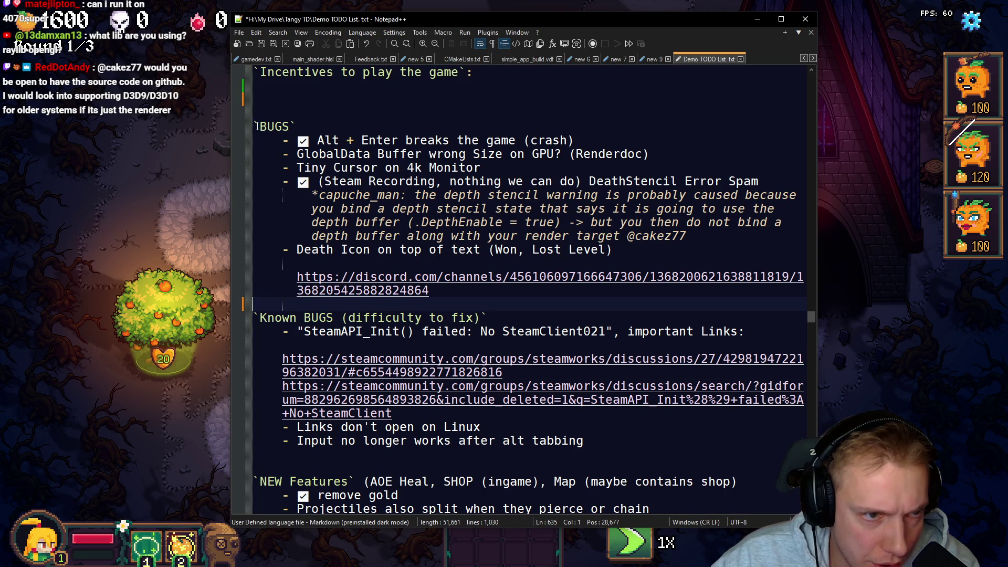
Step: Remove the text from 'BUGS' through 'alt tabbing' along with the leftover blank lines
{"action": "mouse_move", "coordinate": [255, 126]}
{"action": "left_mouse_down"}
{"action": "mouse_move", "coordinate": [431, 294]}
{"action": "mouse_move", "coordinate": [504, 293]}
{"action": "mouse_move", "coordinate": [524, 331]}
{"action": "mouse_move", "coordinate": [600, 355]}
{"action": "left_mouse_up"}
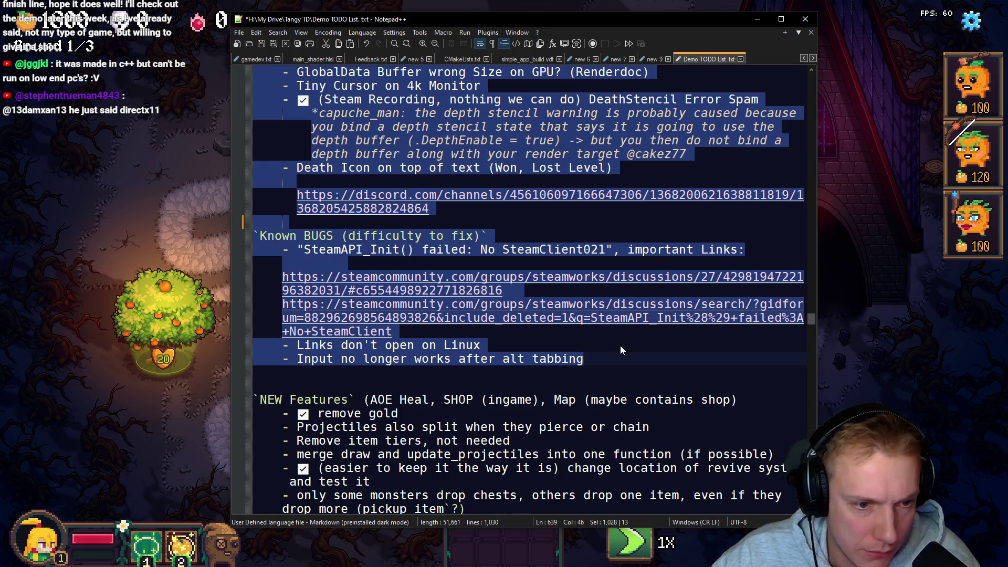
{"action": "key", "text": "Delete"}
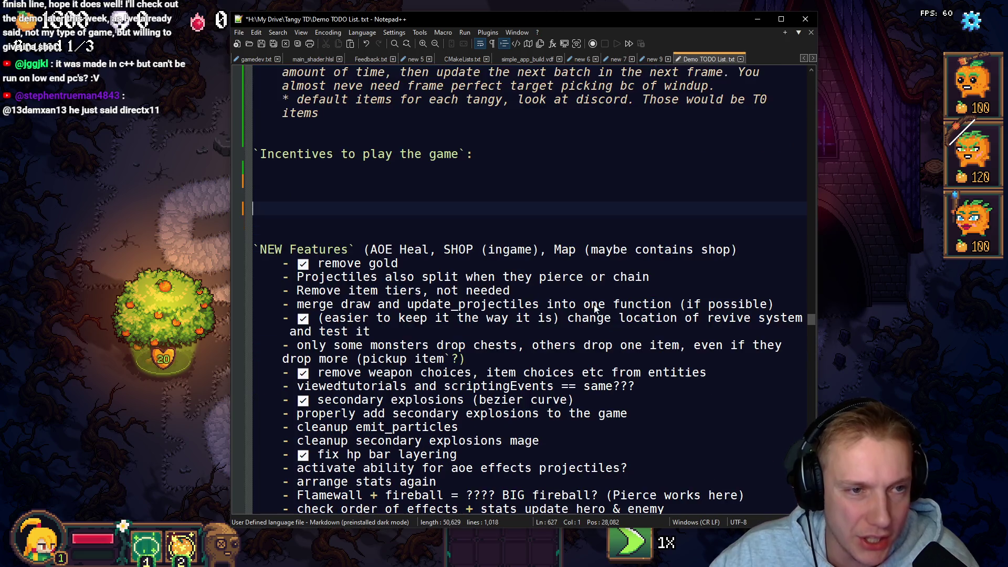
{"action": "key", "text": "BackSpace"}
{"action": "key", "text": "BackSpace"}
{"action": "key", "text": "BackSpace"}
{"action": "scroll", "coordinate": [515, 218], "scroll_direction": "up", "scroll_amount": 6}
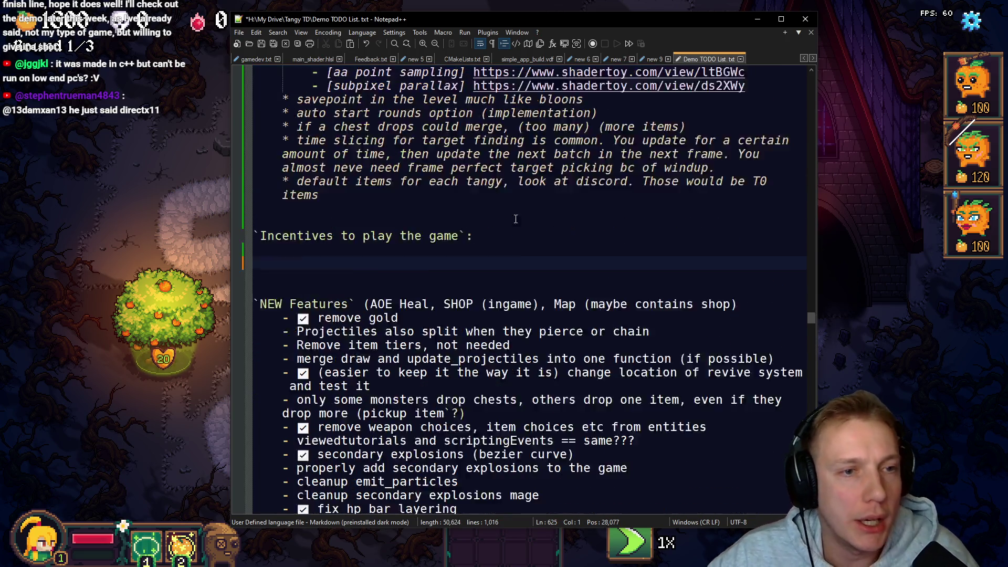
{"action": "scroll", "coordinate": [394, 297], "scroll_direction": "up", "scroll_amount": 7}
{"action": "scroll", "coordinate": [337, 347], "scroll_direction": "down", "scroll_amount": 11}
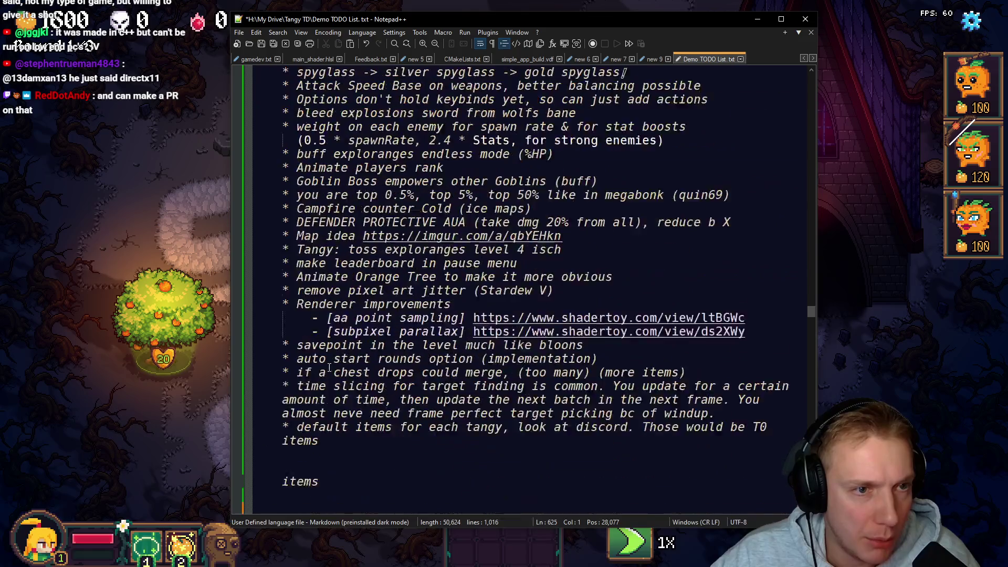
Step: Add a 'Bugs & known Issues' heading above Incentives, paste the bug lists under it, and remove the BUGS label
{"action": "key", "text": "Return"}
{"action": "key", "text": "Return"}
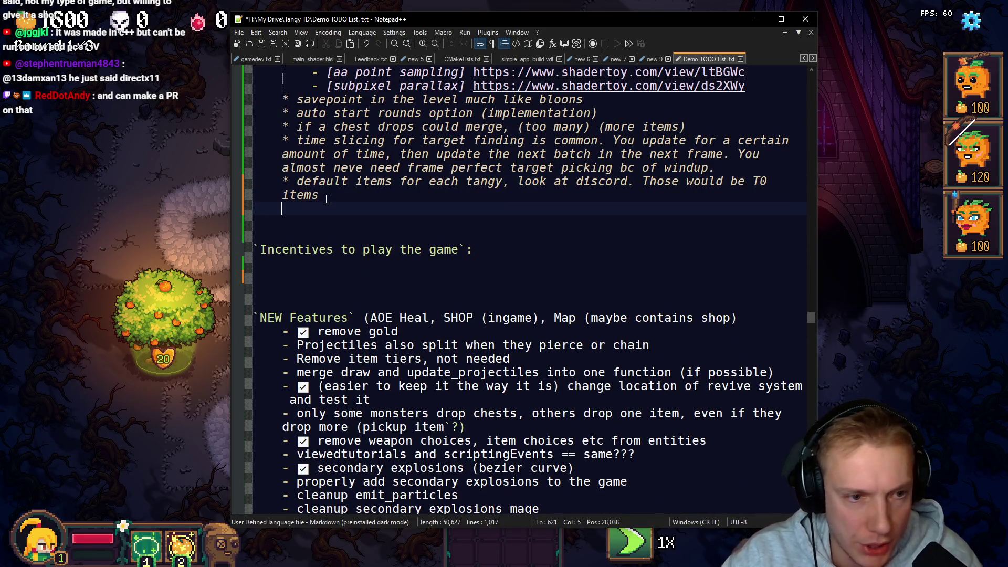
{"action": "key", "text": "Up"}
{"action": "key", "text": "Up"}
{"action": "key", "text": "Up"}
{"action": "type", "text": "Bu"}
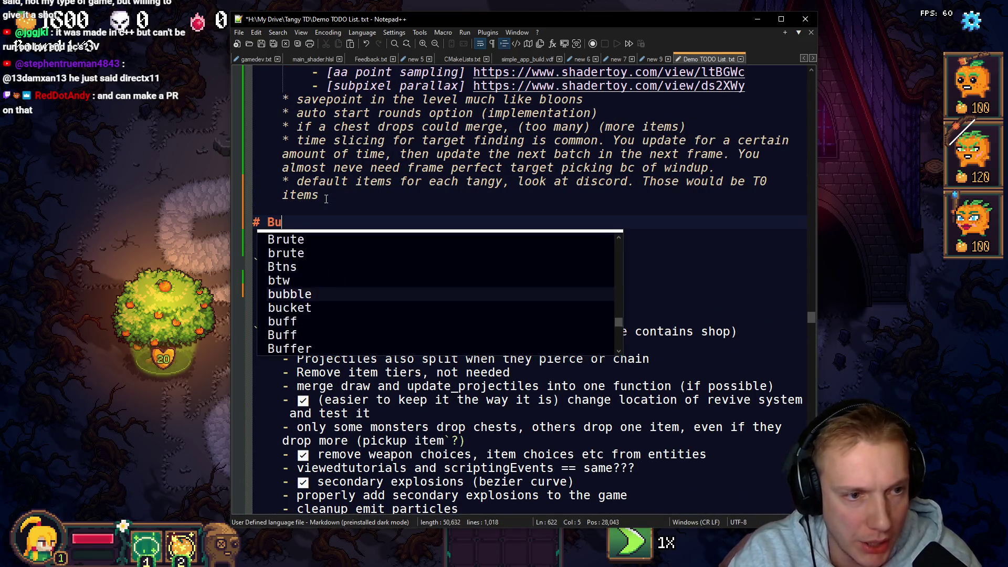
{"action": "type", "text": "gs & known "}
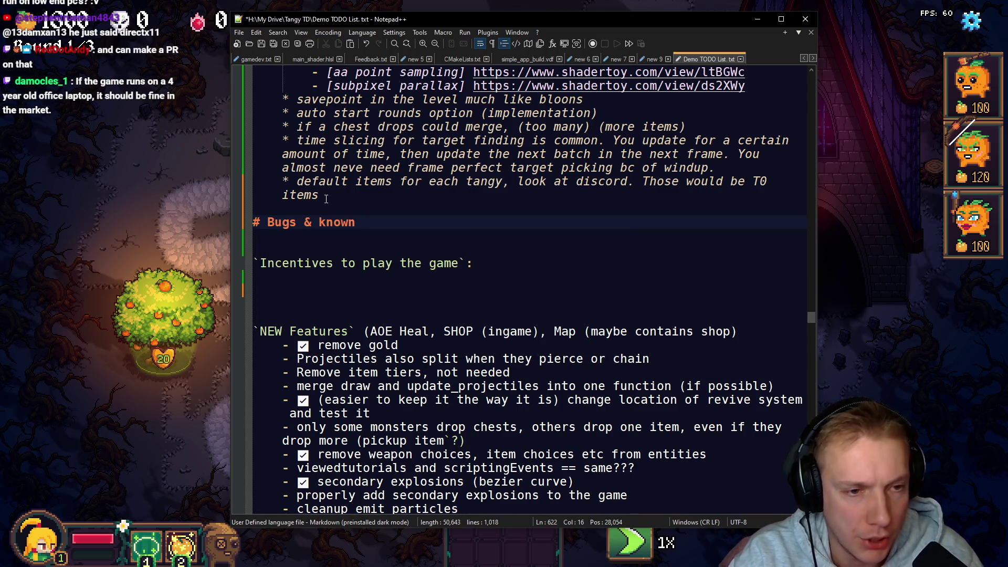
{"action": "type", "text": "Issues"}
{"action": "key", "text": "Return"}
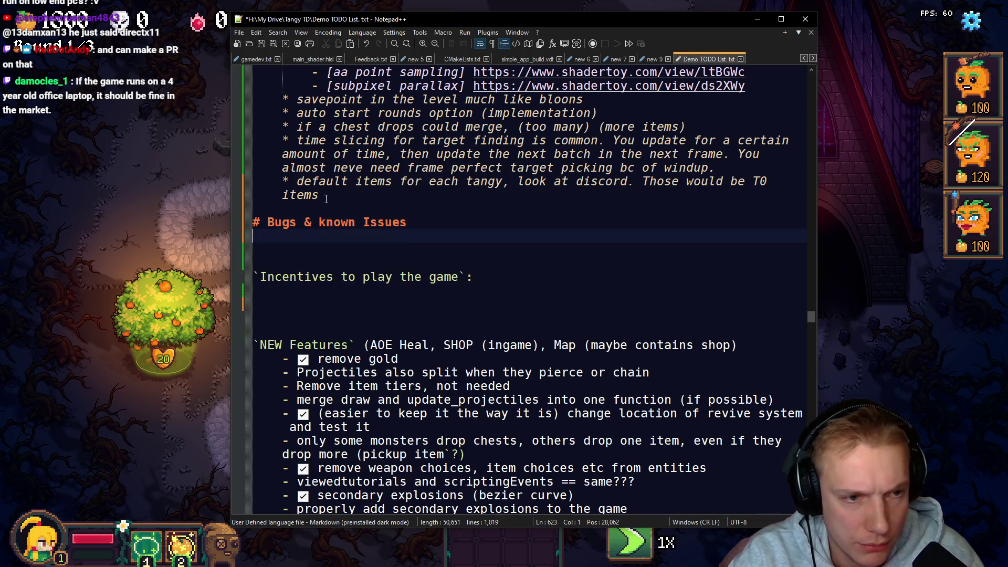
{"action": "key", "text": "ctrl+v"}
{"action": "scroll", "coordinate": [326, 198], "scroll_direction": "down", "scroll_amount": 1}
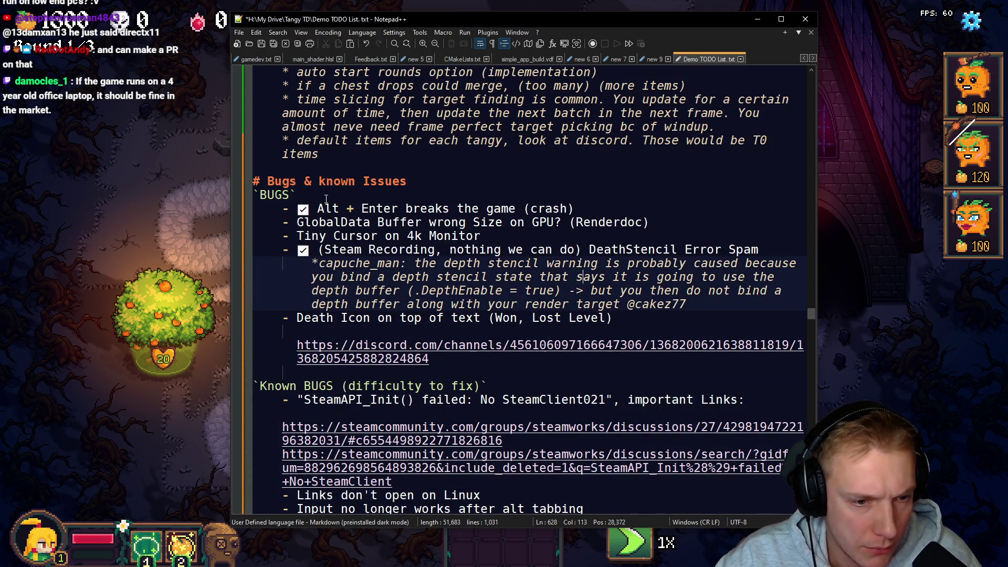
{"action": "left_click", "coordinate": [326, 198]}
{"action": "key", "text": "shift+Up"}
{"action": "key", "text": "shift+End"}
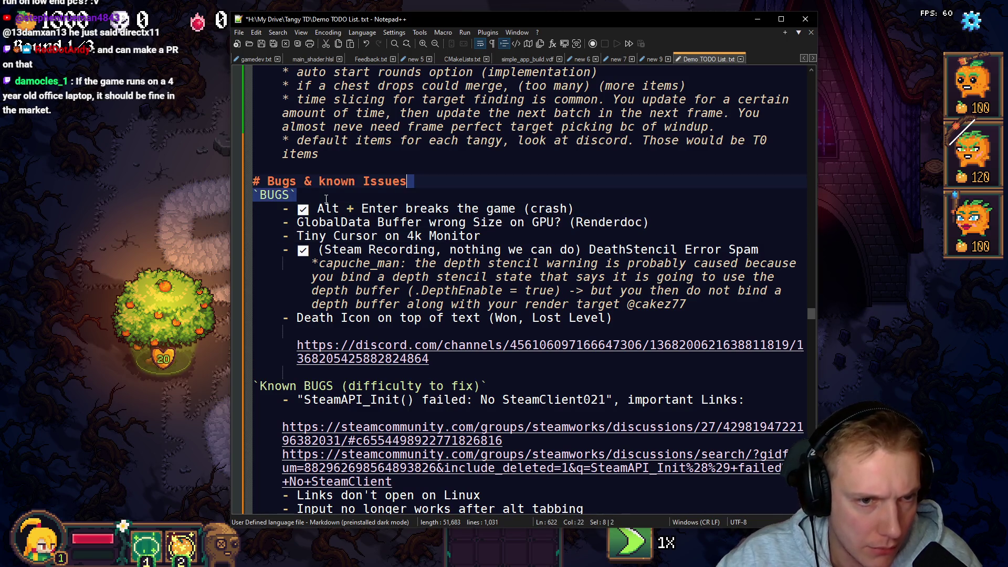
{"action": "key", "text": "Delete"}
Step: Swap the dash bullets for asterisks on all eight bug items, GlobalData through alt tabbing
{"action": "key", "text": "Down"}
{"action": "key", "text": "Home"}
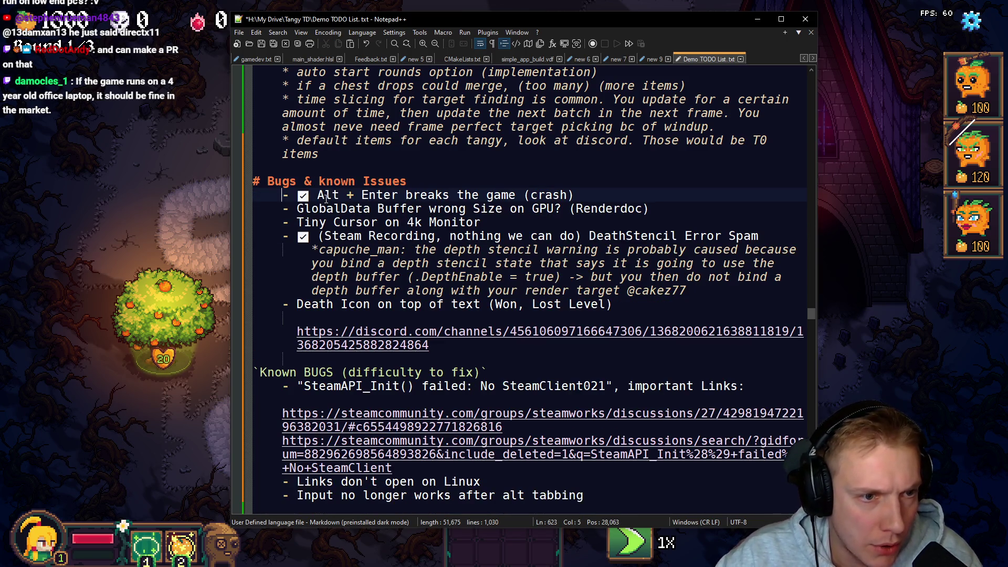
{"action": "key", "text": "BackSpace"}
{"action": "type", "text": "*"}
{"action": "key", "text": "Down"}
{"action": "key", "text": "BackSpace"}
{"action": "type", "text": "*"}
{"action": "key", "text": "Down"}
{"action": "key", "text": "BackSpace"}
{"action": "type", "text": "*"}
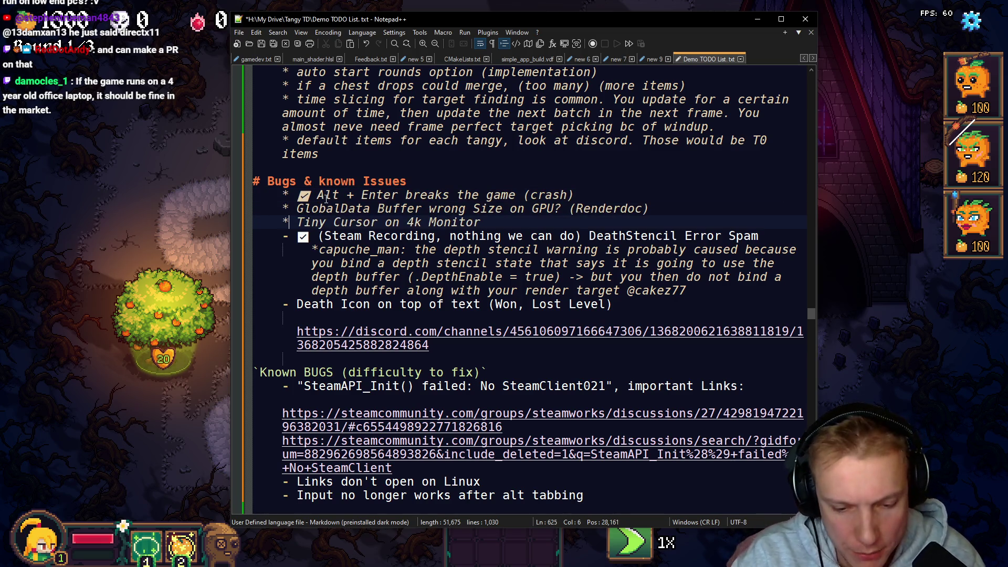
{"action": "key", "text": "Down"}
{"action": "key", "text": "BackSpace"}
{"action": "type", "text": "*"}
{"action": "key", "text": "Down"}
{"action": "key", "text": "Down"}
{"action": "key", "text": "BackSpace"}
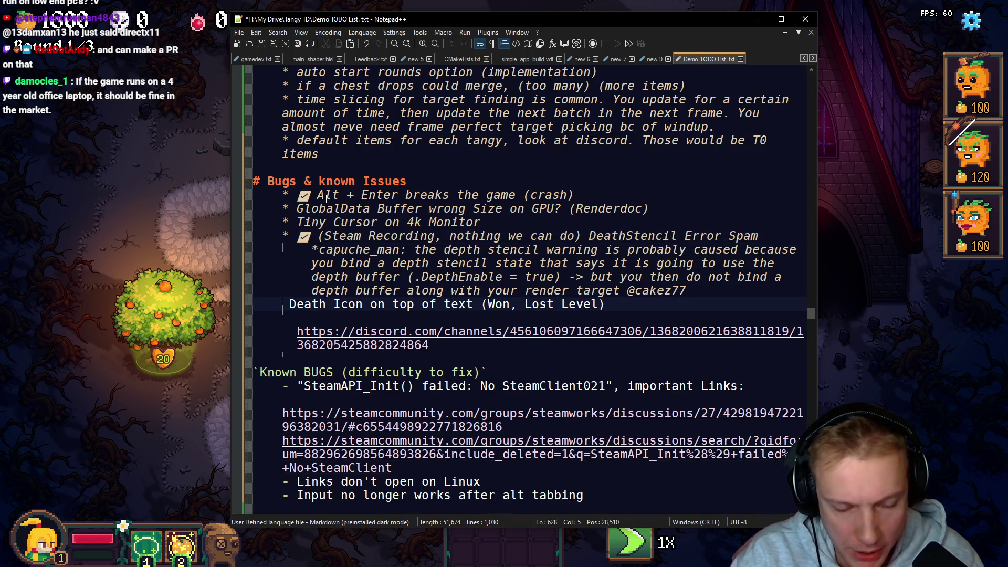
{"action": "type", "text": "*"}
{"action": "key", "text": "Down"}
{"action": "key", "text": "Down"}
{"action": "key", "text": "Down"}
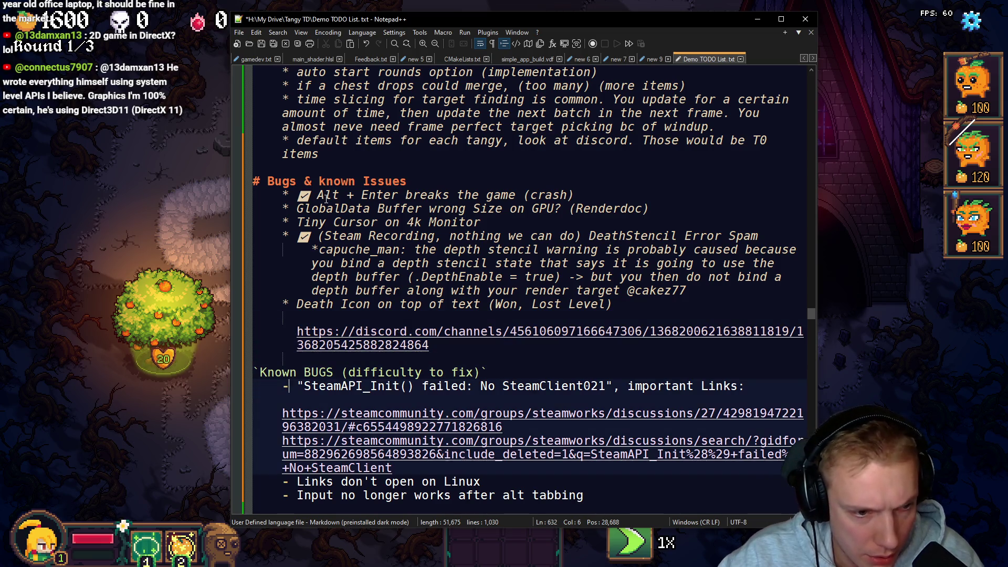
{"action": "key", "text": "BackSpace"}
{"action": "type", "text": "*"}
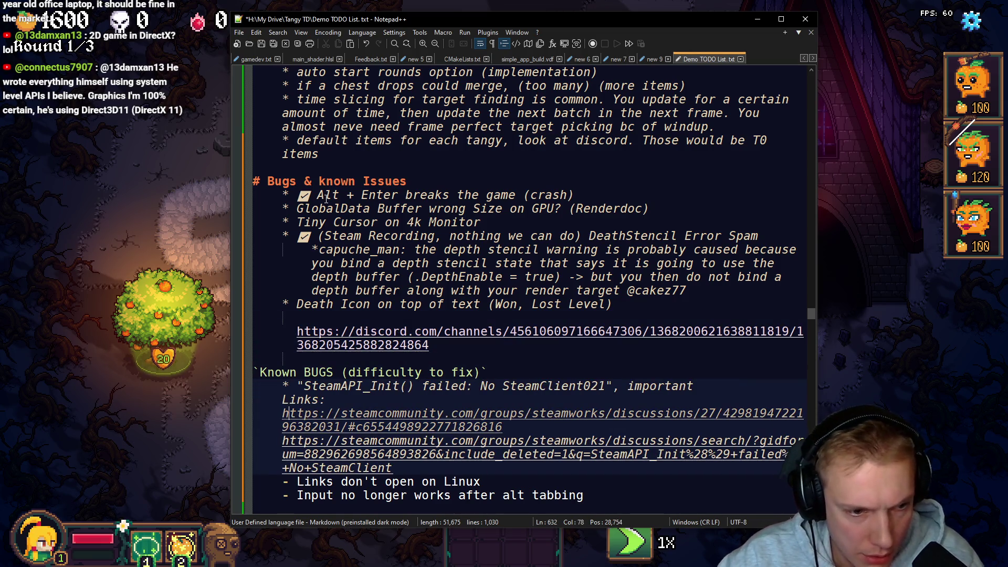
{"action": "key", "text": "Down"}
{"action": "key", "text": "BackSpace"}
{"action": "type", "text": "*"}
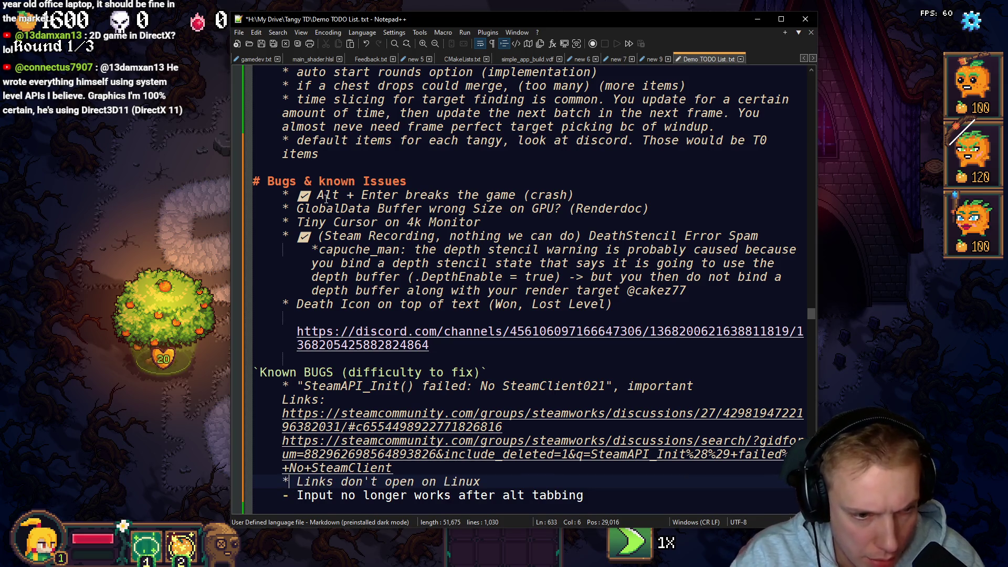
{"action": "key", "text": "Down"}
{"action": "key", "text": "BackSpace"}
{"action": "type", "text": "*"}
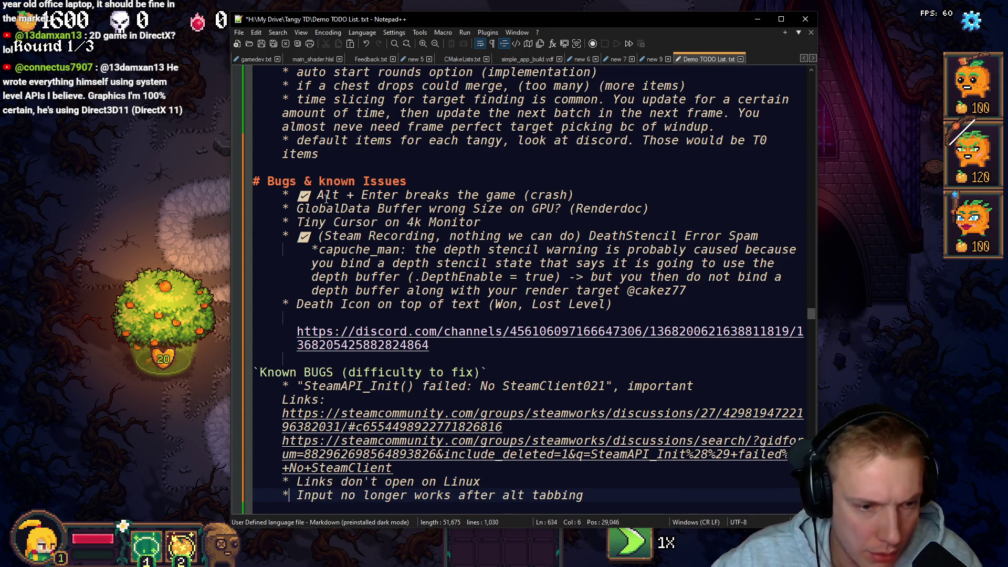
{"action": "scroll", "coordinate": [482, 337], "scroll_direction": "down", "scroll_amount": 7}
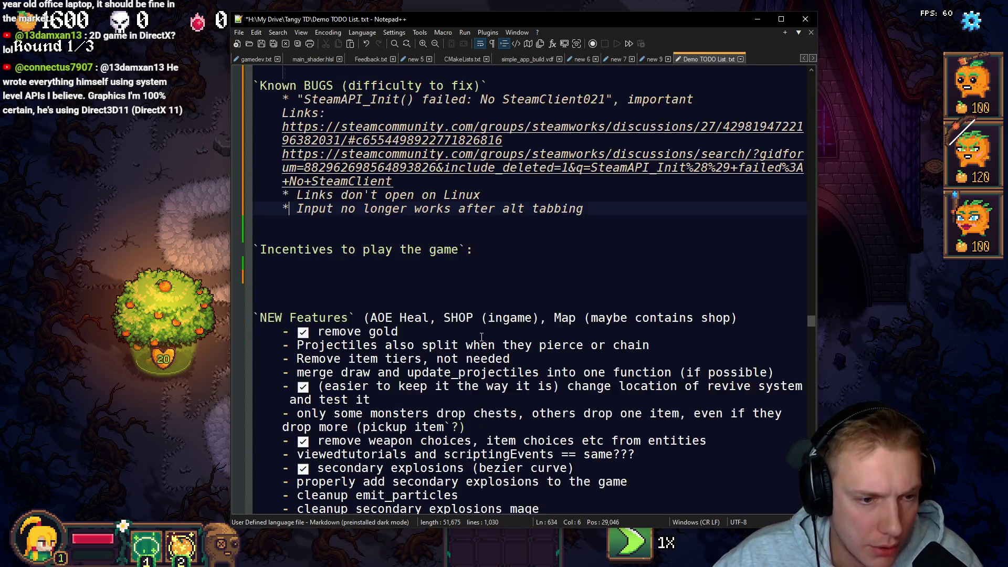
{"action": "scroll", "coordinate": [482, 336], "scroll_direction": "down", "scroll_amount": 2}
Step: Delete the empty Incentives to play the game section and review the item tiers and merge draw items
{"action": "mouse_move", "coordinate": [257, 154]}
{"action": "left_mouse_down"}
{"action": "mouse_move", "coordinate": [260, 208]}
{"action": "mouse_move", "coordinate": [584, 209]}
{"action": "left_mouse_up"}
{"action": "key", "text": "BackSpace"}
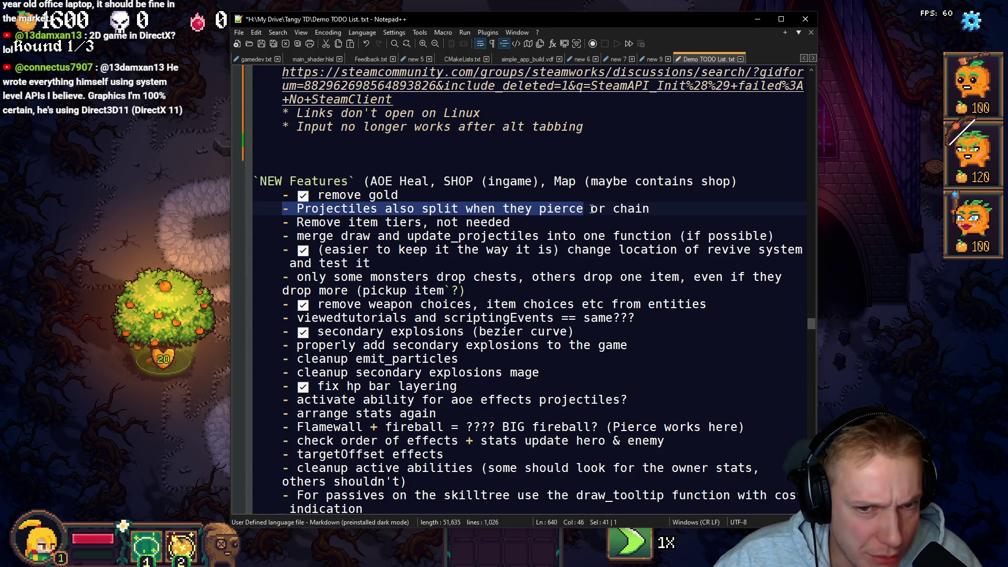
{"action": "left_click", "coordinate": [466, 222]}
{"action": "left_click_drag", "start_coordinate": [282, 222], "coordinate": [502, 222]}
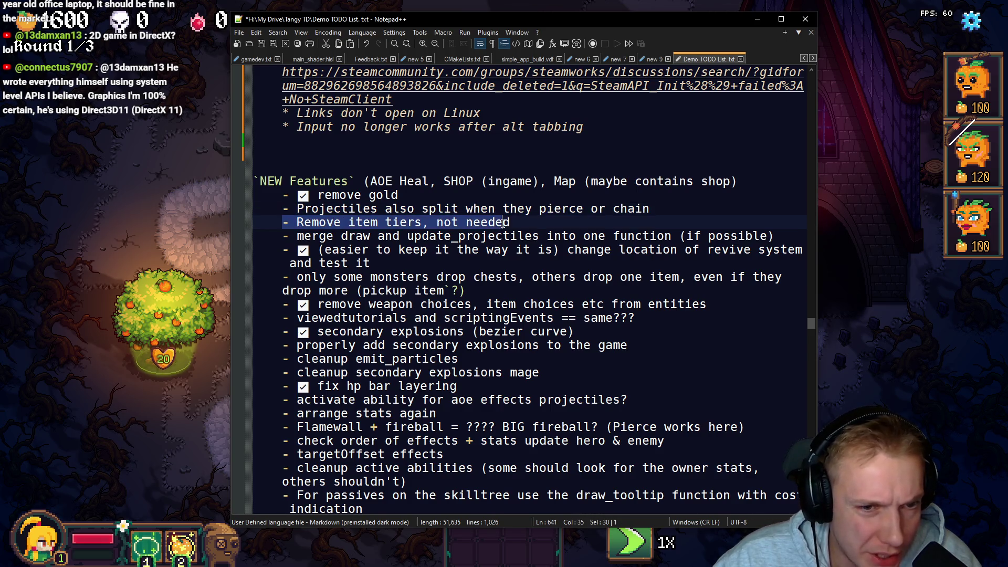
{"action": "left_click_drag", "start_coordinate": [281, 236], "coordinate": [410, 236]}
{"action": "left_click_drag", "start_coordinate": [577, 237], "coordinate": [671, 237]}
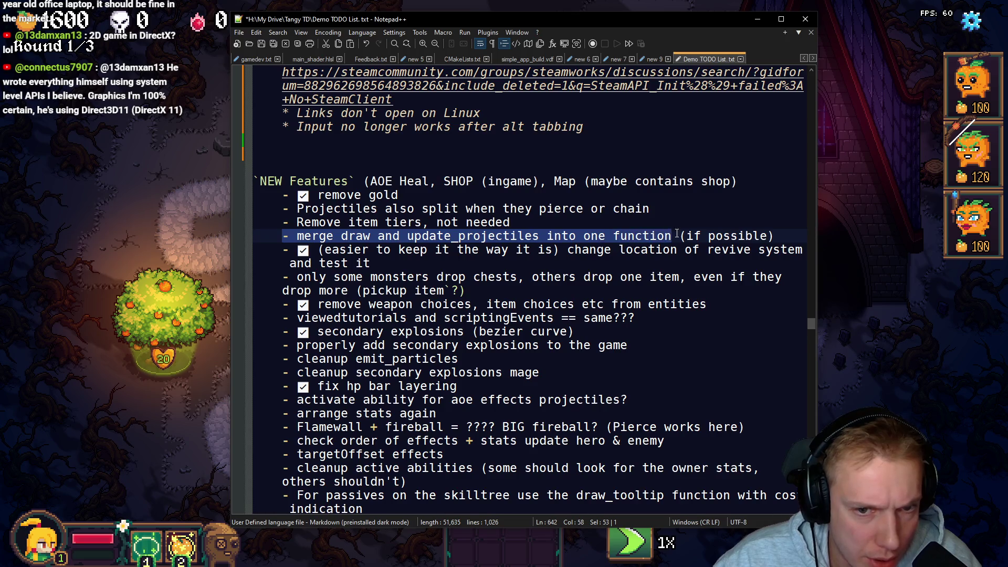
{"action": "mouse_move", "coordinate": [284, 276]}
{"action": "left_mouse_down"}
{"action": "mouse_move", "coordinate": [576, 277]}
{"action": "mouse_move", "coordinate": [466, 290]}
{"action": "left_mouse_up"}
{"action": "left_click_drag", "start_coordinate": [280, 317], "coordinate": [560, 317]}
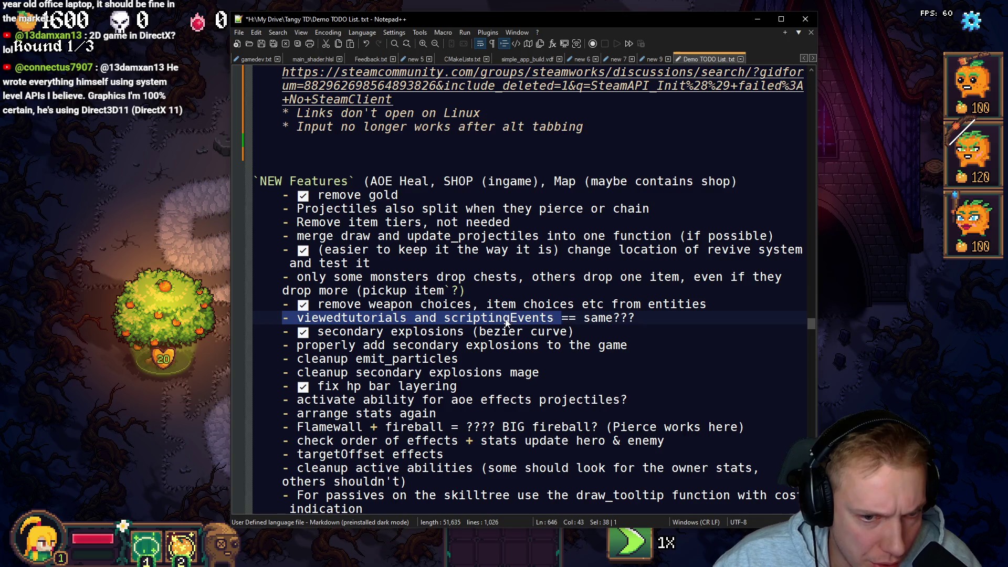
Step: Review the remaining New Features items and cut the Flamewall + fireball bullet
{"action": "scroll", "coordinate": [275, 305], "scroll_direction": "down", "scroll_amount": 1}
{"action": "left_click_drag", "start_coordinate": [284, 304], "coordinate": [466, 304]}
{"action": "left_click_drag", "start_coordinate": [288, 318], "coordinate": [459, 317]}
{"action": "left_click_drag", "start_coordinate": [282, 331], "coordinate": [488, 331]}
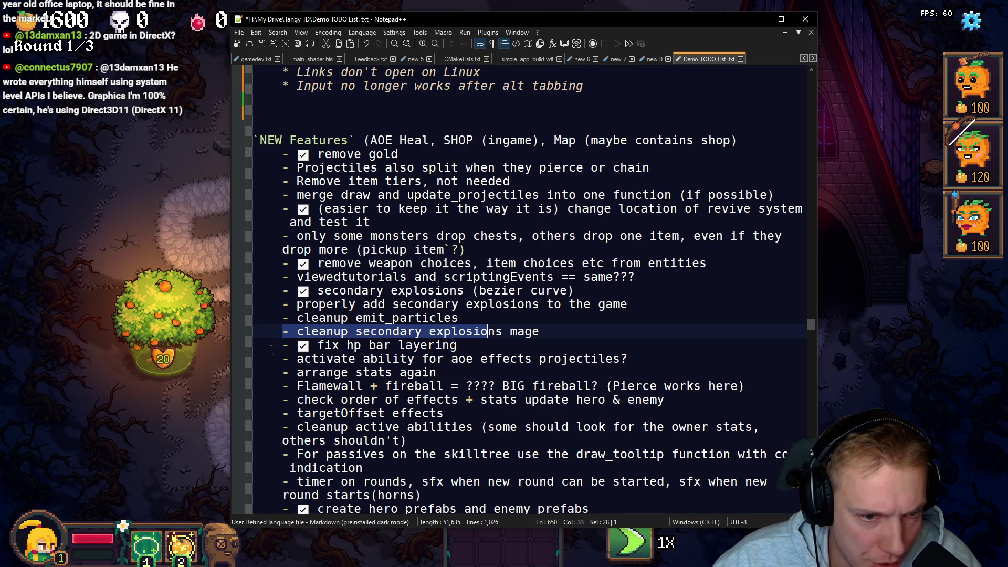
{"action": "left_click_drag", "start_coordinate": [283, 358], "coordinate": [451, 359]}
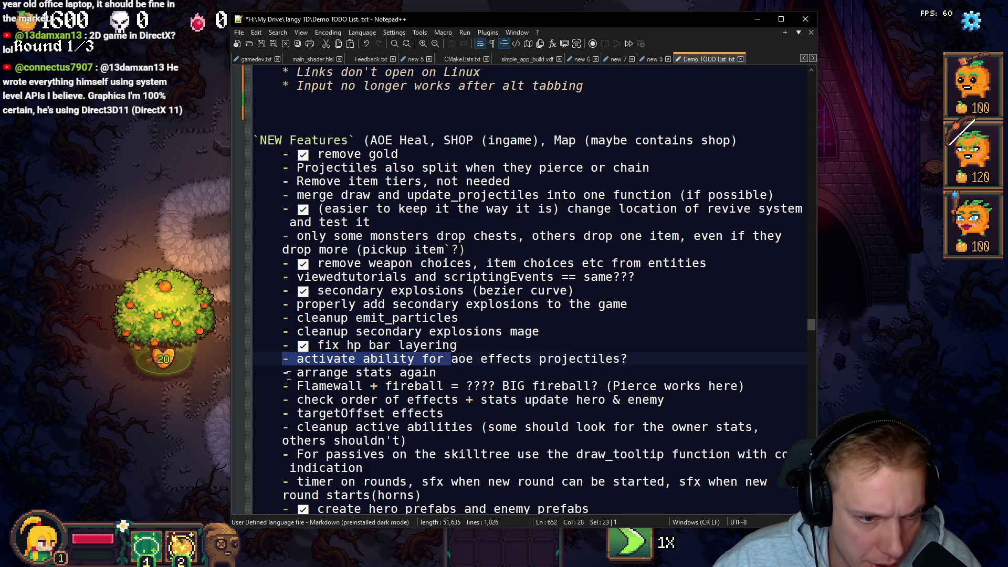
{"action": "left_click_drag", "start_coordinate": [291, 375], "coordinate": [415, 374]}
{"action": "scroll", "coordinate": [436, 377], "scroll_direction": "down", "scroll_amount": 1}
{"action": "left_click_drag", "start_coordinate": [284, 346], "coordinate": [480, 346]}
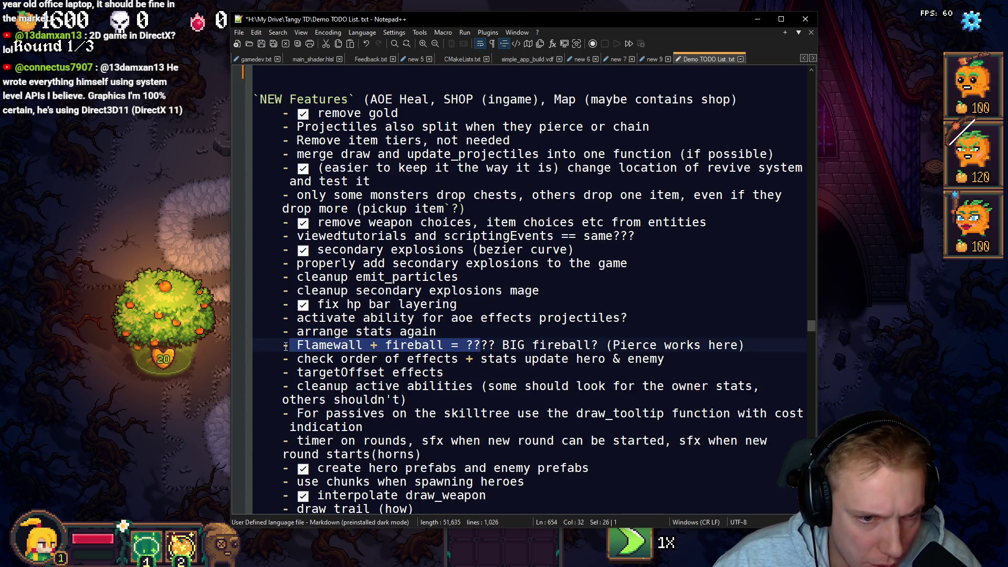
{"action": "left_click_drag", "start_coordinate": [289, 345], "coordinate": [536, 346]}
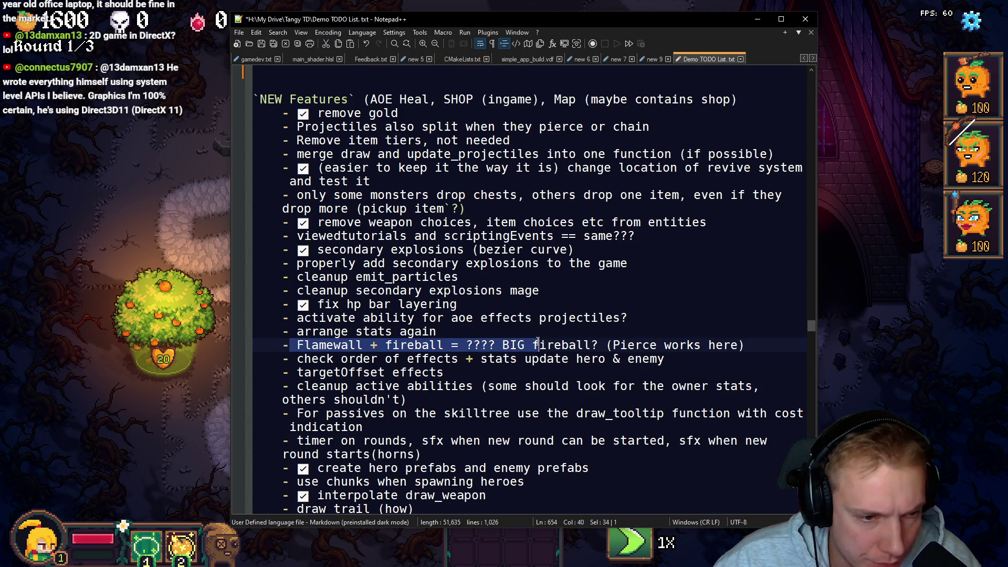
{"action": "left_click_drag", "start_coordinate": [283, 346], "coordinate": [361, 345]}
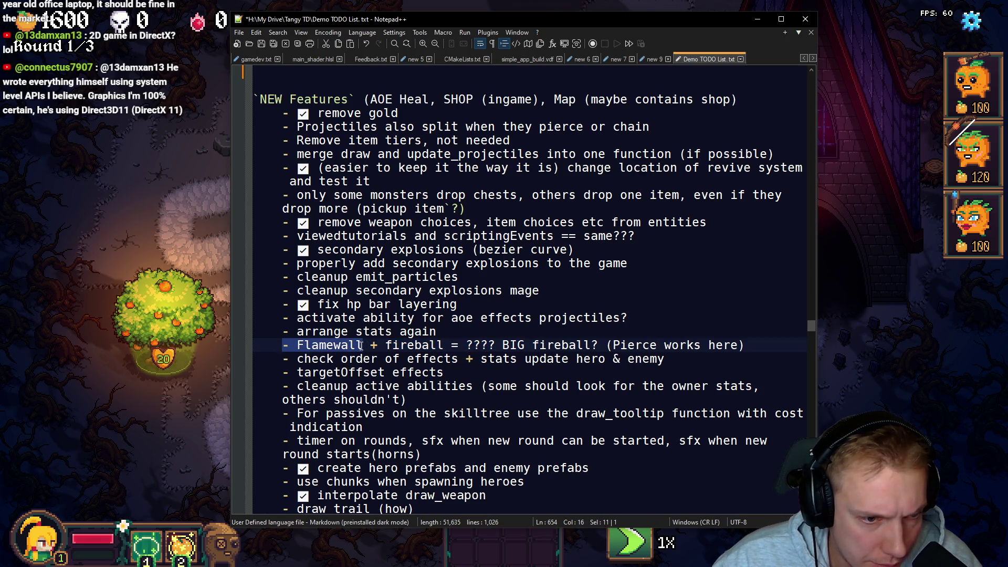
{"action": "key", "text": "ctrl+x"}
Step: Add Flamewall as an asterisk bullet below Choose Monitor doesn't work in Nice to have
{"action": "scroll", "coordinate": [378, 338], "scroll_direction": "up", "scroll_amount": 10}
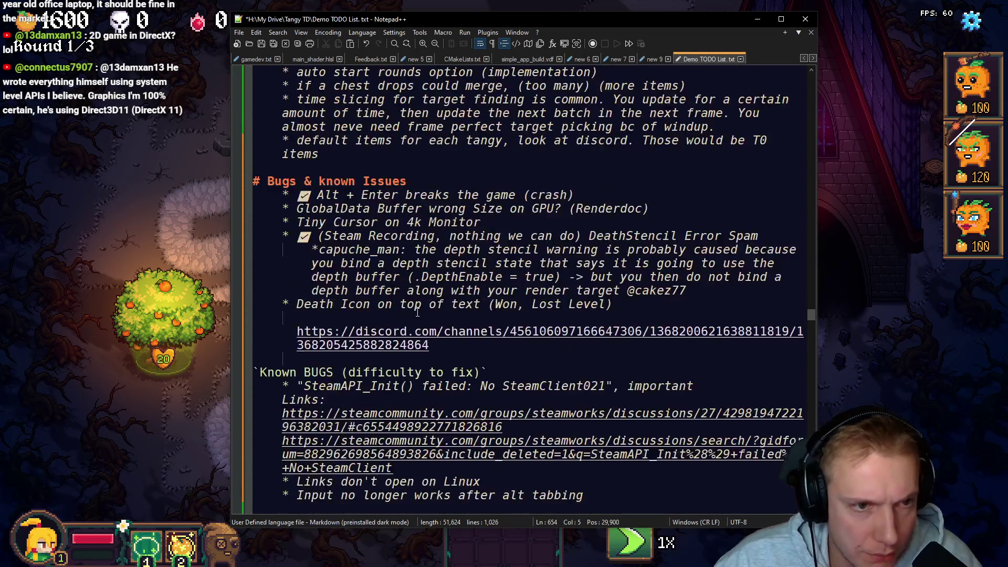
{"action": "scroll", "coordinate": [418, 311], "scroll_direction": "up", "scroll_amount": 2}
{"action": "left_click", "coordinate": [516, 317]}
{"action": "key", "text": "Return"}
{"action": "type", "text": "*"}
{"action": "key", "text": "ctrl+v"}
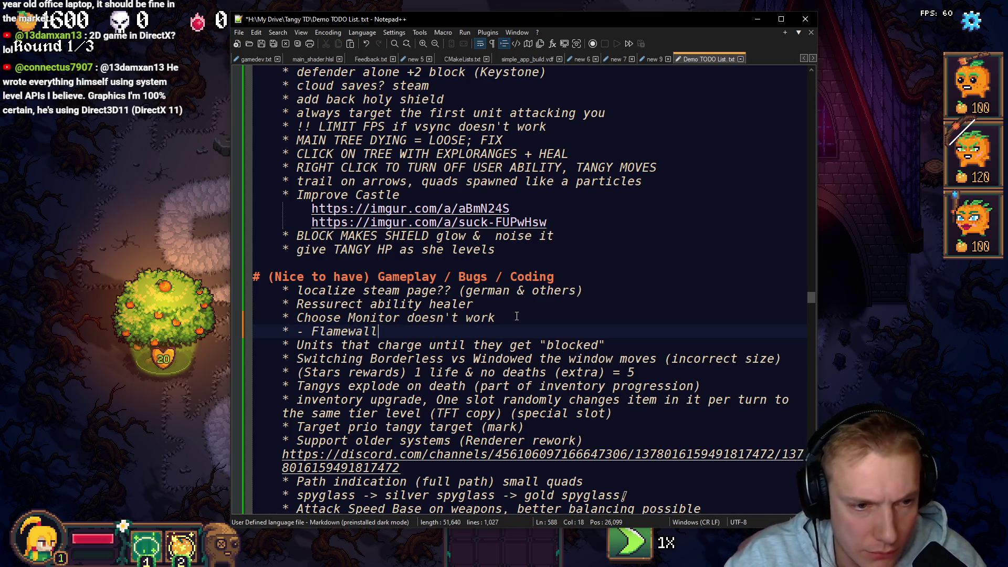
{"action": "key", "text": "Left"}
{"action": "key", "text": "Left"}
{"action": "key", "text": "Left"}
{"action": "key", "text": "BackSpace"}
{"action": "key", "text": "BackSpace"}
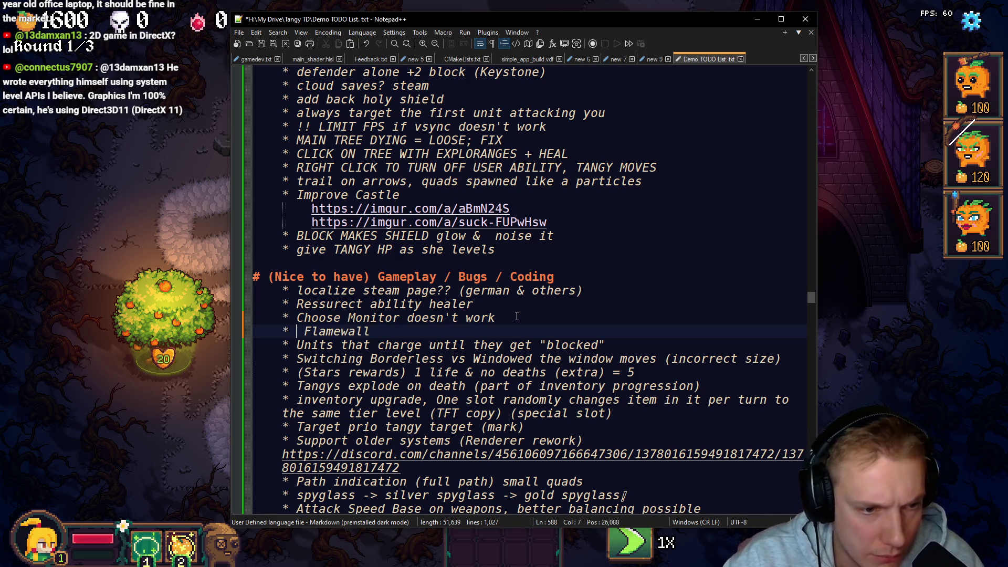
Step: Delete the Flamewall line again so the Units line follows Choose Monitor doesn't work
{"action": "scroll", "coordinate": [517, 315], "scroll_direction": "down", "scroll_amount": 7}
{"action": "scroll", "coordinate": [518, 220], "scroll_direction": "up", "scroll_amount": 4}
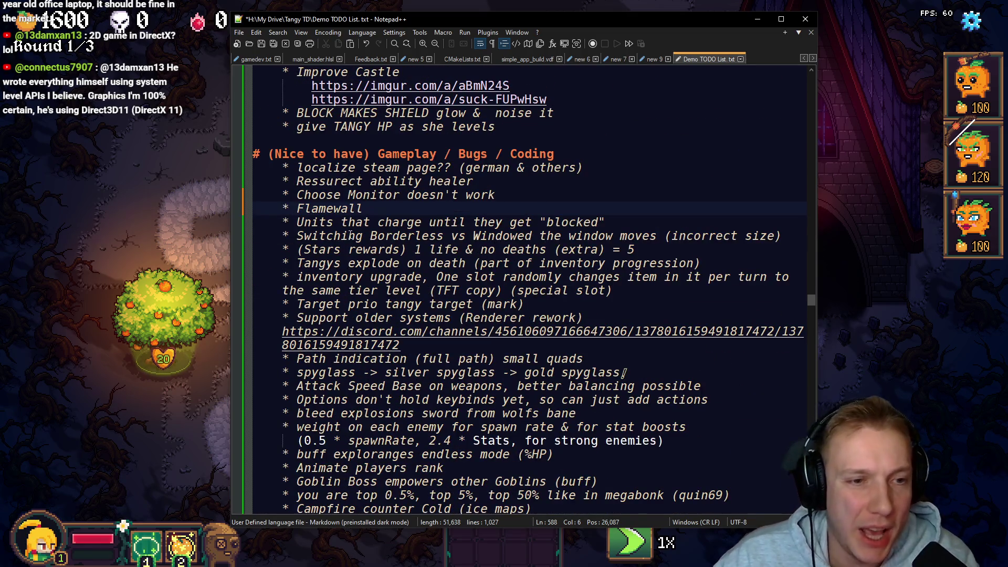
{"action": "key", "text": "End"}
{"action": "key", "text": "shift+Home"}
{"action": "key", "text": "shift+Home"}
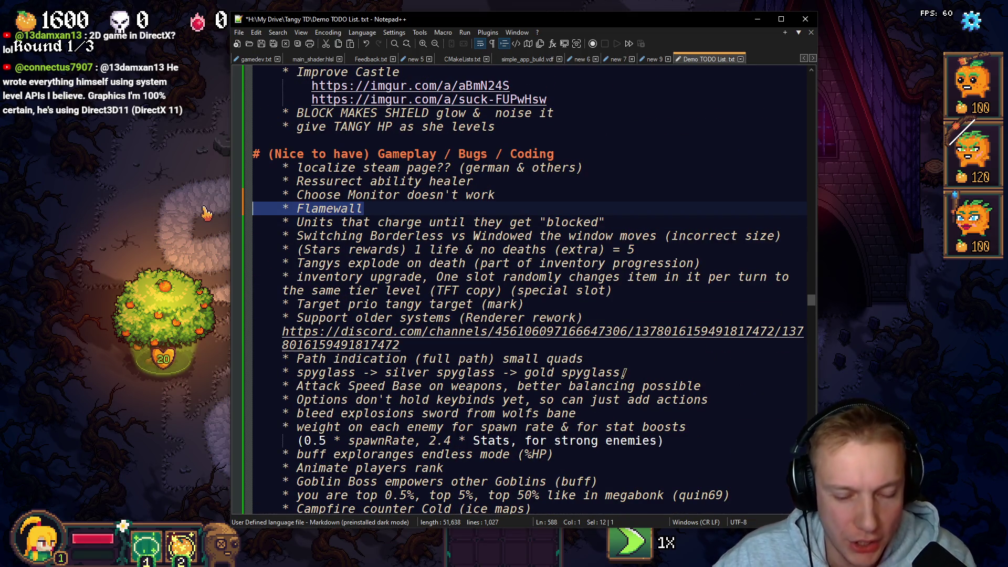
{"action": "key", "text": "Delete"}
{"action": "key", "text": "Delete"}
{"action": "scroll", "coordinate": [366, 264], "scroll_direction": "down", "scroll_amount": 20}
{"action": "left_click_drag", "start_coordinate": [297, 250], "coordinate": [366, 264]}
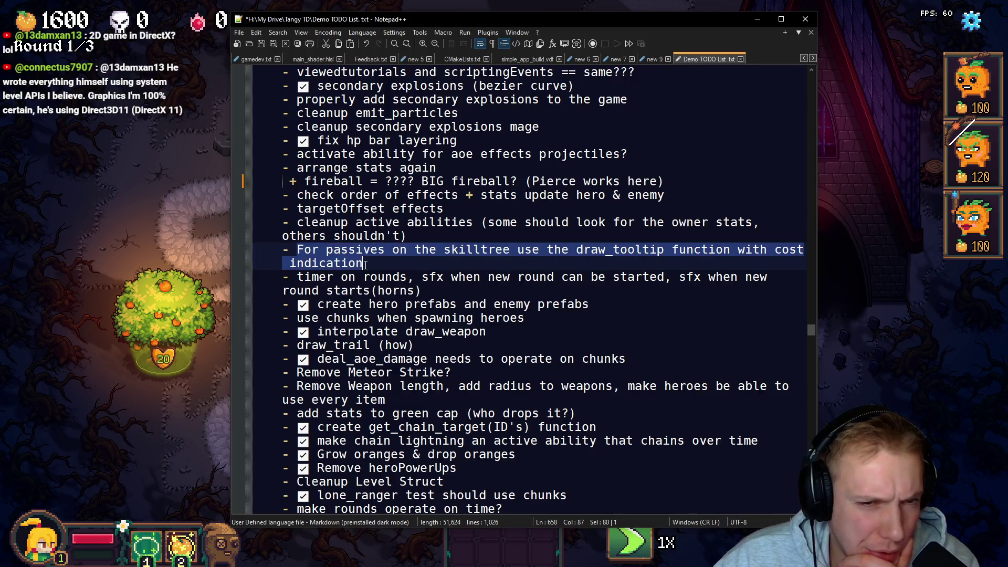
{"action": "left_click_drag", "start_coordinate": [304, 224], "coordinate": [437, 251]}
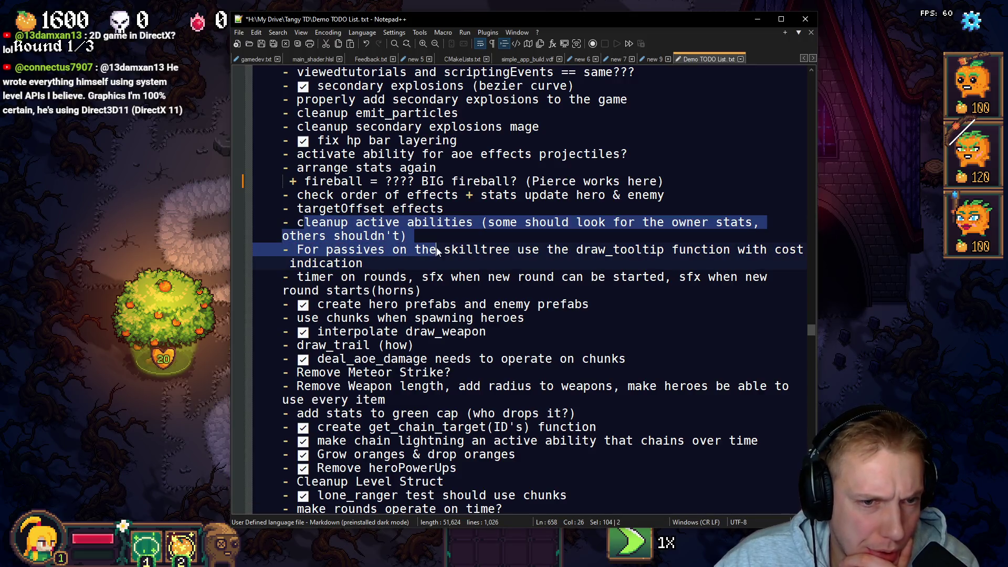
{"action": "triple_click", "coordinate": [309, 278]}
{"action": "key", "text": "End"}
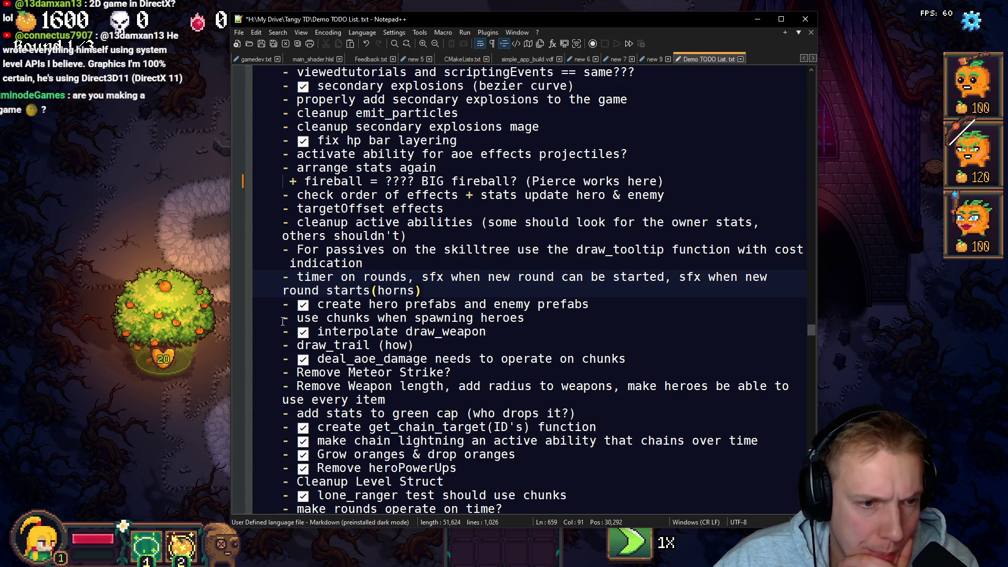
{"action": "mouse_move", "coordinate": [286, 318]}
{"action": "left_mouse_down"}
{"action": "mouse_move", "coordinate": [289, 342]}
{"action": "mouse_move", "coordinate": [420, 344]}
{"action": "left_mouse_up"}
{"action": "mouse_move", "coordinate": [284, 370]}
{"action": "left_mouse_down"}
{"action": "mouse_move", "coordinate": [389, 399]}
{"action": "mouse_move", "coordinate": [367, 374]}
{"action": "left_mouse_up"}
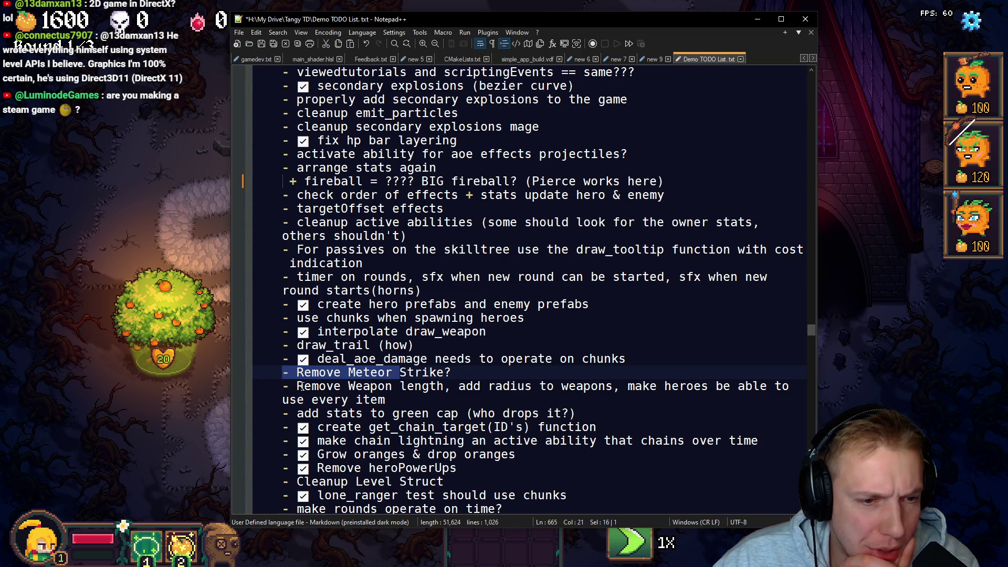
{"action": "left_click_drag", "start_coordinate": [286, 386], "coordinate": [385, 402]}
{"action": "left_click", "coordinate": [386, 401]}
{"action": "scroll", "coordinate": [364, 372], "scroll_direction": "down", "scroll_amount": 2}
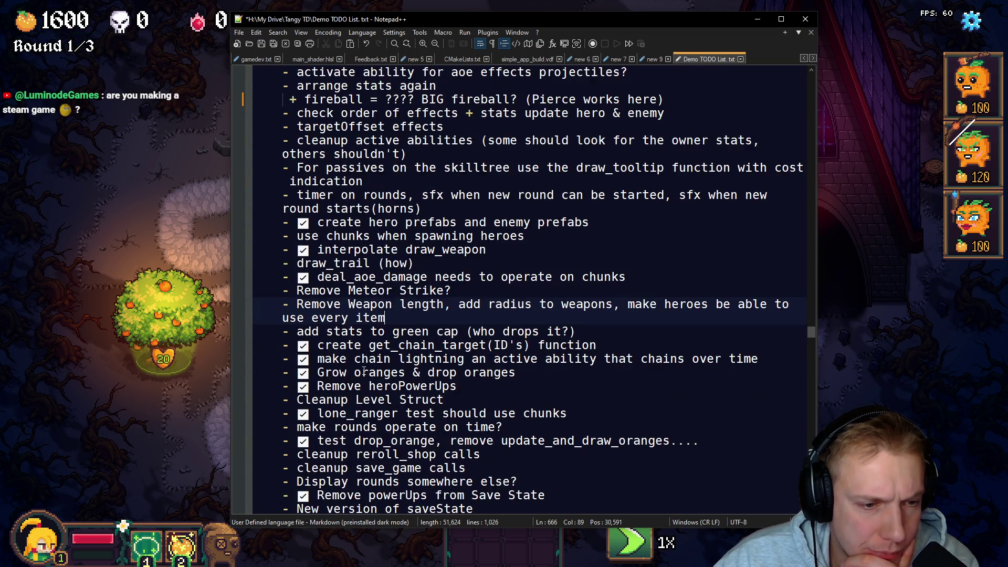
{"action": "left_click", "coordinate": [296, 304], "text": "shift"}
{"action": "left_click", "coordinate": [298, 305]}
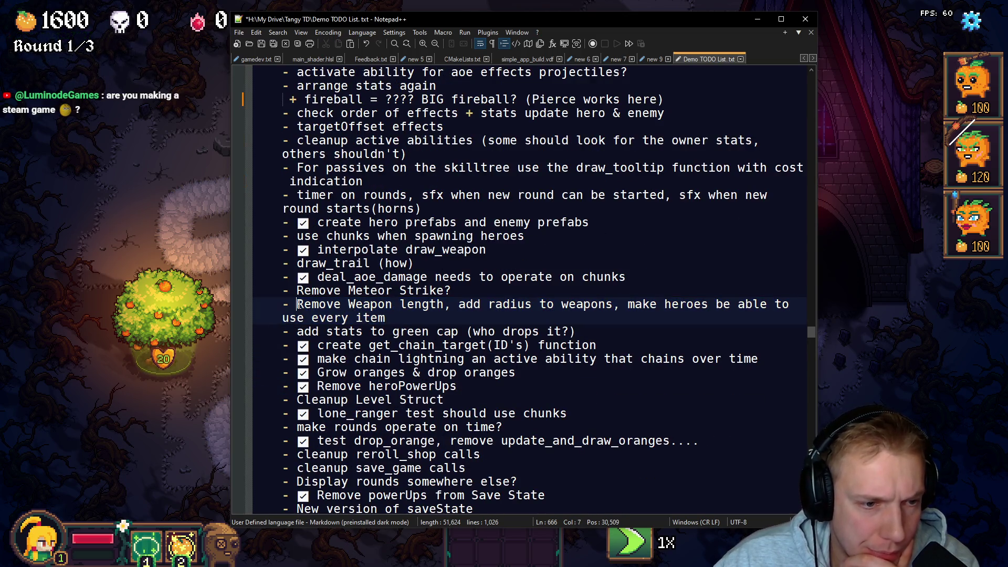
{"action": "left_click_drag", "start_coordinate": [286, 332], "coordinate": [321, 344]}
{"action": "scroll", "coordinate": [326, 273], "scroll_direction": "down", "scroll_amount": 4}
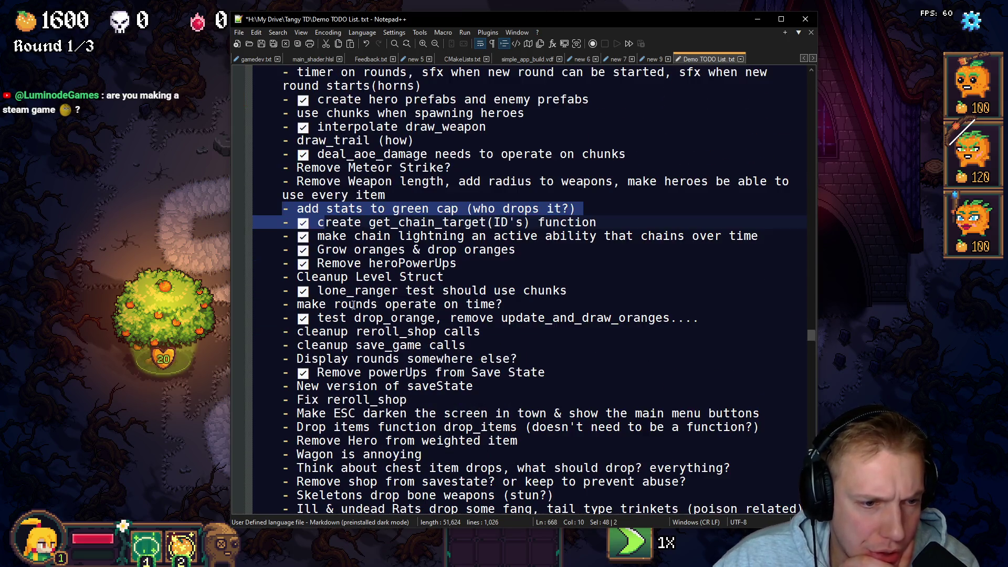
{"action": "left_click", "coordinate": [298, 292]}
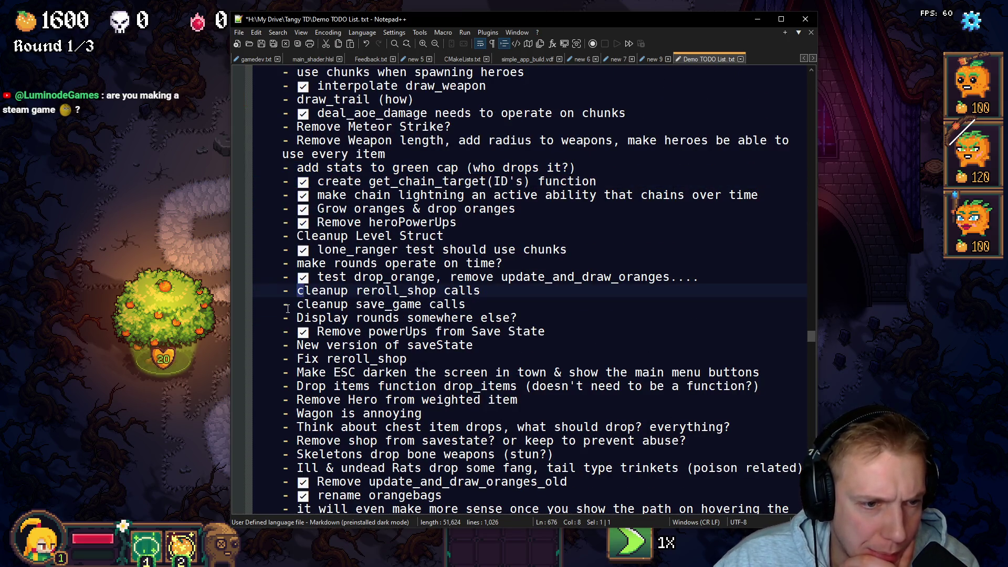
{"action": "left_click", "coordinate": [295, 318]}
{"action": "scroll", "coordinate": [294, 331], "scroll_direction": "down", "scroll_amount": 1}
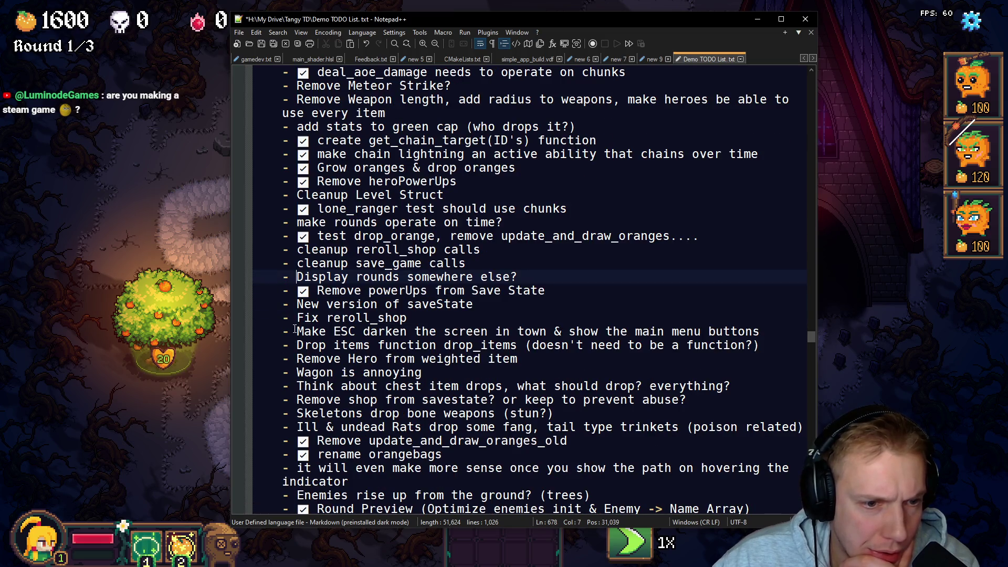
{"action": "left_click_drag", "start_coordinate": [295, 330], "coordinate": [468, 335]}
{"action": "left_click", "coordinate": [306, 318]}
{"action": "left_click_drag", "start_coordinate": [306, 318], "coordinate": [286, 305]}
{"action": "left_click", "coordinate": [312, 372]}
{"action": "left_click", "coordinate": [306, 414]}
{"action": "key", "text": "Down"}
{"action": "scroll", "coordinate": [381, 392], "scroll_direction": "down", "scroll_amount": 3}
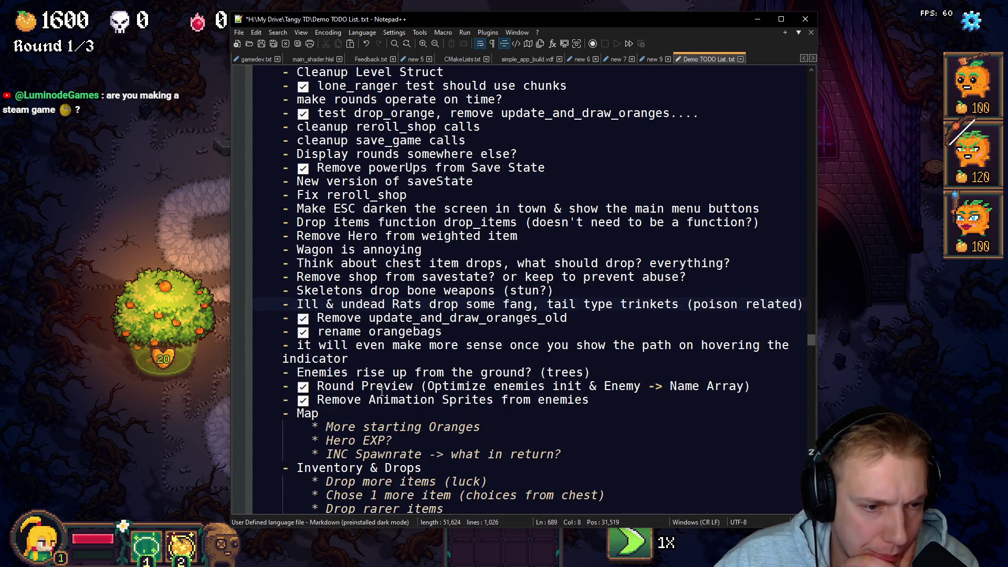
{"action": "scroll", "coordinate": [304, 362], "scroll_direction": "down", "scroll_amount": 2}
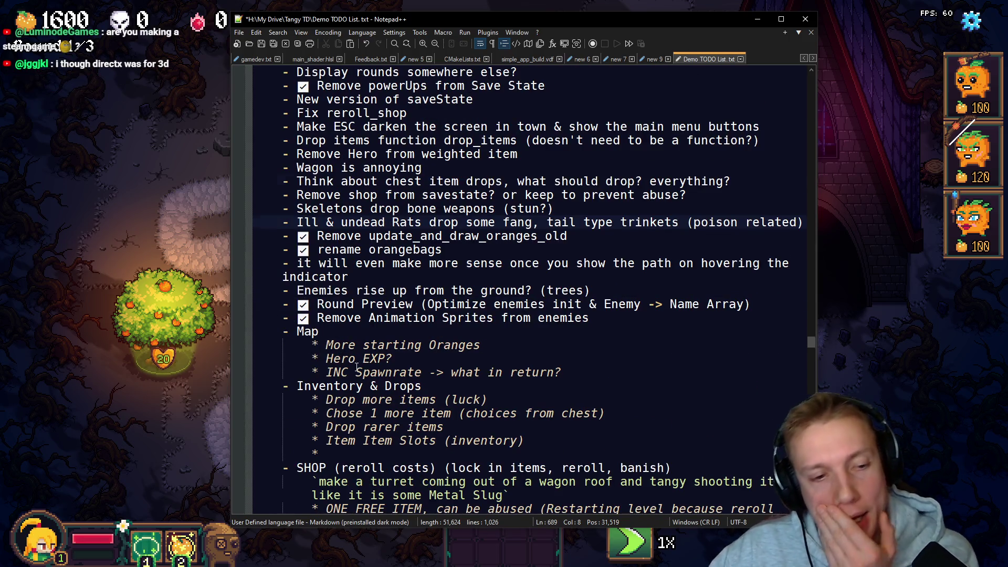
{"action": "scroll", "coordinate": [350, 361], "scroll_direction": "down", "scroll_amount": 3}
{"action": "scroll", "coordinate": [350, 361], "scroll_direction": "down", "scroll_amount": 5}
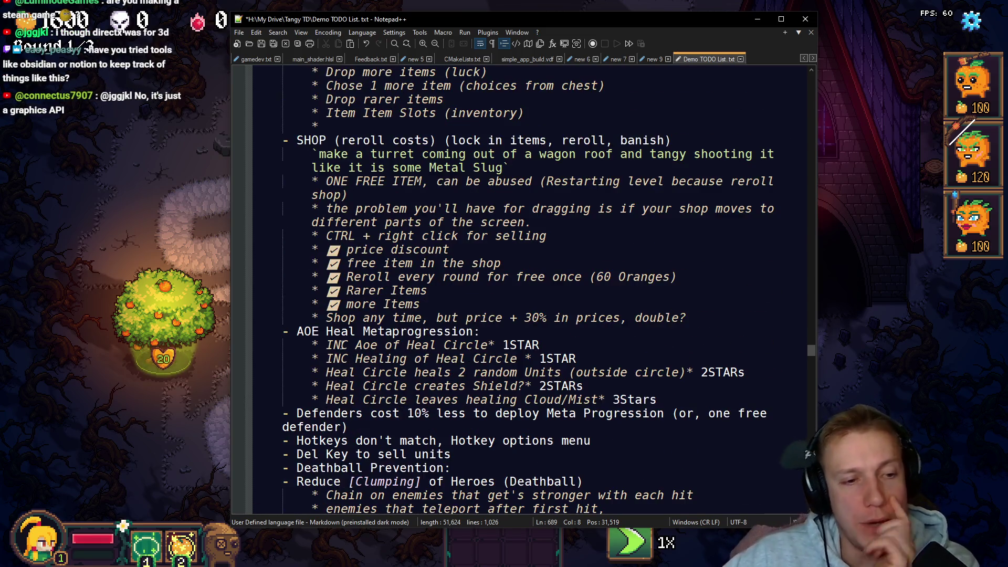
{"action": "scroll", "coordinate": [404, 226], "scroll_direction": "down", "scroll_amount": 3}
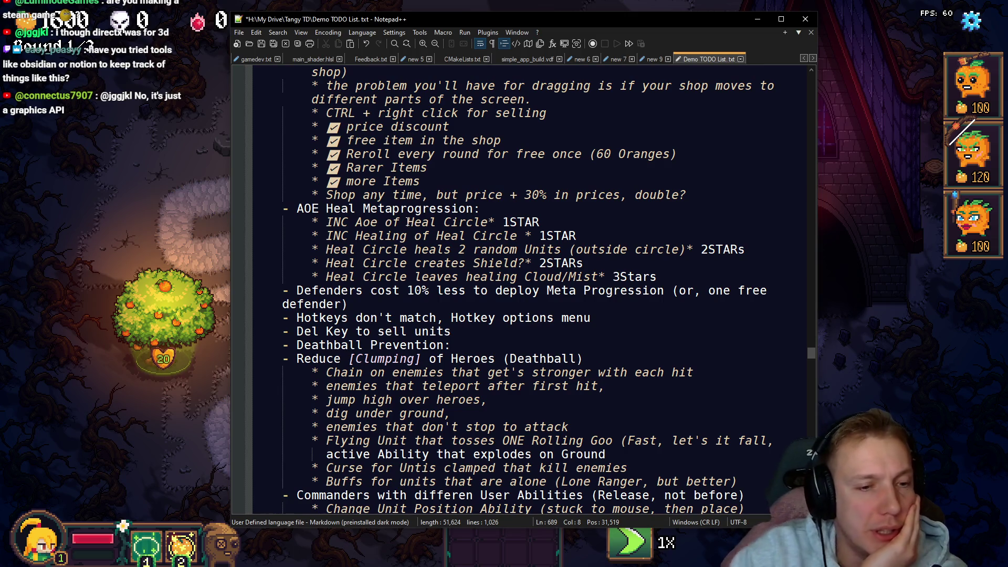
{"action": "scroll", "coordinate": [512, 244], "scroll_direction": "down", "scroll_amount": 2}
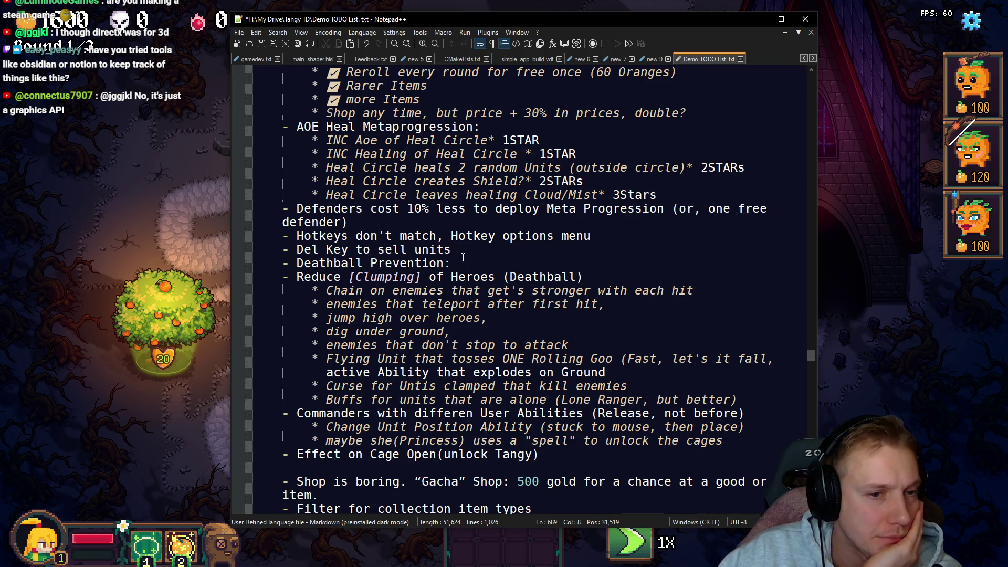
{"action": "mouse_move", "coordinate": [314, 290]}
{"action": "left_mouse_down"}
{"action": "mouse_move", "coordinate": [499, 290]}
{"action": "mouse_move", "coordinate": [604, 304]}
{"action": "mouse_move", "coordinate": [532, 290]}
{"action": "left_mouse_up"}
{"action": "left_click_drag", "start_coordinate": [327, 318], "coordinate": [489, 318]}
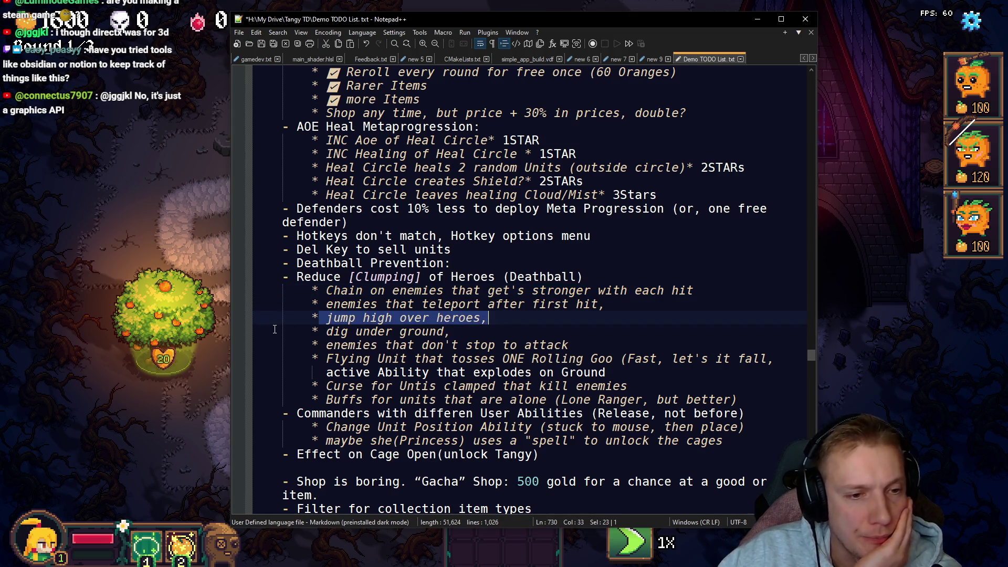
{"action": "left_click_drag", "start_coordinate": [312, 331], "coordinate": [486, 326]}
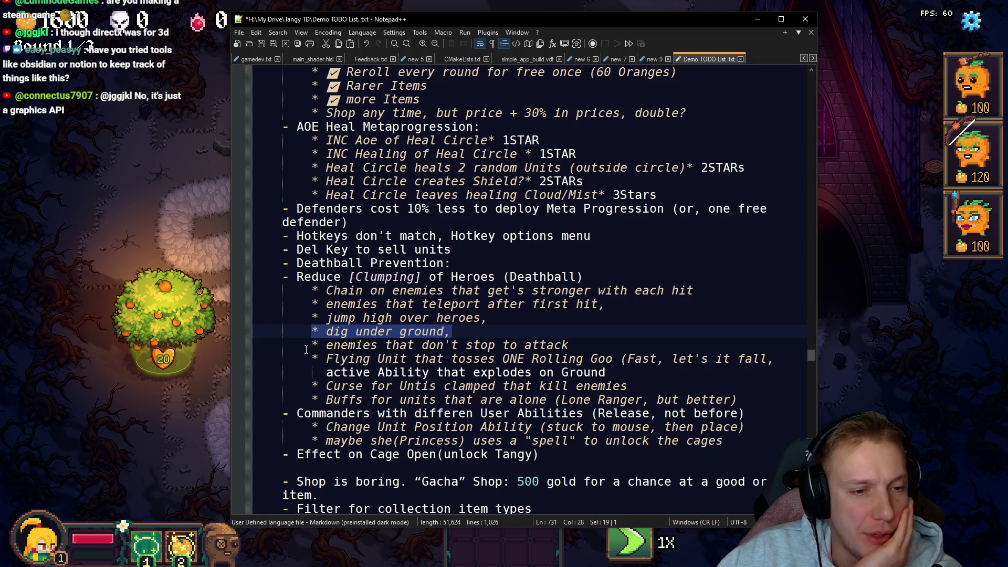
{"action": "left_click_drag", "start_coordinate": [312, 345], "coordinate": [568, 344]}
{"action": "left_click_drag", "start_coordinate": [312, 345], "coordinate": [533, 329]}
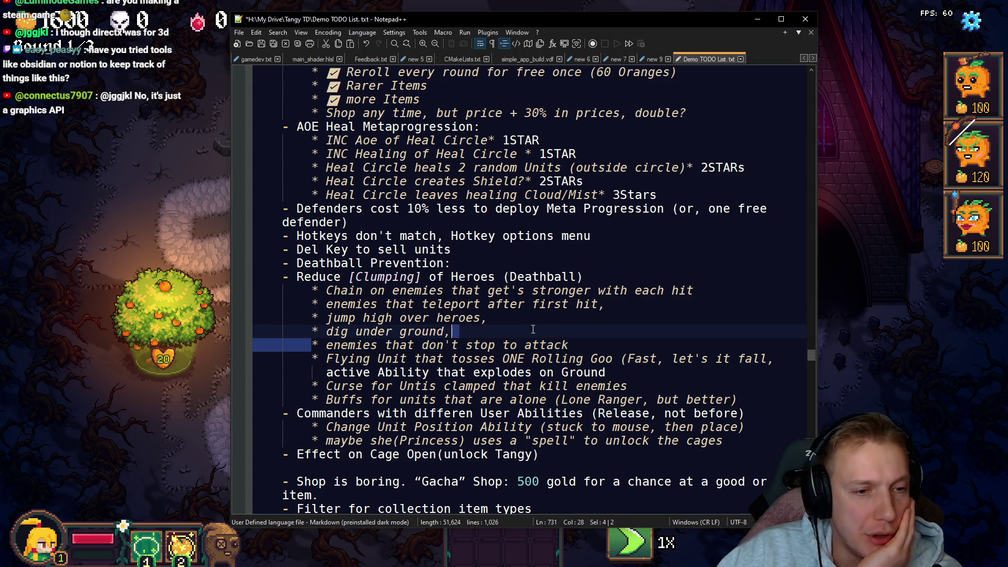
{"action": "left_click", "coordinate": [340, 359]}
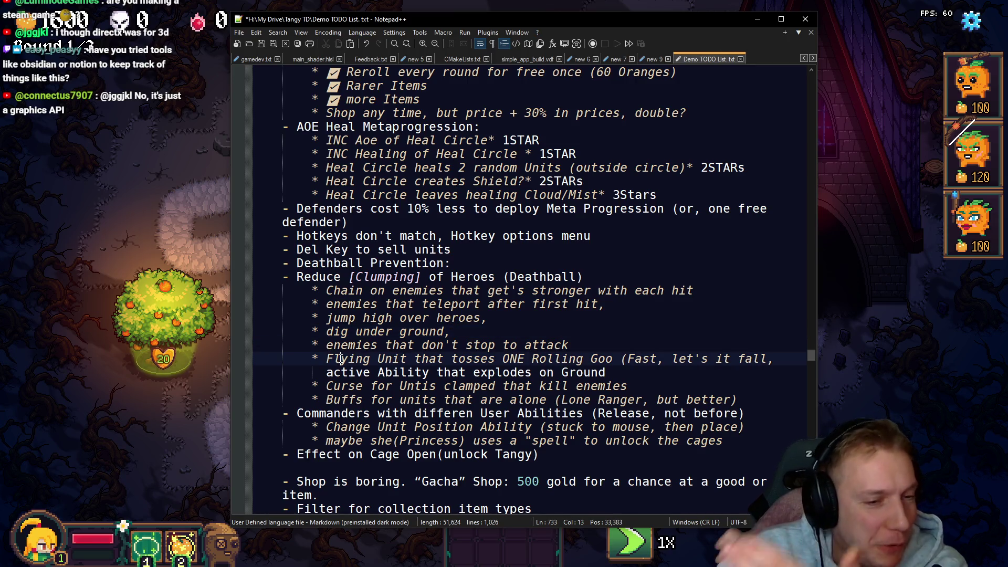
{"action": "scroll", "coordinate": [315, 348], "scroll_direction": "down", "scroll_amount": 1}
{"action": "mouse_move", "coordinate": [301, 342]}
{"action": "left_mouse_down"}
{"action": "mouse_move", "coordinate": [636, 346]}
{"action": "mouse_move", "coordinate": [642, 356]}
{"action": "left_mouse_up"}
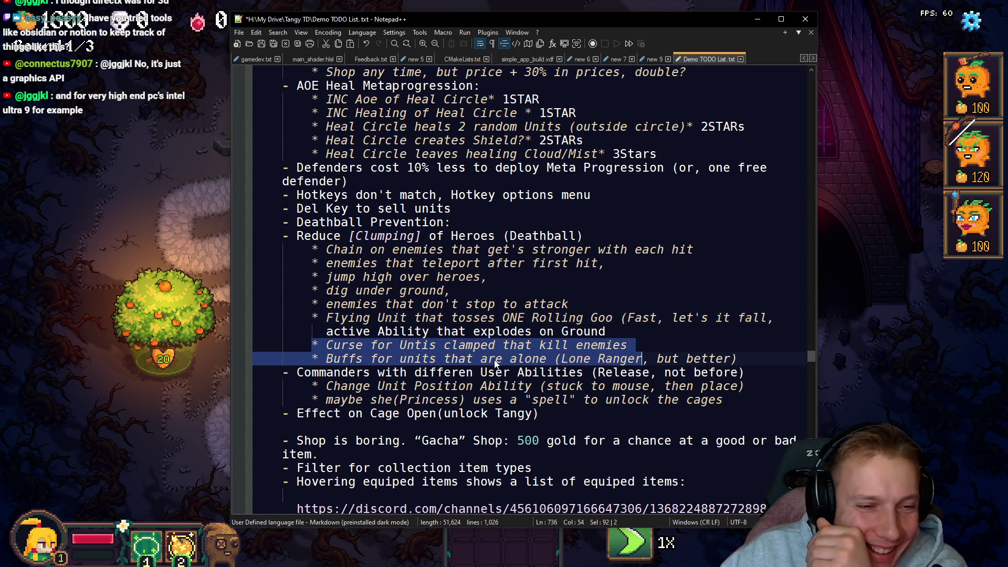
{"action": "left_click", "coordinate": [494, 360]}
{"action": "left_click_drag", "start_coordinate": [303, 252], "coordinate": [733, 358]}
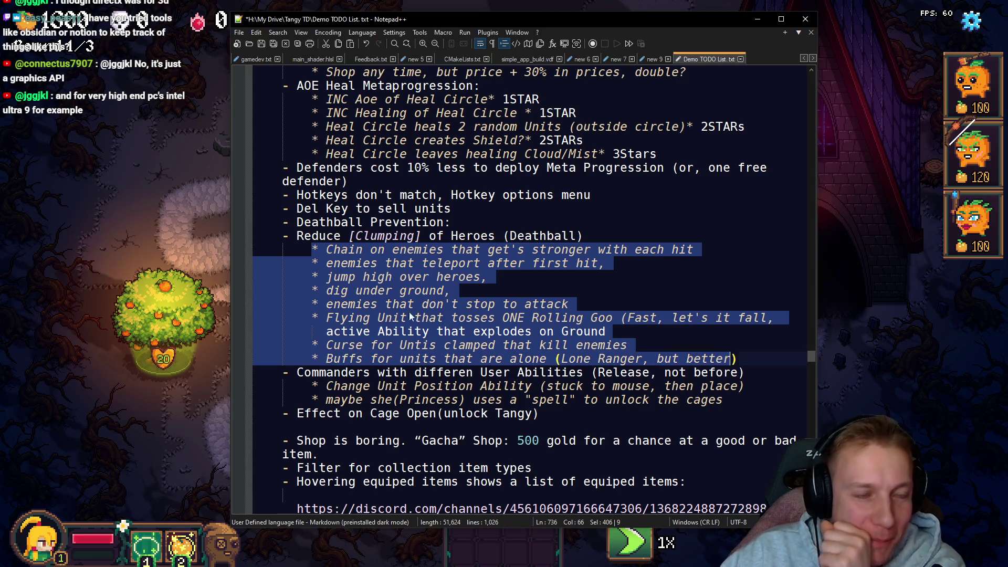
{"action": "left_click", "coordinate": [370, 290]}
{"action": "mouse_move", "coordinate": [286, 235]}
{"action": "left_mouse_down"}
{"action": "mouse_move", "coordinate": [288, 249]}
{"action": "mouse_move", "coordinate": [785, 358]}
{"action": "left_mouse_up"}
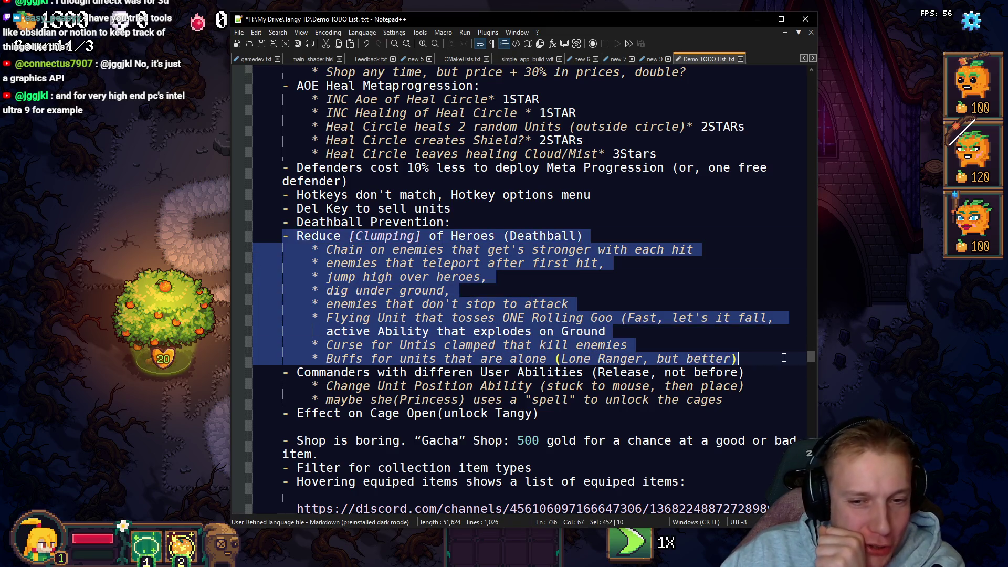
{"action": "left_click", "coordinate": [398, 371]}
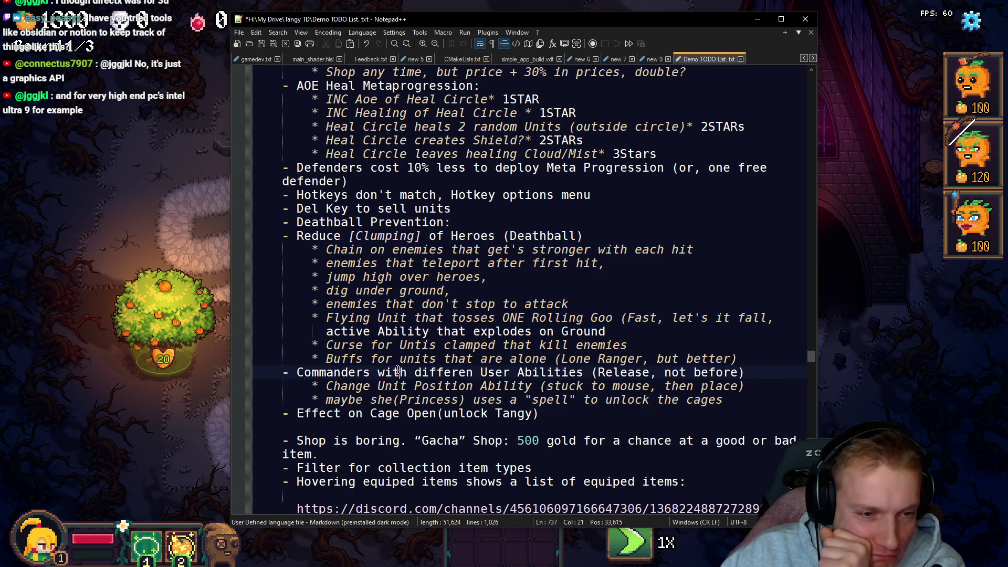
{"action": "scroll", "coordinate": [398, 371], "scroll_direction": "down", "scroll_amount": 2}
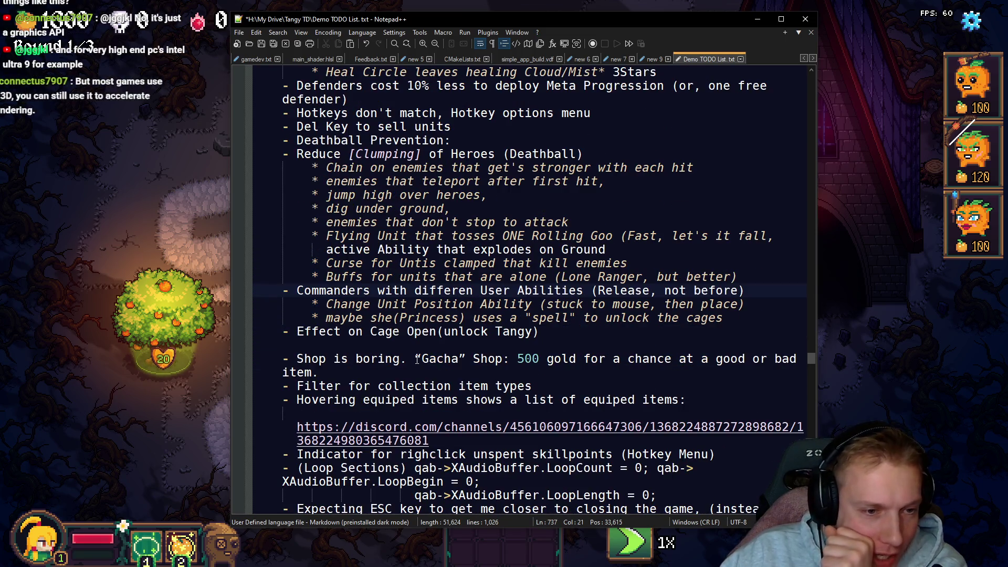
{"action": "left_click_drag", "start_coordinate": [297, 386], "coordinate": [306, 383]}
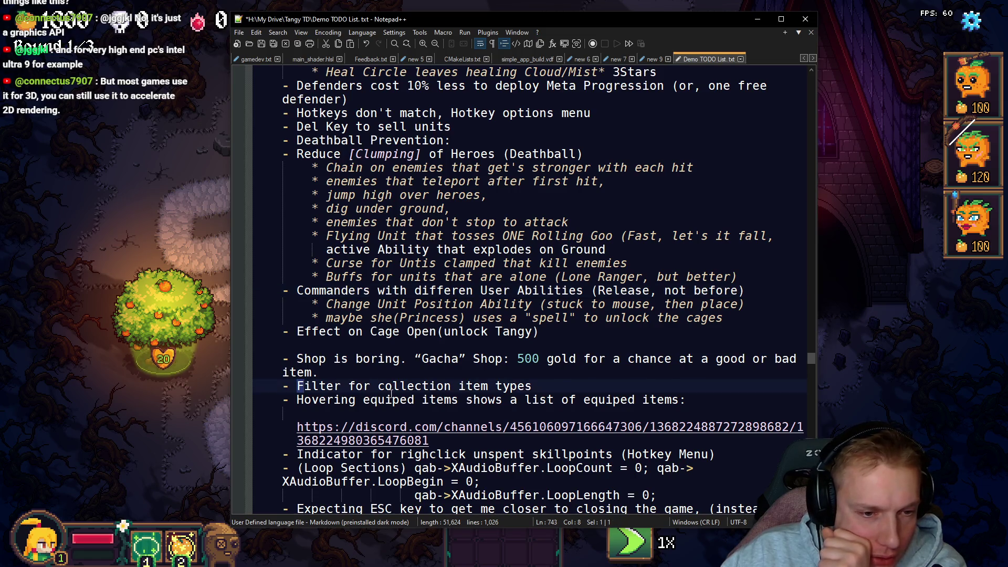
{"action": "scroll", "coordinate": [387, 393], "scroll_direction": "down", "scroll_amount": 4}
{"action": "left_click_drag", "start_coordinate": [694, 305], "coordinate": [518, 305]}
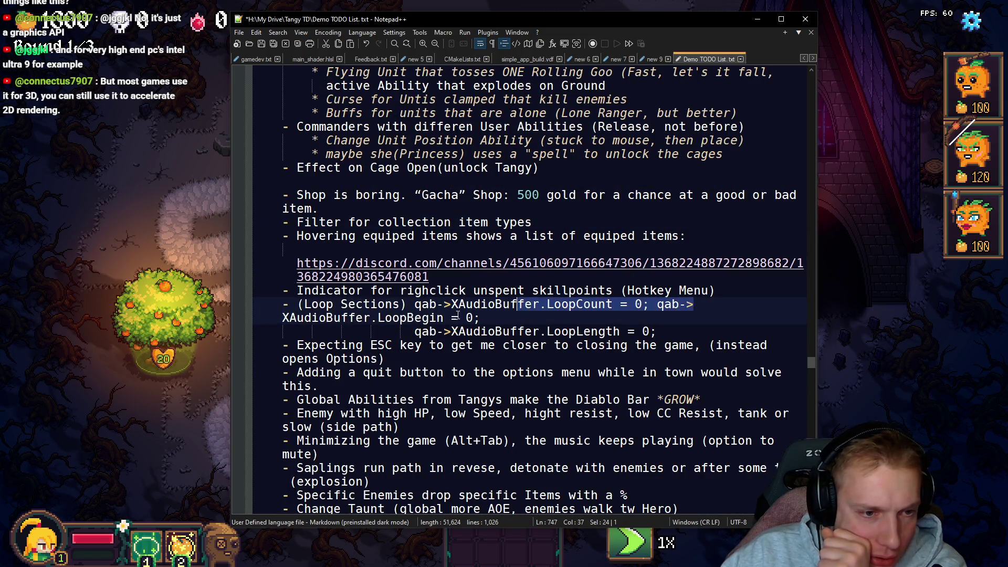
{"action": "left_click", "coordinate": [366, 319]}
{"action": "mouse_move", "coordinate": [283, 290]}
{"action": "left_mouse_down"}
{"action": "mouse_move", "coordinate": [397, 329]}
{"action": "mouse_move", "coordinate": [445, 331]}
{"action": "left_mouse_up"}
{"action": "left_click", "coordinate": [273, 344]}
{"action": "scroll", "coordinate": [341, 338], "scroll_direction": "down", "scroll_amount": 3}
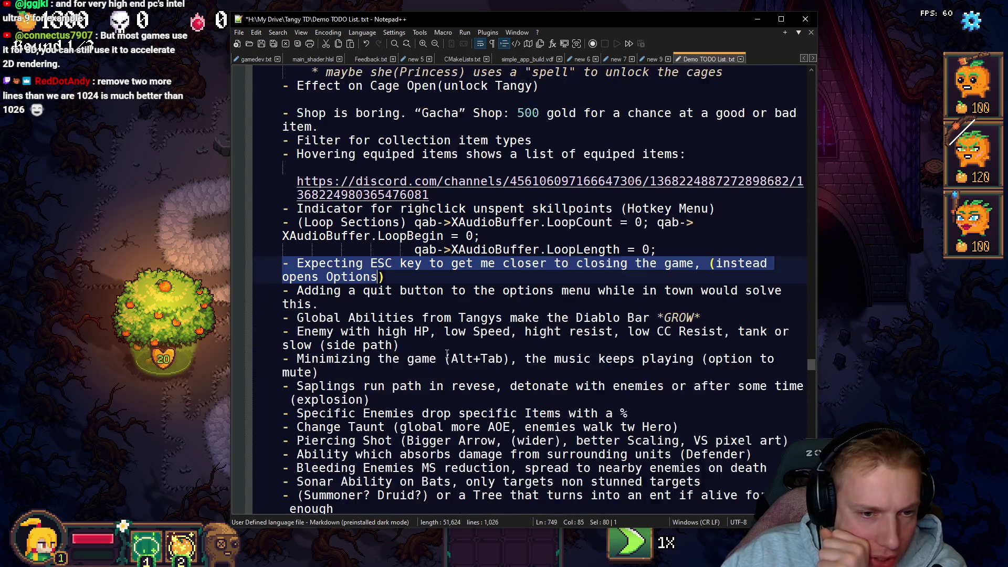
{"action": "left_click", "coordinate": [276, 256]}
{"action": "left_click", "coordinate": [283, 301]}
{"action": "left_click_drag", "start_coordinate": [303, 347], "coordinate": [502, 347]}
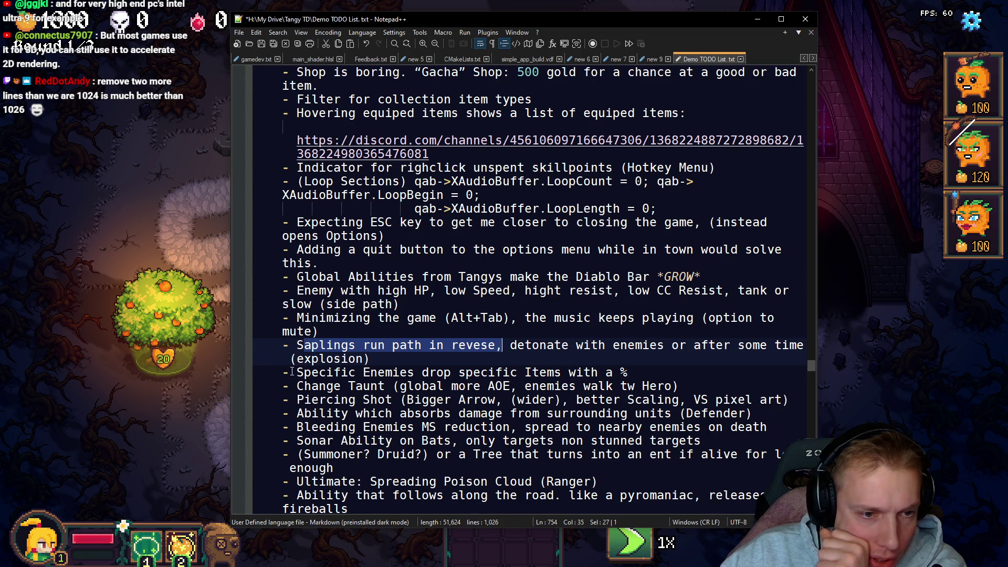
{"action": "left_click_drag", "start_coordinate": [292, 372], "coordinate": [478, 374]}
{"action": "scroll", "coordinate": [315, 346], "scroll_direction": "down", "scroll_amount": 2}
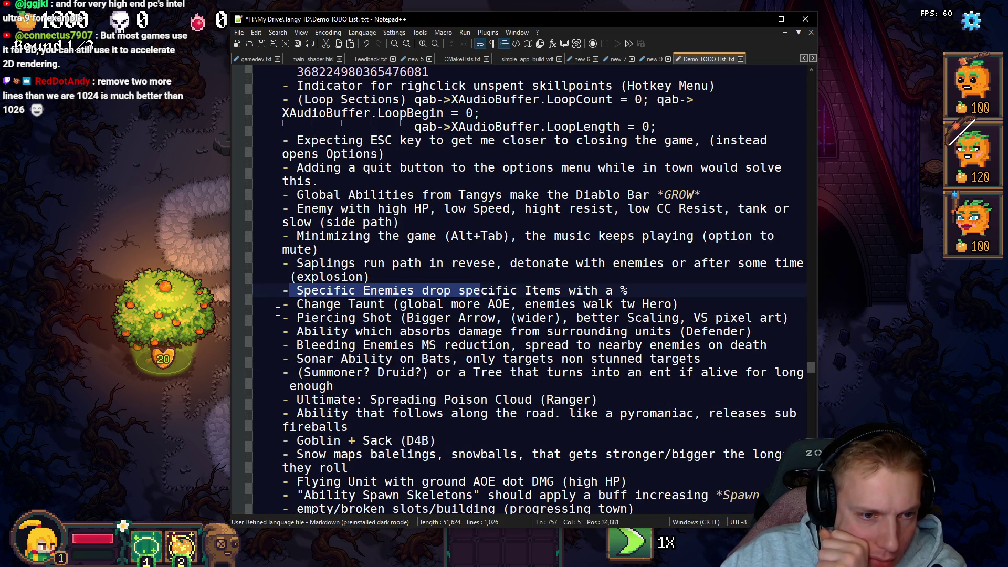
{"action": "left_click_drag", "start_coordinate": [278, 311], "coordinate": [311, 331]}
{"action": "left_click", "coordinate": [312, 331]}
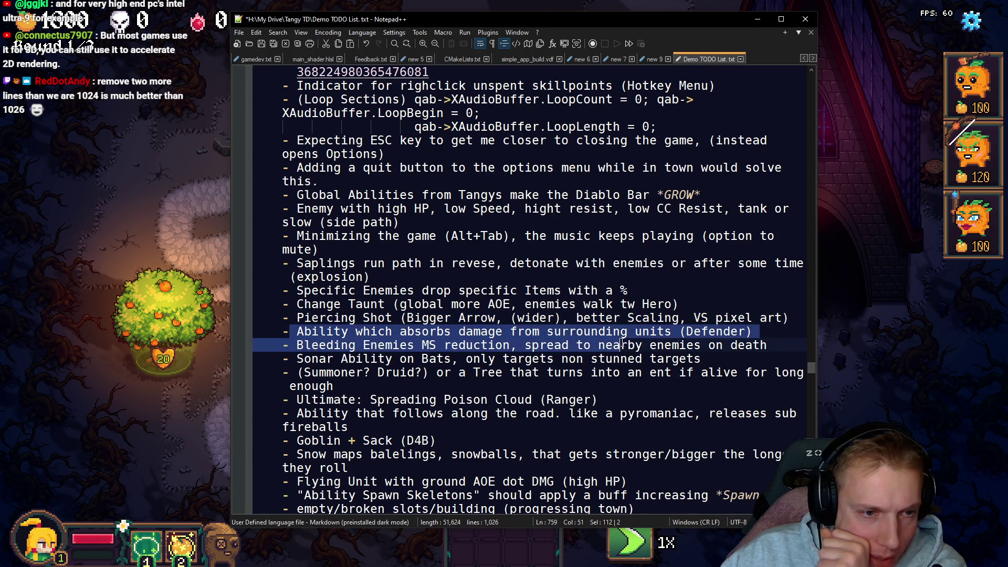
{"action": "left_click_drag", "start_coordinate": [296, 345], "coordinate": [506, 346]}
{"action": "scroll", "coordinate": [403, 340], "scroll_direction": "down", "scroll_amount": 1}
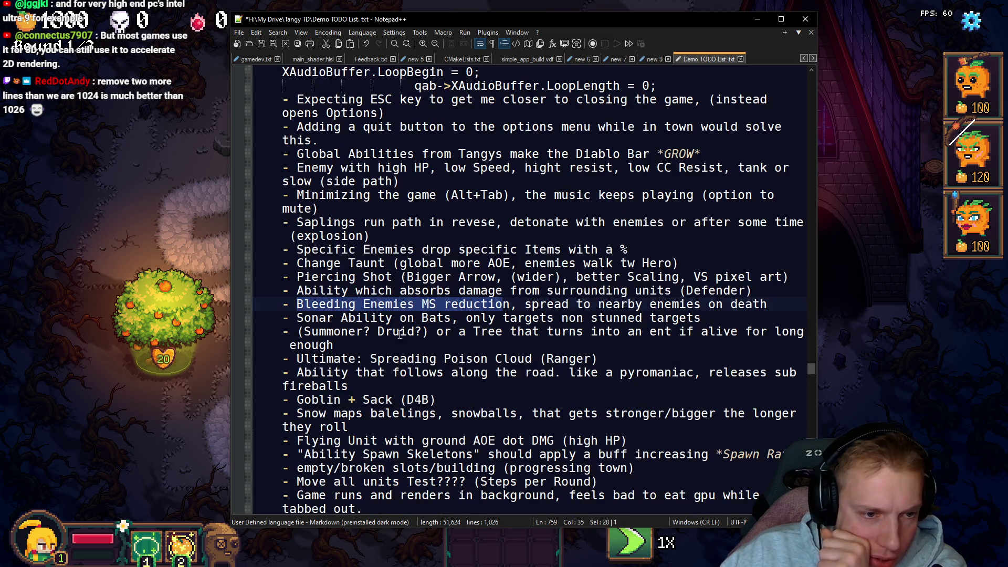
{"action": "left_click_drag", "start_coordinate": [283, 339], "coordinate": [355, 359]}
{"action": "scroll", "coordinate": [302, 295], "scroll_direction": "down", "scroll_amount": 3}
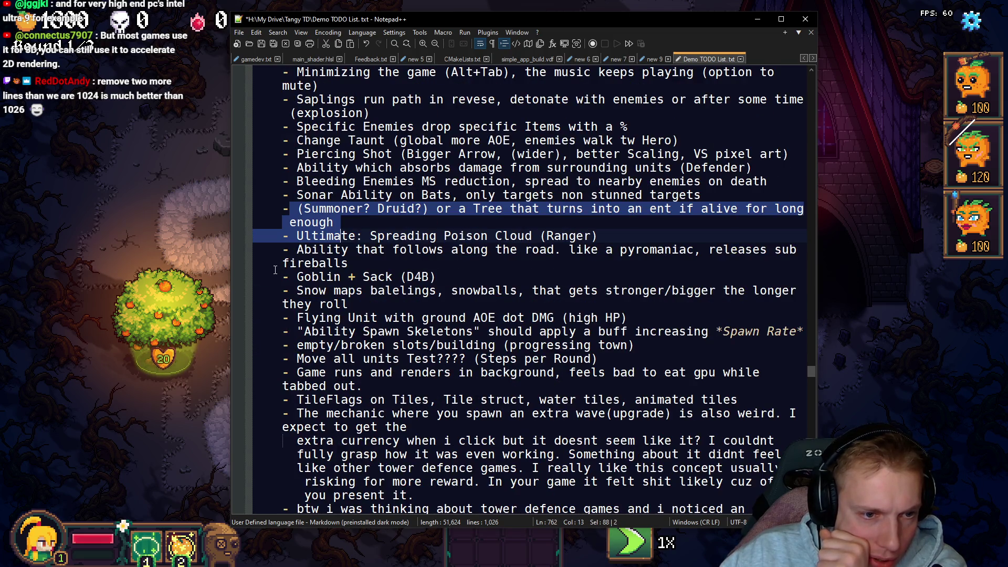
{"action": "scroll", "coordinate": [304, 271], "scroll_direction": "down", "scroll_amount": 8}
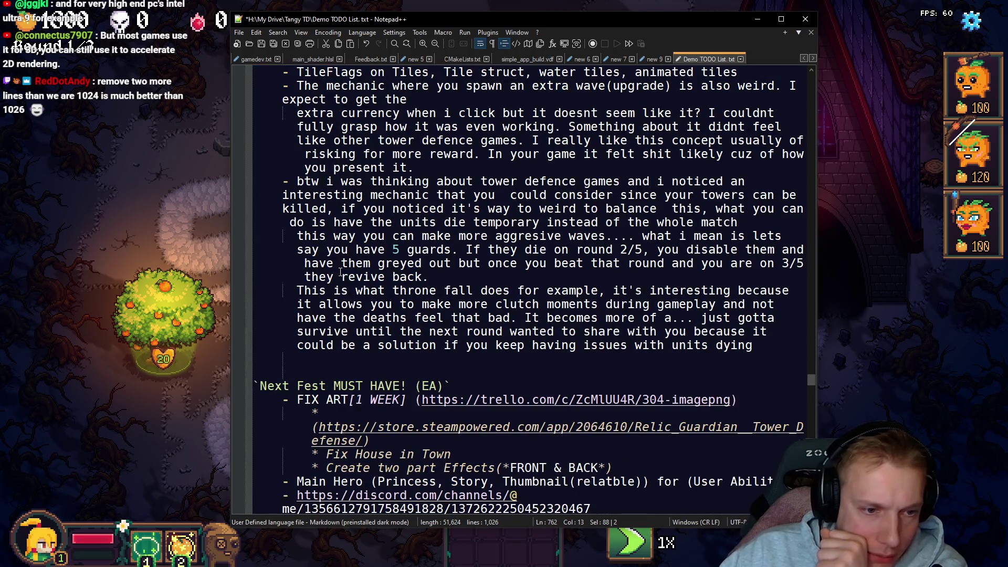
{"action": "scroll", "coordinate": [340, 272], "scroll_direction": "down", "scroll_amount": 2}
Step: Review the NEW Features items, from Create two part Effects down to Add Enemy Stats info
{"action": "scroll", "coordinate": [314, 314], "scroll_direction": "down", "scroll_amount": 2}
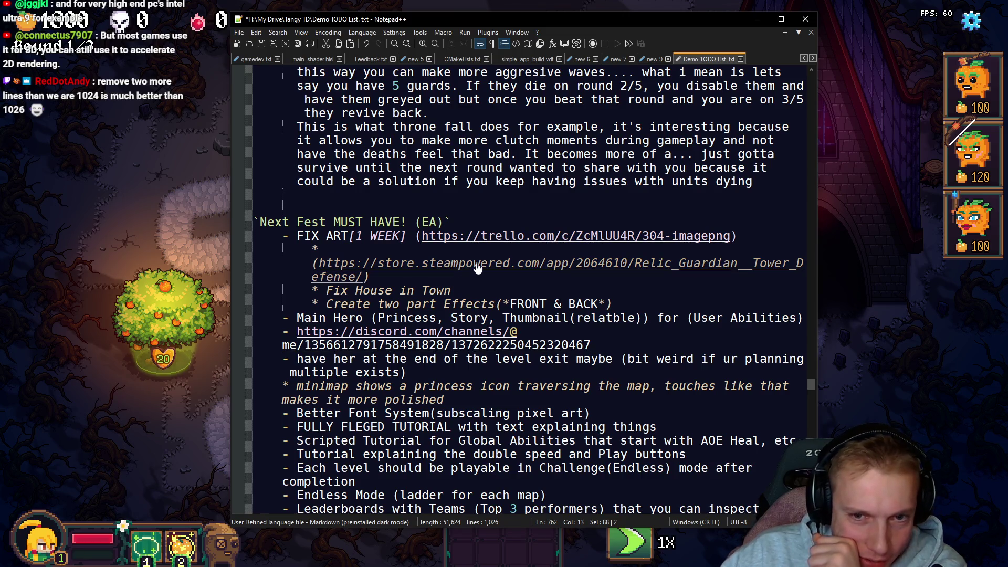
{"action": "left_click_drag", "start_coordinate": [340, 304], "coordinate": [480, 307]}
{"action": "scroll", "coordinate": [377, 297], "scroll_direction": "down", "scroll_amount": 3}
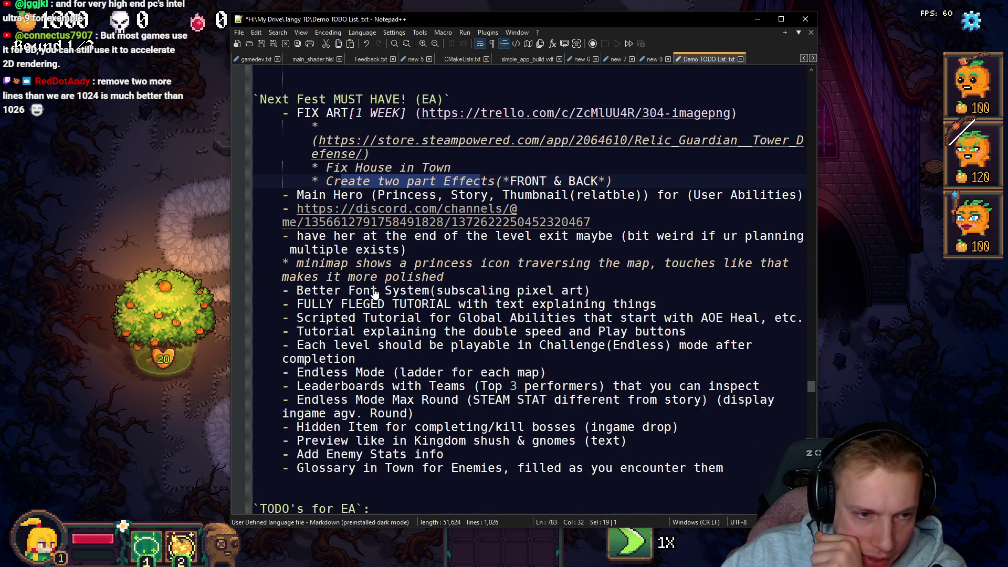
{"action": "left_click_drag", "start_coordinate": [283, 292], "coordinate": [526, 294]}
{"action": "mouse_move", "coordinate": [590, 290]}
{"action": "left_mouse_down"}
{"action": "mouse_move", "coordinate": [283, 292]}
{"action": "mouse_move", "coordinate": [641, 304]}
{"action": "left_mouse_up"}
{"action": "left_click_drag", "start_coordinate": [294, 318], "coordinate": [576, 318]}
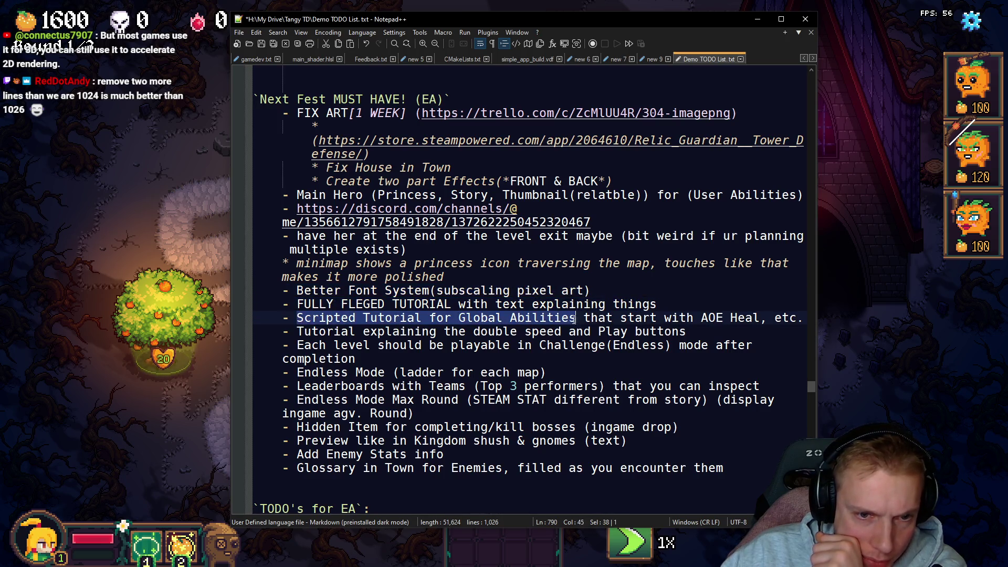
{"action": "left_click_drag", "start_coordinate": [292, 332], "coordinate": [444, 331]}
{"action": "mouse_move", "coordinate": [288, 372]}
{"action": "left_mouse_down"}
{"action": "mouse_move", "coordinate": [759, 387]}
{"action": "mouse_move", "coordinate": [386, 387]}
{"action": "left_mouse_up"}
{"action": "left_click_drag", "start_coordinate": [287, 400], "coordinate": [395, 402]}
{"action": "mouse_move", "coordinate": [295, 426]}
{"action": "left_mouse_down"}
{"action": "mouse_move", "coordinate": [387, 427]}
{"action": "mouse_move", "coordinate": [393, 442]}
{"action": "left_mouse_up"}
{"action": "left_click_drag", "start_coordinate": [291, 454], "coordinate": [362, 454]}
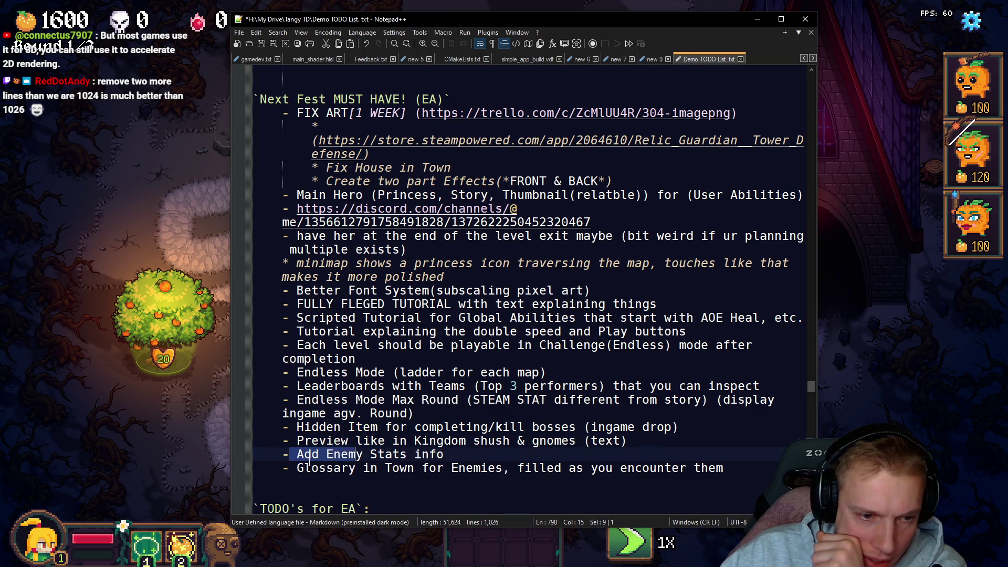
{"action": "left_click_drag", "start_coordinate": [293, 468], "coordinate": [400, 468]}
Step: Check the Juice up and streamer items, then cut the NEW Features and Next Fest MUST HAVE sections
{"action": "scroll", "coordinate": [383, 431], "scroll_direction": "down", "scroll_amount": 3}
{"action": "scroll", "coordinate": [390, 309], "scroll_direction": "down", "scroll_amount": 2}
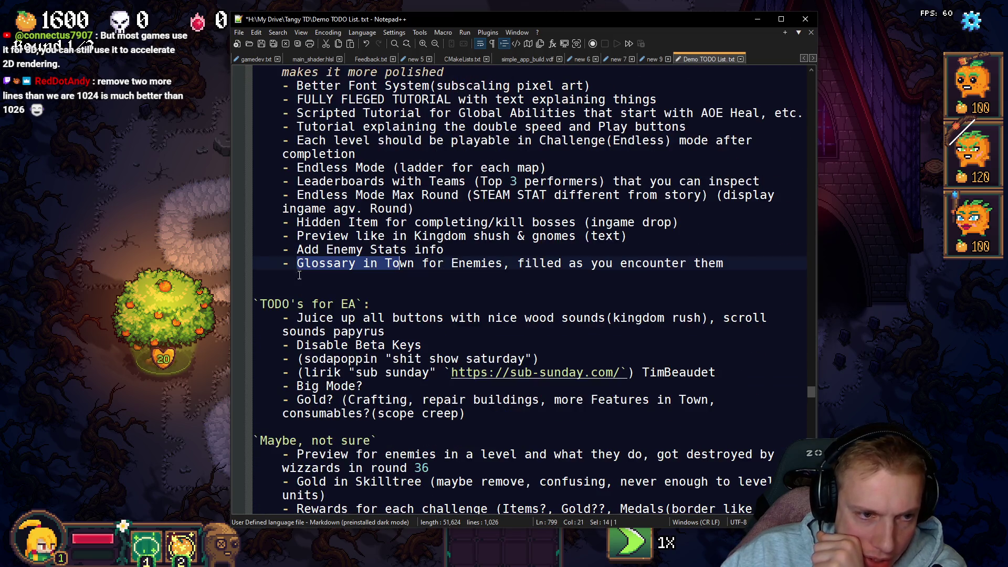
{"action": "left_click_drag", "start_coordinate": [297, 318], "coordinate": [491, 321]}
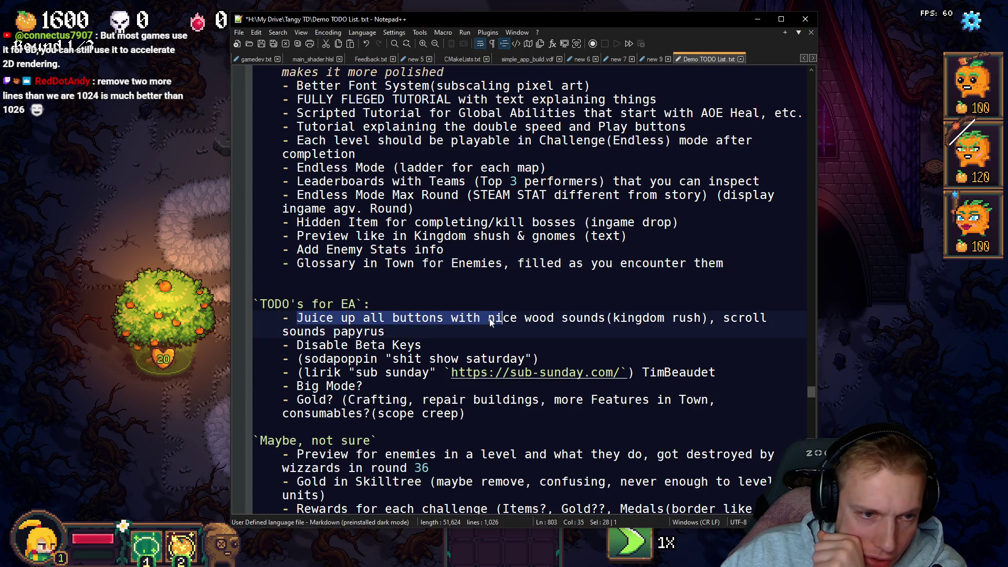
{"action": "left_click", "coordinate": [297, 345]}
{"action": "left_click_drag", "start_coordinate": [282, 318], "coordinate": [442, 317]}
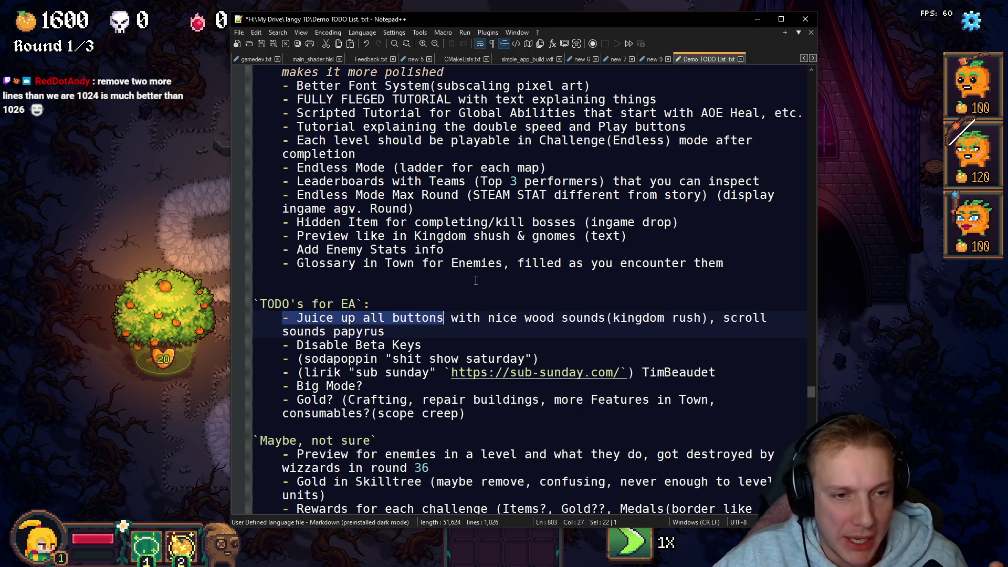
{"action": "left_click_drag", "start_coordinate": [297, 359], "coordinate": [400, 372]}
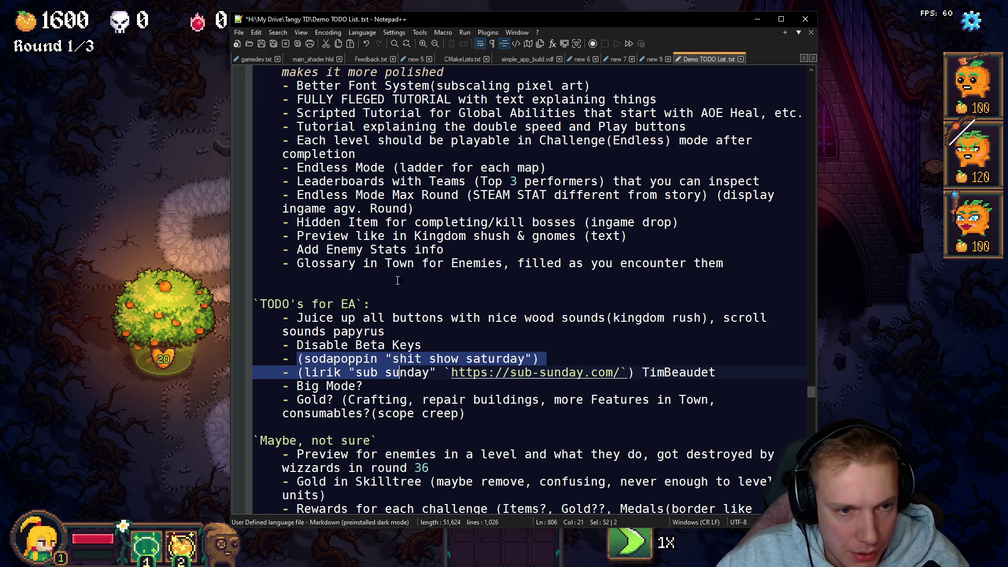
{"action": "mouse_move", "coordinate": [731, 278]}
{"action": "left_mouse_down"}
{"action": "mouse_move", "coordinate": [399, 169]}
{"action": "mouse_move", "coordinate": [412, 247]}
{"action": "mouse_move", "coordinate": [378, 341]}
{"action": "mouse_move", "coordinate": [367, 263]}
{"action": "mouse_move", "coordinate": [350, 420]}
{"action": "mouse_move", "coordinate": [315, 386]}
{"action": "mouse_move", "coordinate": [362, 385]}
{"action": "mouse_move", "coordinate": [336, 370]}
{"action": "mouse_move", "coordinate": [302, 260]}
{"action": "mouse_move", "coordinate": [315, 251]}
{"action": "mouse_move", "coordinate": [374, 364]}
{"action": "mouse_move", "coordinate": [336, 391]}
{"action": "mouse_move", "coordinate": [283, 356]}
{"action": "mouse_move", "coordinate": [241, 359]}
{"action": "left_mouse_up"}
{"action": "key", "text": "ctrl+x"}
Step: Remove the leftover blank line and add an indented '- Link: - Juice up all buttons' line under Lirik Sub Sunday
{"action": "key", "text": "BackSpace"}
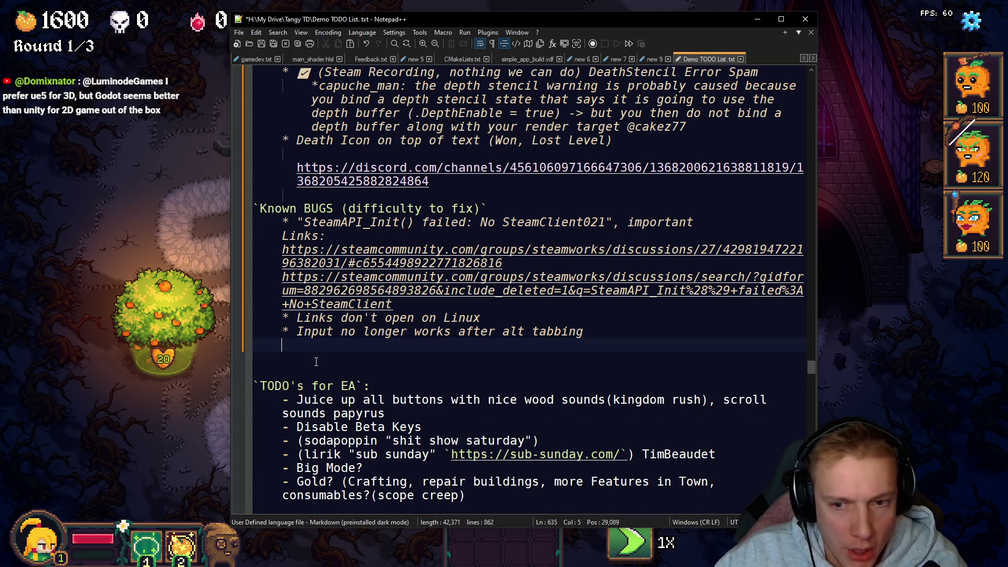
{"action": "scroll", "coordinate": [315, 361], "scroll_direction": "up", "scroll_amount": 3}
{"action": "scroll", "coordinate": [315, 361], "scroll_direction": "up", "scroll_amount": 4}
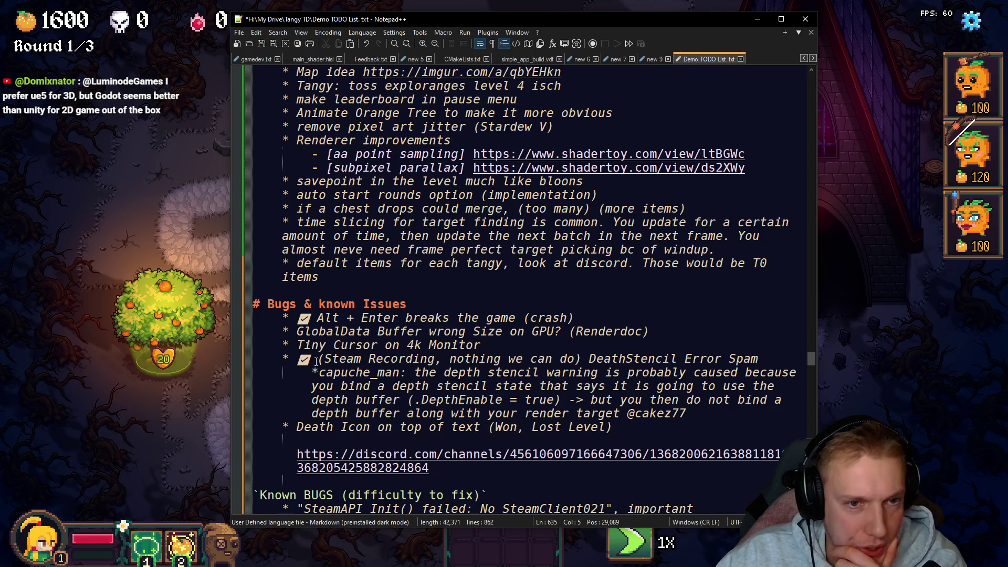
{"action": "scroll", "coordinate": [316, 361], "scroll_direction": "up", "scroll_amount": 12}
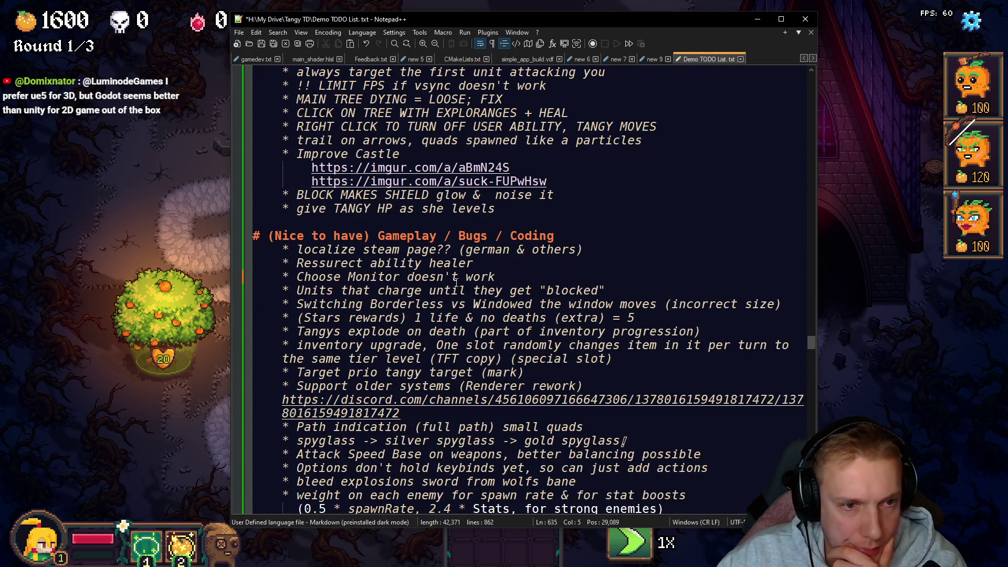
{"action": "scroll", "coordinate": [458, 283], "scroll_direction": "up", "scroll_amount": 19}
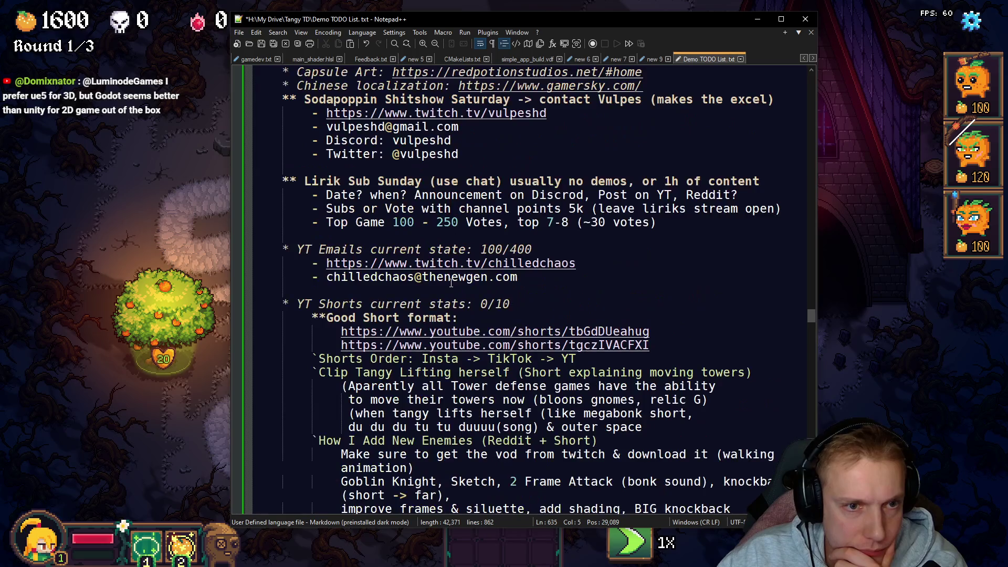
{"action": "scroll", "coordinate": [294, 260], "scroll_direction": "up", "scroll_amount": 2}
{"action": "left_click", "coordinate": [377, 256]}
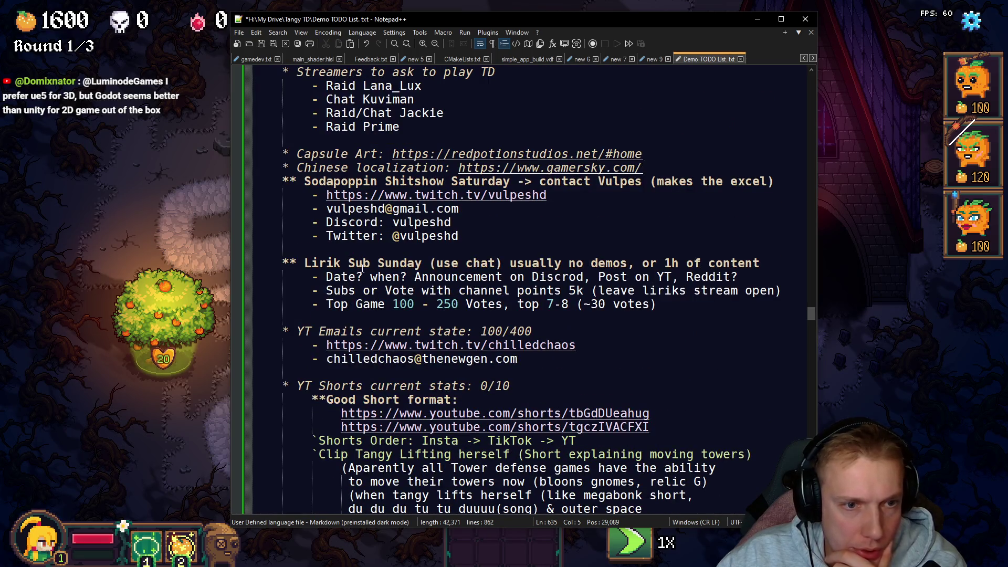
{"action": "key", "text": "End"}
{"action": "key", "text": "Return"}
{"action": "key", "text": "Tab"}
{"action": "type", "text": "- "}
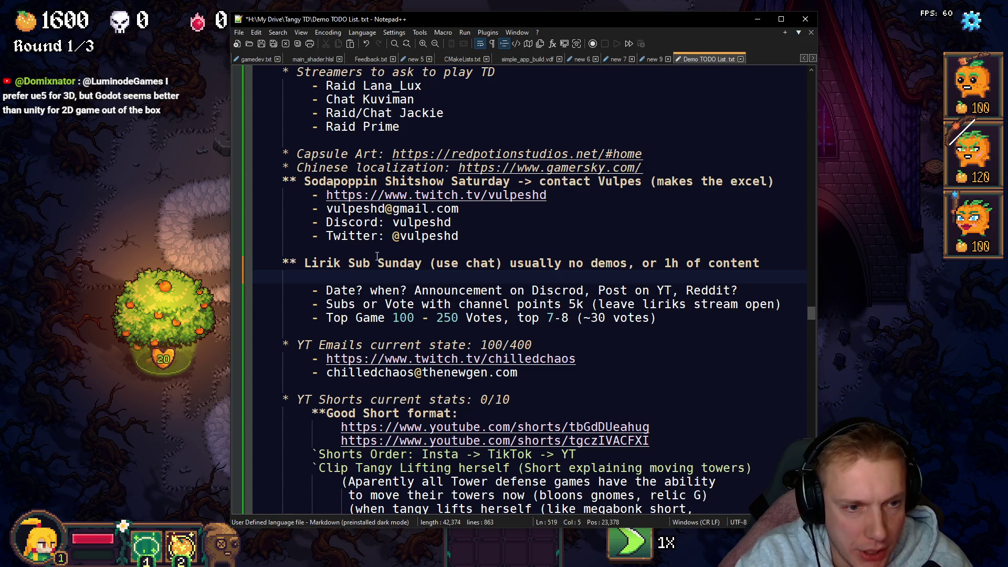
{"action": "type", "text": "Link: - Juice up all buttons"}
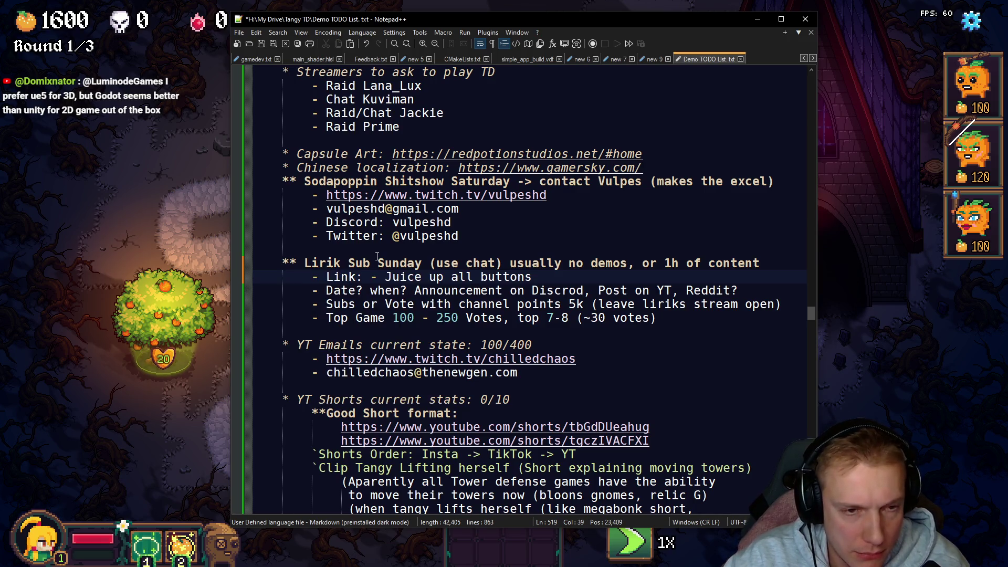
Step: Move Juice up all buttons to a first Nice to have bullet, add '(Thornity juice on skilltree modal', and save
{"action": "key", "text": "ctrl+shift+Left"}
{"action": "key", "text": "ctrl+shift+Left"}
{"action": "key", "text": "ctrl+shift+Left"}
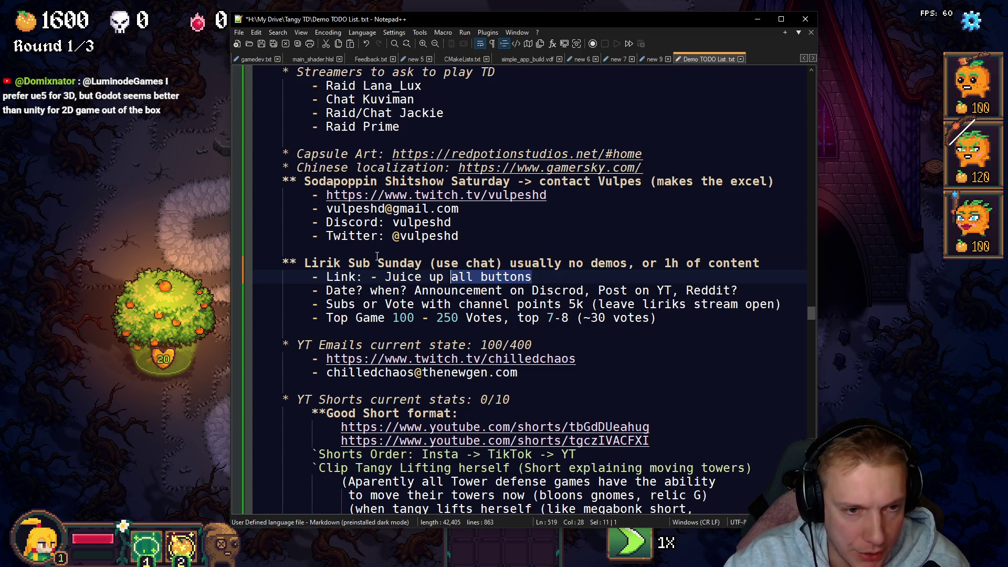
{"action": "key", "text": "ctrl+x"}
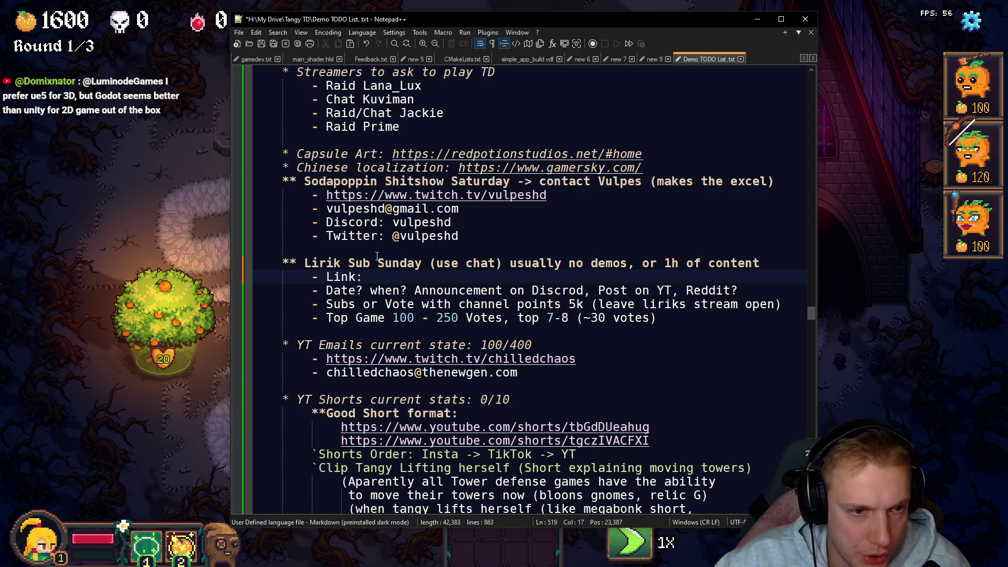
{"action": "scroll", "coordinate": [325, 308], "scroll_direction": "down", "scroll_amount": 20}
{"action": "scroll", "coordinate": [325, 308], "scroll_direction": "down", "scroll_amount": 4}
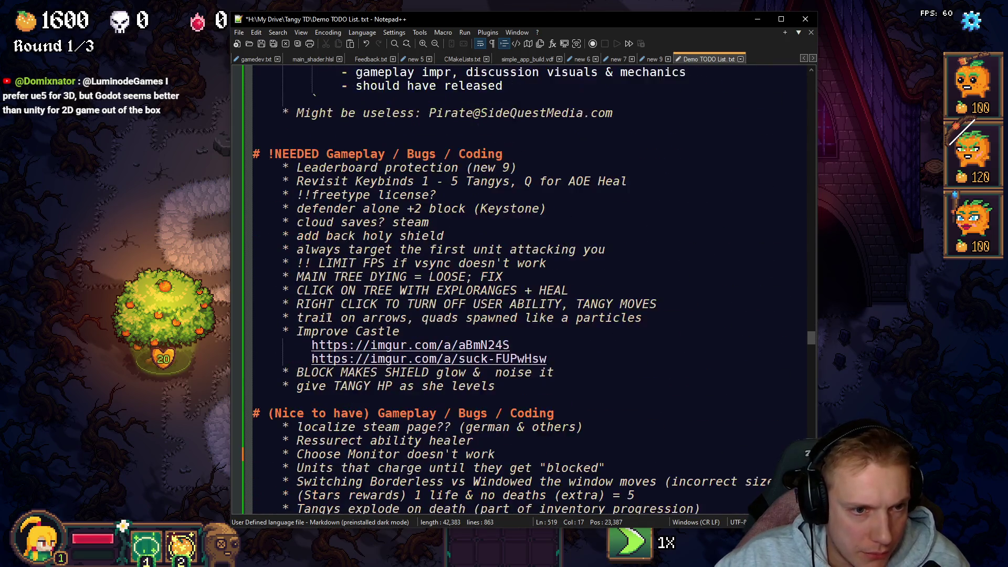
{"action": "left_click", "coordinate": [591, 337]}
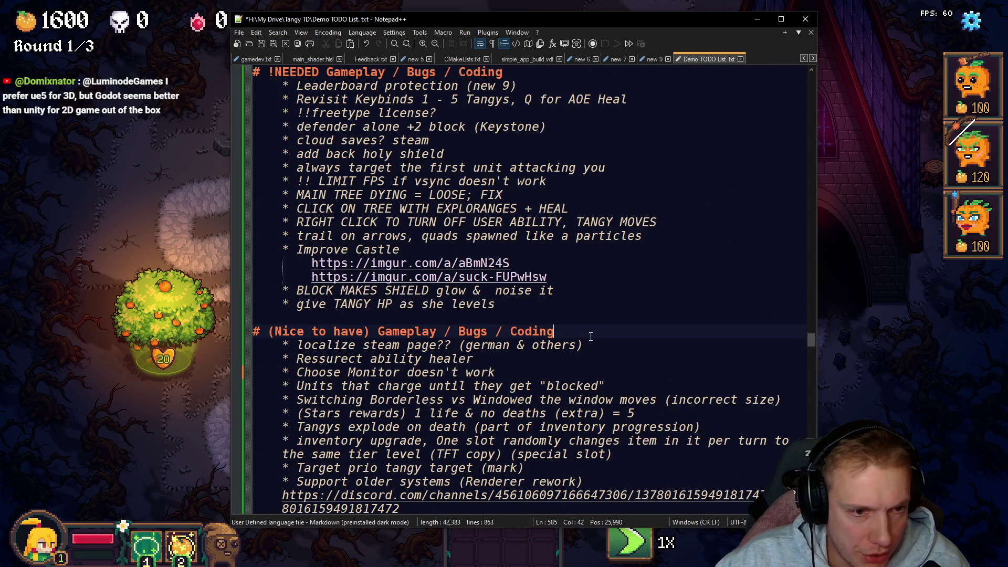
{"action": "key", "text": "Return"}
{"action": "type", "text": "*"}
{"action": "key", "text": "ctrl+v"}
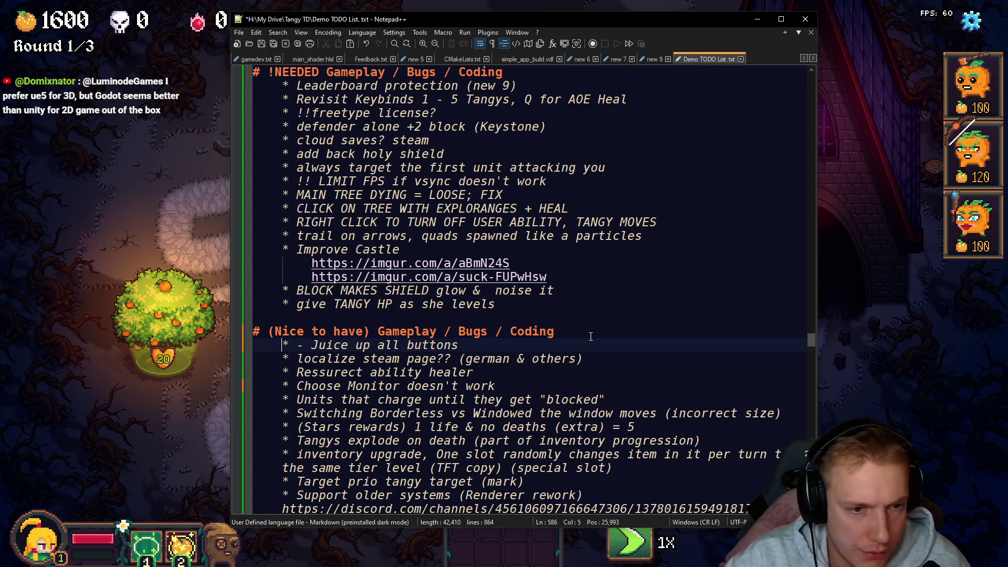
{"action": "key", "text": "Delete"}
{"action": "key", "text": "BackSpace"}
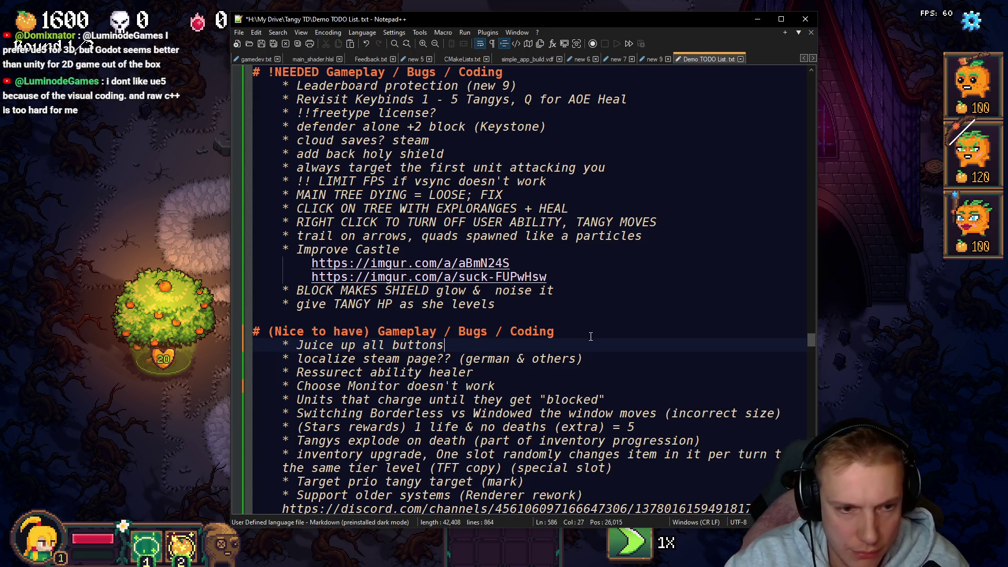
{"action": "type", "text": "(Thornity juice on skilltr"}
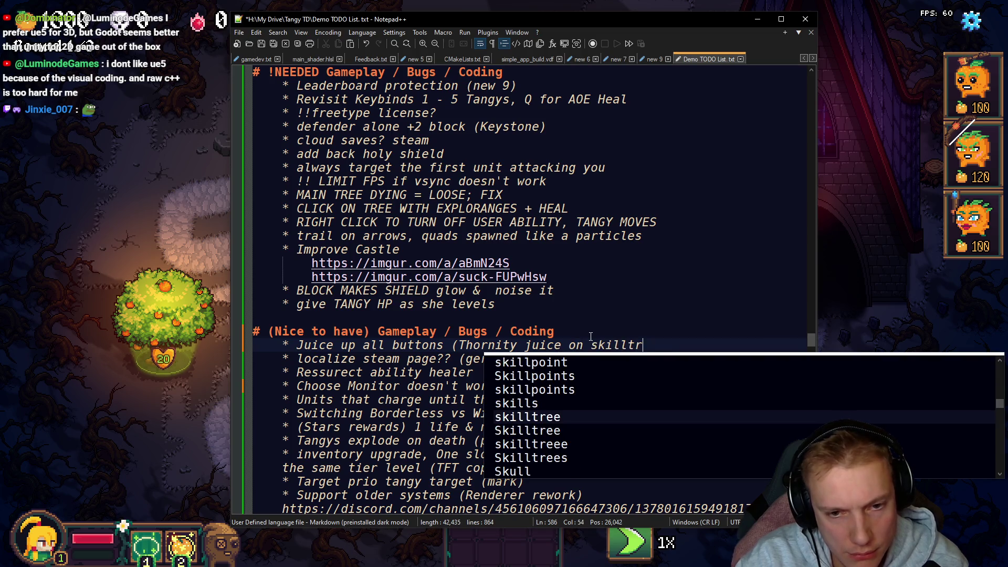
{"action": "type", "text": "ee modal"}
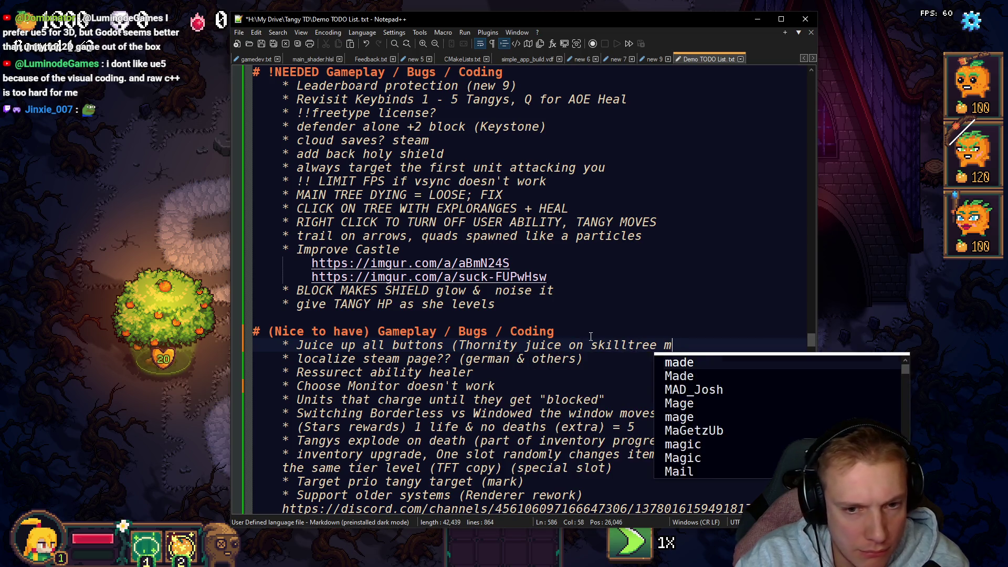
{"action": "key", "text": "ctrl+s"}
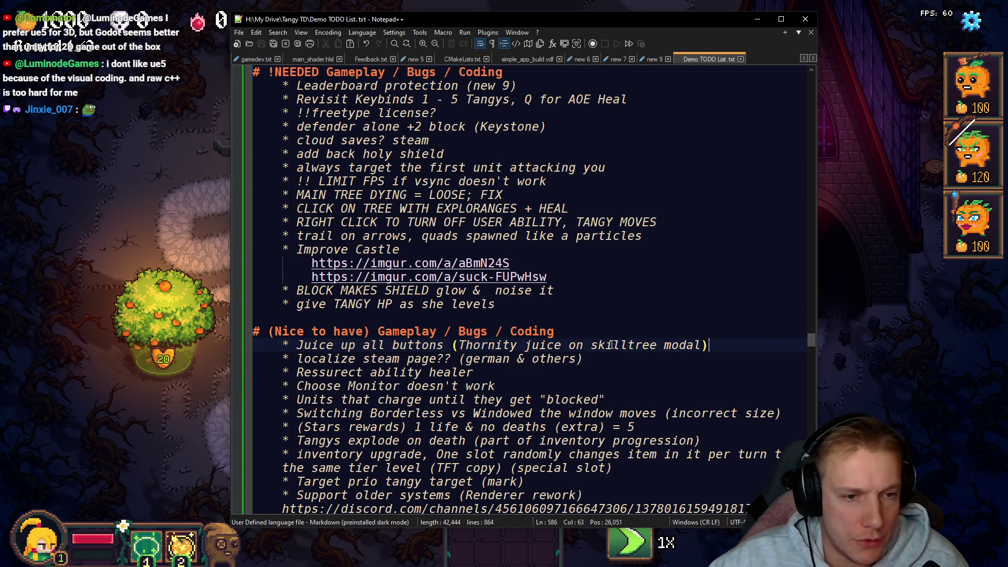
{"action": "scroll", "coordinate": [646, 348], "scroll_direction": "down", "scroll_amount": 20}
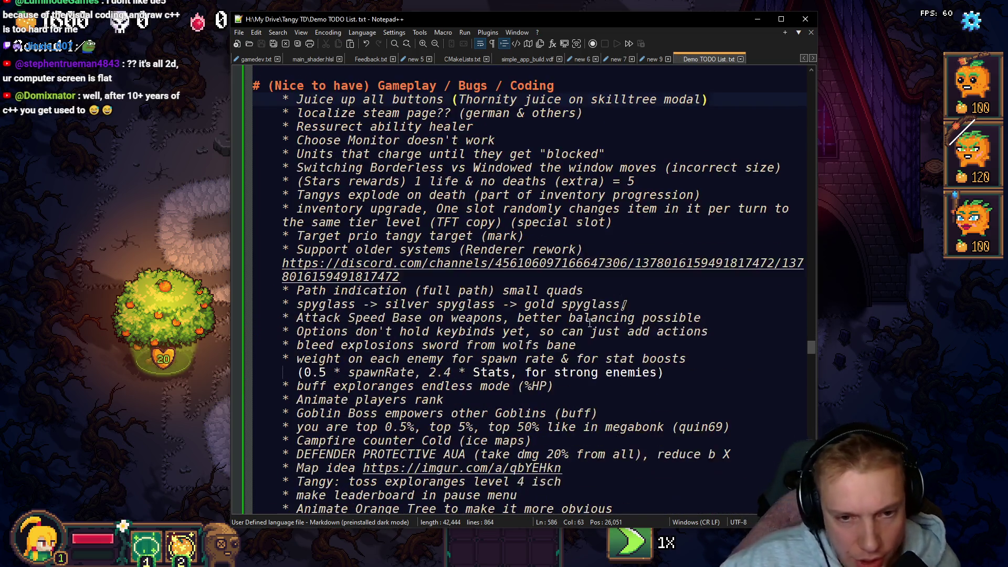
Step: Paste the sub-sunday.com link after 'Link:' under the Lirik Sub Sunday heading
{"action": "scroll", "coordinate": [698, 281], "scroll_direction": "down", "scroll_amount": 5}
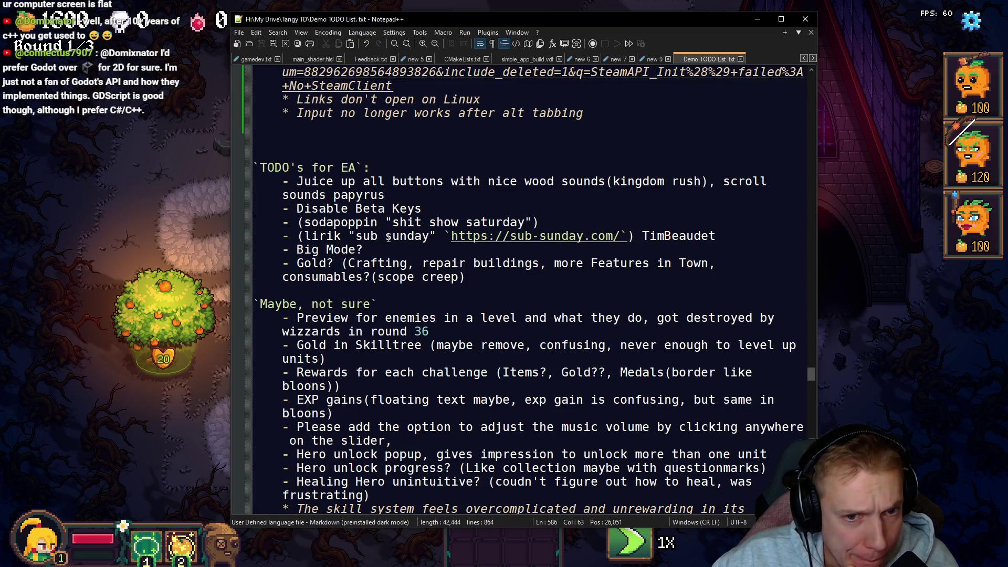
{"action": "left_click_drag", "start_coordinate": [451, 236], "coordinate": [623, 236]}
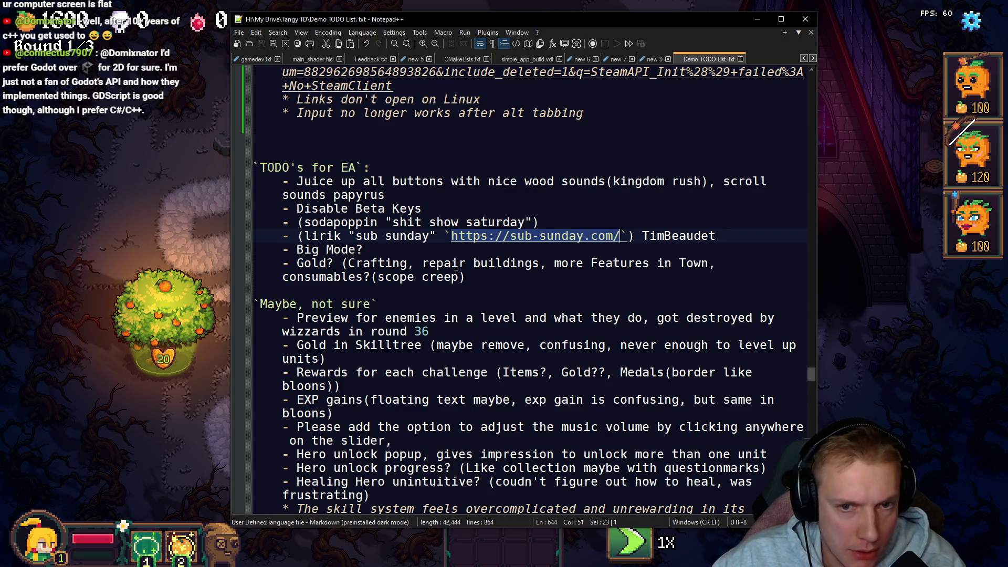
{"action": "left_click_drag", "start_coordinate": [645, 237], "coordinate": [748, 233]}
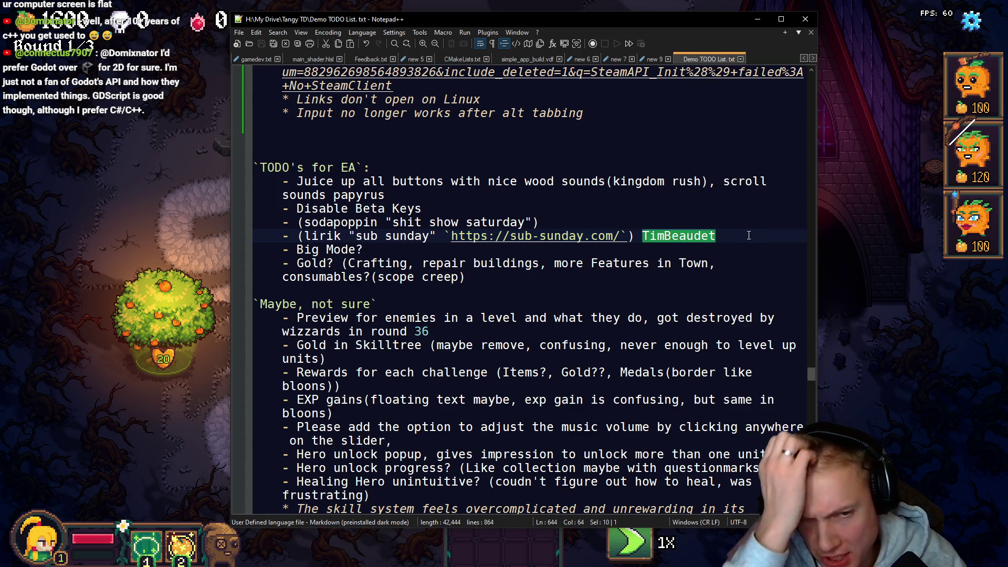
{"action": "scroll", "coordinate": [568, 306], "scroll_direction": "up", "scroll_amount": 10}
{"action": "scroll", "coordinate": [566, 306], "scroll_direction": "up", "scroll_amount": 20}
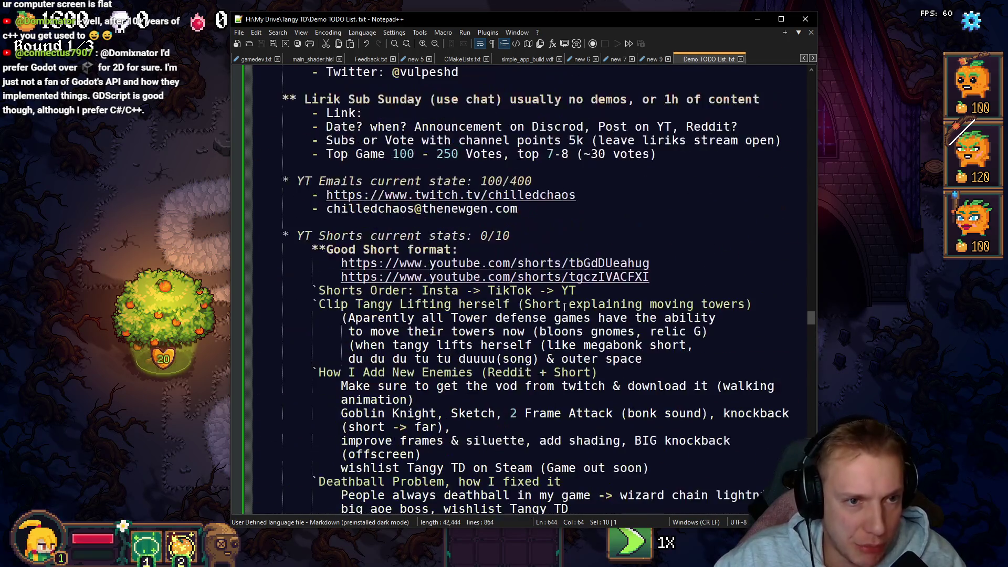
{"action": "scroll", "coordinate": [564, 306], "scroll_direction": "up", "scroll_amount": 2}
{"action": "left_click", "coordinate": [368, 195]}
{"action": "key", "text": "ctrl+v"}
Step: Delete the two-line Gold? item from the TODO's for EA section
{"action": "scroll", "coordinate": [523, 255], "scroll_direction": "down", "scroll_amount": 12}
{"action": "scroll", "coordinate": [522, 255], "scroll_direction": "down", "scroll_amount": 20}
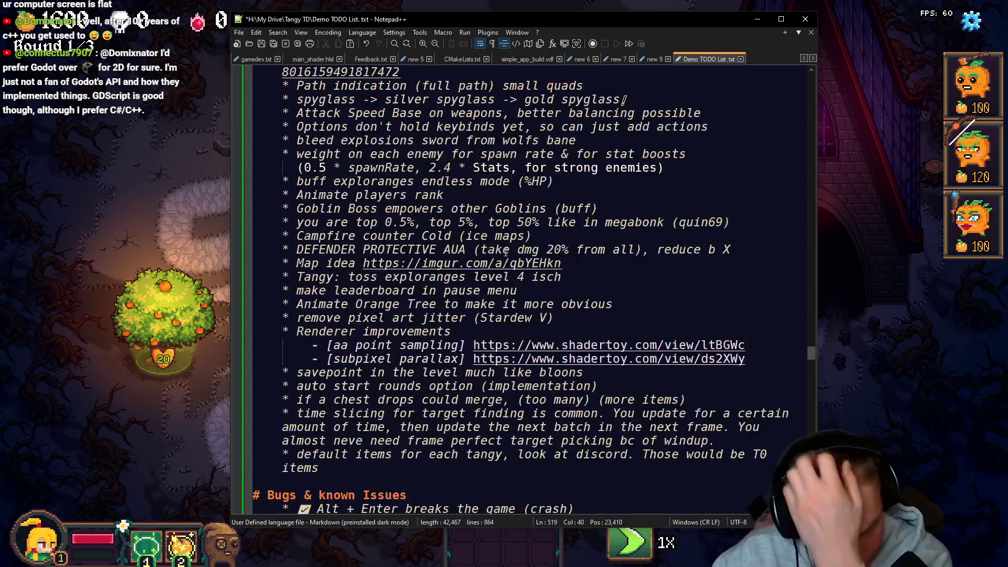
{"action": "scroll", "coordinate": [439, 324], "scroll_direction": "down", "scroll_amount": 3}
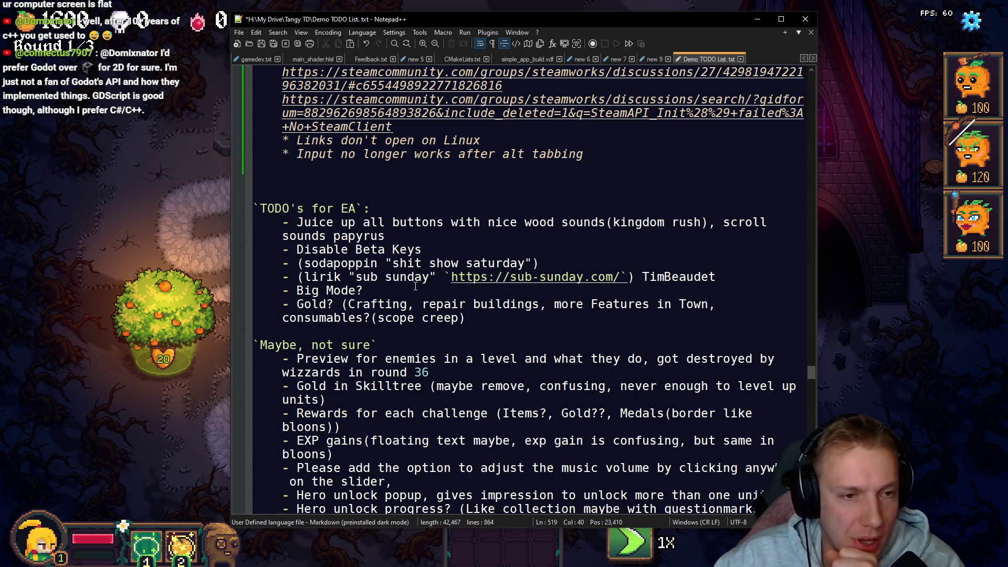
{"action": "left_click_drag", "start_coordinate": [282, 245], "coordinate": [469, 247]}
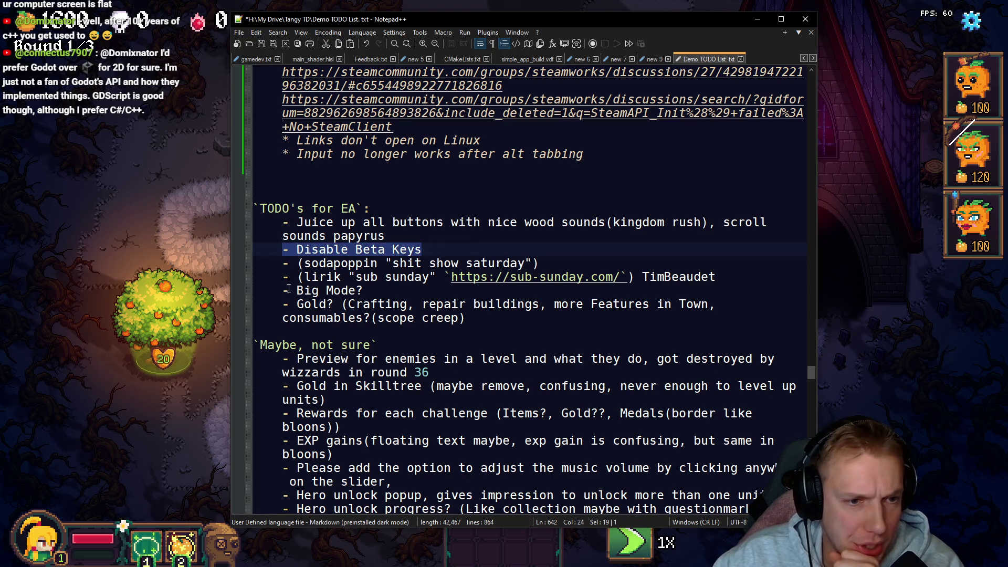
{"action": "left_click_drag", "start_coordinate": [286, 290], "coordinate": [397, 290]}
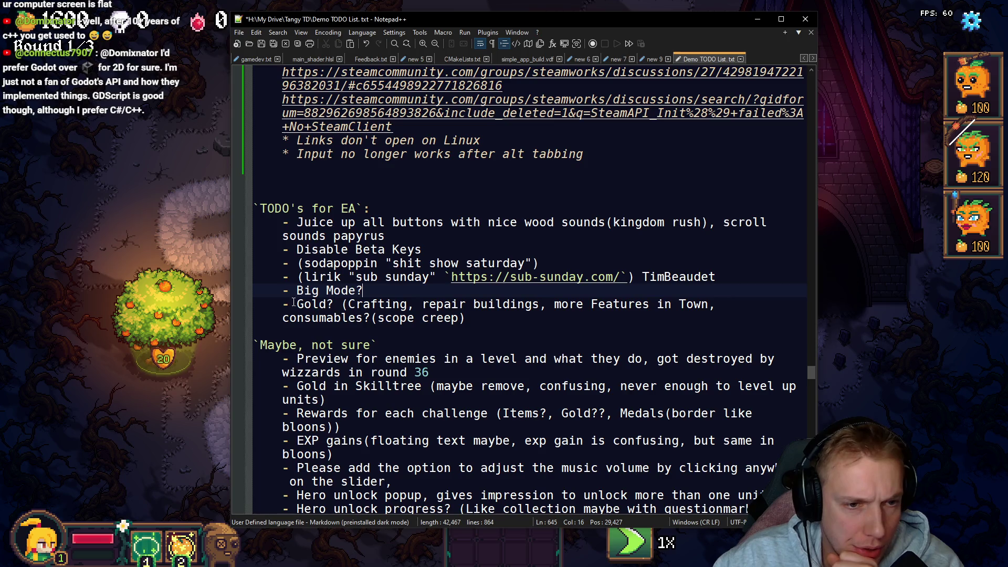
{"action": "left_click_drag", "start_coordinate": [283, 304], "coordinate": [505, 320]}
{"action": "key", "text": "Delete"}
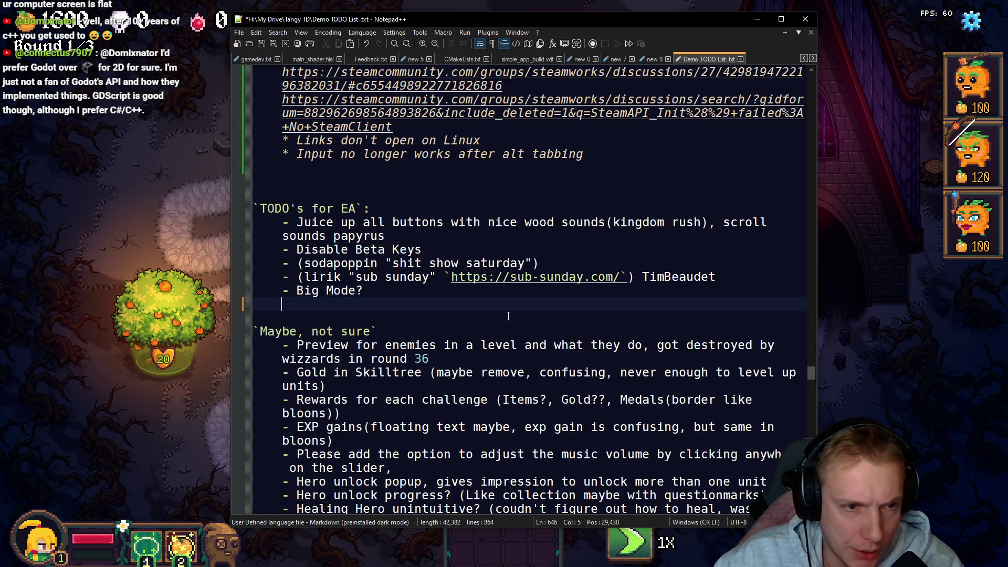
Step: Delete the Juice up all buttons, shit show saturday and sub sunday lines from TODO's for EA
{"action": "mouse_move", "coordinate": [428, 247]}
{"action": "left_mouse_down"}
{"action": "mouse_move", "coordinate": [186, 241]}
{"action": "mouse_move", "coordinate": [192, 250]}
{"action": "left_mouse_up"}
{"action": "mouse_move", "coordinate": [280, 226]}
{"action": "left_mouse_down"}
{"action": "mouse_move", "coordinate": [452, 224]}
{"action": "mouse_move", "coordinate": [242, 209]}
{"action": "mouse_move", "coordinate": [206, 228]}
{"action": "left_mouse_up"}
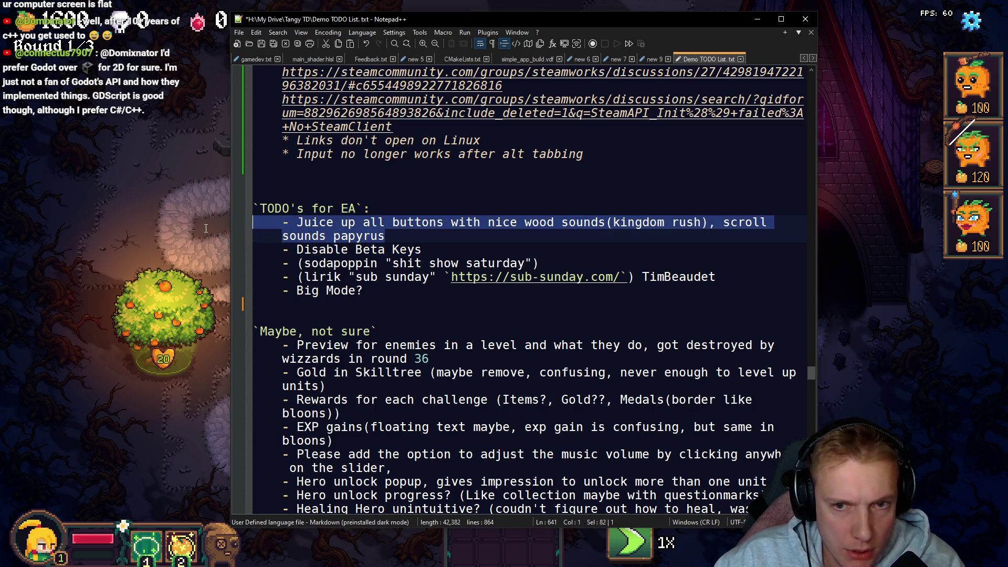
{"action": "key", "text": "Delete"}
{"action": "key", "text": "BackSpace"}
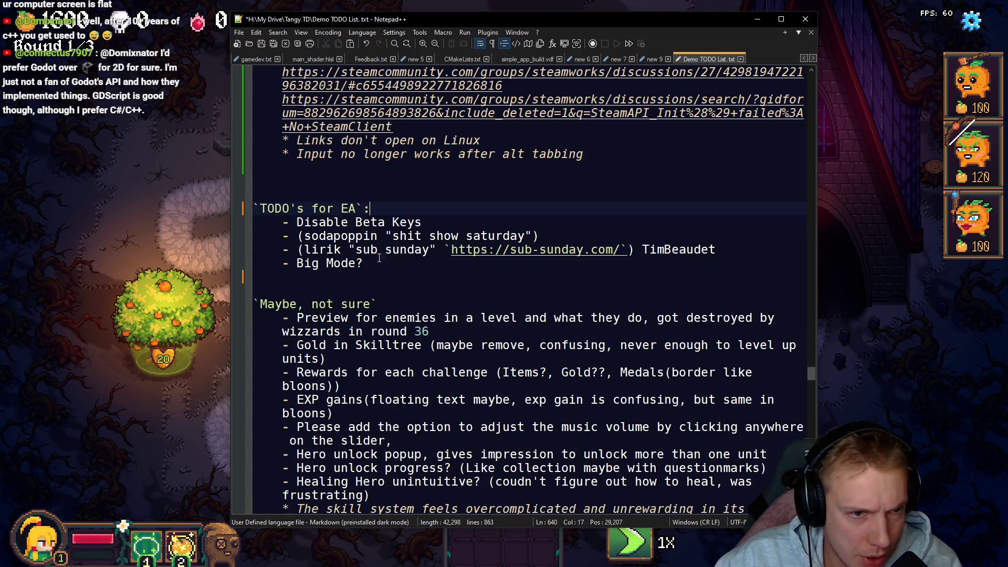
{"action": "triple_click", "coordinate": [278, 236]}
{"action": "key", "text": "Delete"}
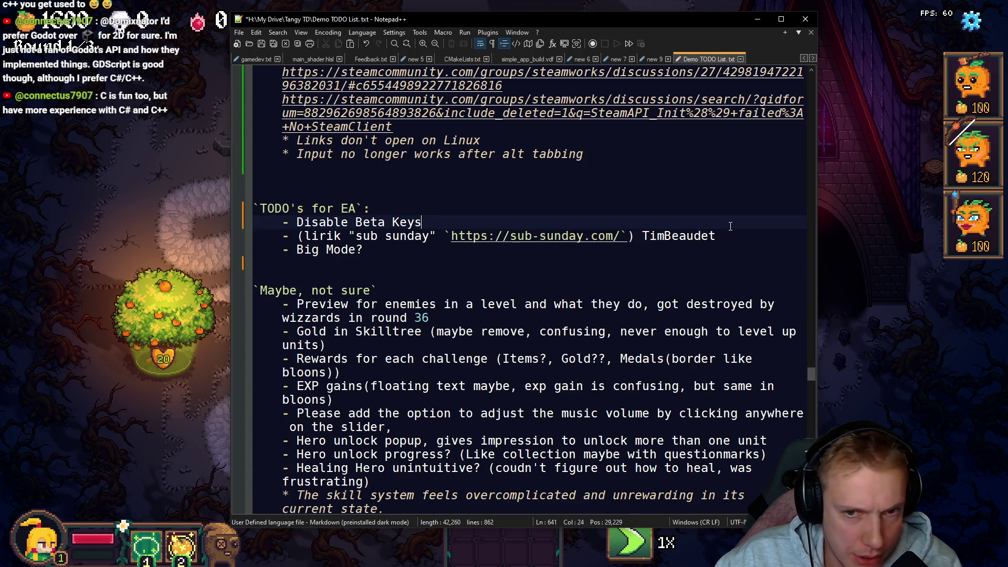
{"action": "left_click", "coordinate": [725, 235]}
{"action": "key", "text": "shift+Up"}
{"action": "key", "text": "Delete"}
Step: Cut the Disable Beta Keys and Big Mode? lines and paste them under the Release Marketing Schedule/Strategy heading
{"action": "left_click_drag", "start_coordinate": [381, 236], "coordinate": [158, 216]}
{"action": "key", "text": "ctrl+c"}
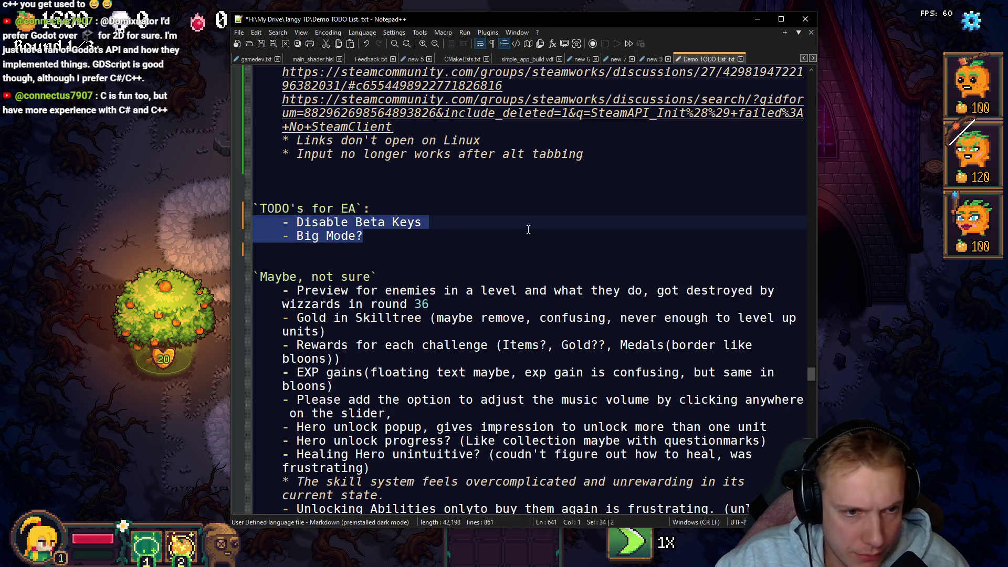
{"action": "key", "text": "Delete"}
{"action": "scroll", "coordinate": [528, 229], "scroll_direction": "up", "scroll_amount": 20}
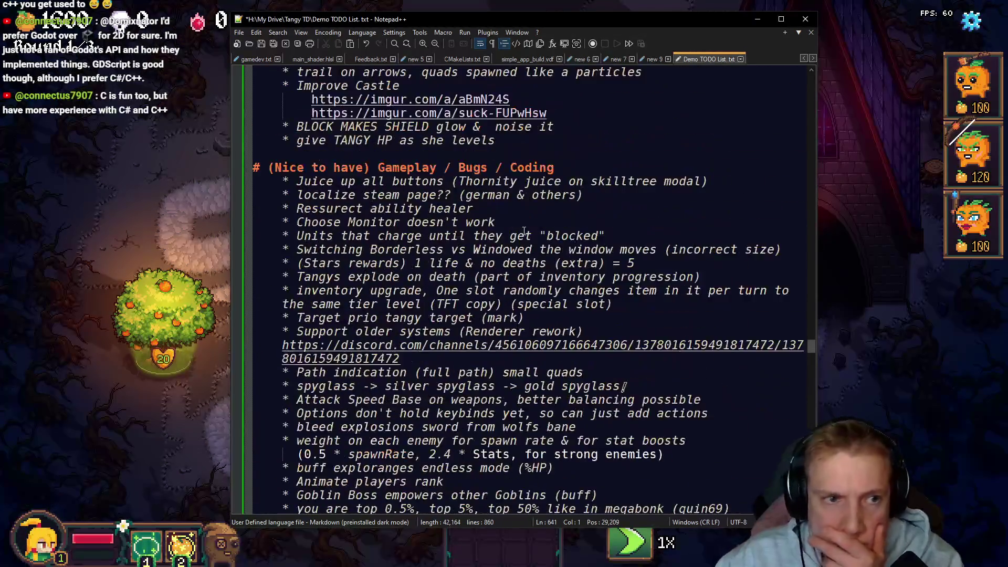
{"action": "scroll", "coordinate": [523, 231], "scroll_direction": "up", "scroll_amount": 13}
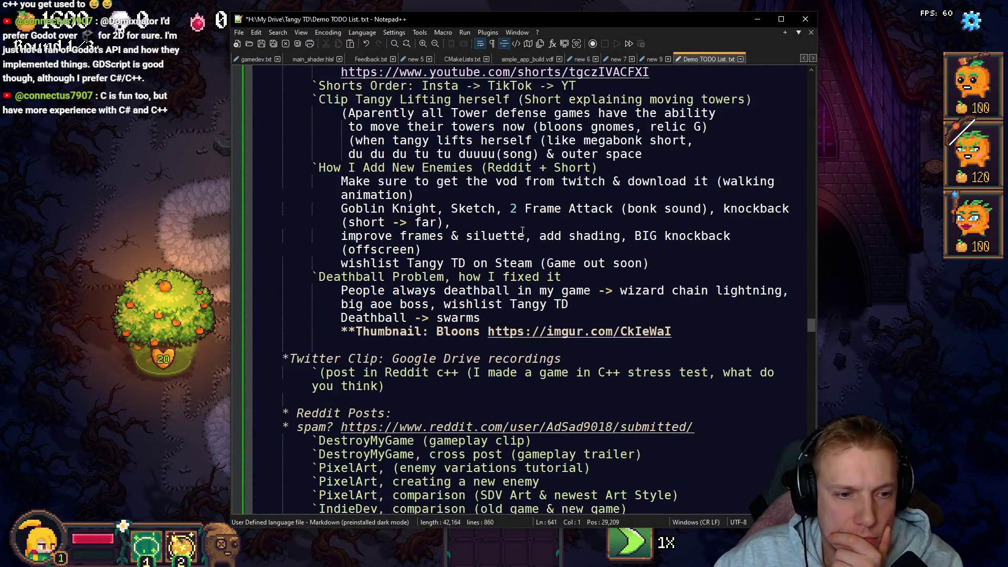
{"action": "scroll", "coordinate": [522, 231], "scroll_direction": "up", "scroll_amount": 11}
{"action": "left_click", "coordinate": [542, 195]}
{"action": "key", "text": "Return"}
{"action": "type", "text": "*"}
{"action": "key", "text": "ctrl+v"}
Step: Turn both lines into '*' bullets and add 'after release???' after Big Mode?
{"action": "key", "text": "Up"}
{"action": "key", "text": "BackSpace"}
{"action": "key", "text": "BackSpace"}
{"action": "key", "text": "BackSpace"}
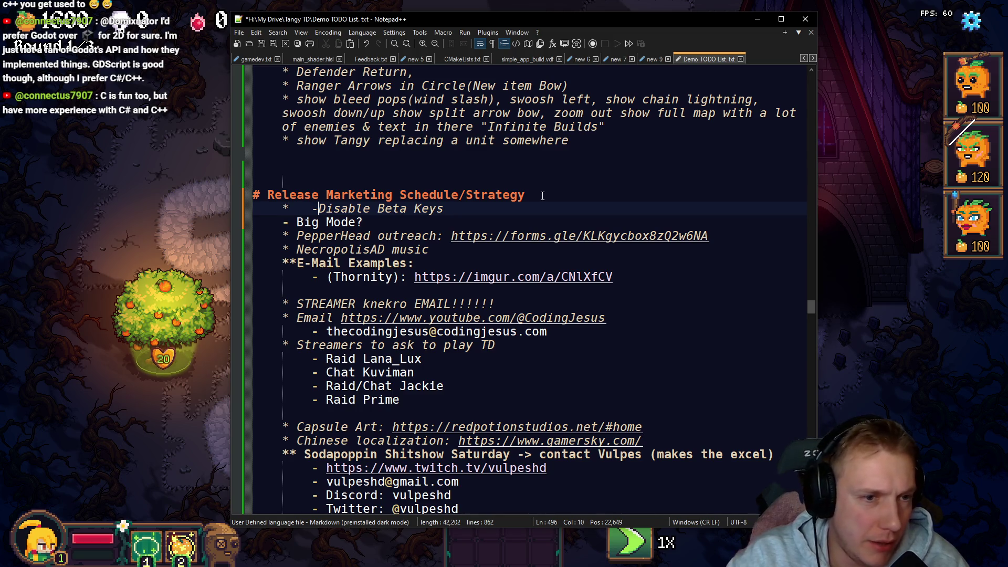
{"action": "key", "text": "Down"}
{"action": "key", "text": "BackSpace"}
{"action": "key", "text": "BackSpace"}
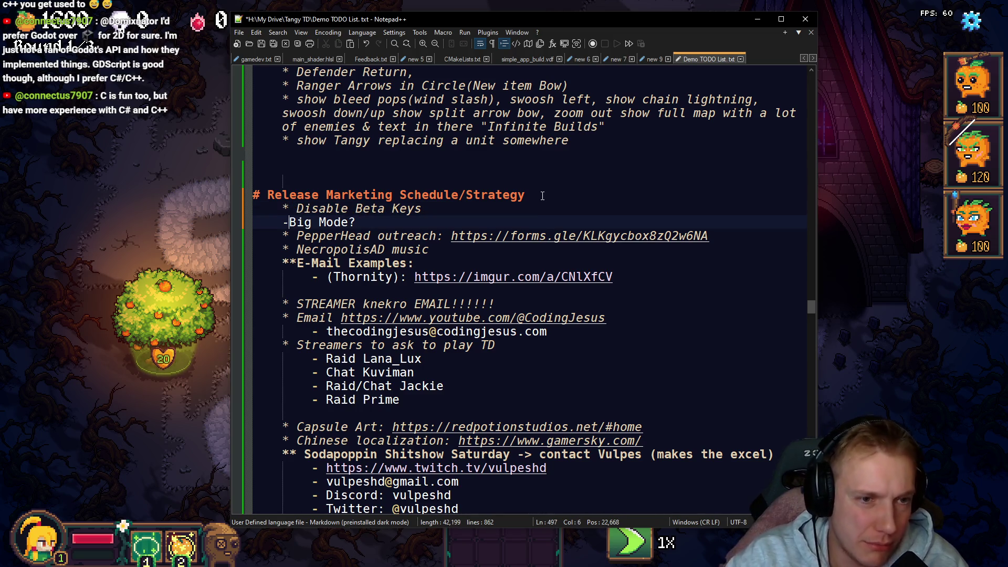
{"action": "type", "text": "* "}
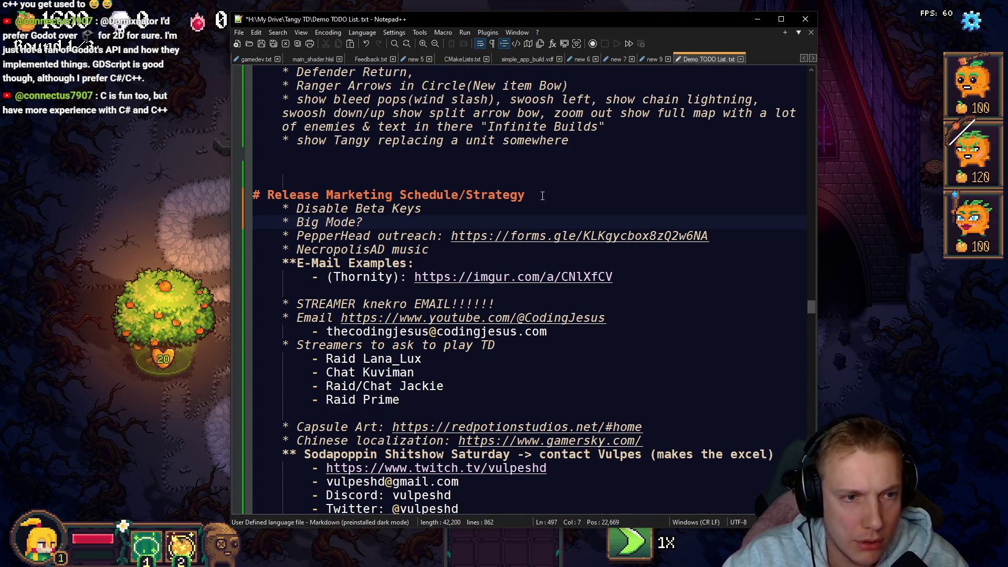
{"action": "type", "text": " a"}
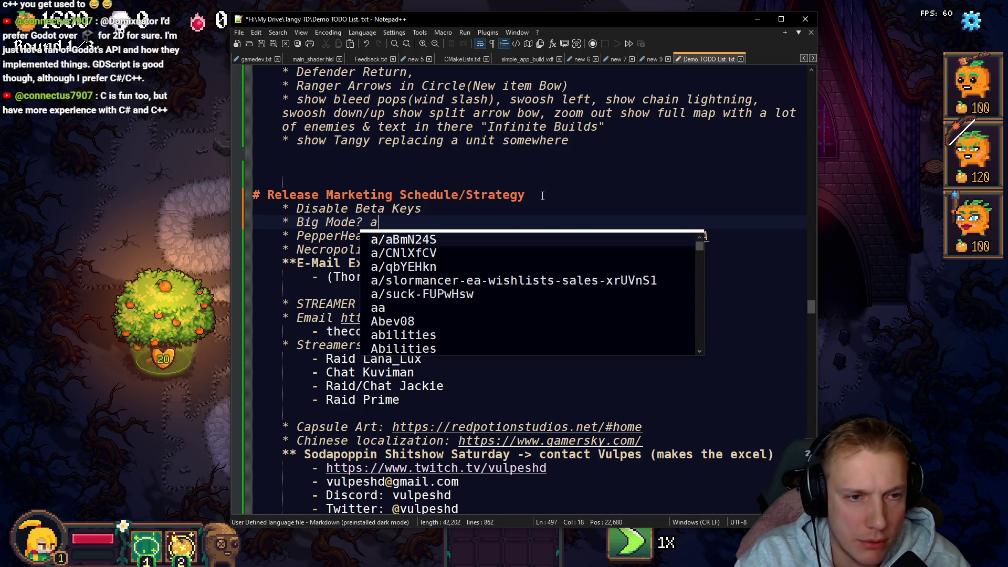
{"action": "type", "text": "fter release???"}
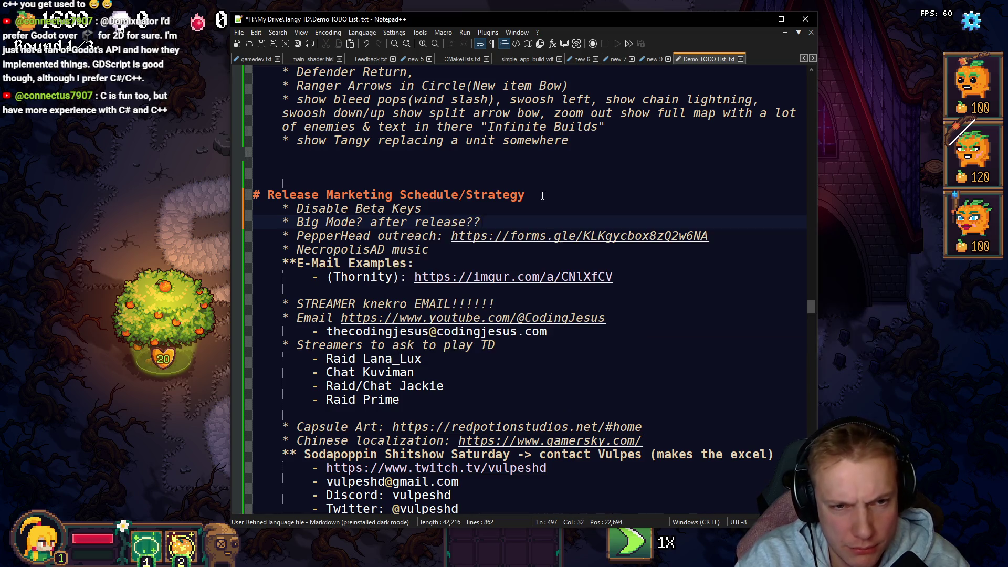
{"action": "scroll", "coordinate": [553, 144], "scroll_direction": "down", "scroll_amount": 6}
{"action": "scroll", "coordinate": [553, 144], "scroll_direction": "down", "scroll_amount": 20}
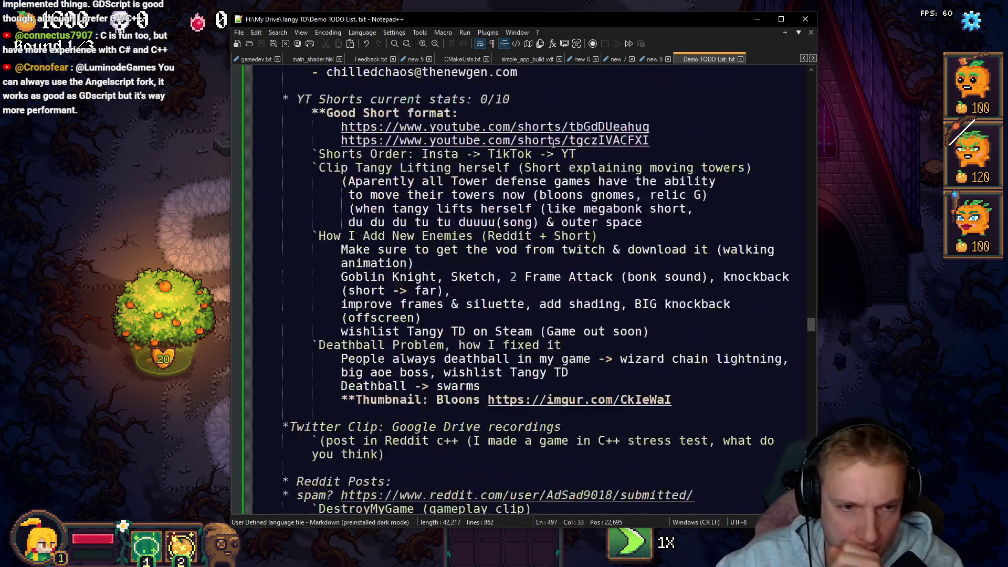
{"action": "scroll", "coordinate": [513, 231], "scroll_direction": "down", "scroll_amount": 15}
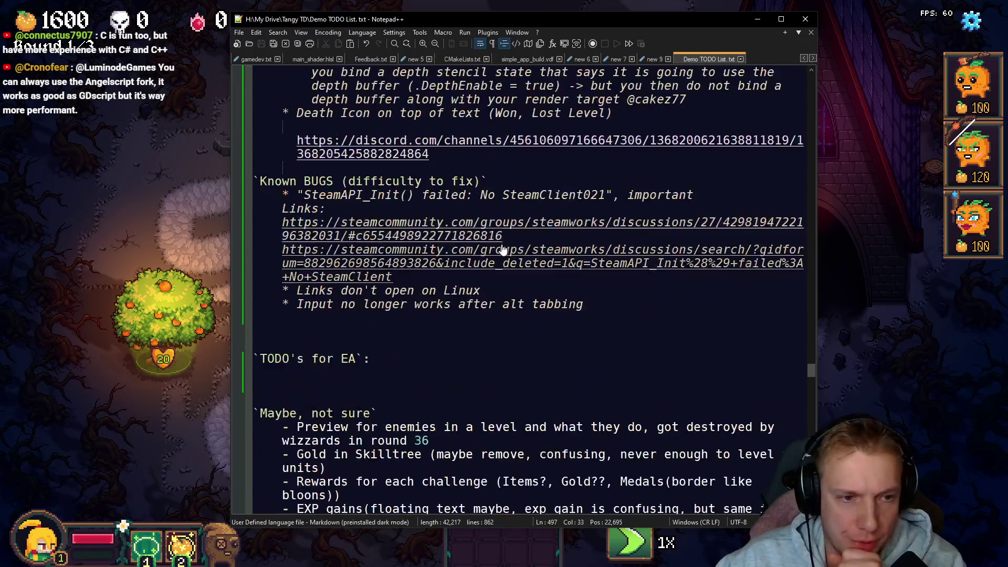
{"action": "left_click_drag", "start_coordinate": [282, 222], "coordinate": [429, 235]}
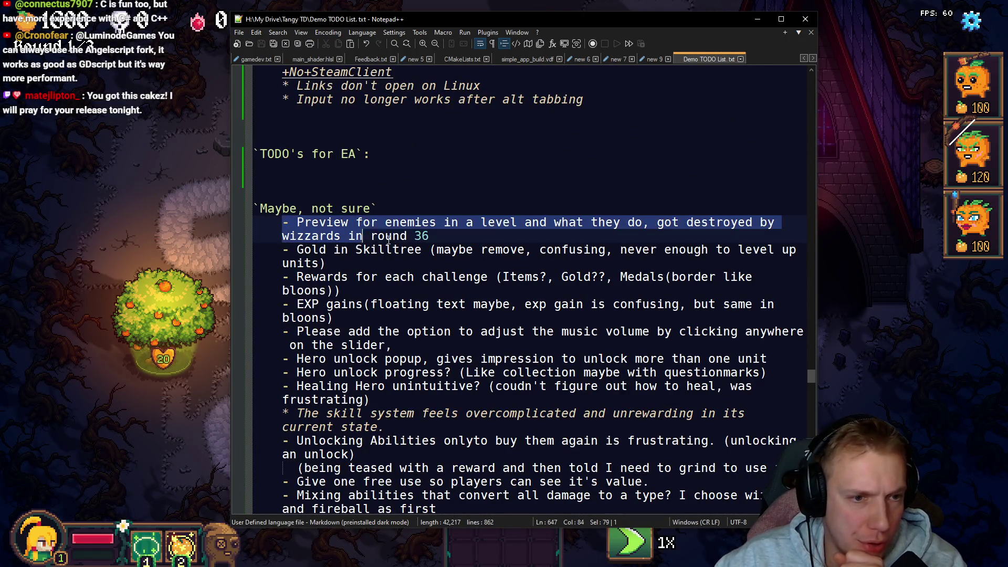
{"action": "left_click_drag", "start_coordinate": [296, 249], "coordinate": [356, 249]}
{"action": "left_click_drag", "start_coordinate": [297, 276], "coordinate": [362, 277]}
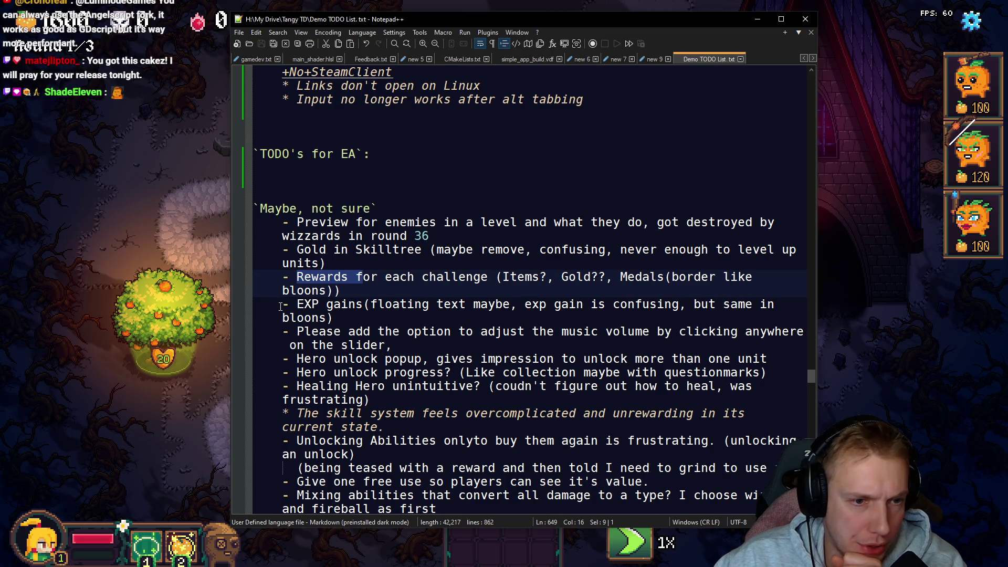
{"action": "left_click_drag", "start_coordinate": [296, 303], "coordinate": [367, 304]}
{"action": "left_click_drag", "start_coordinate": [284, 331], "coordinate": [458, 331]}
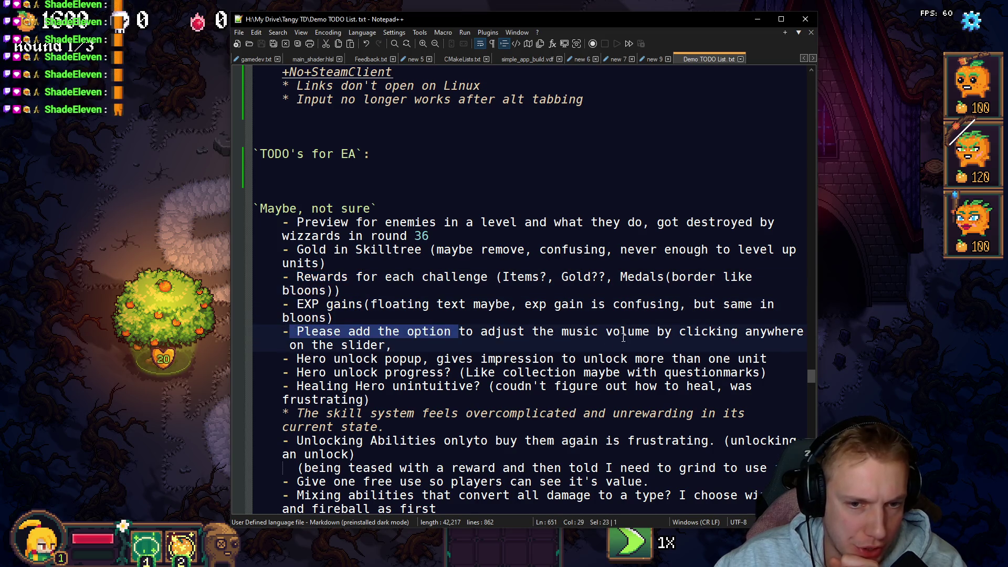
{"action": "left_click", "coordinate": [291, 331]}
{"action": "left_click_drag", "start_coordinate": [296, 359], "coordinate": [422, 359]}
{"action": "left_click_drag", "start_coordinate": [334, 372], "coordinate": [415, 372]}
{"action": "scroll", "coordinate": [351, 386], "scroll_direction": "down", "scroll_amount": 2}
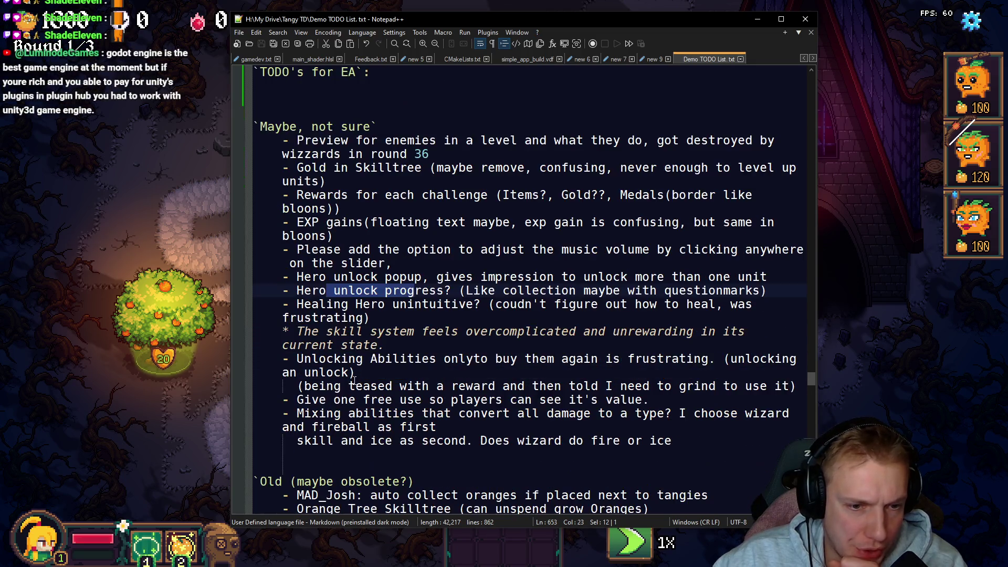
{"action": "triple_click", "coordinate": [326, 332]}
{"action": "scroll", "coordinate": [327, 332], "scroll_direction": "down", "scroll_amount": 2}
{"action": "mouse_move", "coordinate": [283, 277]}
{"action": "left_mouse_down"}
{"action": "mouse_move", "coordinate": [334, 345]}
{"action": "mouse_move", "coordinate": [413, 331]}
{"action": "left_mouse_up"}
{"action": "scroll", "coordinate": [404, 341], "scroll_direction": "down", "scroll_amount": 2}
{"action": "scroll", "coordinate": [420, 330], "scroll_direction": "down", "scroll_amount": 3}
{"action": "left_click_drag", "start_coordinate": [254, 223], "coordinate": [387, 331]}
{"action": "scroll", "coordinate": [417, 338], "scroll_direction": "down", "scroll_amount": 2}
{"action": "mouse_move", "coordinate": [330, 445]}
{"action": "left_mouse_down"}
{"action": "mouse_move", "coordinate": [293, 263]}
{"action": "mouse_move", "coordinate": [284, 349]}
{"action": "mouse_move", "coordinate": [255, 196]}
{"action": "left_mouse_up"}
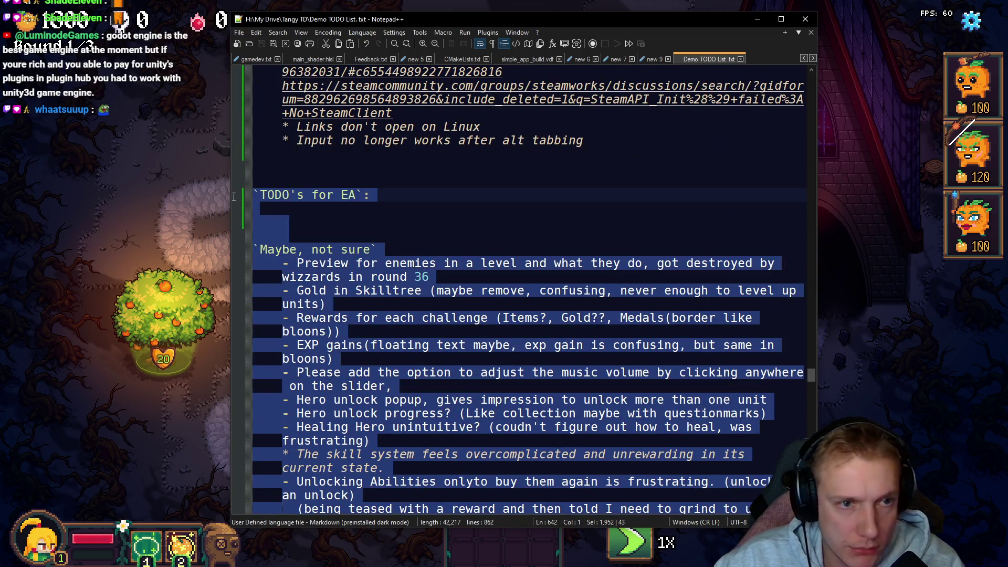
Step: Delete the TODO's for EA and Maybe lines and the whole Done section
{"action": "key", "text": "BackSpace"}
{"action": "key", "text": "BackSpace"}
{"action": "key", "text": "BackSpace"}
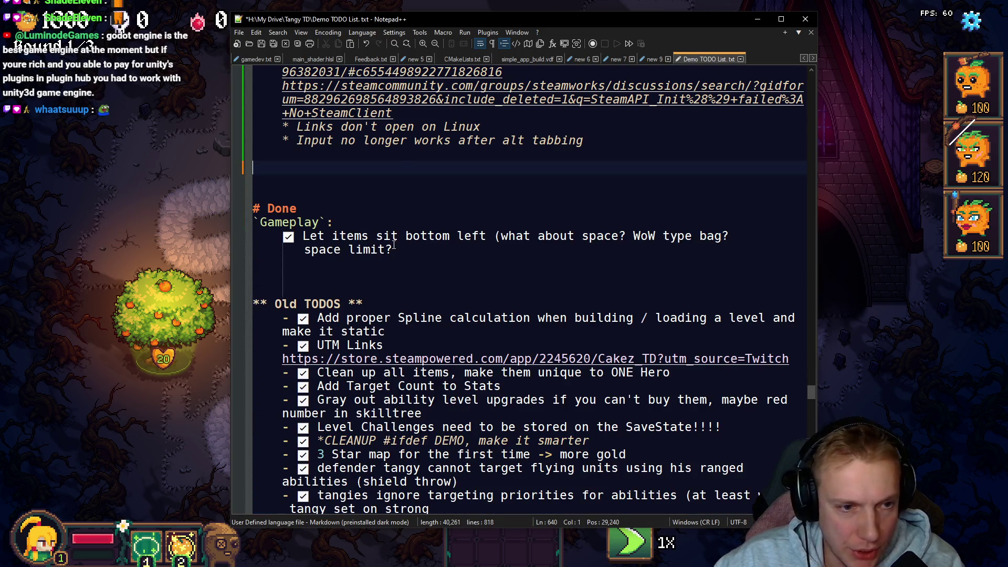
{"action": "key", "text": "BackSpace"}
{"action": "mouse_move", "coordinate": [253, 195]}
{"action": "left_mouse_down"}
{"action": "mouse_move", "coordinate": [393, 238]}
{"action": "mouse_move", "coordinate": [223, 192]}
{"action": "left_mouse_up"}
{"action": "left_click", "coordinate": [429, 239]}
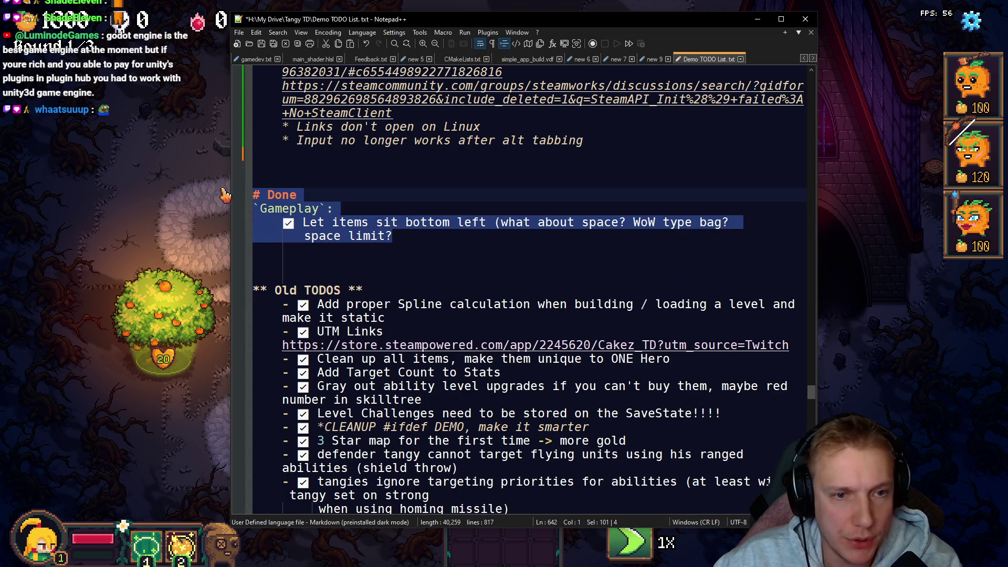
{"action": "key", "text": "BackSpace"}
{"action": "key", "text": "BackSpace"}
{"action": "key", "text": "BackSpace"}
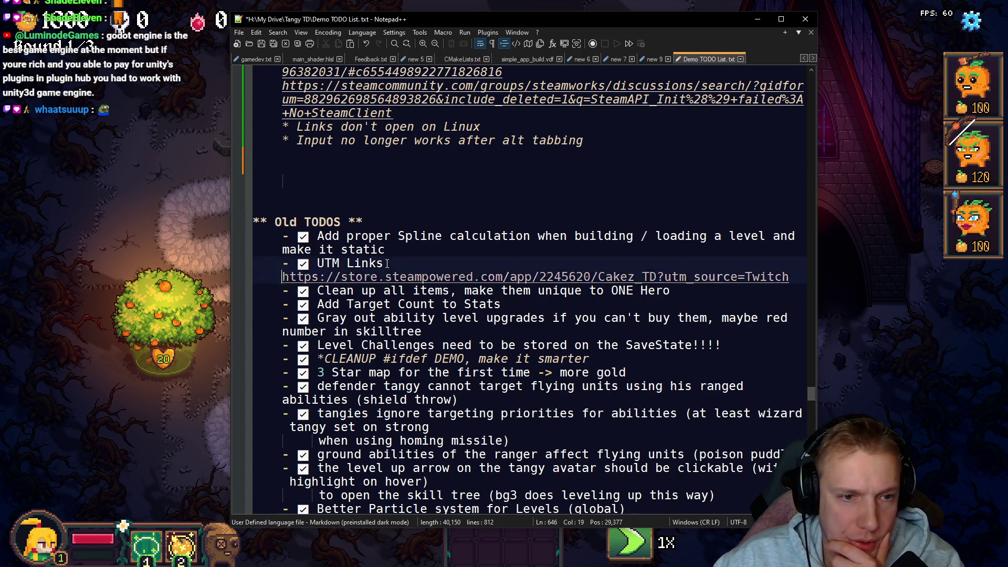
Step: Select the Old TODOS block from its last item upward and delete it
{"action": "triple_click", "coordinate": [267, 267]}
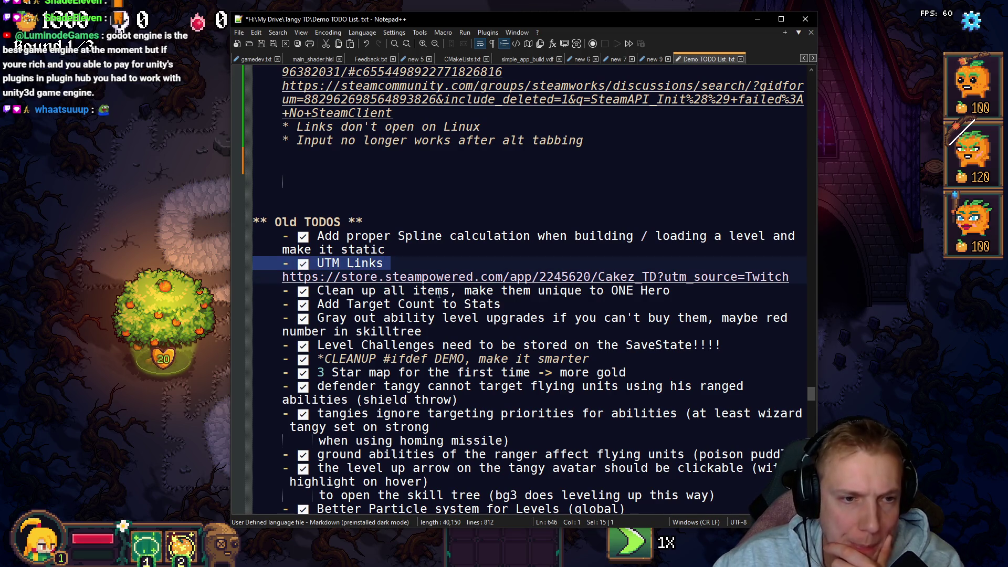
{"action": "scroll", "coordinate": [454, 296], "scroll_direction": "down", "scroll_amount": 20}
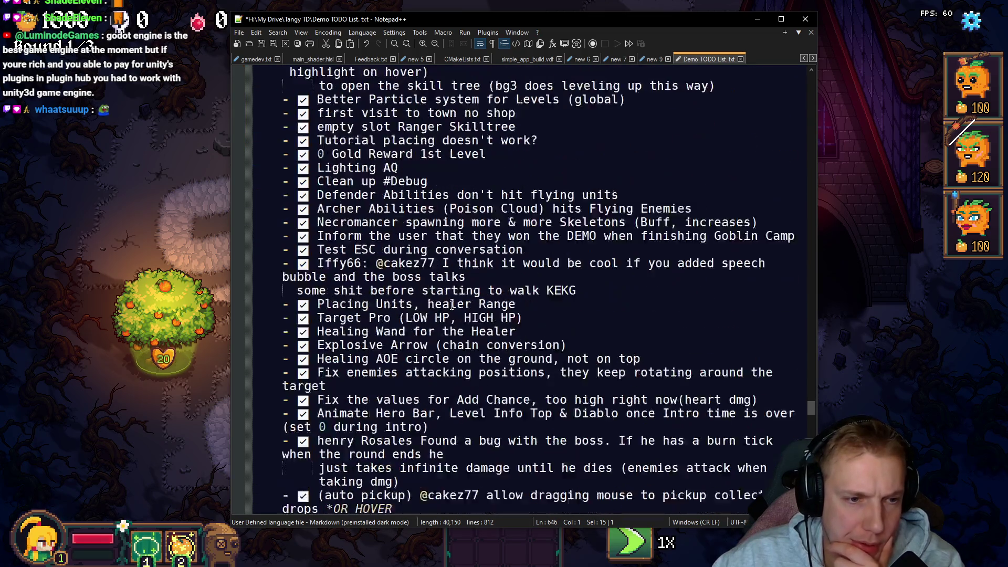
{"action": "scroll", "coordinate": [460, 295], "scroll_direction": "down", "scroll_amount": 18}
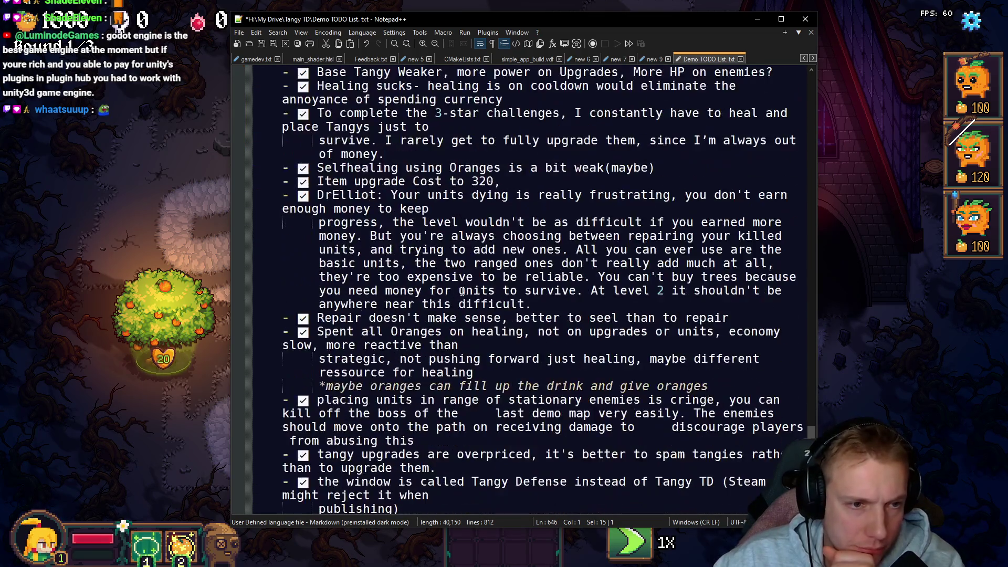
{"action": "scroll", "coordinate": [466, 288], "scroll_direction": "down", "scroll_amount": 20}
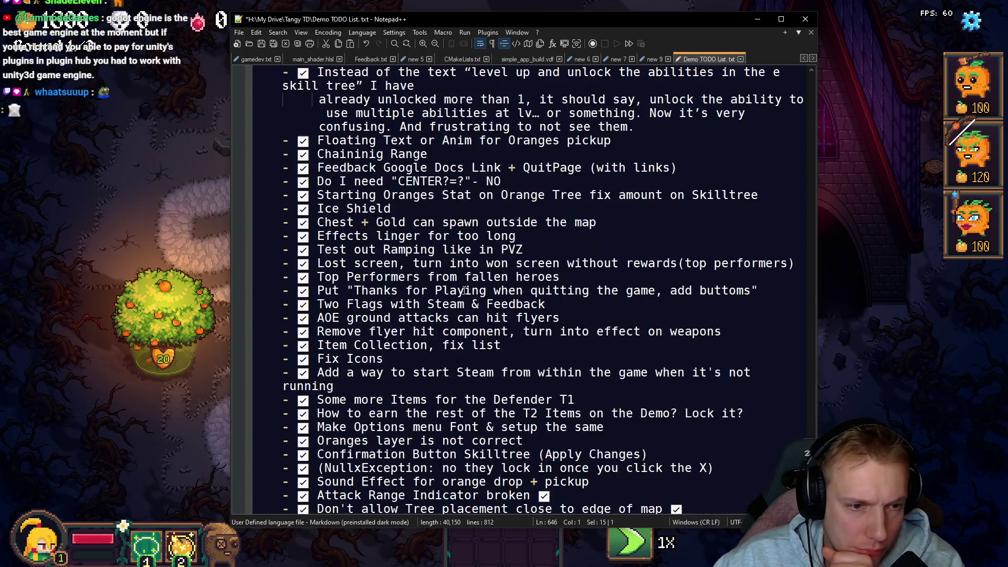
{"action": "scroll", "coordinate": [466, 292], "scroll_direction": "down", "scroll_amount": 5}
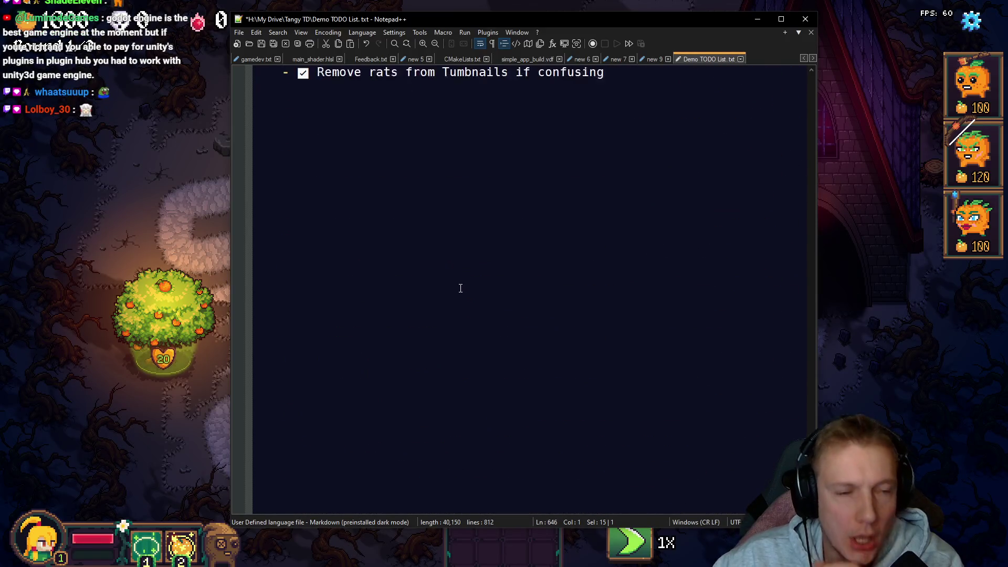
{"action": "scroll", "coordinate": [460, 288], "scroll_direction": "up", "scroll_amount": 5}
{"action": "mouse_move", "coordinate": [639, 418]}
{"action": "left_mouse_down"}
{"action": "mouse_move", "coordinate": [525, 360]}
{"action": "mouse_move", "coordinate": [473, 69]}
{"action": "mouse_move", "coordinate": [453, 210]}
{"action": "mouse_move", "coordinate": [451, 195]}
{"action": "mouse_move", "coordinate": [473, 229]}
{"action": "mouse_move", "coordinate": [367, 165]}
{"action": "mouse_move", "coordinate": [361, 322]}
{"action": "left_mouse_up"}
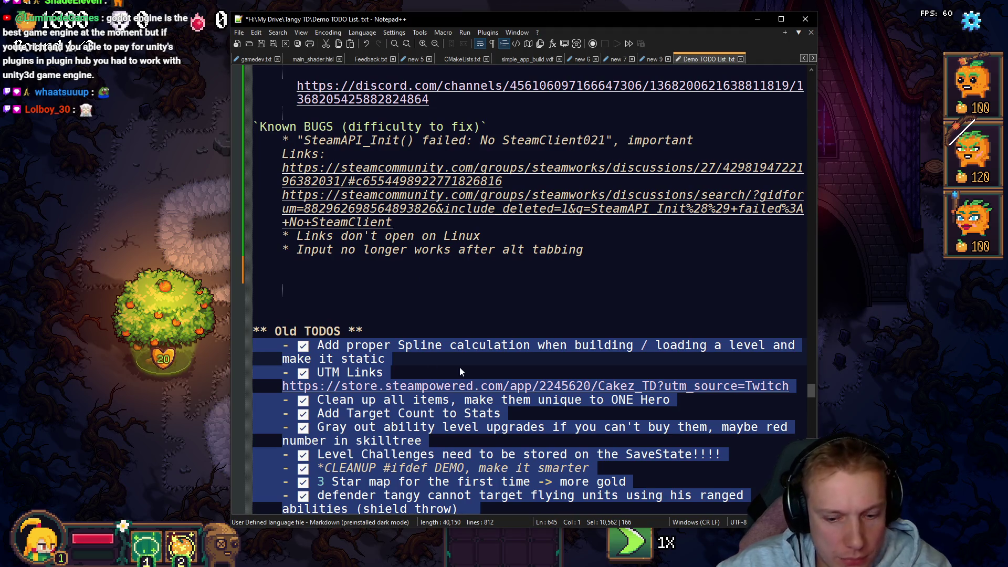
{"action": "key", "text": "Delete"}
Step: Select the Tangy section and delete it
{"action": "scroll", "coordinate": [458, 367], "scroll_direction": "up", "scroll_amount": 20}
{"action": "scroll", "coordinate": [439, 310], "scroll_direction": "up", "scroll_amount": 10}
{"action": "scroll", "coordinate": [438, 309], "scroll_direction": "up", "scroll_amount": 20}
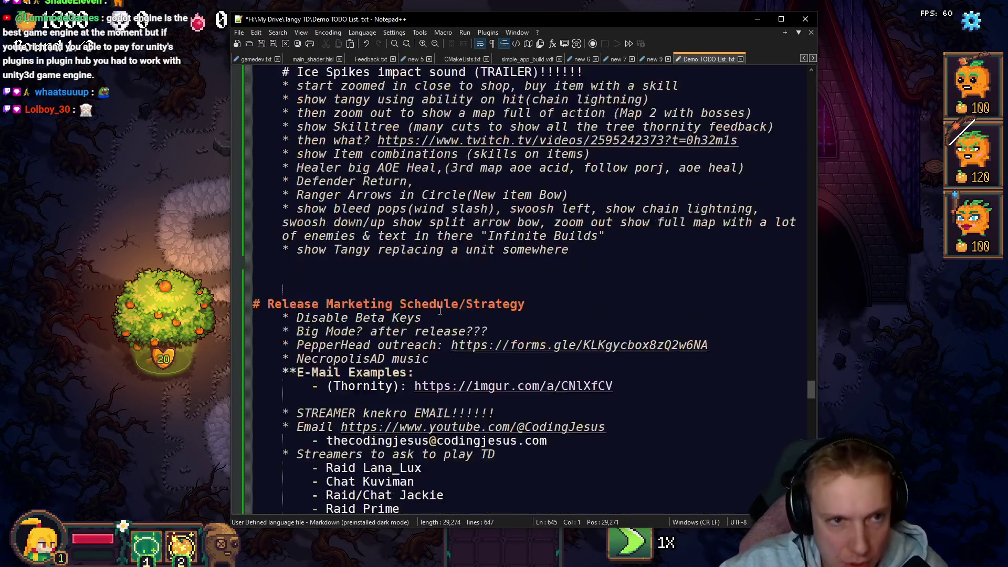
{"action": "mouse_move", "coordinate": [289, 196]}
{"action": "left_mouse_down"}
{"action": "mouse_move", "coordinate": [315, 140]}
{"action": "mouse_move", "coordinate": [320, 71]}
{"action": "mouse_move", "coordinate": [315, 371]}
{"action": "mouse_move", "coordinate": [298, 222]}
{"action": "mouse_move", "coordinate": [305, 63]}
{"action": "mouse_move", "coordinate": [304, 341]}
{"action": "mouse_move", "coordinate": [292, 294]}
{"action": "mouse_move", "coordinate": [357, 237]}
{"action": "mouse_move", "coordinate": [364, 286]}
{"action": "left_mouse_up"}
{"action": "key", "text": "Delete"}
Step: Restore the deleted text, then check off boline & dagger and Maybe abilities with emoji check marks
{"action": "key", "text": "BackSpace"}
{"action": "key", "text": "BackSpace"}
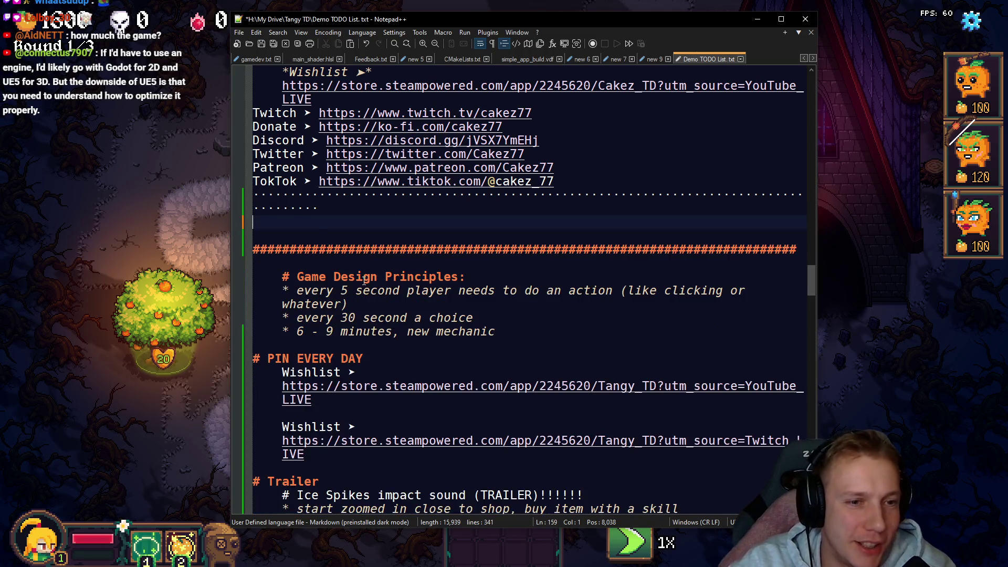
{"action": "scroll", "coordinate": [426, 348], "scroll_direction": "down", "scroll_amount": 14}
{"action": "key", "text": "ctrl+z"}
{"action": "key", "text": "ctrl+z"}
{"action": "key", "text": "ctrl+z"}
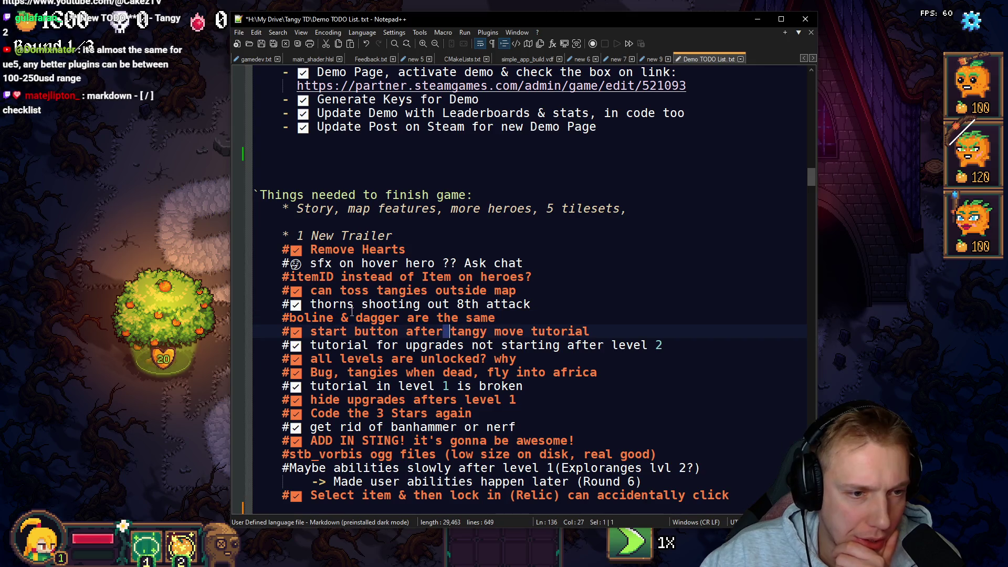
{"action": "left_click", "coordinate": [290, 318]}
{"action": "key", "text": "super+period"}
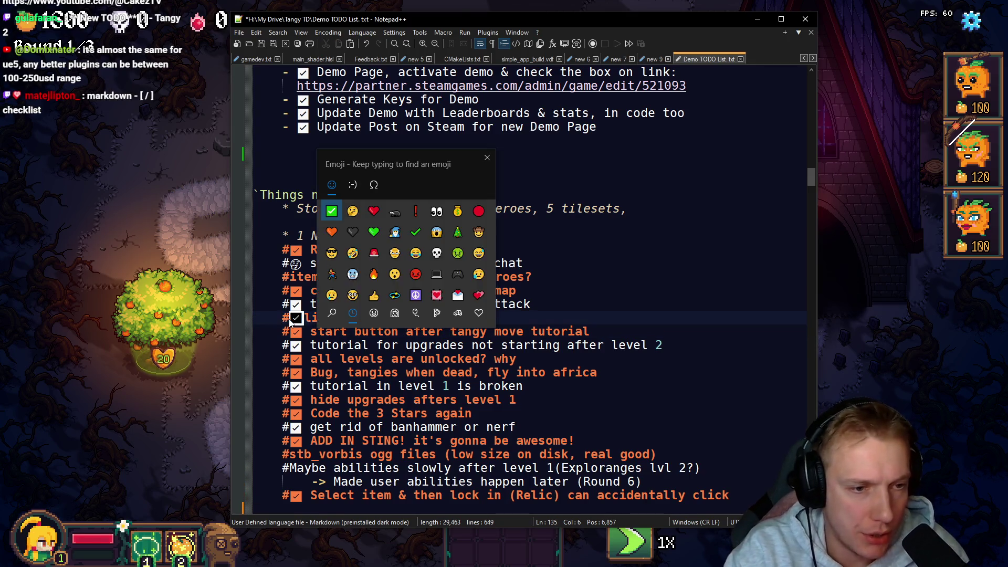
{"action": "key", "text": "Return"}
{"action": "scroll", "coordinate": [354, 354], "scroll_direction": "down", "scroll_amount": 2}
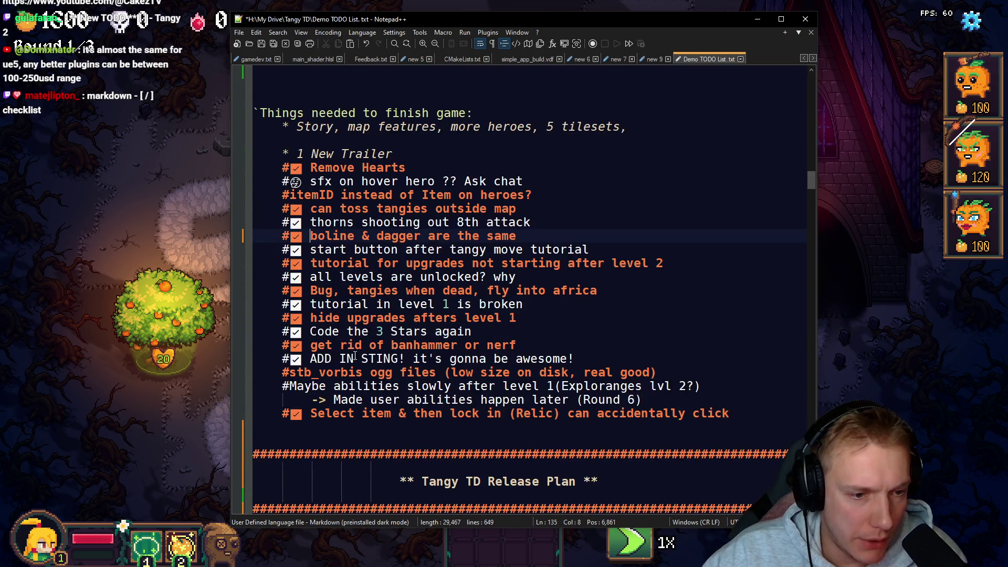
{"action": "left_click", "coordinate": [674, 372]}
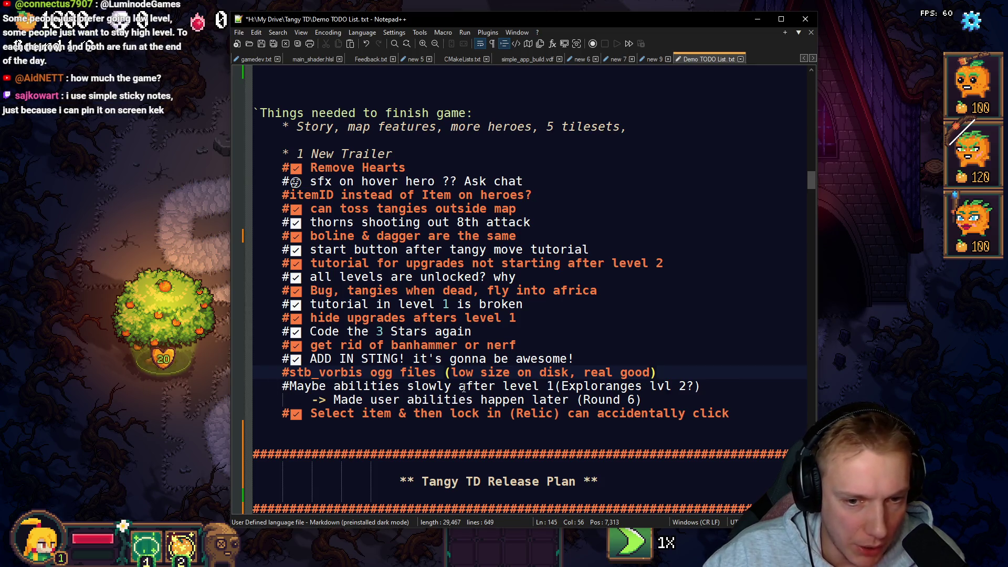
{"action": "left_click", "coordinate": [290, 386]}
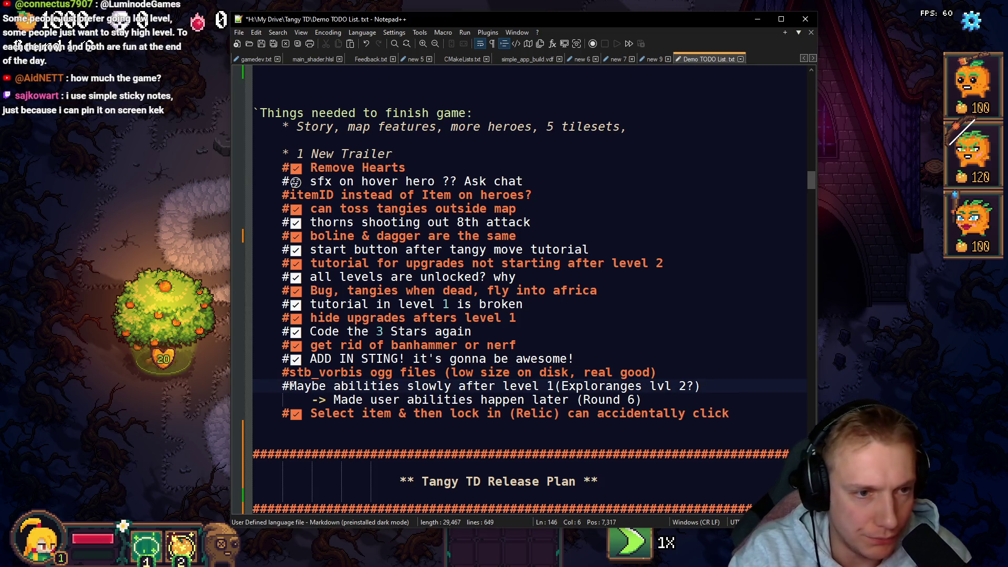
{"action": "key", "text": "super+period"}
{"action": "key", "text": "Return"}
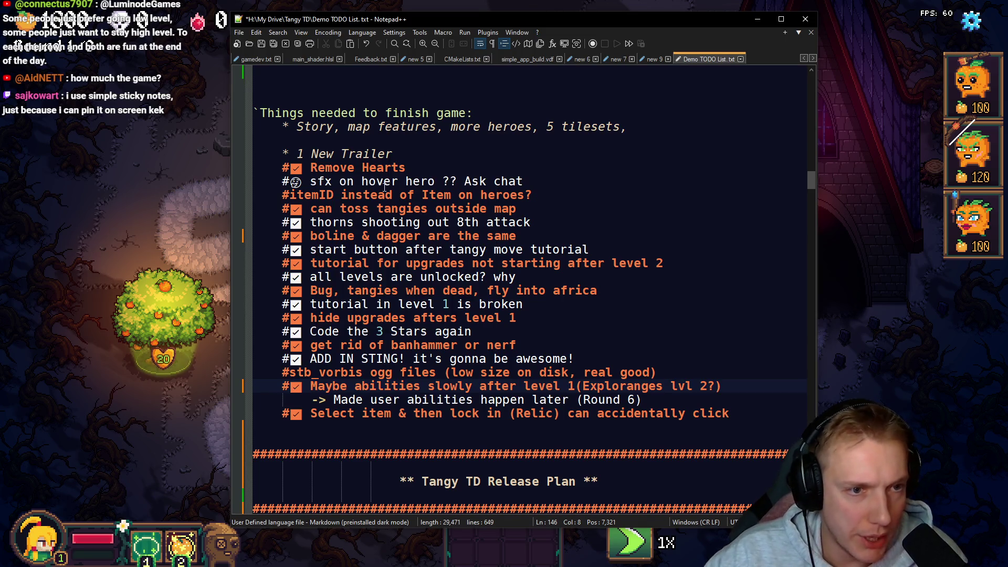
Step: Move the itemID line below ADD IN STING, then cut it together with the stb_vorbis line
{"action": "left_click_drag", "start_coordinate": [530, 195], "coordinate": [548, 181]}
{"action": "key", "text": "ctrl+c"}
{"action": "key", "text": "Delete"}
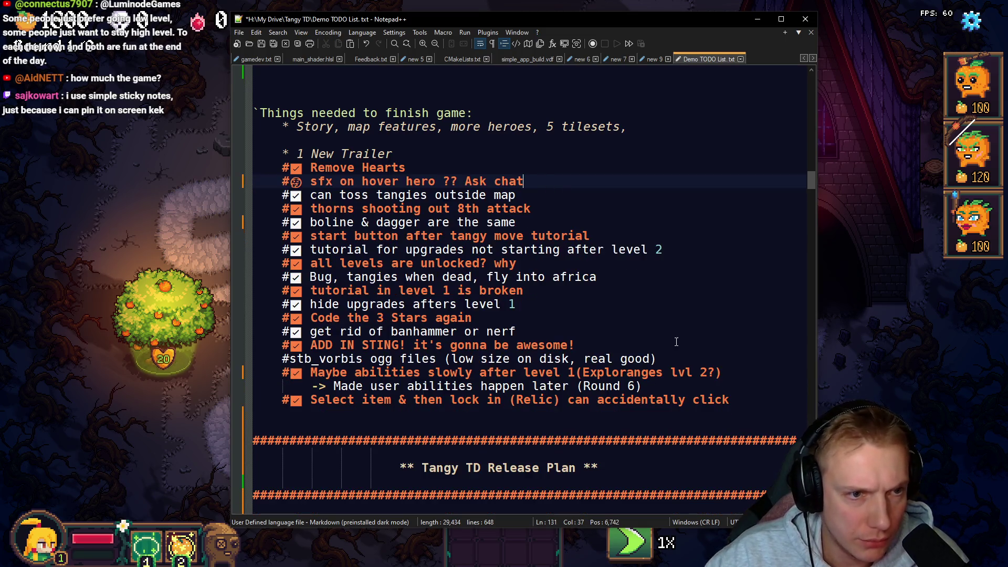
{"action": "left_click", "coordinate": [573, 345]}
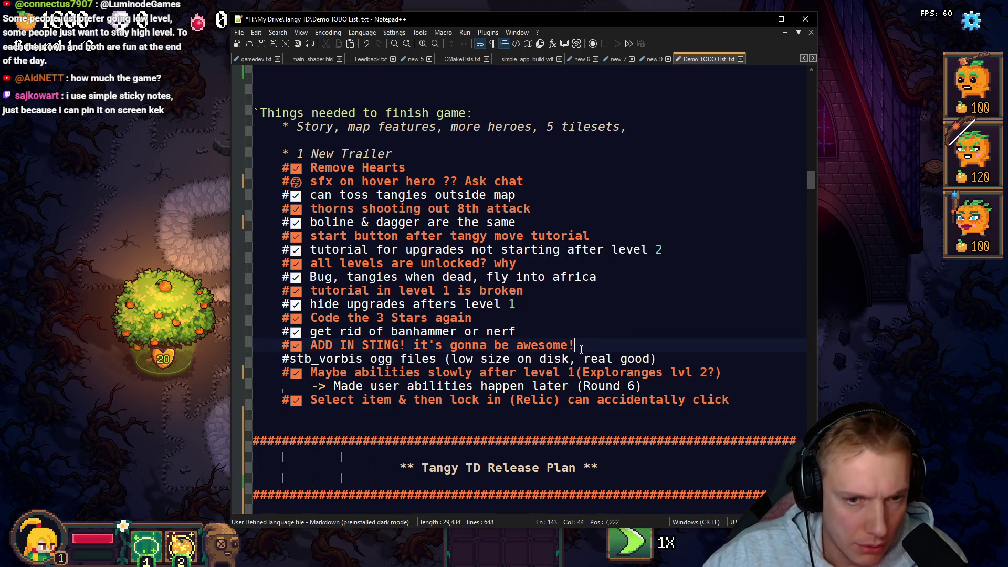
{"action": "key", "text": "Return"}
{"action": "key", "text": "ctrl+v"}
{"action": "key", "text": "shift+Down"}
{"action": "key", "text": "shift+End"}
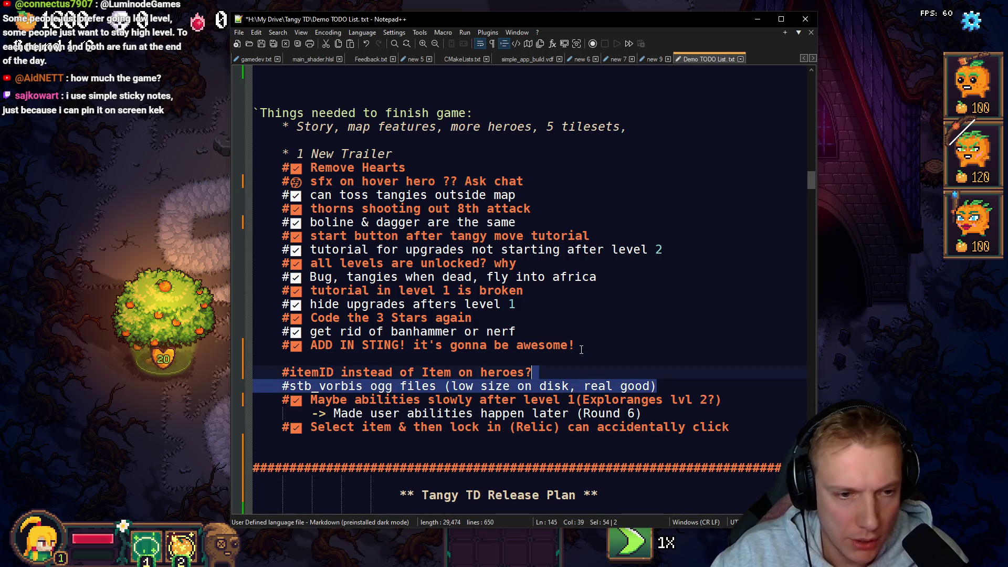
{"action": "key", "text": "shift+Home"}
{"action": "key", "text": "ctrl+c"}
{"action": "key", "text": "Delete"}
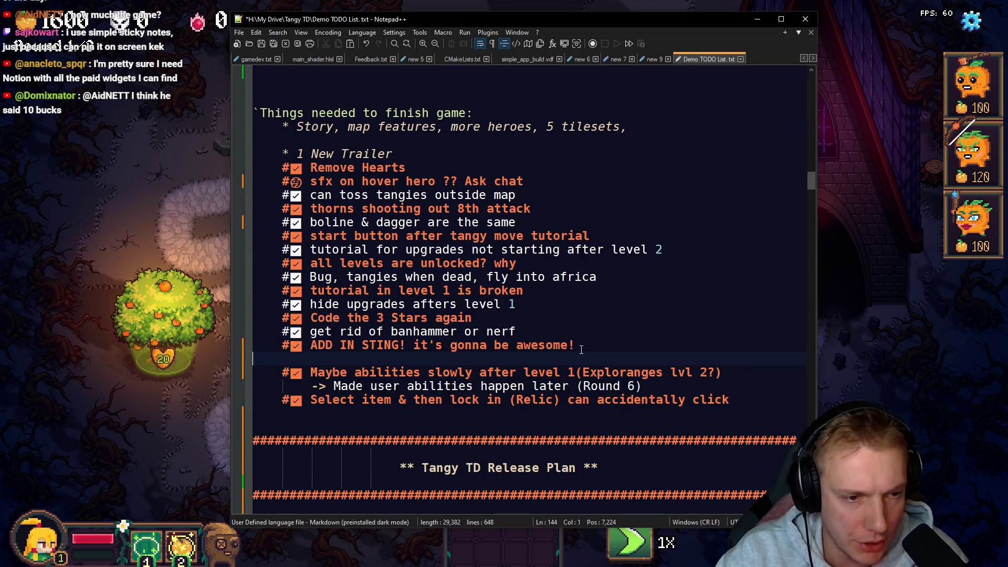
{"action": "key", "text": "BackSpace"}
Step: Delete the checklist from 1 New Trailer downward, leaving only the Story line
{"action": "mouse_move", "coordinate": [752, 382]}
{"action": "left_mouse_down"}
{"action": "mouse_move", "coordinate": [472, 359]}
{"action": "mouse_move", "coordinate": [212, 158]}
{"action": "left_mouse_up"}
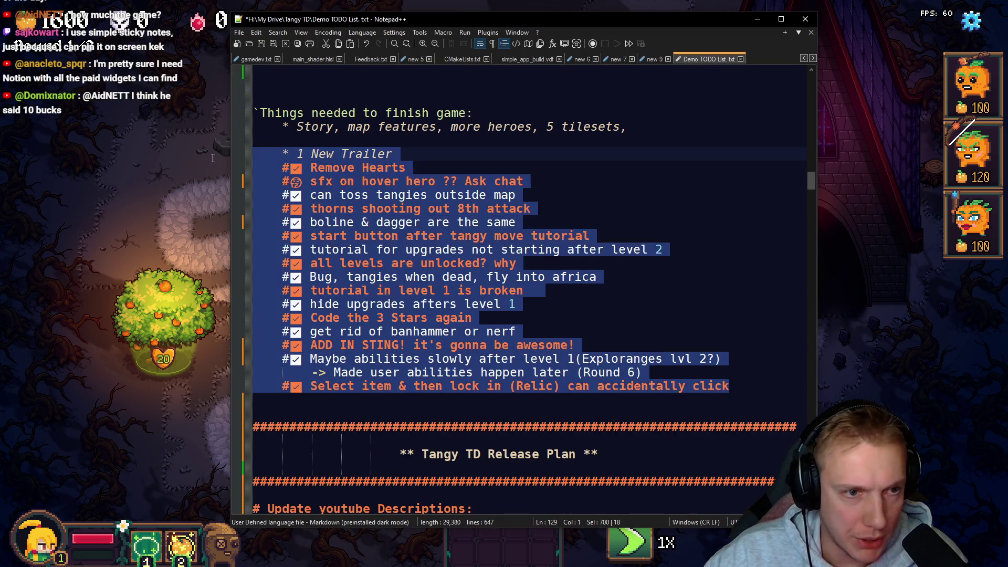
{"action": "key", "text": "Delete"}
{"action": "key", "text": "Delete"}
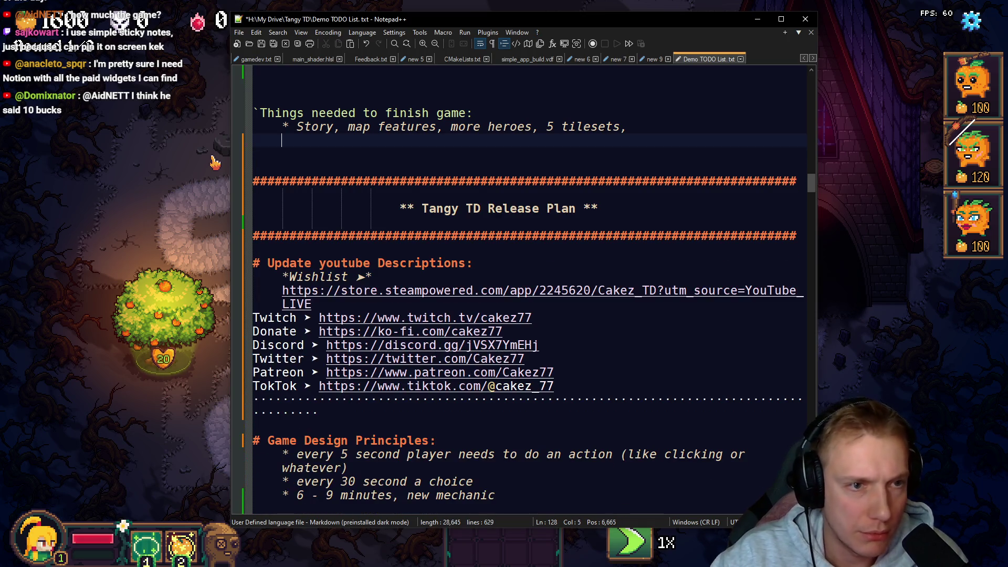
{"action": "key", "text": "BackSpace"}
{"action": "key", "text": "BackSpace"}
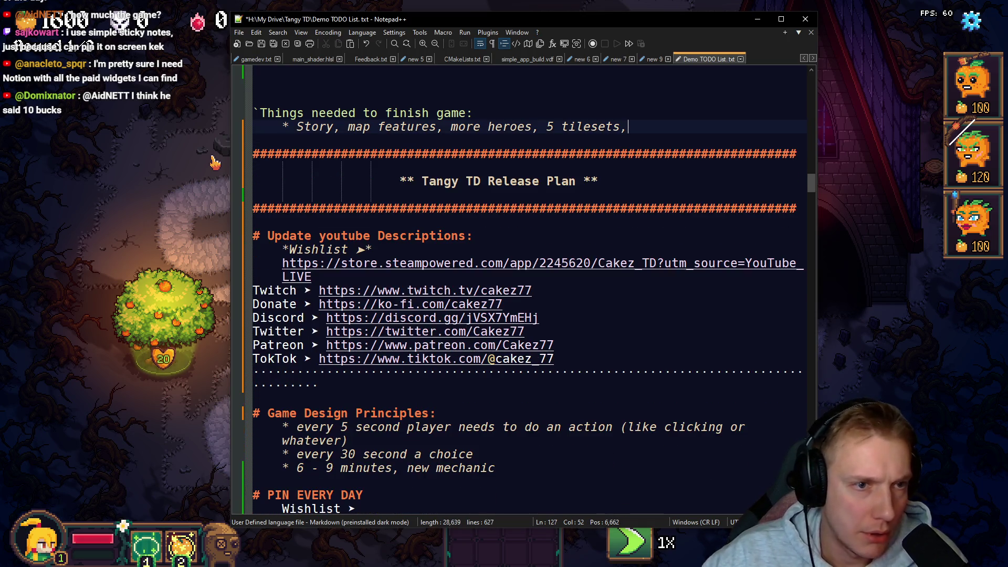
{"action": "scroll", "coordinate": [541, 281], "scroll_direction": "down", "scroll_amount": 20}
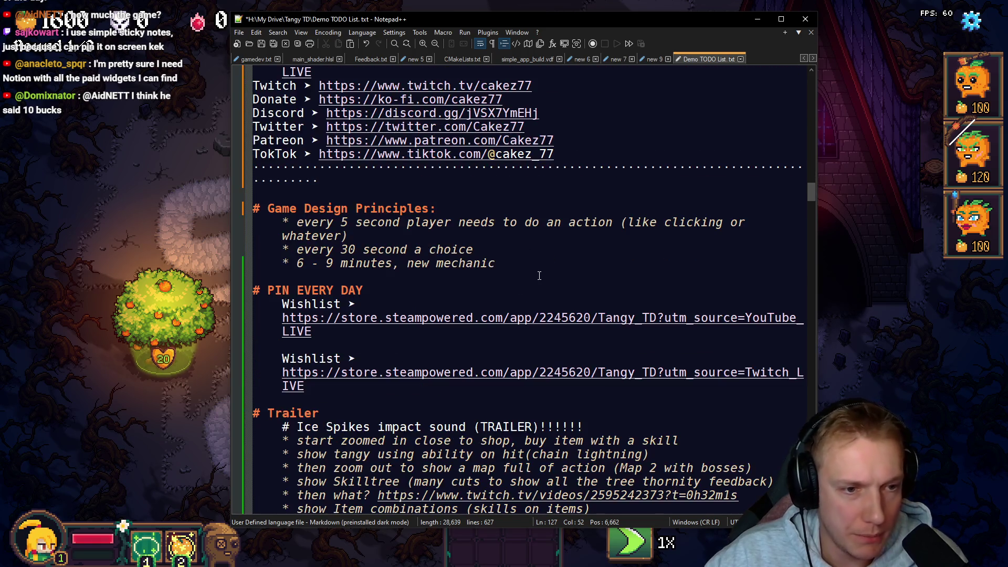
Step: Paste itemID and stb_vorbis under the Nice to have heading as '*' bullets instead of '#'
{"action": "scroll", "coordinate": [473, 274], "scroll_direction": "down", "scroll_amount": 18}
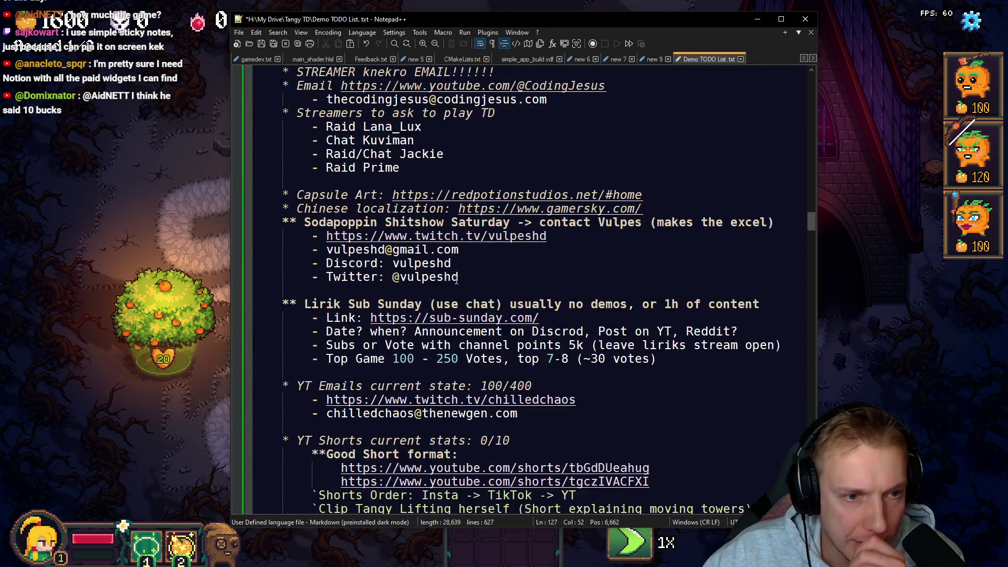
{"action": "scroll", "coordinate": [446, 315], "scroll_direction": "up", "scroll_amount": 16}
{"action": "scroll", "coordinate": [438, 331], "scroll_direction": "down", "scroll_amount": 20}
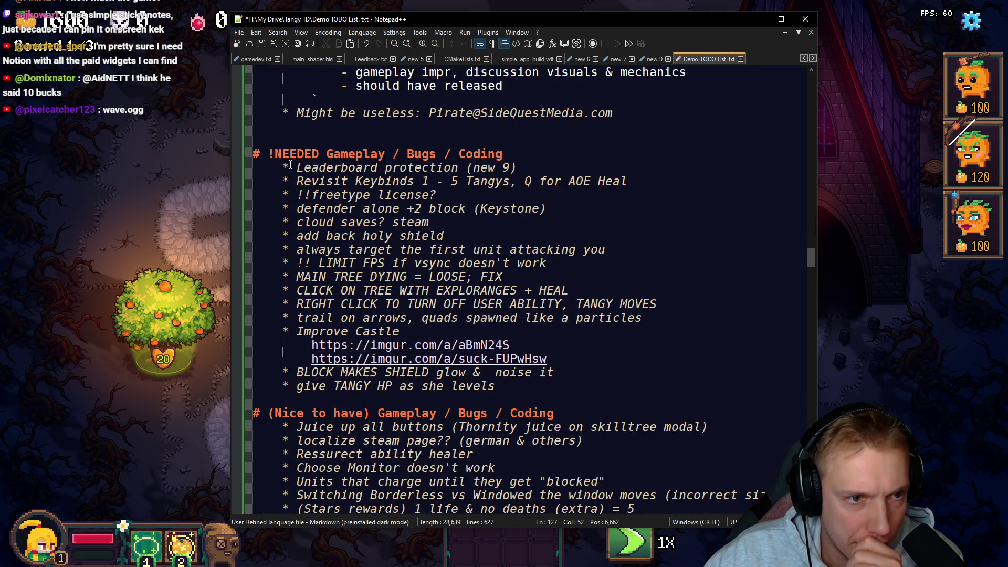
{"action": "scroll", "coordinate": [441, 208], "scroll_direction": "down", "scroll_amount": 3}
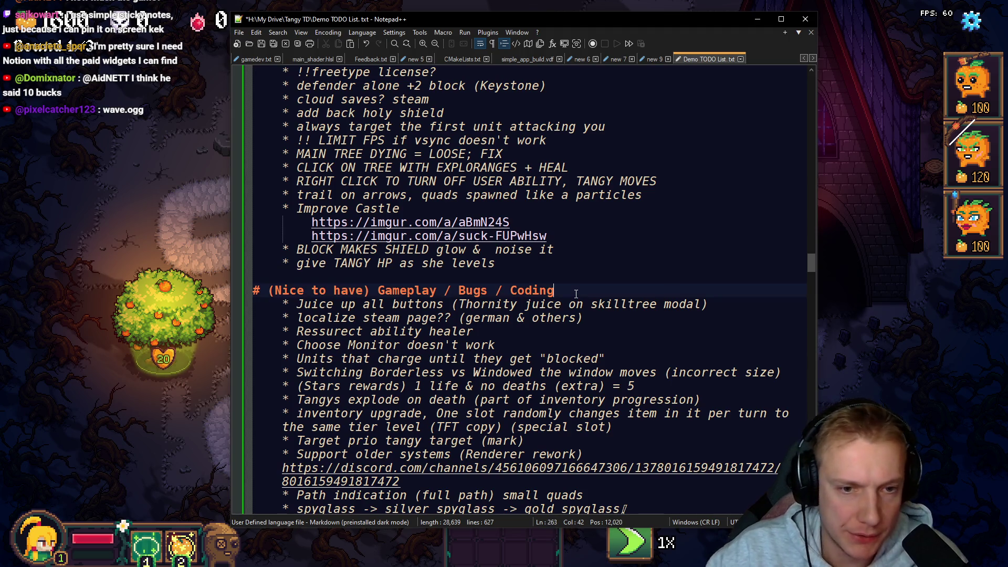
{"action": "key", "text": "Return"}
{"action": "key", "text": "ctrl+v"}
{"action": "key", "text": "BackSpace"}
{"action": "type", "text": "*"}
{"action": "key", "text": "Left"}
{"action": "key", "text": "BackSpace"}
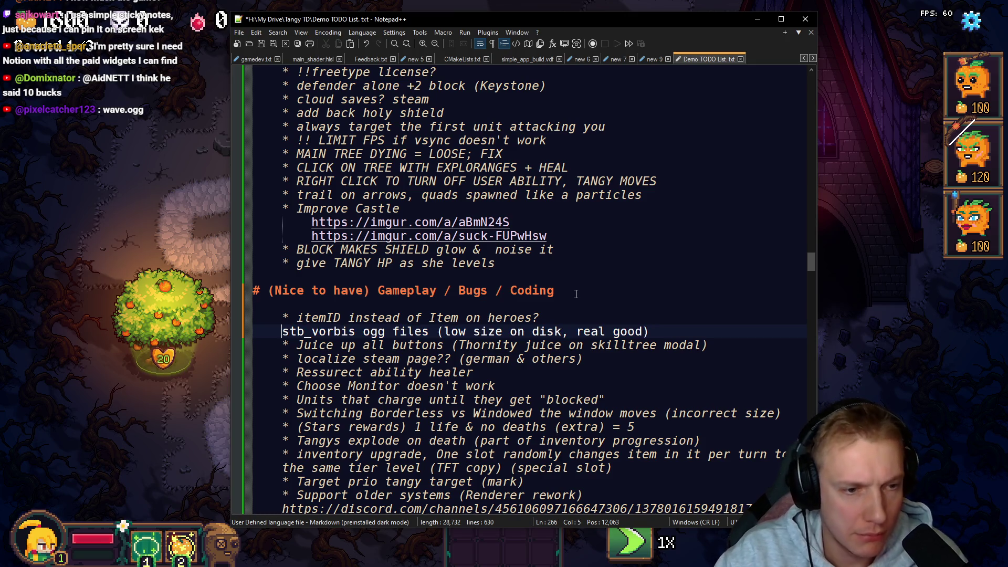
{"action": "type", "text": "*"}
{"action": "key", "text": "Up"}
{"action": "key", "text": "Up"}
{"action": "key", "text": "BackSpace"}
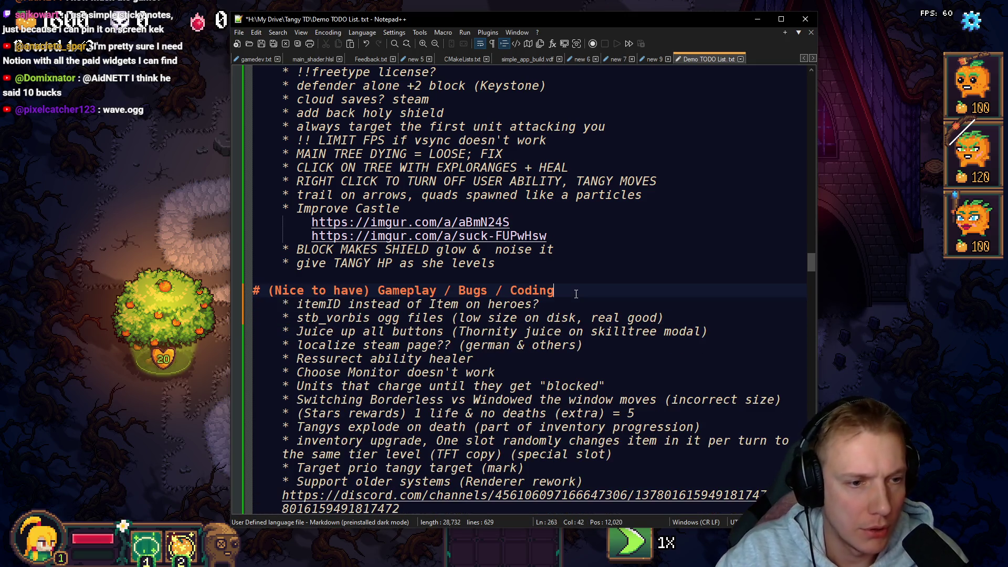
Step: Delete the leftover Things needed to finish game lines
{"action": "scroll", "coordinate": [490, 285], "scroll_direction": "up", "scroll_amount": 18}
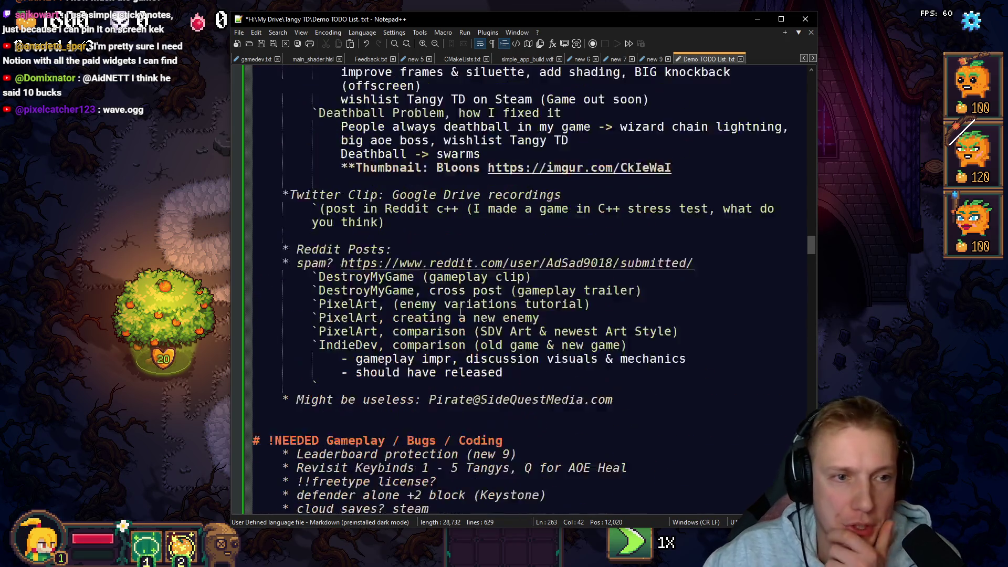
{"action": "scroll", "coordinate": [491, 285], "scroll_direction": "up", "scroll_amount": 20}
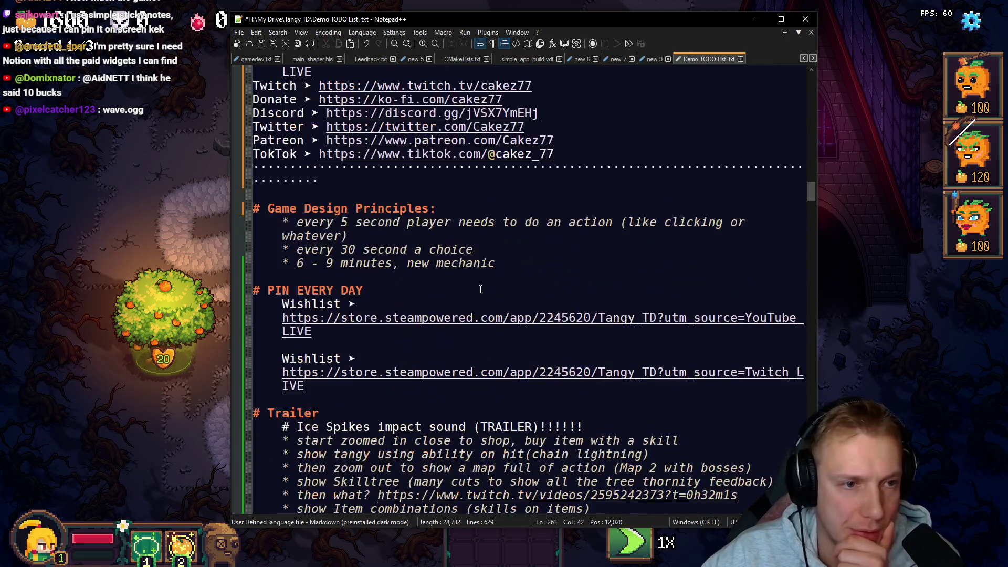
{"action": "scroll", "coordinate": [481, 289], "scroll_direction": "up", "scroll_amount": 3}
{"action": "left_click_drag", "start_coordinate": [678, 250], "coordinate": [215, 193]}
{"action": "key", "text": "BackSpace"}
{"action": "key", "text": "BackSpace"}
{"action": "scroll", "coordinate": [313, 298], "scroll_direction": "up", "scroll_amount": 4}
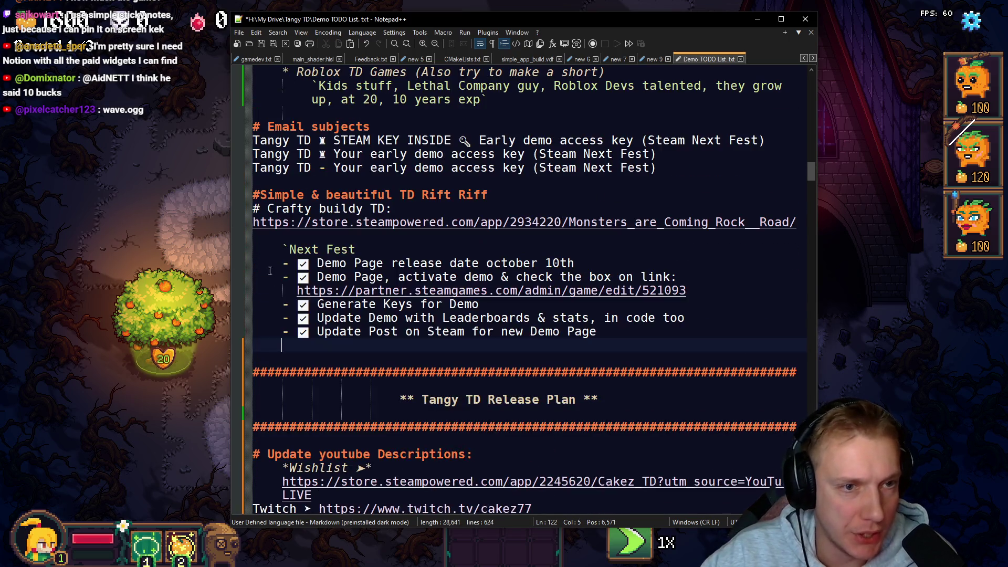
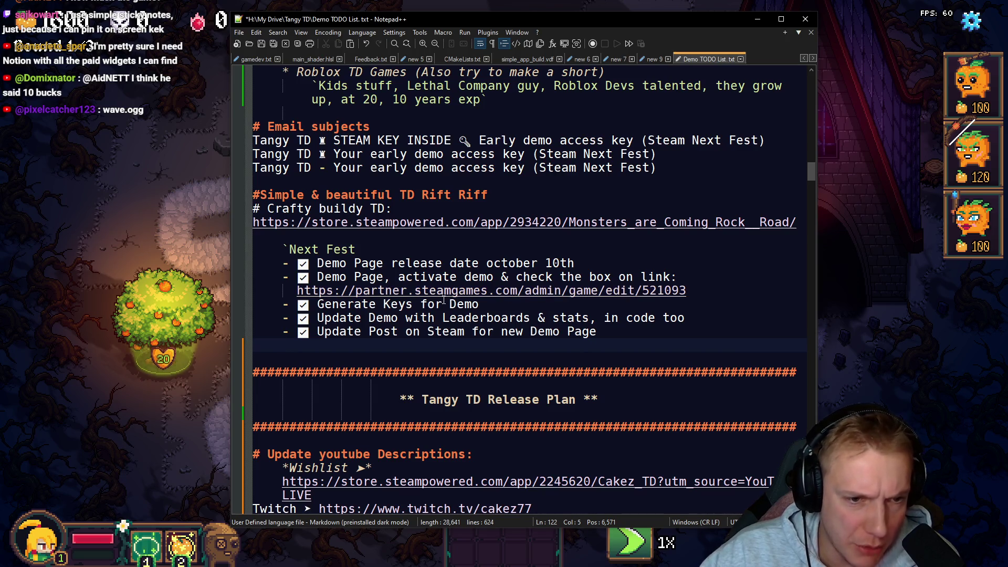
Step: Delete the completed Next Fest checklist block and the blank line left after it
{"action": "mouse_move", "coordinate": [598, 344]}
{"action": "left_mouse_down"}
{"action": "mouse_move", "coordinate": [262, 286]}
{"action": "mouse_move", "coordinate": [228, 251]}
{"action": "left_mouse_up"}
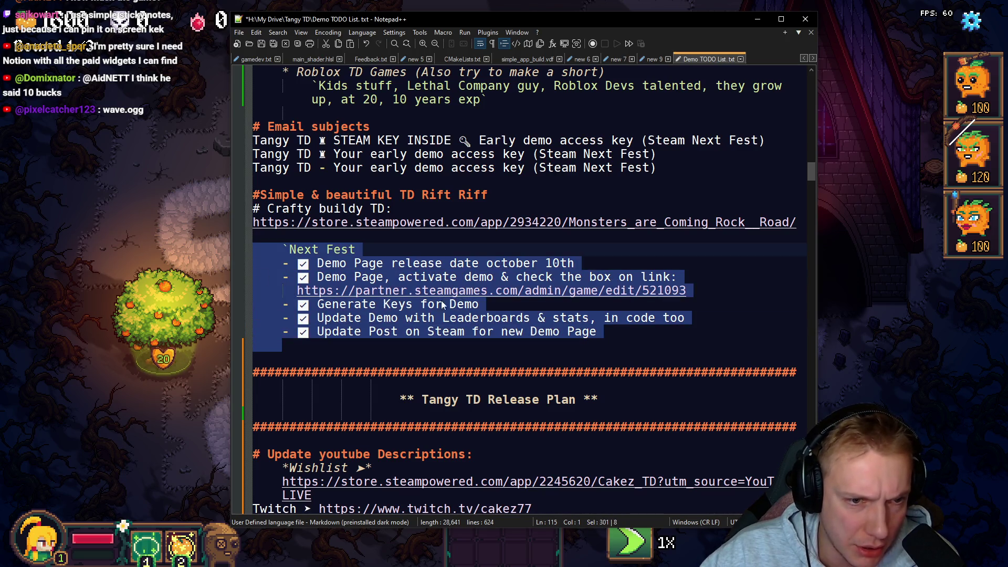
{"action": "left_click", "coordinate": [318, 304]}
{"action": "left_click_drag", "start_coordinate": [318, 304], "coordinate": [558, 317]}
{"action": "left_click_drag", "start_coordinate": [616, 335], "coordinate": [230, 248]}
{"action": "key", "text": "Delete"}
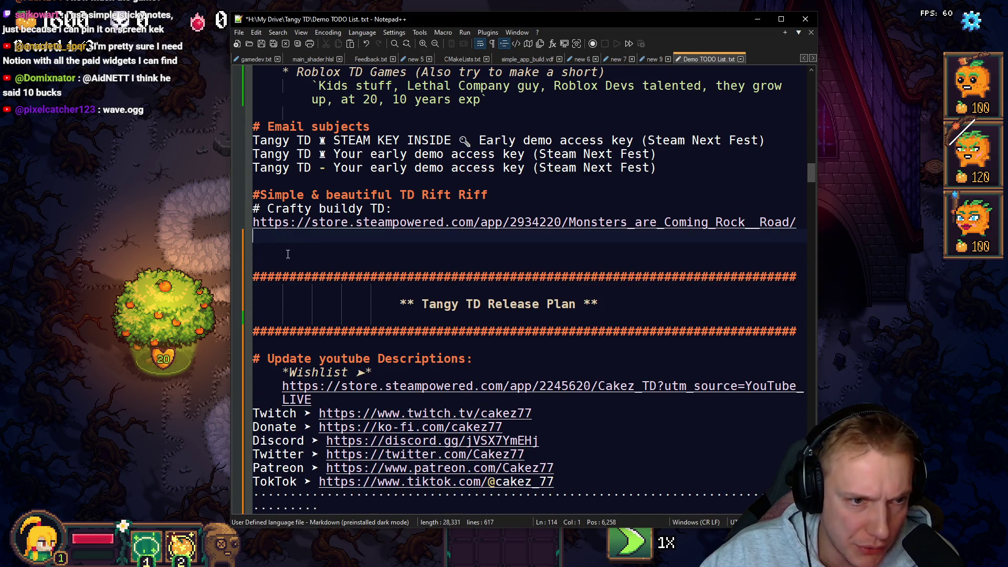
{"action": "key", "text": "Delete"}
{"action": "scroll", "coordinate": [337, 256], "scroll_direction": "up", "scroll_amount": 2}
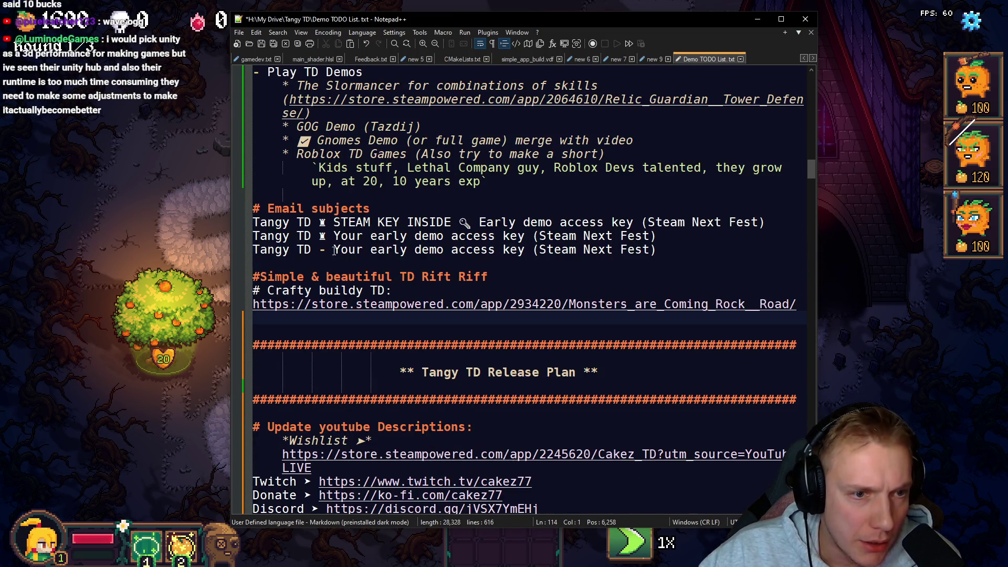
Step: Cut the Email subjects heading with its three Tangy TD subject lines
{"action": "mouse_move", "coordinate": [677, 252]}
{"action": "left_mouse_down"}
{"action": "mouse_move", "coordinate": [551, 222]}
{"action": "mouse_move", "coordinate": [249, 204]}
{"action": "left_mouse_up"}
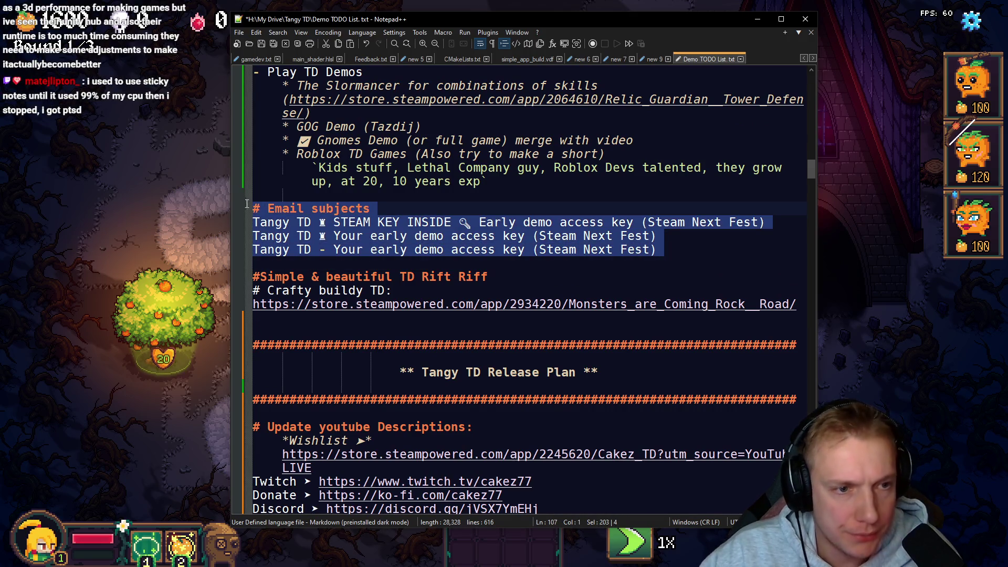
{"action": "key", "text": "Delete"}
{"action": "key", "text": "BackSpace"}
Step: Place the caret at the end of the 'YT Emails current state' line
{"action": "scroll", "coordinate": [573, 295], "scroll_direction": "down", "scroll_amount": 1}
{"action": "scroll", "coordinate": [574, 294], "scroll_direction": "down", "scroll_amount": 19}
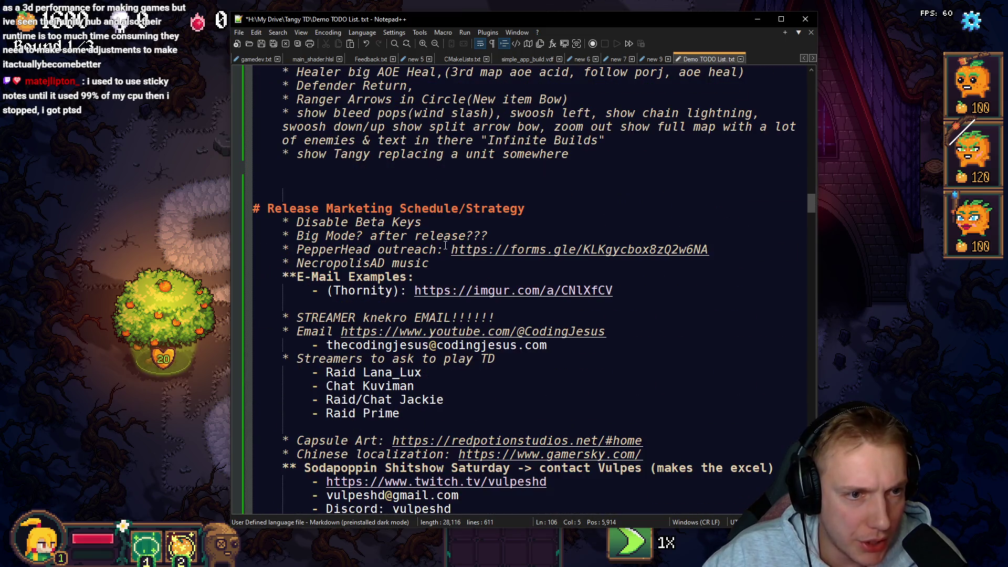
{"action": "scroll", "coordinate": [430, 242], "scroll_direction": "down", "scroll_amount": 5}
{"action": "scroll", "coordinate": [525, 169], "scroll_direction": "up", "scroll_amount": 3}
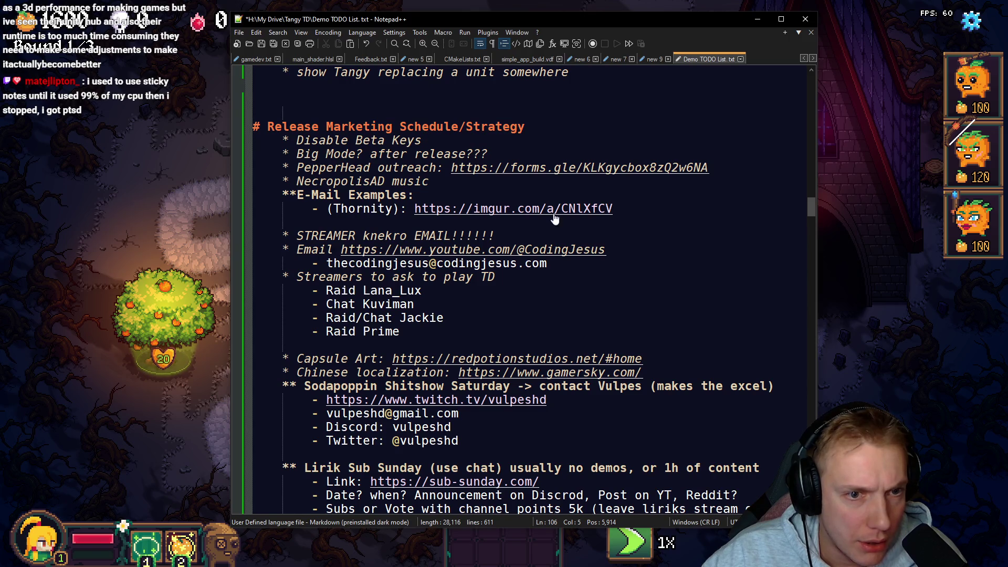
{"action": "scroll", "coordinate": [532, 288], "scroll_direction": "down", "scroll_amount": 7}
{"action": "scroll", "coordinate": [532, 287], "scroll_direction": "up", "scroll_amount": 1}
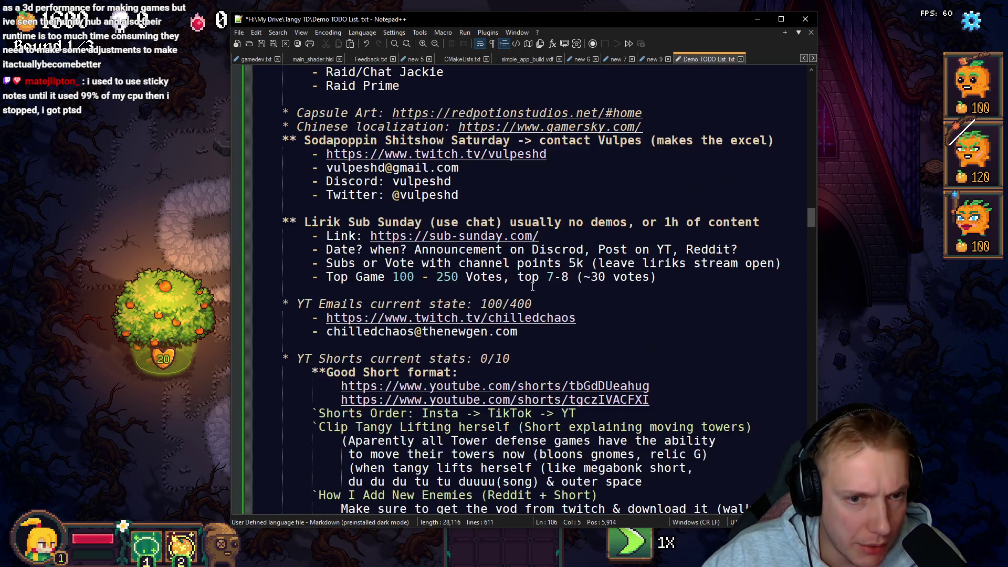
{"action": "left_click", "coordinate": [546, 303]}
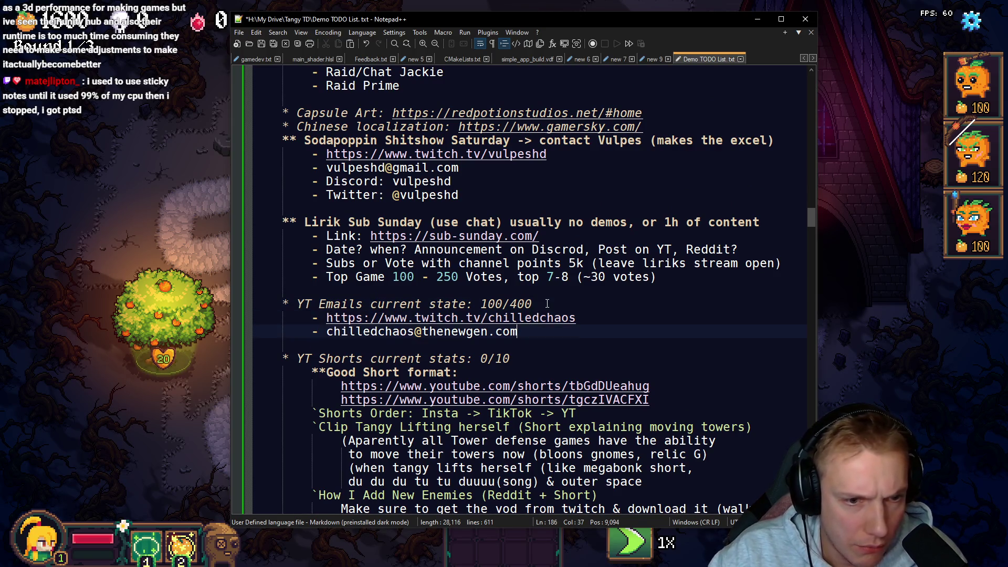
Step: Paste the Email subjects block below YT Emails current state and indent its three subject lines
{"action": "key", "text": "Return"}
{"action": "key", "text": "ctrl+v"}
{"action": "key", "text": "Up"}
{"action": "key", "text": "Up"}
{"action": "key", "text": "Up"}
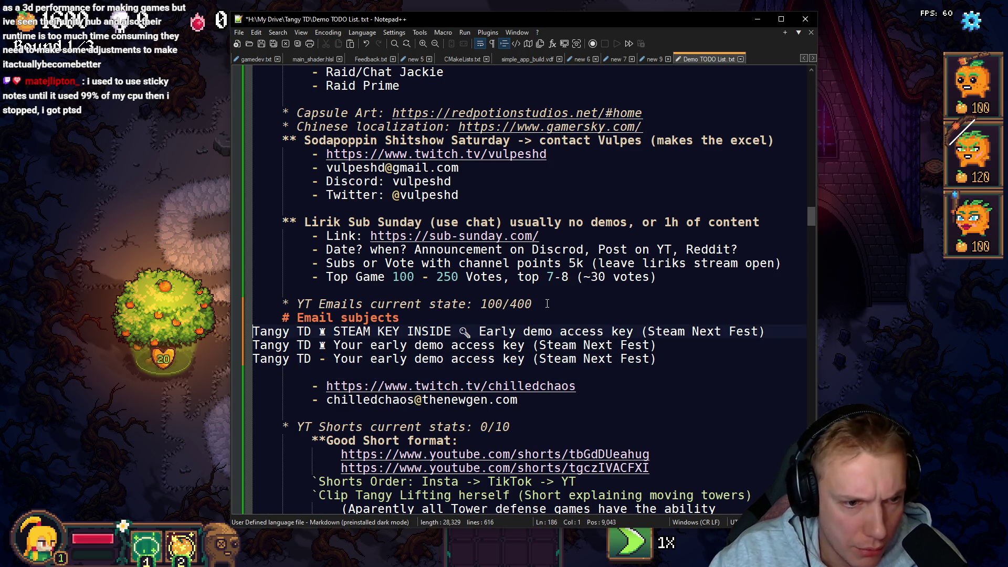
{"action": "key", "text": "Tab"}
{"action": "key", "text": "Tab"}
{"action": "key", "text": "Down"}
{"action": "key", "text": "Home"}
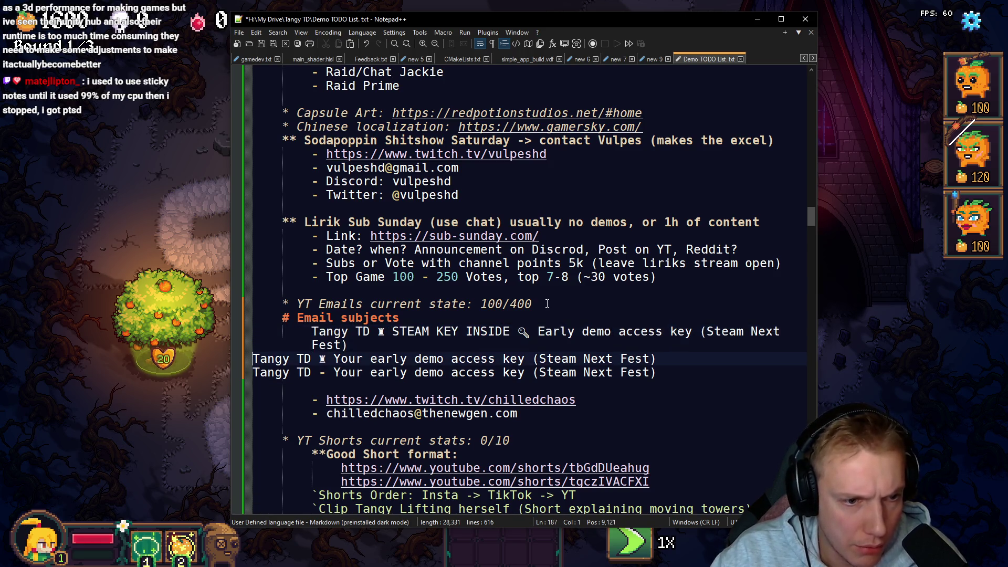
{"action": "key", "text": "Tab"}
{"action": "key", "text": "Tab"}
{"action": "key", "text": "Tab"}
{"action": "key", "text": "shift+Tab"}
{"action": "key", "text": "Down"}
{"action": "key", "text": "Home"}
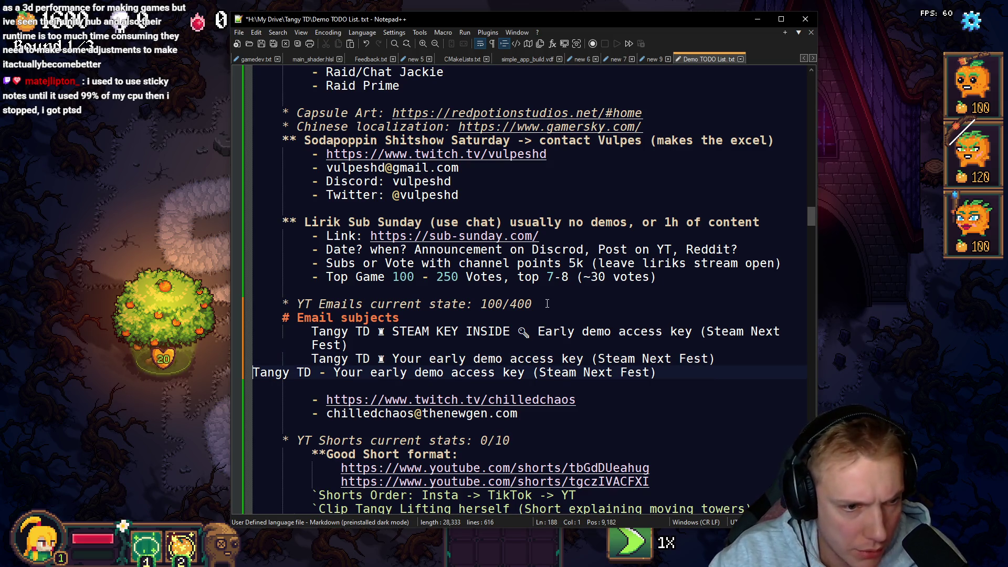
{"action": "key", "text": "Tab"}
{"action": "key", "text": "Tab"}
Step: Prefix each of the three subject lines with a '-' bullet
{"action": "type", "text": "-"}
{"action": "key", "text": "Up"}
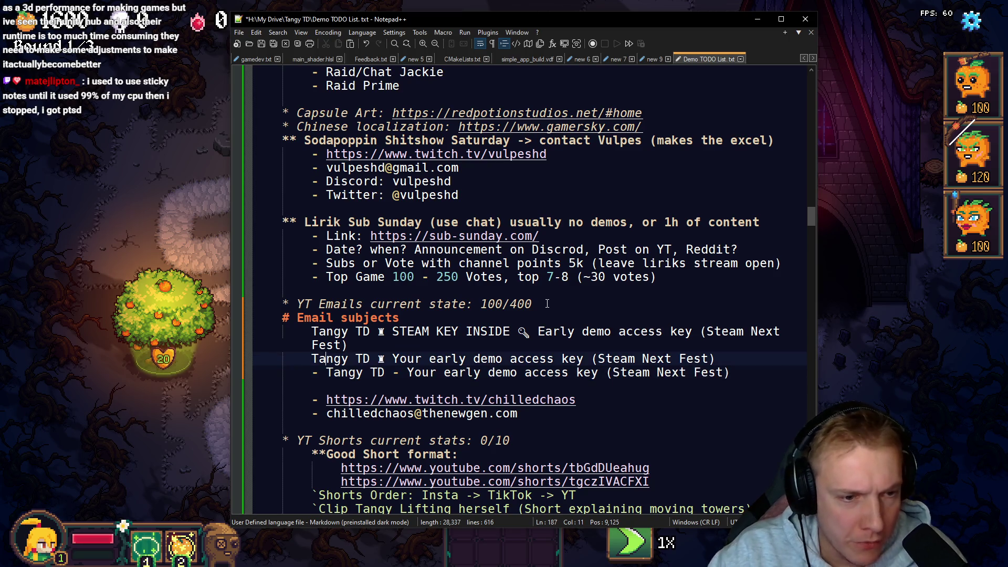
{"action": "type", "text": "-"}
{"action": "key", "text": "Up"}
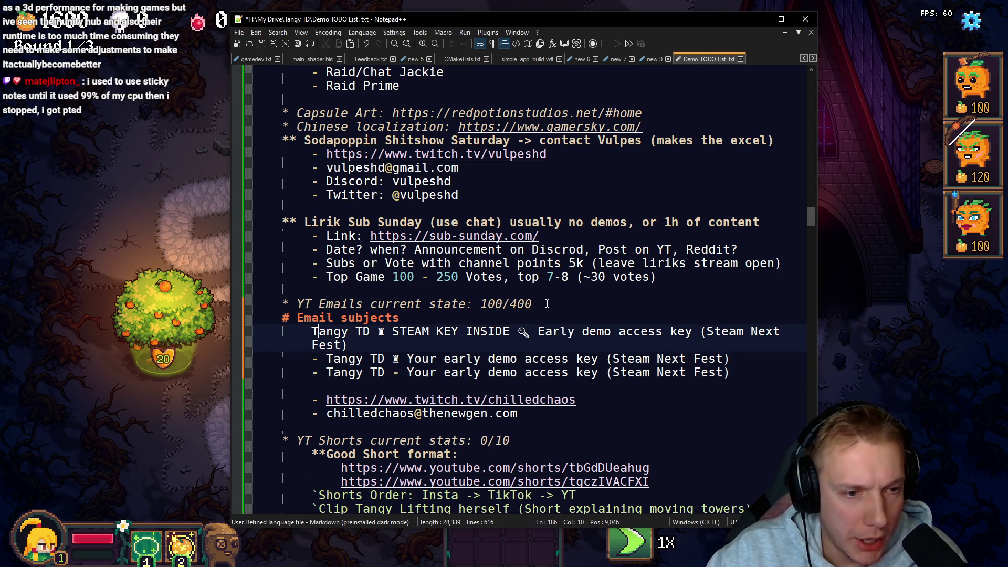
{"action": "type", "text": "-"}
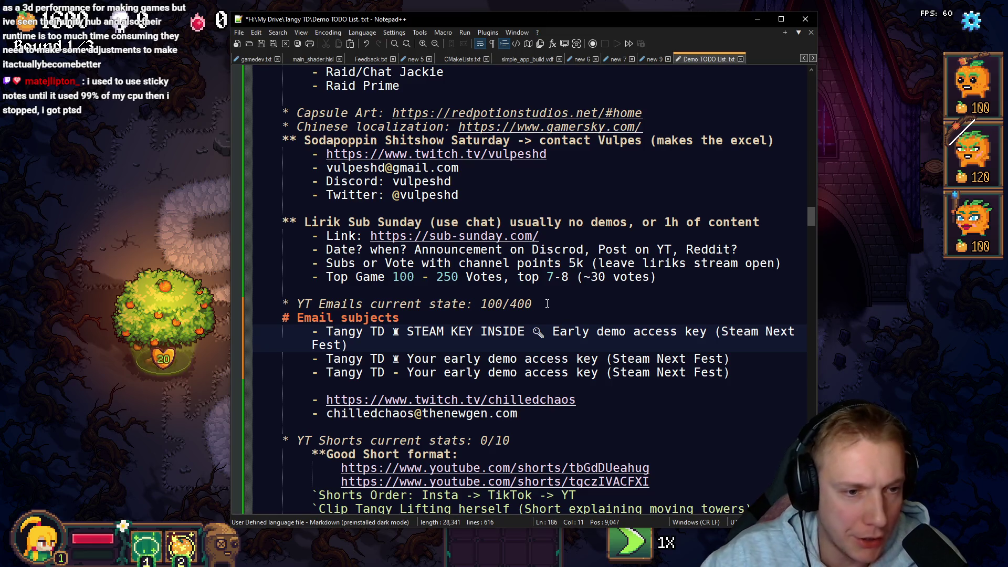
Step: Change the Email subjects '#' marker to '**' and delete the old streamer link and e-mail lines
{"action": "left_click", "coordinate": [292, 317]}
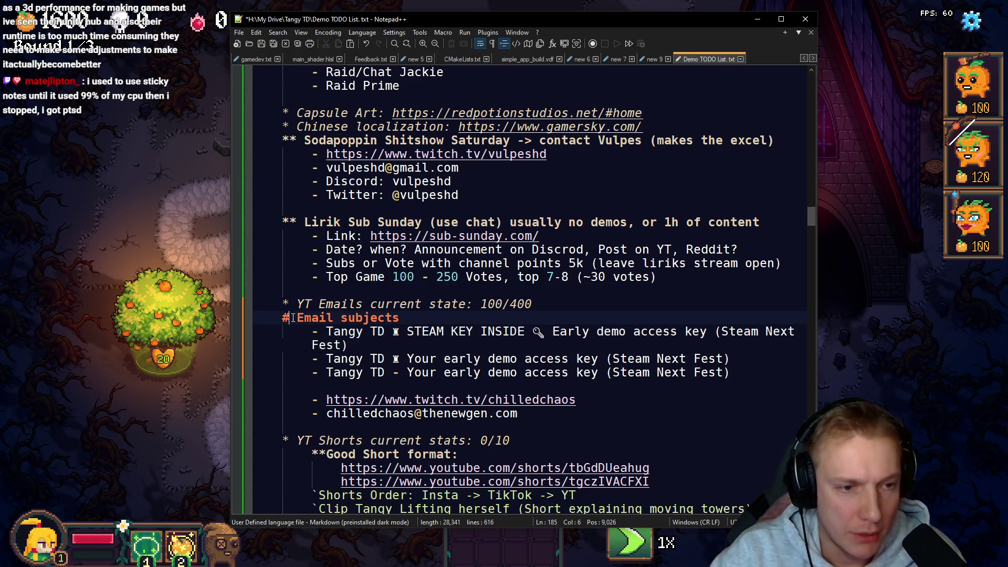
{"action": "key", "text": "BackSpace"}
{"action": "type", "text": "*"}
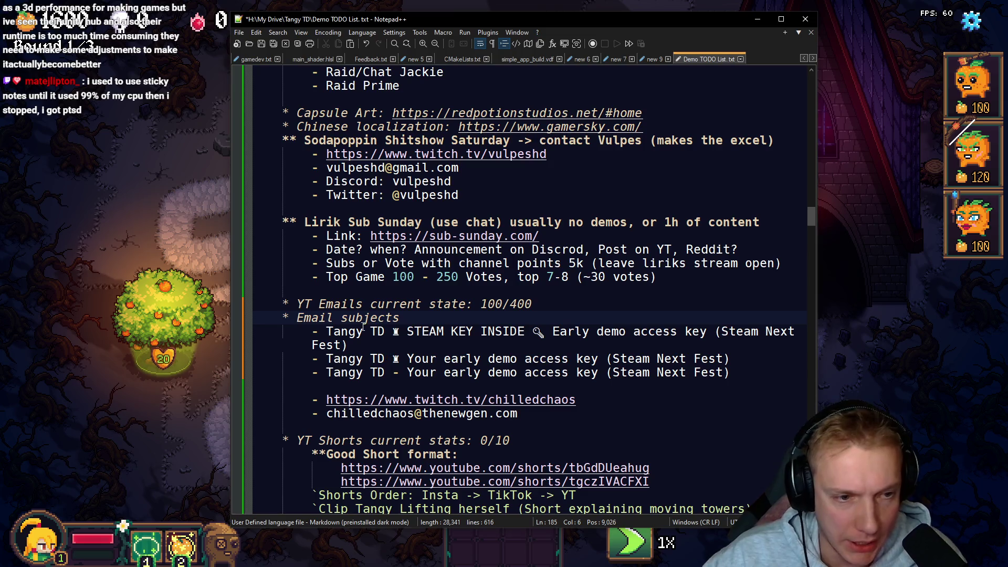
{"action": "key", "text": "Right"}
{"action": "type", "text": "**"}
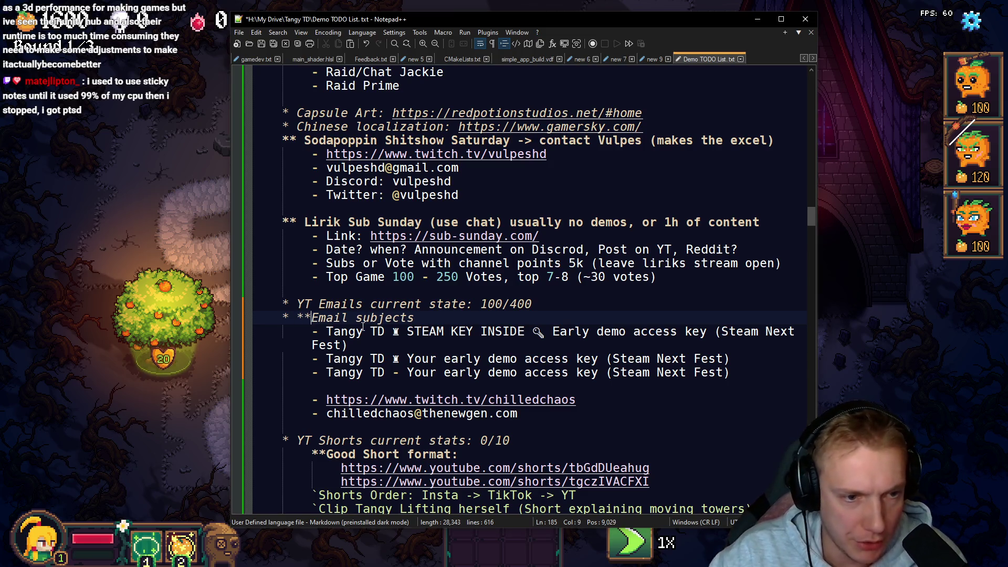
{"action": "key", "text": "BackSpace"}
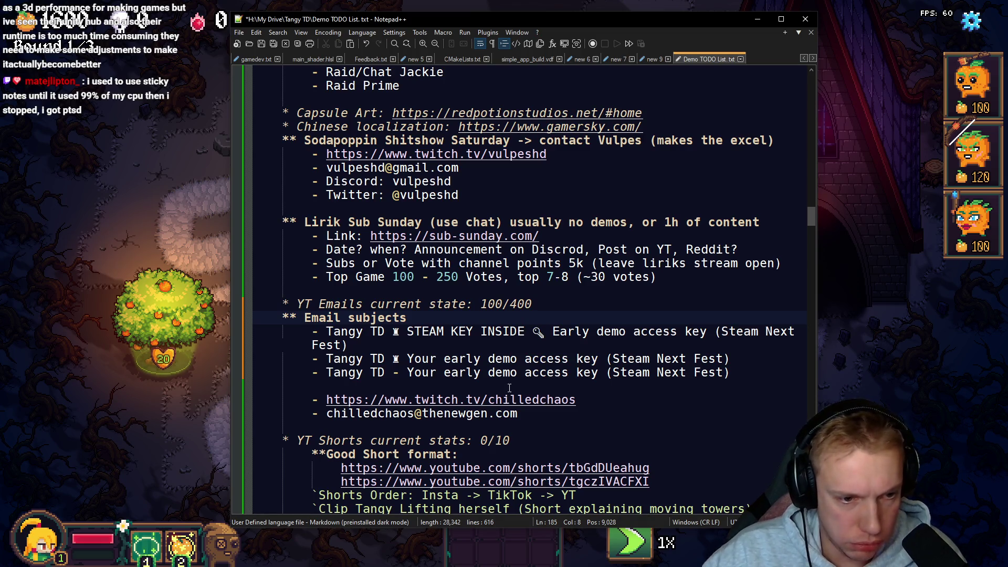
{"action": "left_click_drag", "start_coordinate": [536, 415], "coordinate": [191, 388]}
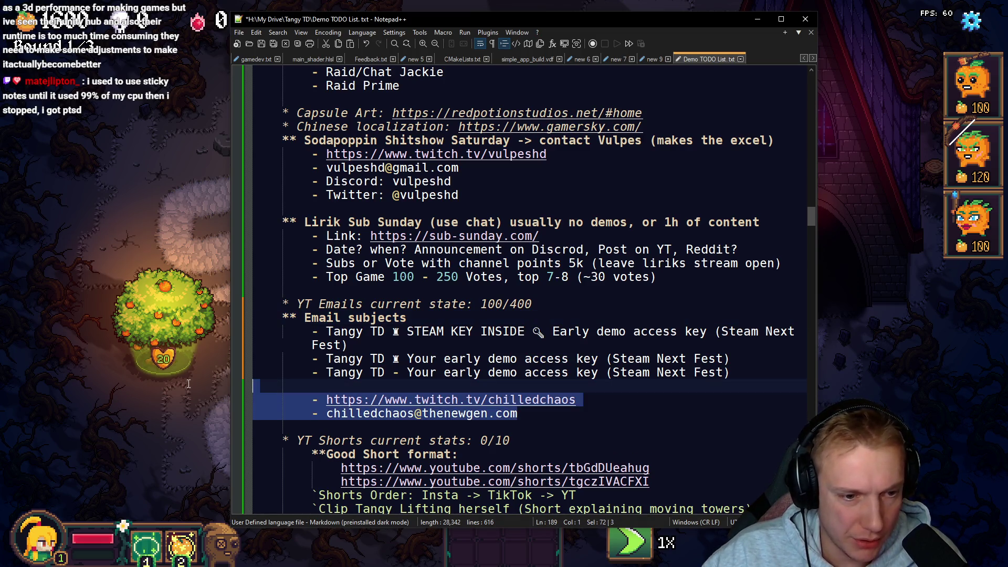
{"action": "key", "text": "BackSpace"}
{"action": "key", "text": "BackSpace"}
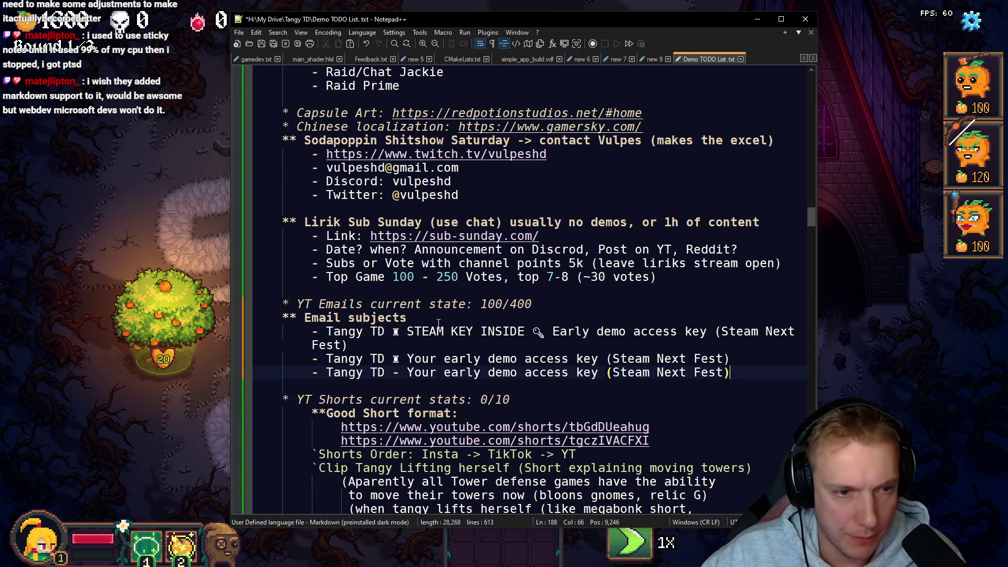
Step: Remove the '# Ask for feddback before next Fest' note through the Spam reddit line above AFTER GAME
{"action": "scroll", "coordinate": [438, 323], "scroll_direction": "up", "scroll_amount": 20}
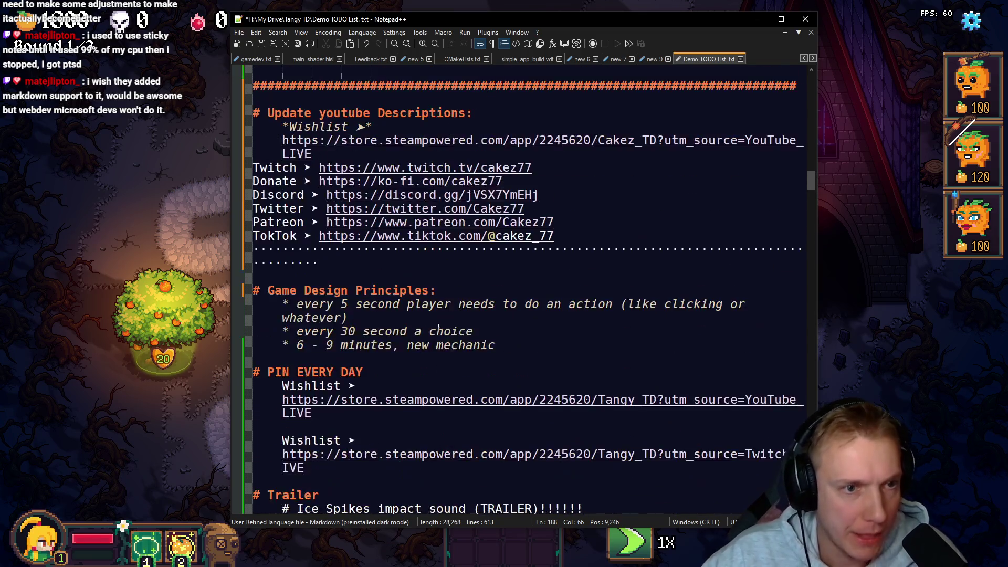
{"action": "scroll", "coordinate": [438, 327], "scroll_direction": "up", "scroll_amount": 6}
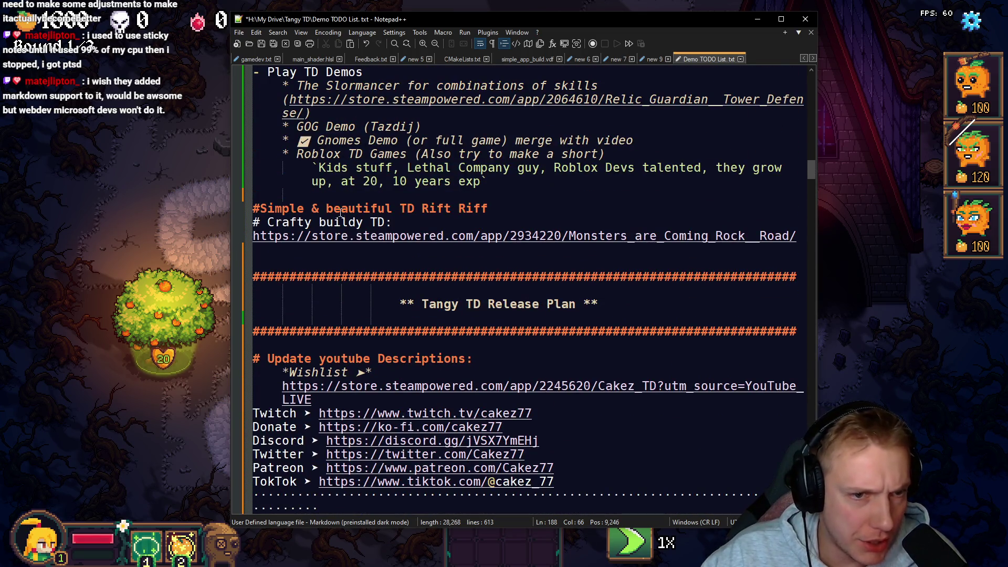
{"action": "scroll", "coordinate": [436, 216], "scroll_direction": "up", "scroll_amount": 2}
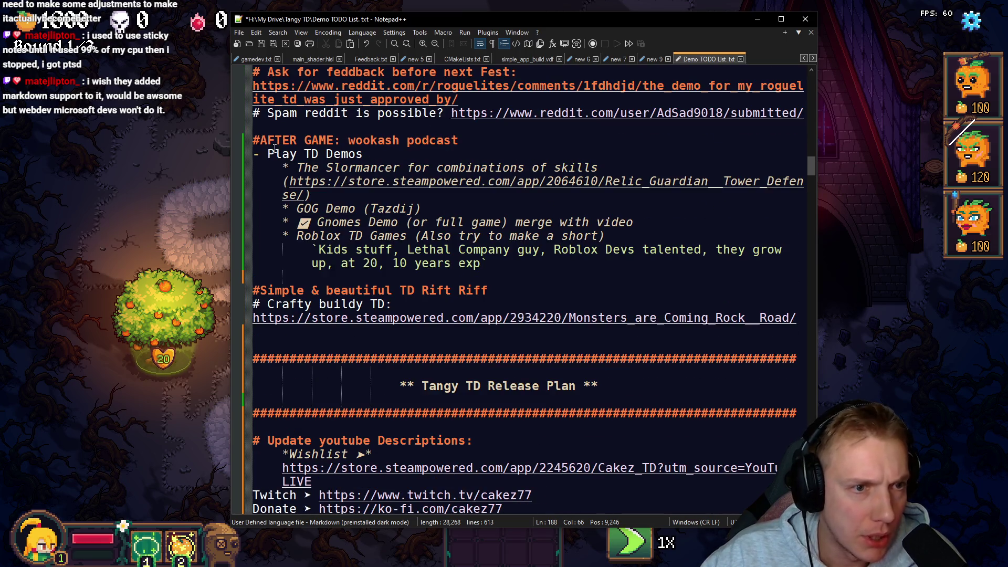
{"action": "scroll", "coordinate": [267, 158], "scroll_direction": "up", "scroll_amount": 2}
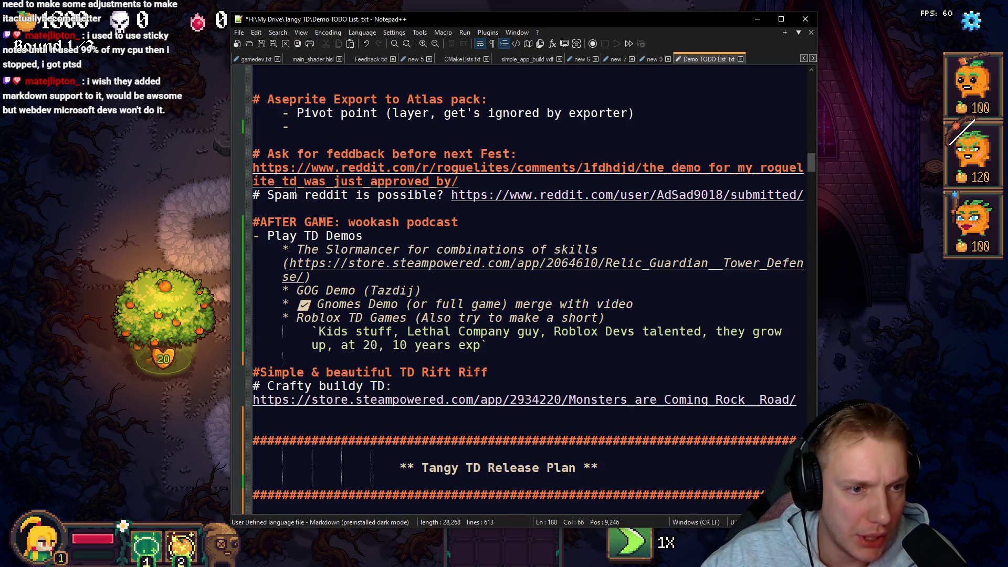
{"action": "scroll", "coordinate": [408, 251], "scroll_direction": "up", "scroll_amount": 2}
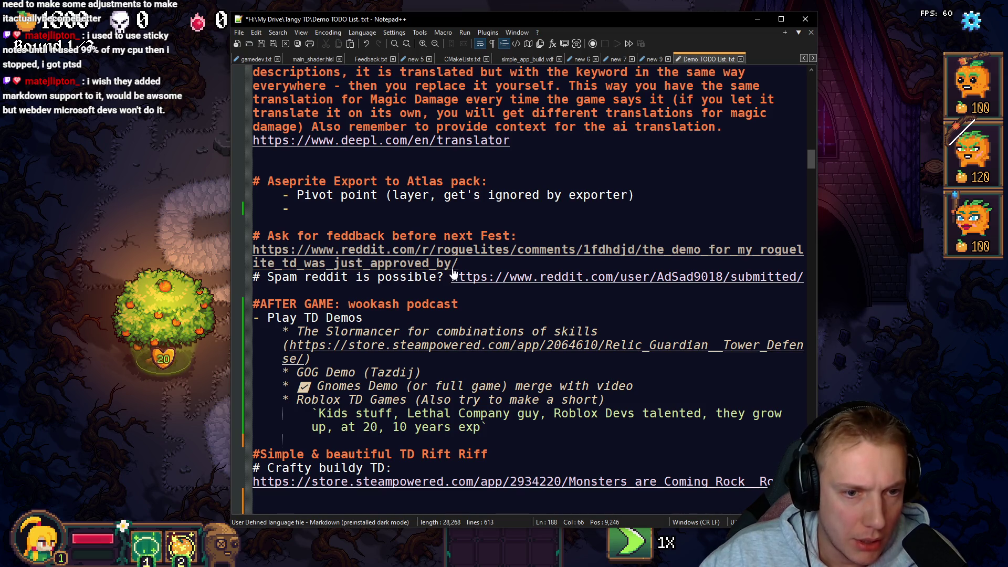
{"action": "left_click_drag", "start_coordinate": [477, 266], "coordinate": [232, 252]}
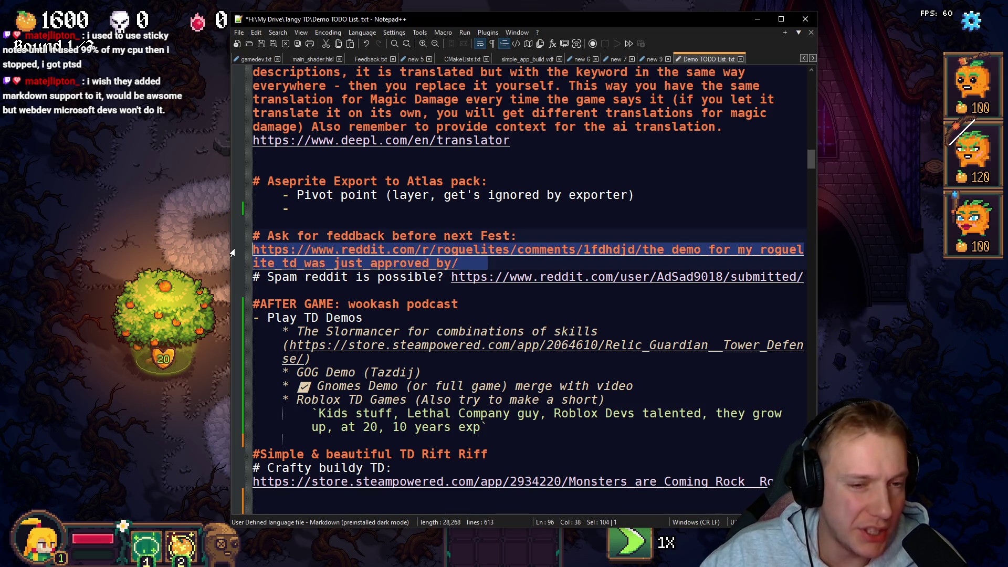
{"action": "left_click", "coordinate": [463, 263]}
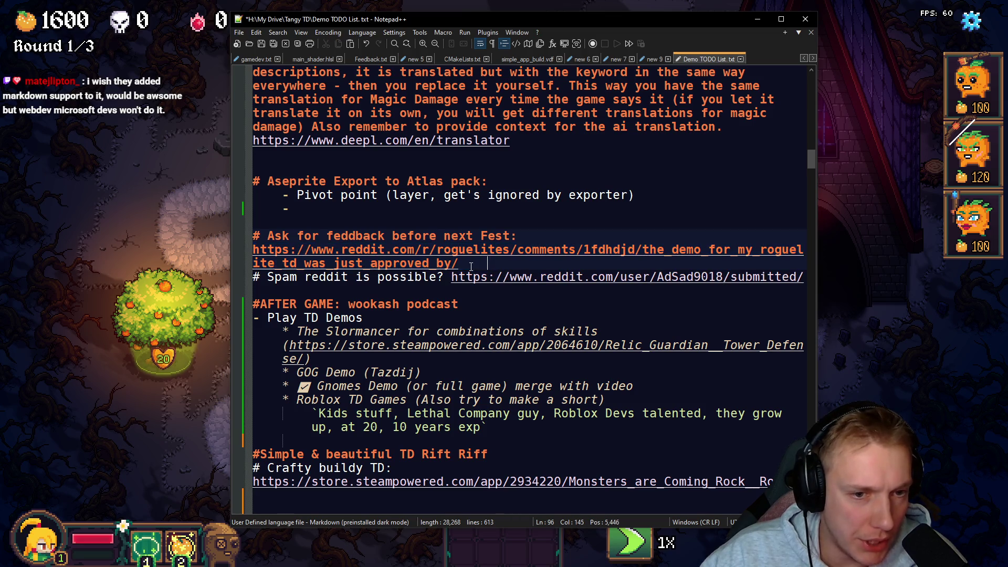
{"action": "left_click", "coordinate": [444, 277]}
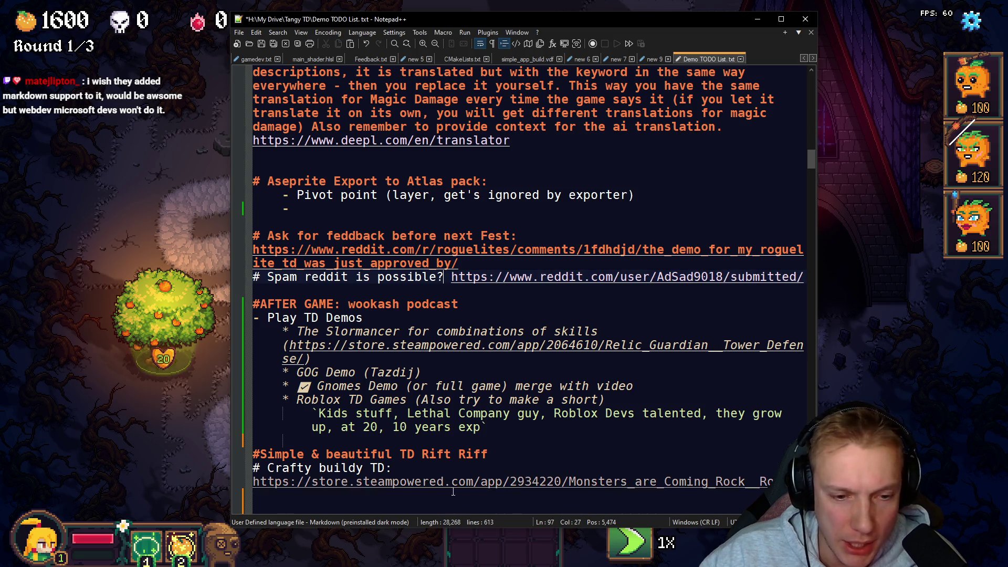
{"action": "left_click_drag", "start_coordinate": [278, 290], "coordinate": [252, 240]}
{"action": "key", "text": "ctrl+c"}
{"action": "key", "text": "Delete"}
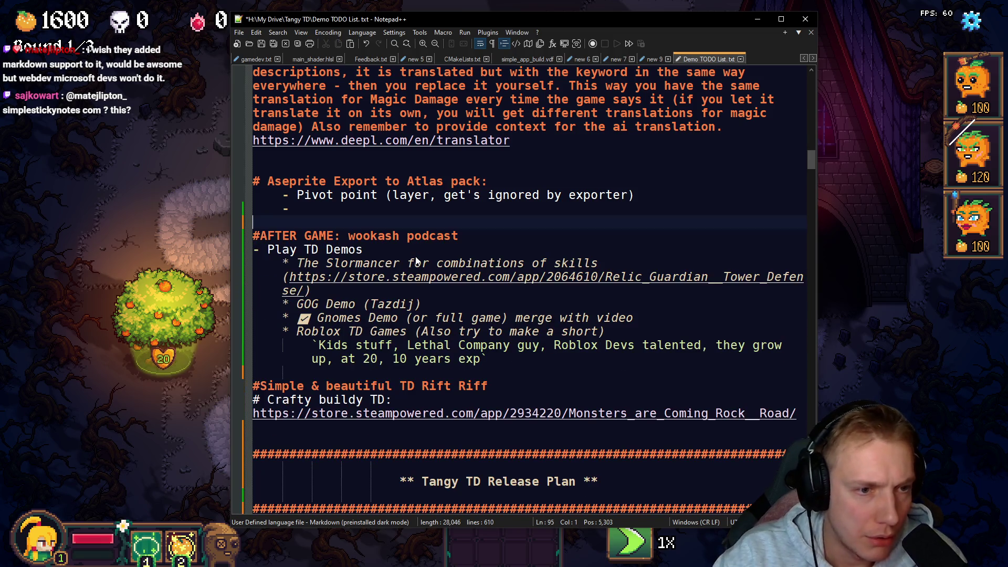
{"action": "scroll", "coordinate": [489, 269], "scroll_direction": "up", "scroll_amount": 2}
{"action": "scroll", "coordinate": [493, 270], "scroll_direction": "down", "scroll_amount": 20}
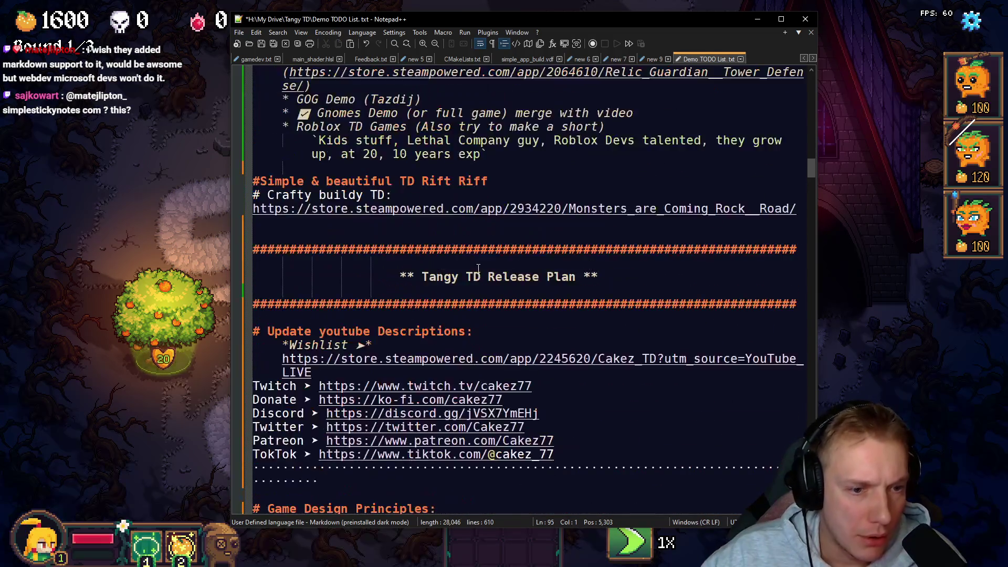
{"action": "scroll", "coordinate": [494, 273], "scroll_direction": "down", "scroll_amount": 5}
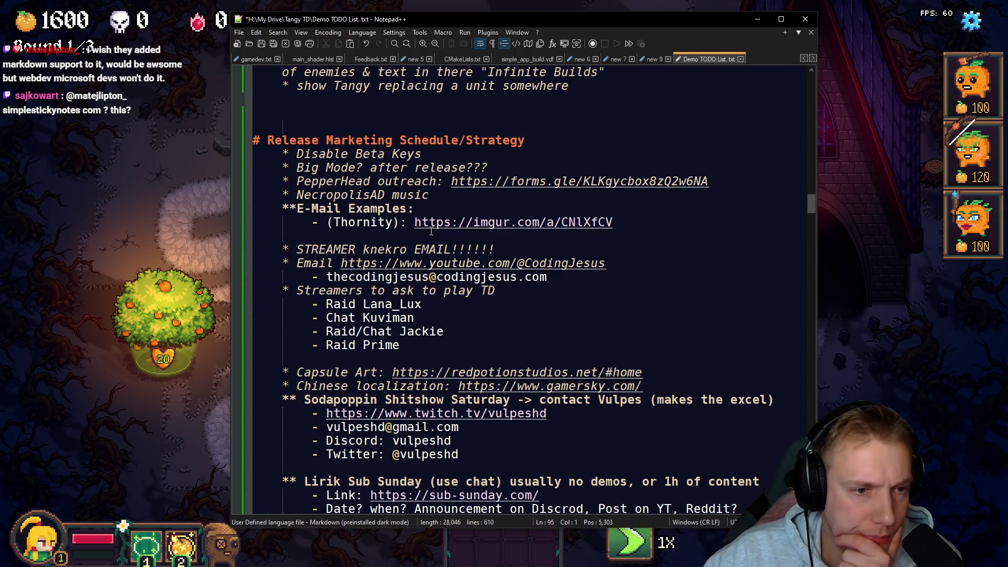
{"action": "scroll", "coordinate": [431, 231], "scroll_direction": "down", "scroll_amount": 16}
{"action": "scroll", "coordinate": [494, 234], "scroll_direction": "down", "scroll_amount": 6}
Step: Paste the lines under Reddit Posts and make the feedback note a '*' bullet ending 'before release'
{"action": "left_click", "coordinate": [407, 221]}
{"action": "key", "text": "ctrl+v"}
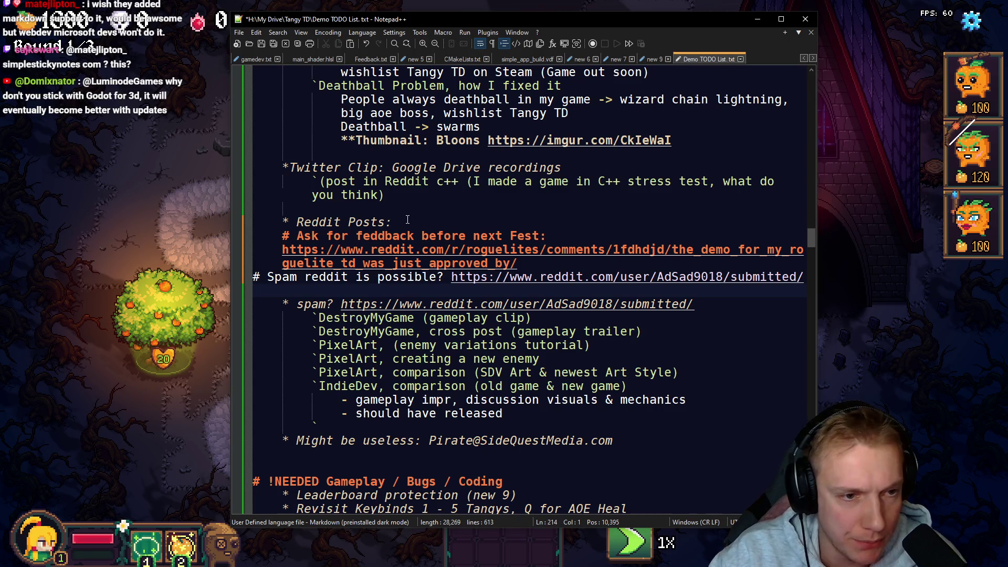
{"action": "key", "text": "Up"}
{"action": "key", "text": "Up"}
{"action": "key", "text": "Home"}
{"action": "key", "text": "BackSpace"}
{"action": "type", "text": "*"}
{"action": "key", "text": "End"}
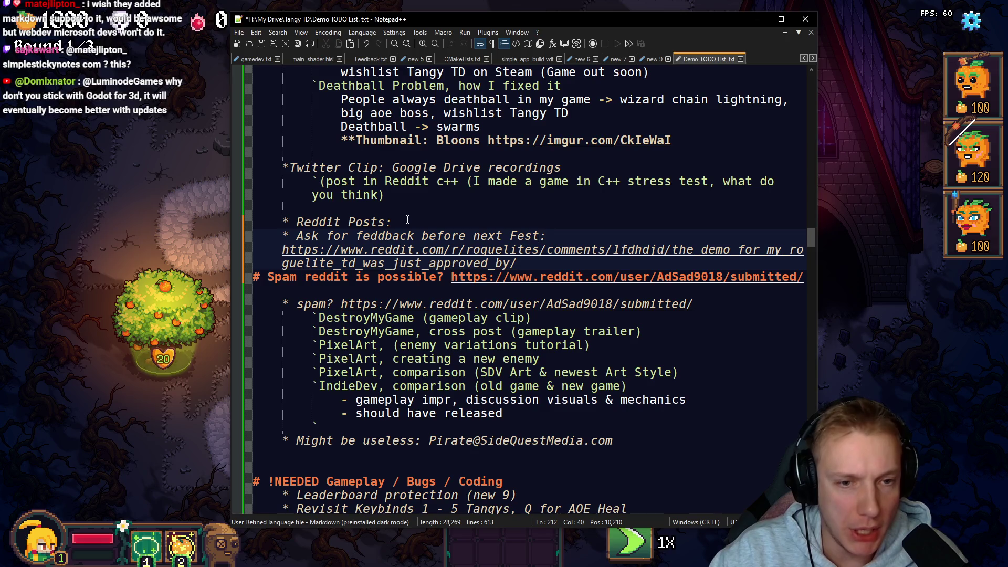
{"action": "key", "text": "ctrl+BackSpace"}
{"action": "key", "text": "ctrl+BackSpace"}
{"action": "type", "text": "releas"}
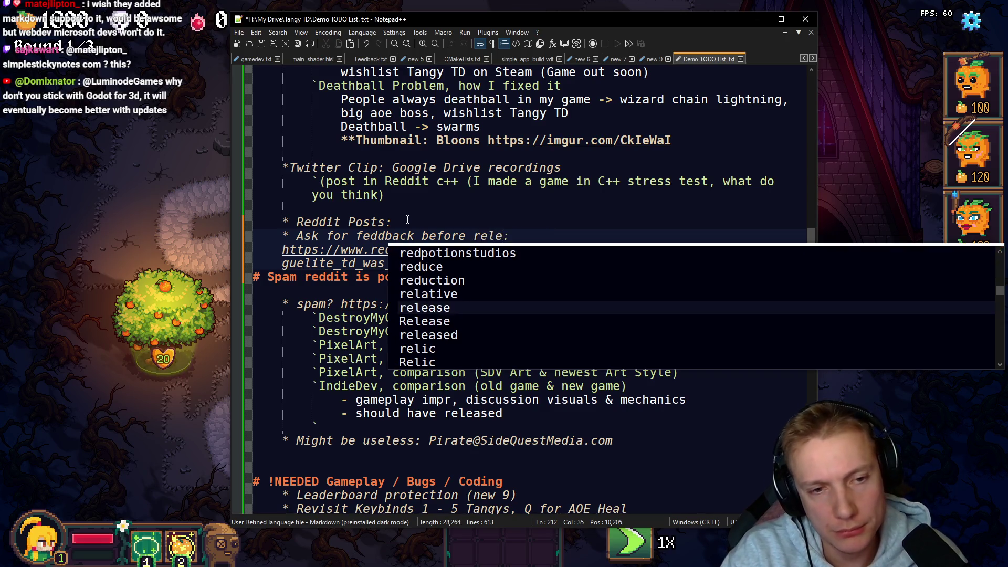
{"action": "type", "text": "e"}
{"action": "key", "text": "Escape"}
Step: Delete the 'Spam reddit is possible' line and its leftover blank line
{"action": "key", "text": "Down"}
{"action": "key", "text": "End"}
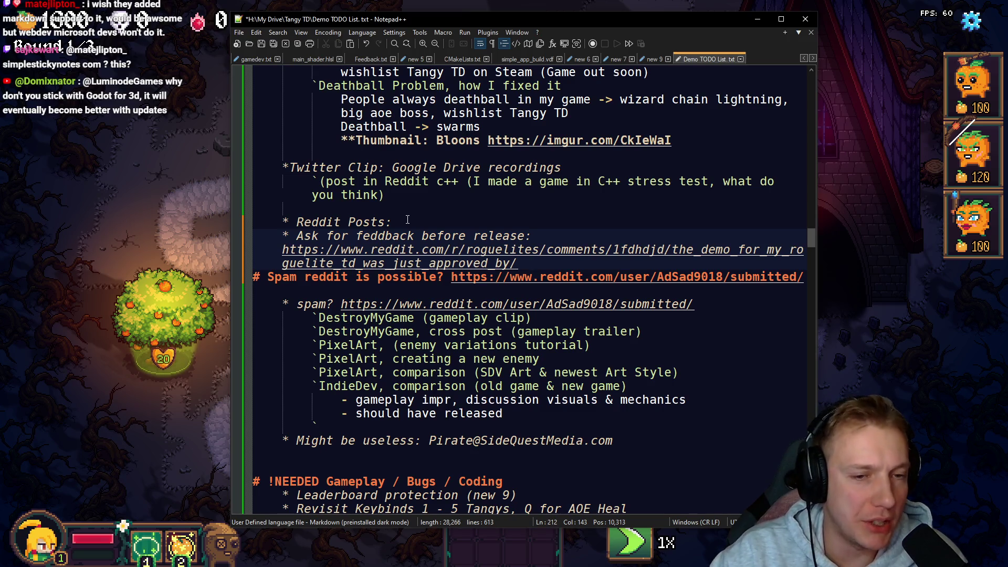
{"action": "key", "text": "shift+Home"}
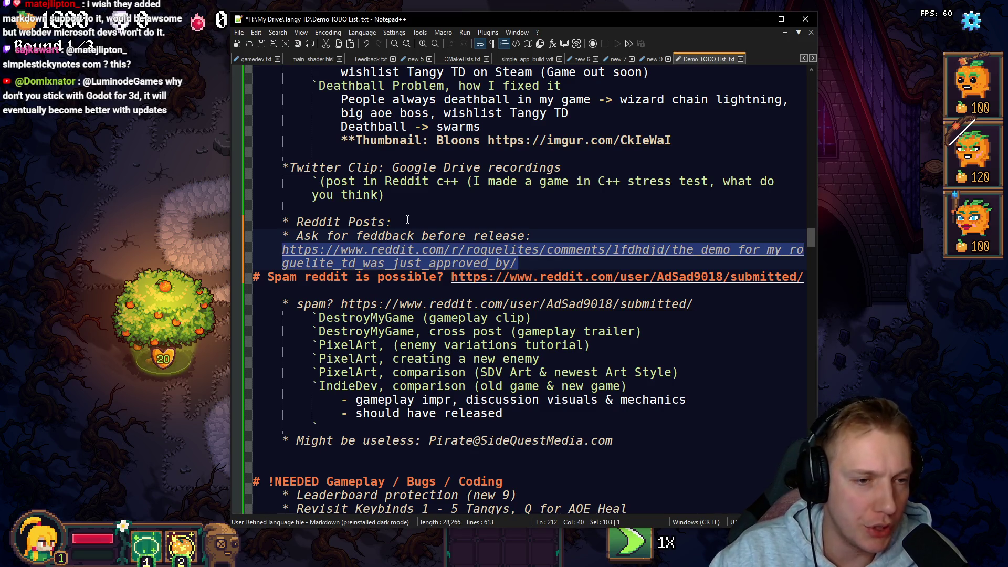
{"action": "key", "text": "Down"}
{"action": "key", "text": "Down"}
{"action": "key", "text": "shift+Home"}
{"action": "key", "text": "BackSpace"}
{"action": "key", "text": "BackSpace"}
{"action": "key", "text": "Delete"}
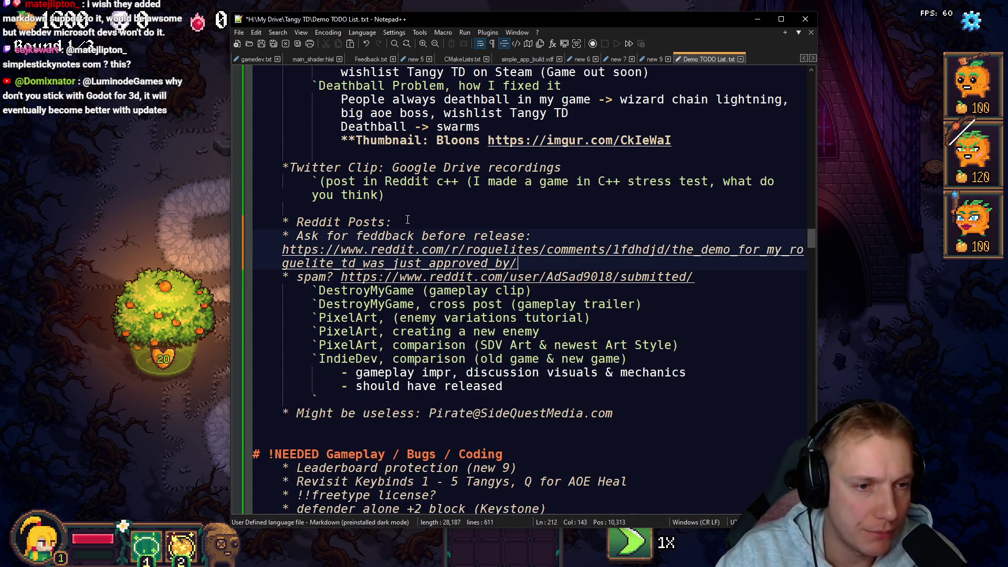
Step: Relabel the spam line as 'spam Python game:' and save the TODO list
{"action": "key", "text": "Down"}
{"action": "key", "text": "Home"}
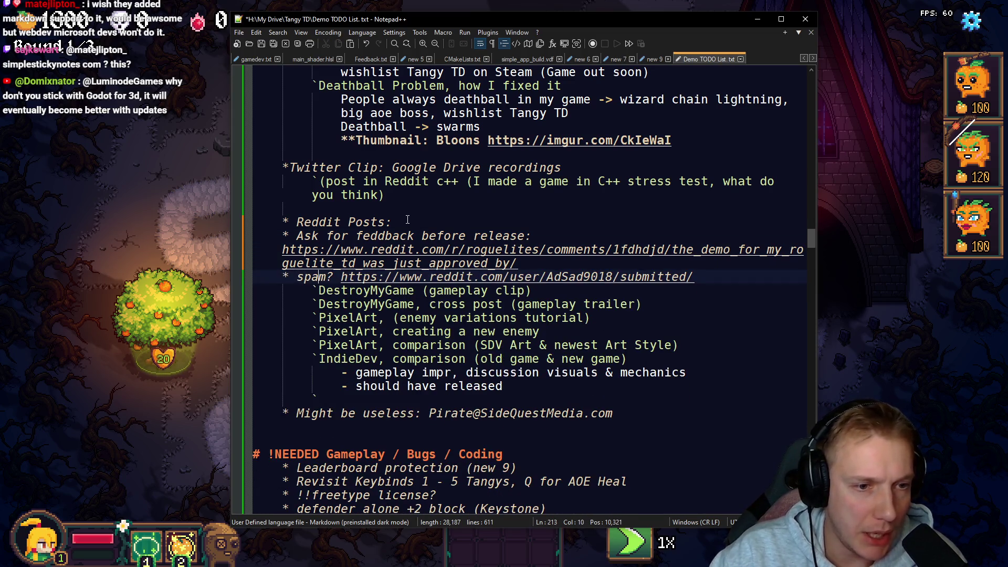
{"action": "type", "text": "Py"}
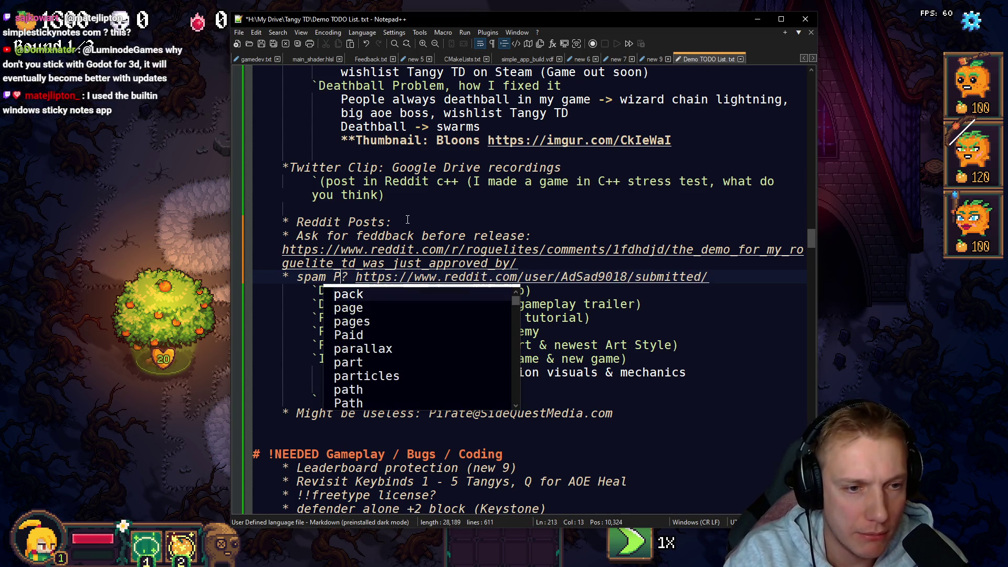
{"action": "type", "text": "thon game"}
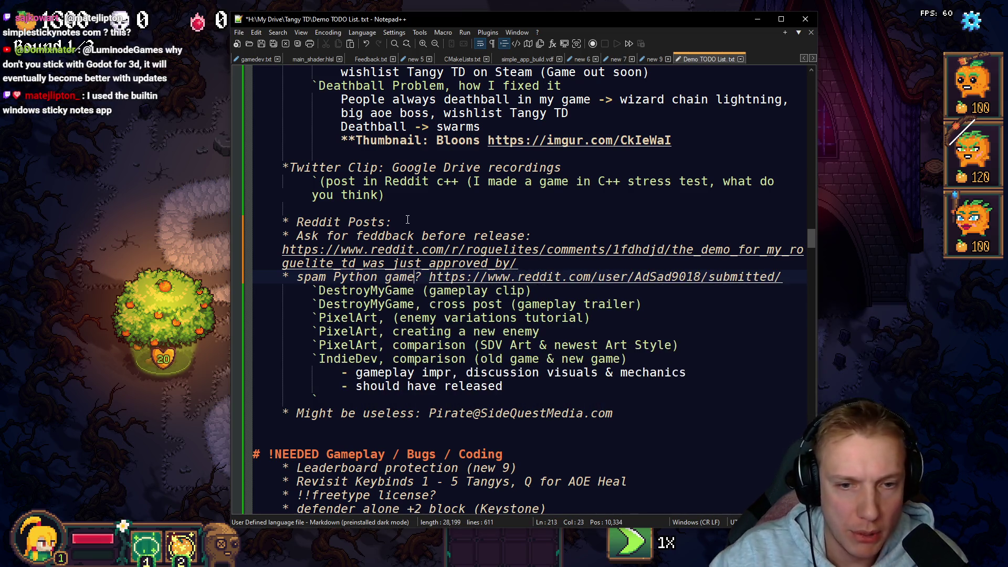
{"action": "key", "text": "BackSpace"}
{"action": "type", "text": ":"}
{"action": "key", "text": "Up"}
{"action": "key", "text": "Up"}
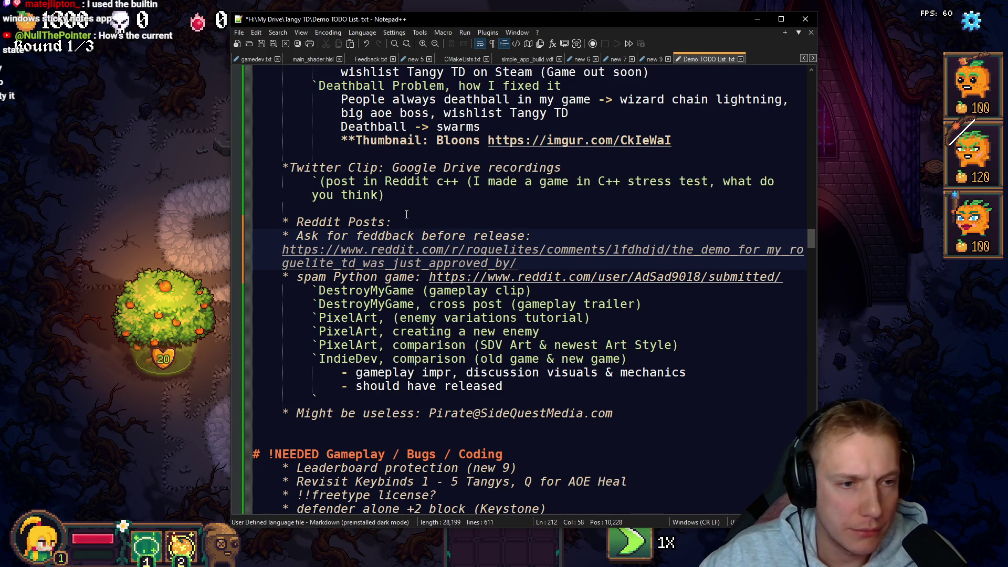
{"action": "key", "text": "ctrl+s"}
{"action": "scroll", "coordinate": [522, 253], "scroll_direction": "up", "scroll_amount": 10}
{"action": "scroll", "coordinate": [522, 253], "scroll_direction": "up", "scroll_amount": 20}
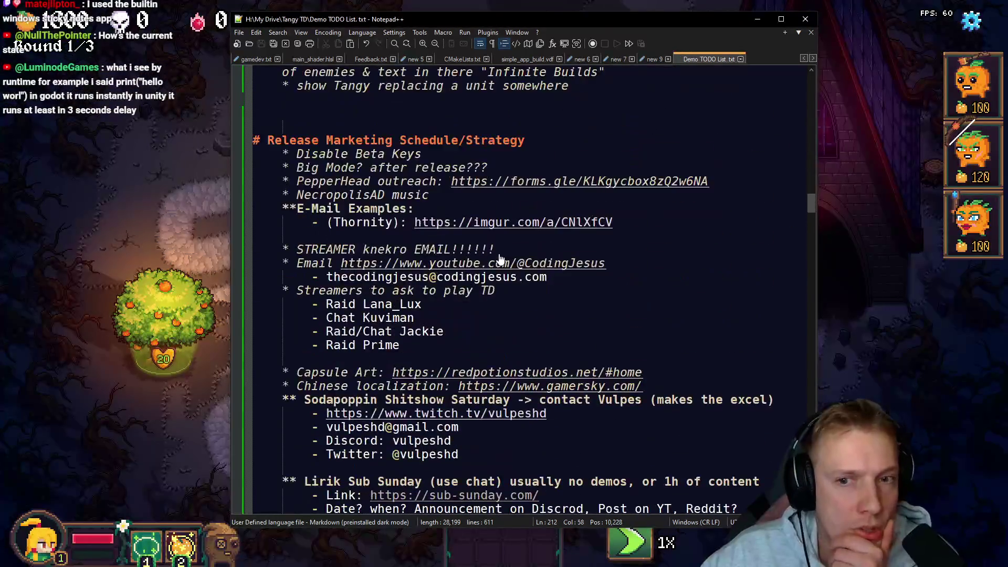
Step: Select the existing deepl translator link line to reuse it
{"action": "scroll", "coordinate": [491, 256], "scroll_direction": "up", "scroll_amount": 1}
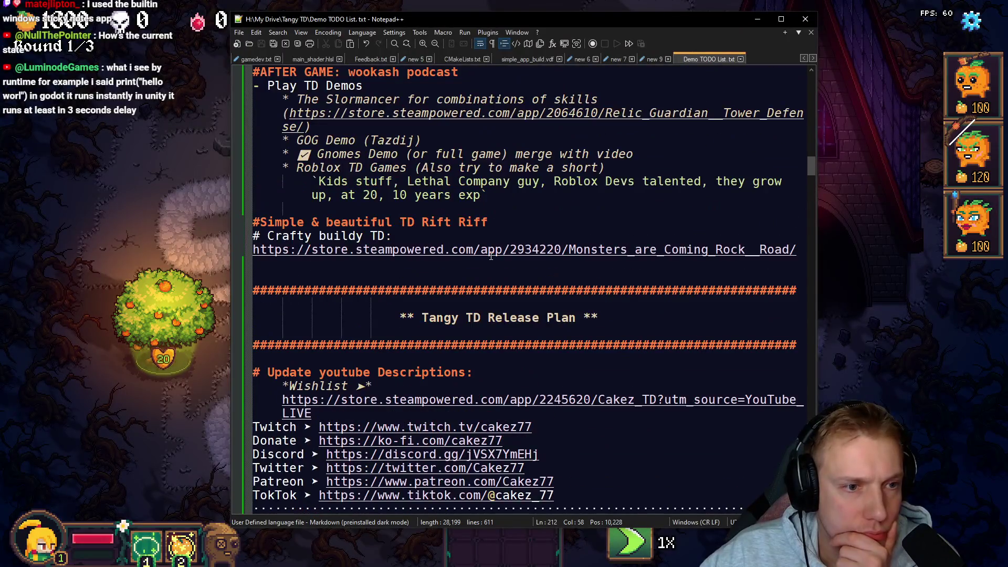
{"action": "scroll", "coordinate": [381, 205], "scroll_direction": "up", "scroll_amount": 3}
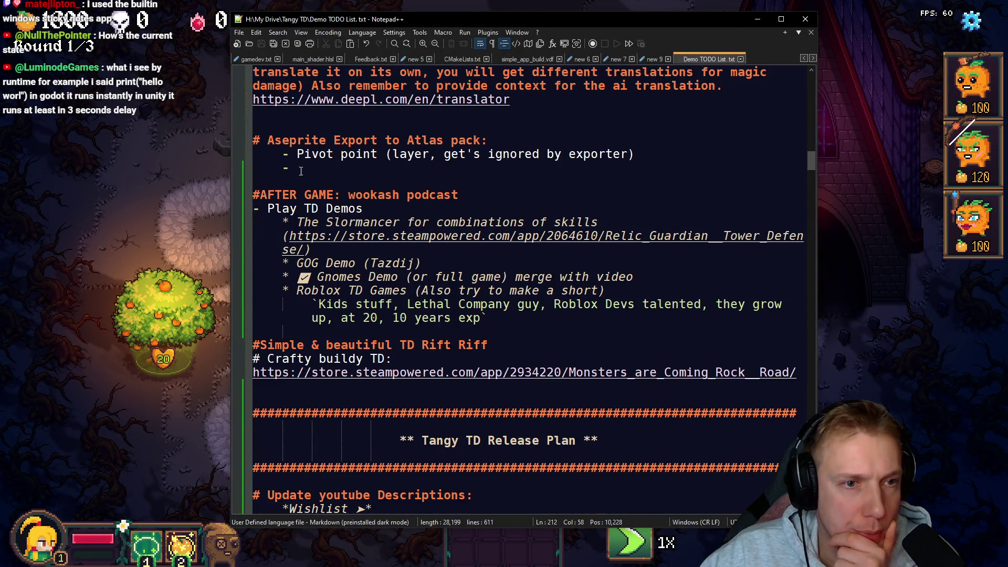
{"action": "scroll", "coordinate": [380, 235], "scroll_direction": "up", "scroll_amount": 3}
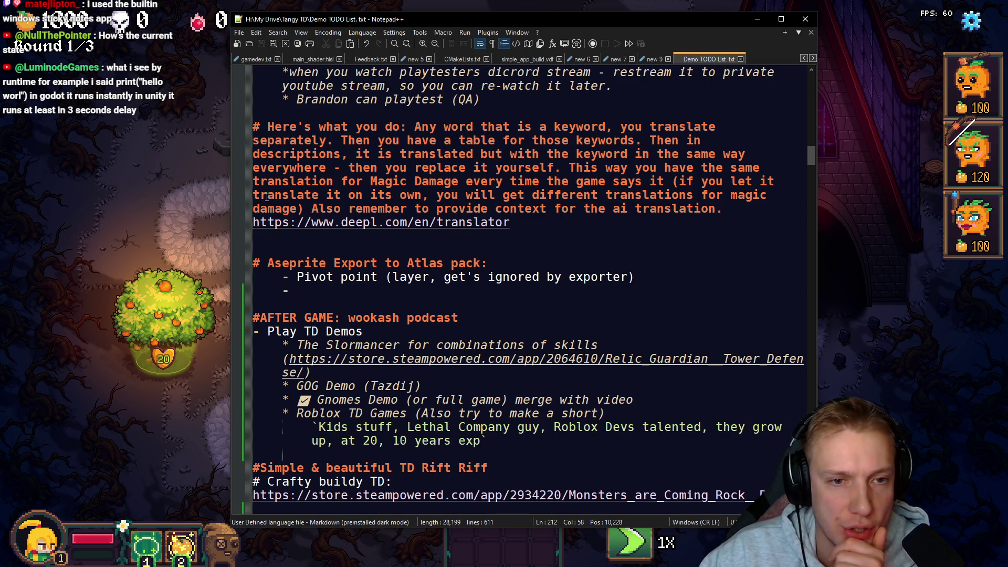
{"action": "mouse_move", "coordinate": [536, 225]}
{"action": "left_mouse_down"}
{"action": "mouse_move", "coordinate": [273, 199]}
{"action": "mouse_move", "coordinate": [200, 221]}
{"action": "left_mouse_up"}
{"action": "key", "text": "ctrl+c"}
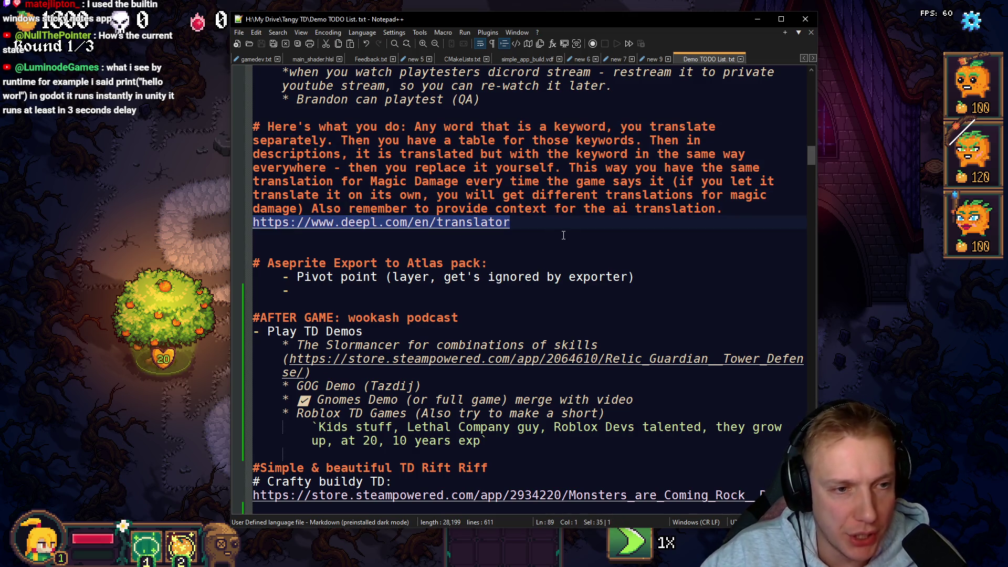
Step: Add an indented 'Translations:' bullet under the (Nice to have) Gameplay / Bugs / Coding heading
{"action": "scroll", "coordinate": [497, 229], "scroll_direction": "up", "scroll_amount": 20}
{"action": "scroll", "coordinate": [440, 269], "scroll_direction": "down", "scroll_amount": 20}
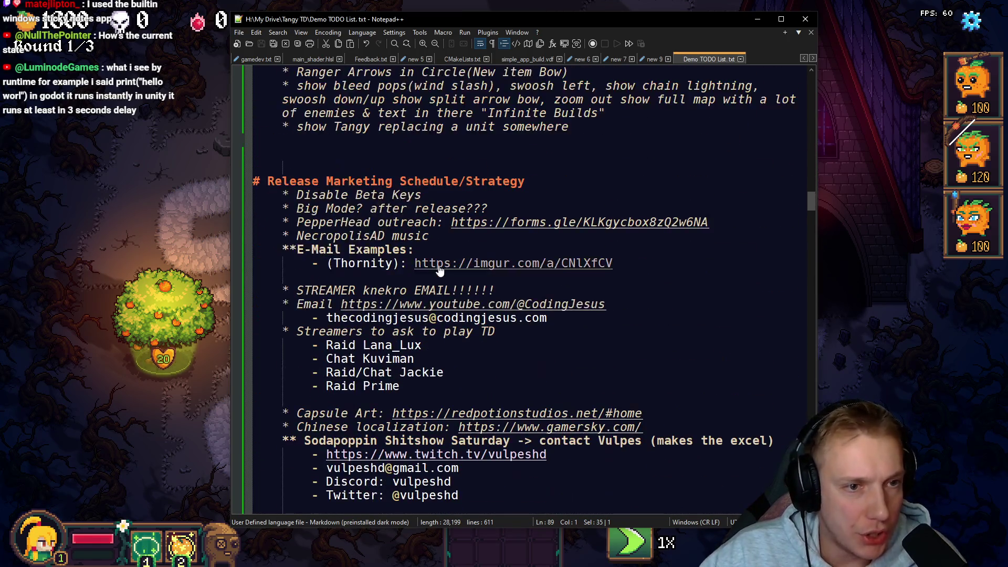
{"action": "scroll", "coordinate": [440, 269], "scroll_direction": "down", "scroll_amount": 20}
{"action": "scroll", "coordinate": [402, 271], "scroll_direction": "down", "scroll_amount": 3}
{"action": "left_click", "coordinate": [573, 307]}
{"action": "key", "text": "Return"}
{"action": "key", "text": "Tab"}
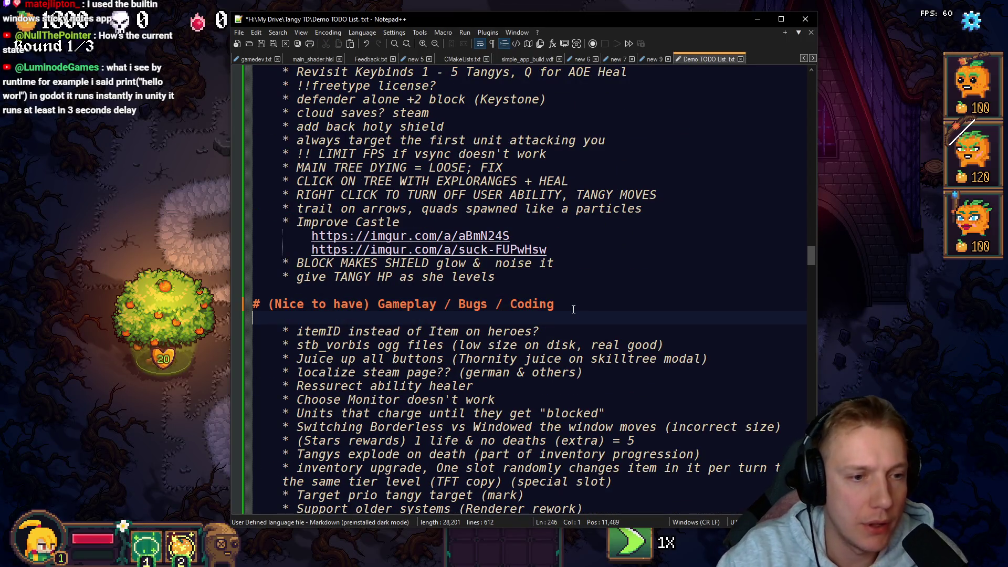
{"action": "type", "text": "* Transla"}
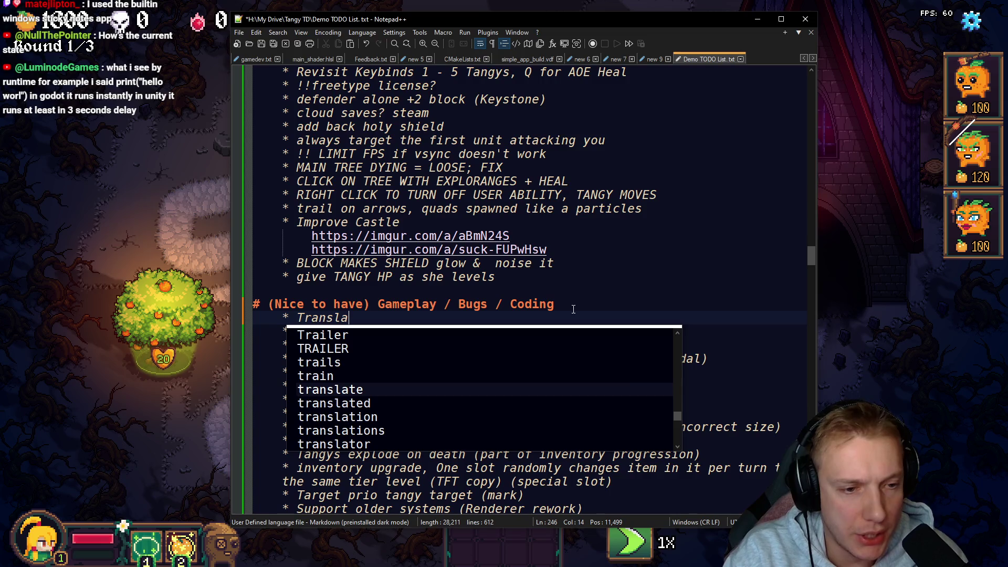
{"action": "type", "text": "tions:"}
Step: Put the deepl link on an indented '-(AI)' sub-line and save the file
{"action": "key", "text": "ctrl+v"}
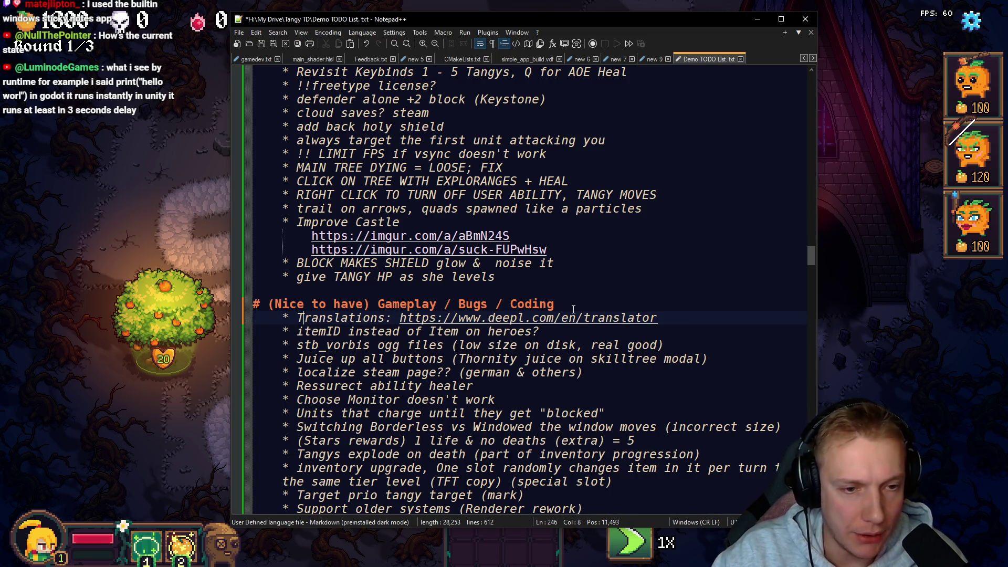
{"action": "key", "text": "Return"}
{"action": "key", "text": "Tab"}
{"action": "type", "text": "-("}
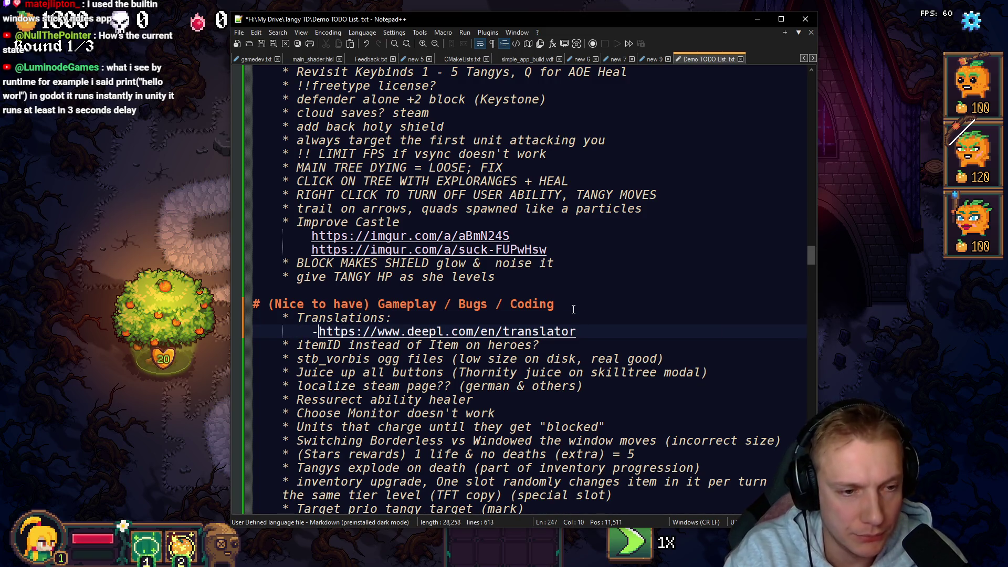
{"action": "type", "text": "AI)"}
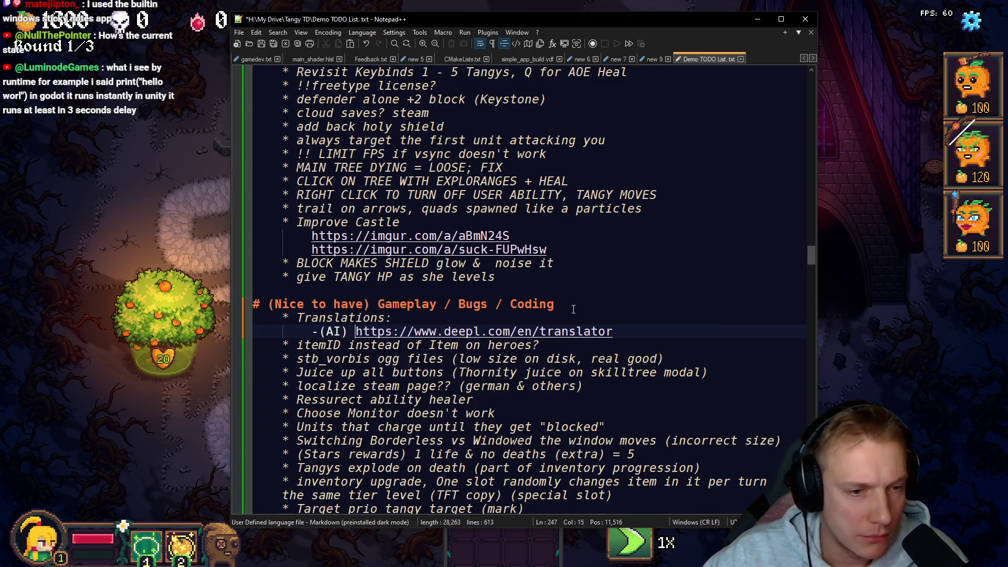
{"action": "key", "text": "ctrl+s"}
{"action": "scroll", "coordinate": [579, 305], "scroll_direction": "up", "scroll_amount": 20}
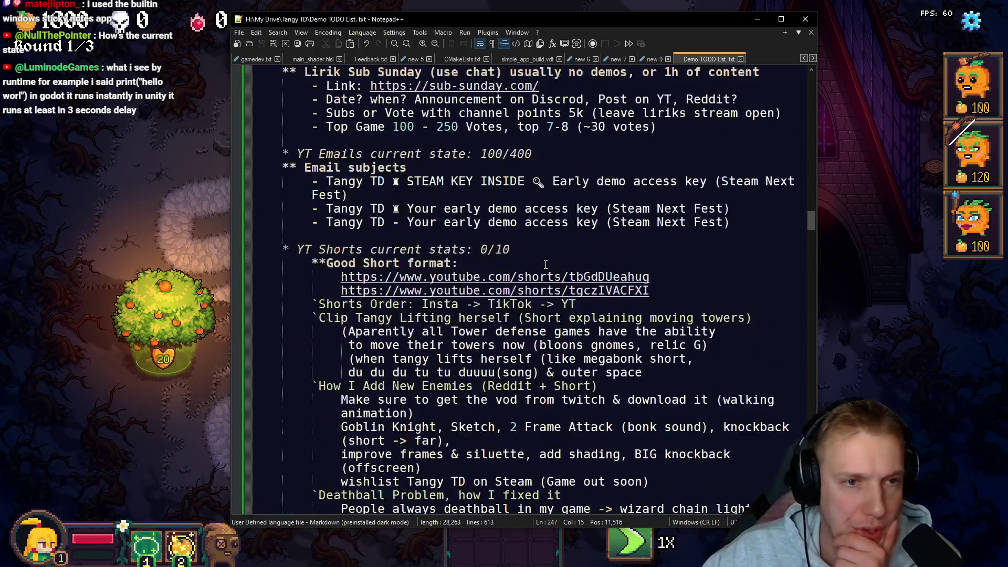
Step: Delete the old deepl link line and the blank line left behind
{"action": "scroll", "coordinate": [544, 265], "scroll_direction": "up", "scroll_amount": 20}
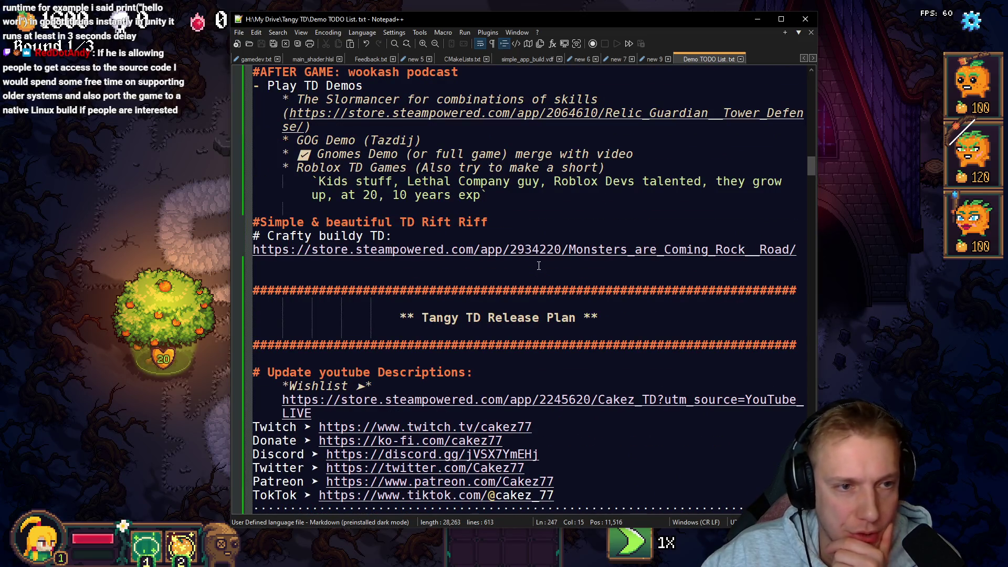
{"action": "scroll", "coordinate": [539, 266], "scroll_direction": "up", "scroll_amount": 9}
{"action": "scroll", "coordinate": [538, 266], "scroll_direction": "up", "scroll_amount": 2}
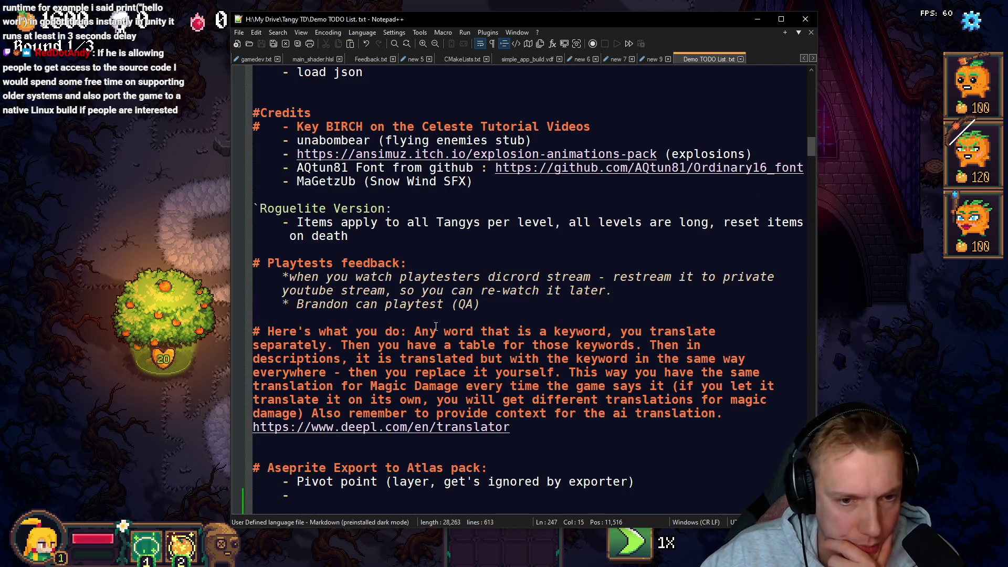
{"action": "scroll", "coordinate": [573, 328], "scroll_direction": "down", "scroll_amount": 2}
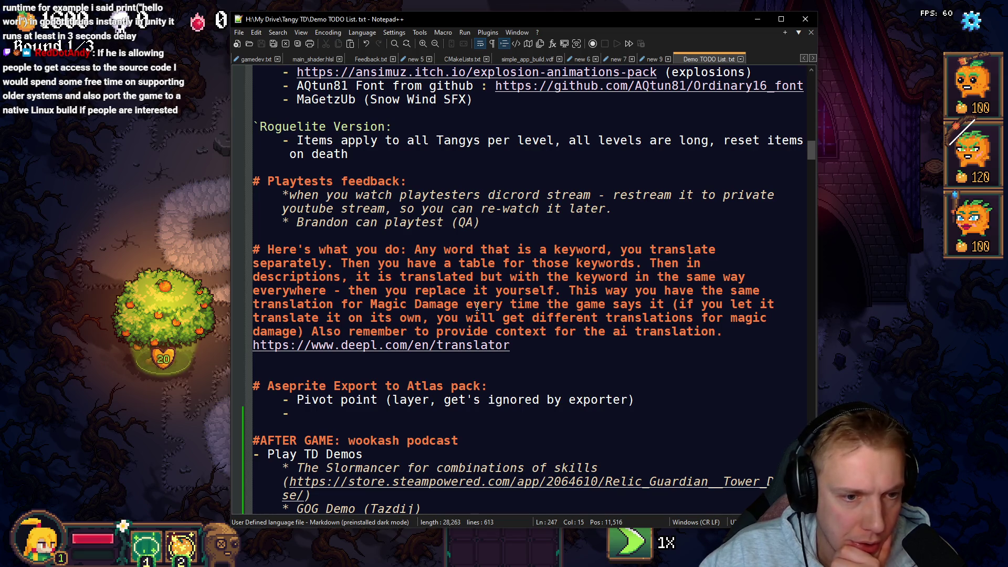
{"action": "mouse_move", "coordinate": [510, 344]}
{"action": "left_mouse_down"}
{"action": "mouse_move", "coordinate": [247, 318]}
{"action": "mouse_move", "coordinate": [201, 348]}
{"action": "left_mouse_up"}
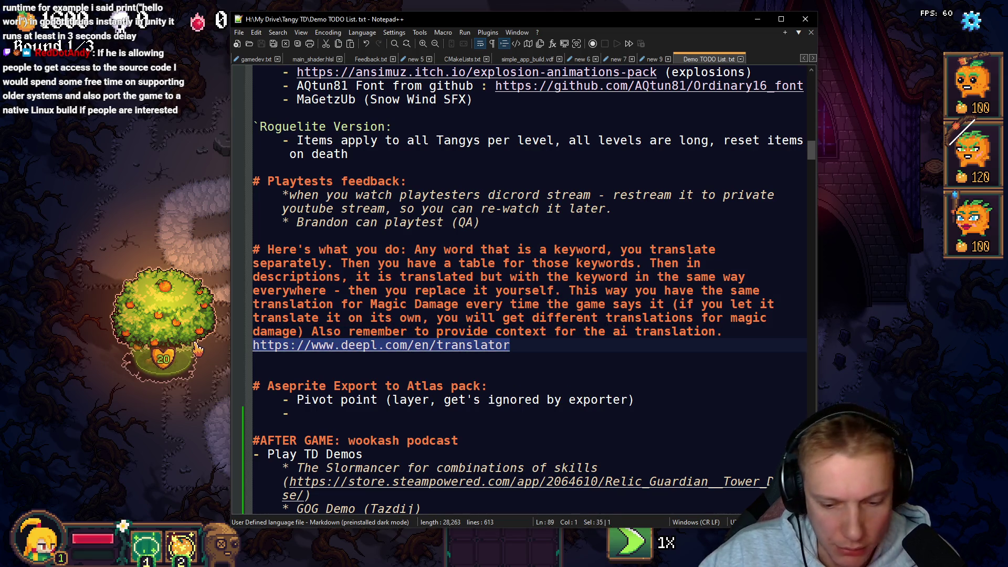
{"action": "key", "text": "BackSpace"}
{"action": "key", "text": "BackSpace"}
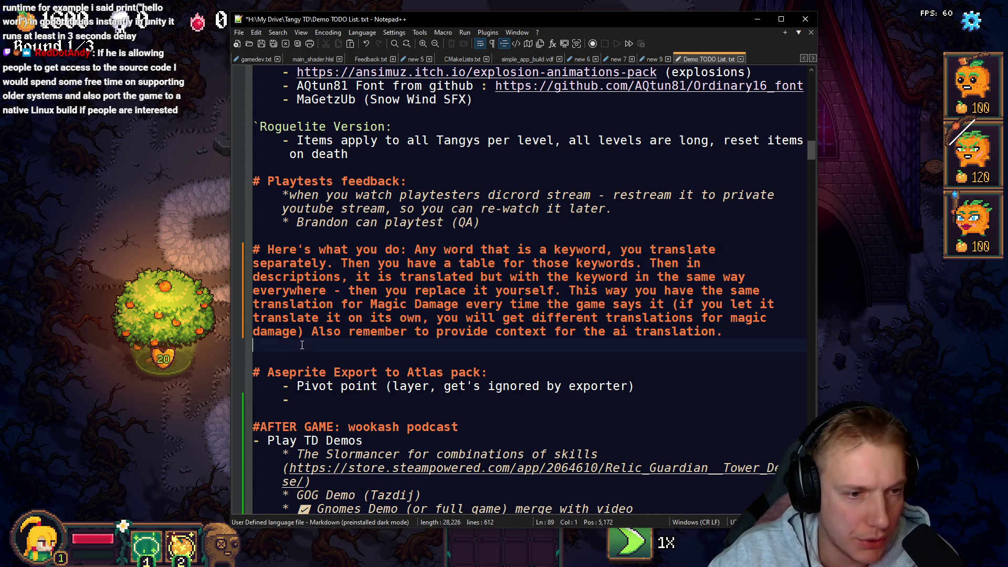
{"action": "key", "text": "Delete"}
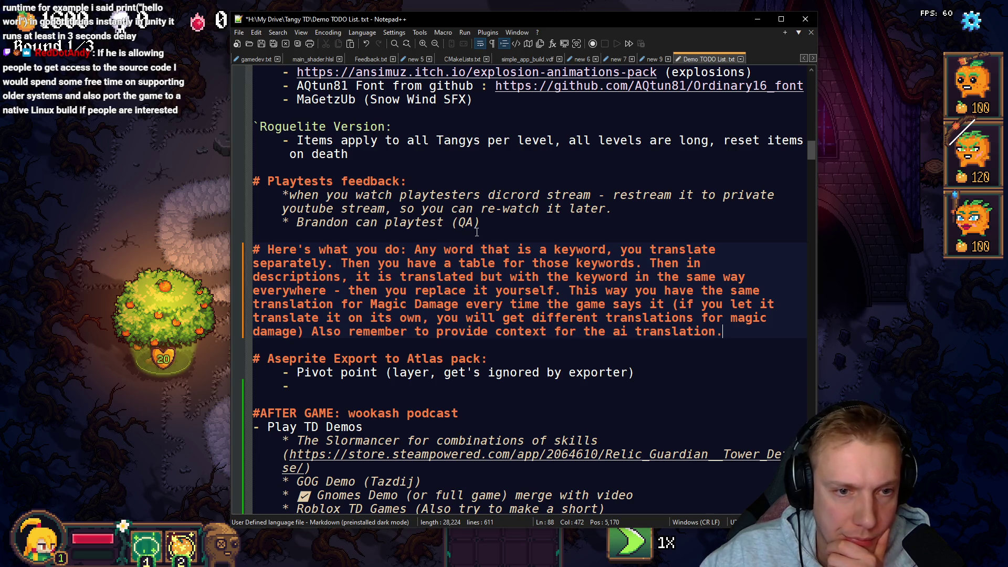
Step: Delete the Roguelite Version block from the TODO list
{"action": "left_click_drag", "start_coordinate": [480, 223], "coordinate": [254, 181]}
{"action": "scroll", "coordinate": [412, 286], "scroll_direction": "up", "scroll_amount": 3}
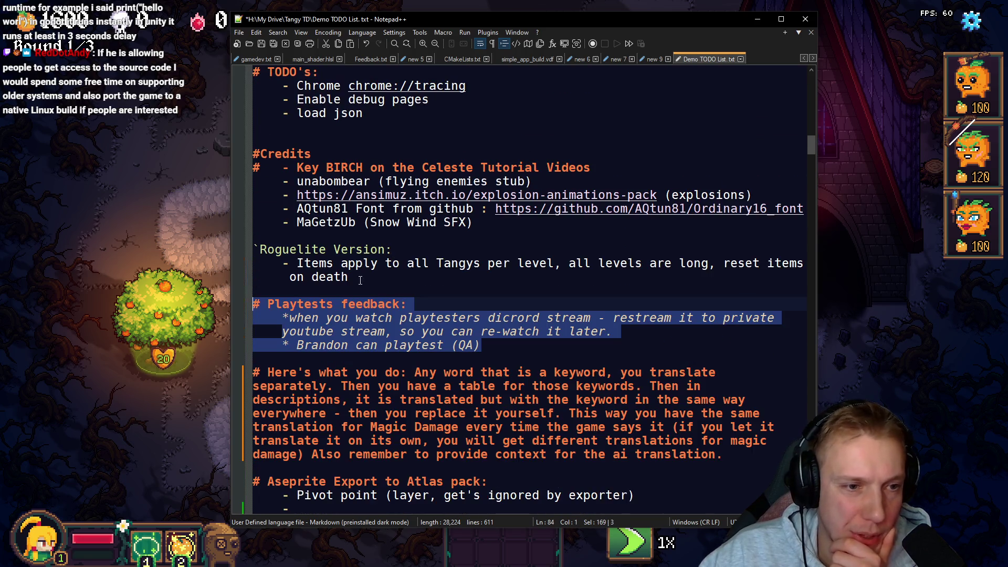
{"action": "left_click_drag", "start_coordinate": [360, 280], "coordinate": [198, 241]}
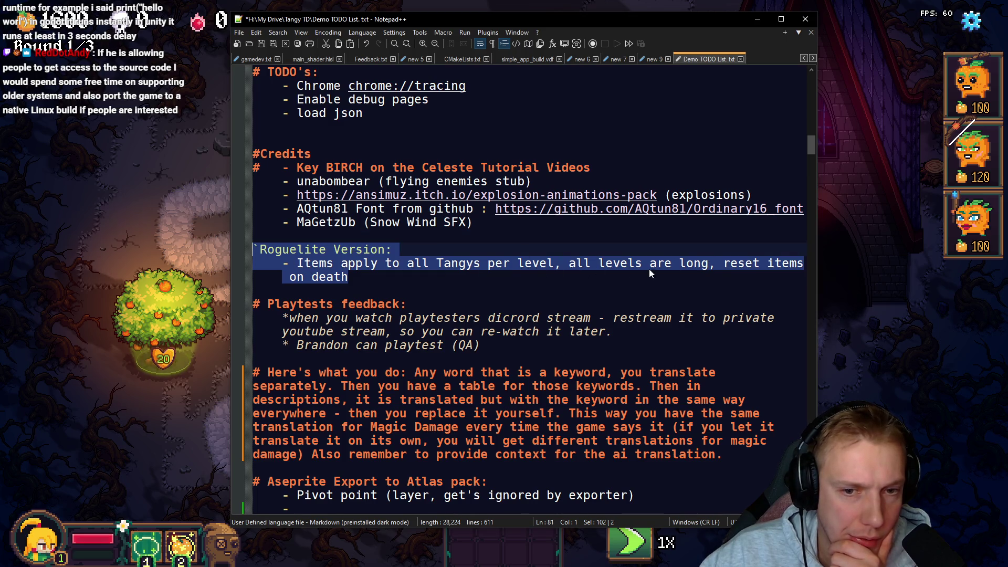
{"action": "key", "text": "BackSpace"}
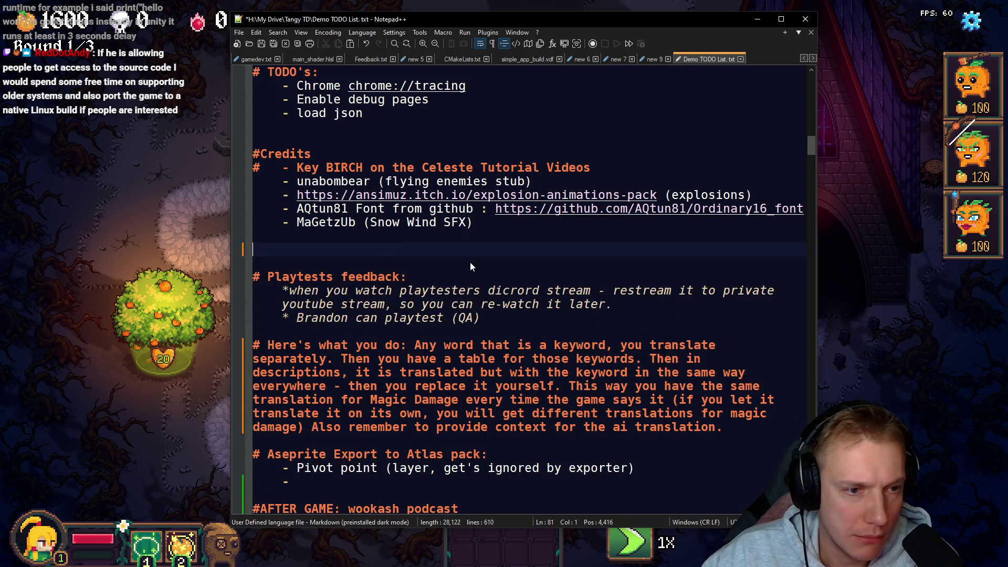
{"action": "key", "text": "BackSpace"}
{"action": "key", "text": "BackSpace"}
Step: Delete the #Credits block with its credits entries
{"action": "scroll", "coordinate": [348, 244], "scroll_direction": "up", "scroll_amount": 2}
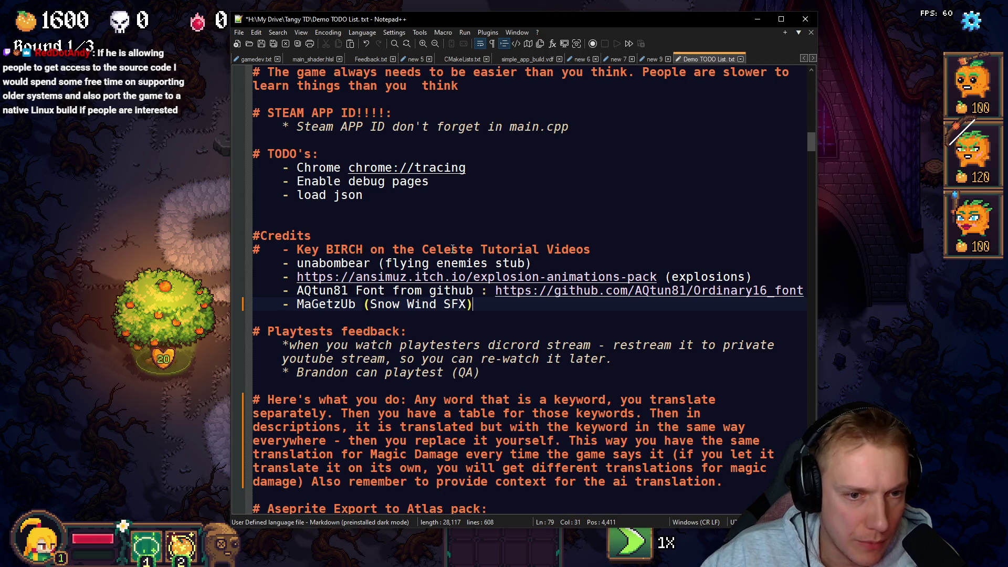
{"action": "left_click_drag", "start_coordinate": [355, 249], "coordinate": [591, 249]}
{"action": "mouse_move", "coordinate": [304, 263]}
{"action": "left_mouse_down"}
{"action": "mouse_move", "coordinate": [450, 277]}
{"action": "mouse_move", "coordinate": [473, 304]}
{"action": "mouse_move", "coordinate": [254, 236]}
{"action": "left_mouse_up"}
{"action": "key", "text": "BackSpace"}
{"action": "key", "text": "BackSpace"}
{"action": "key", "text": "BackSpace"}
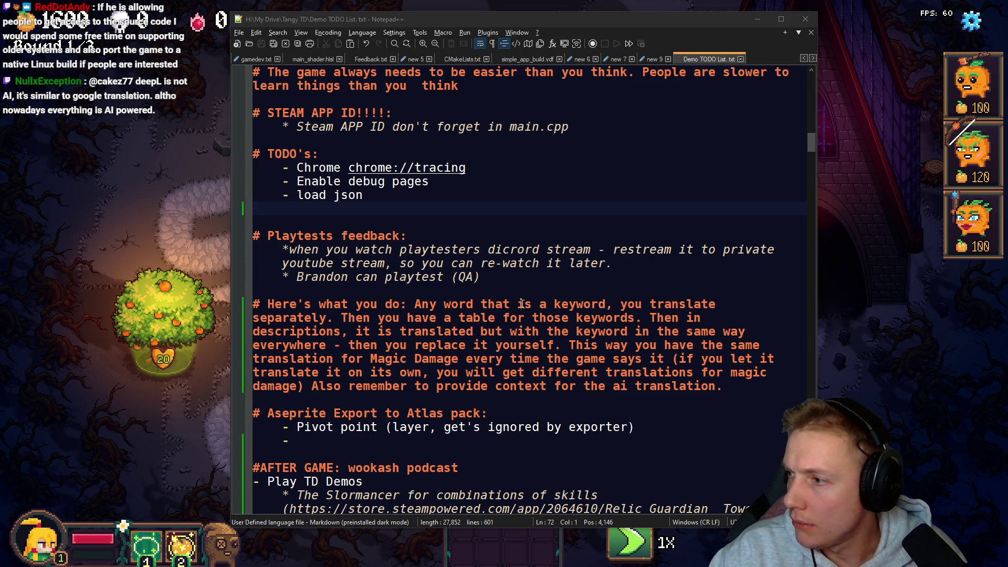
Step: Open Credits.txt in VS Code through quick file search for 'cred'
{"action": "key", "text": "alt+Tab"}
{"action": "key", "text": "ctrl+p"}
{"action": "type", "text": "cred"}
{"action": "key", "text": "Return"}
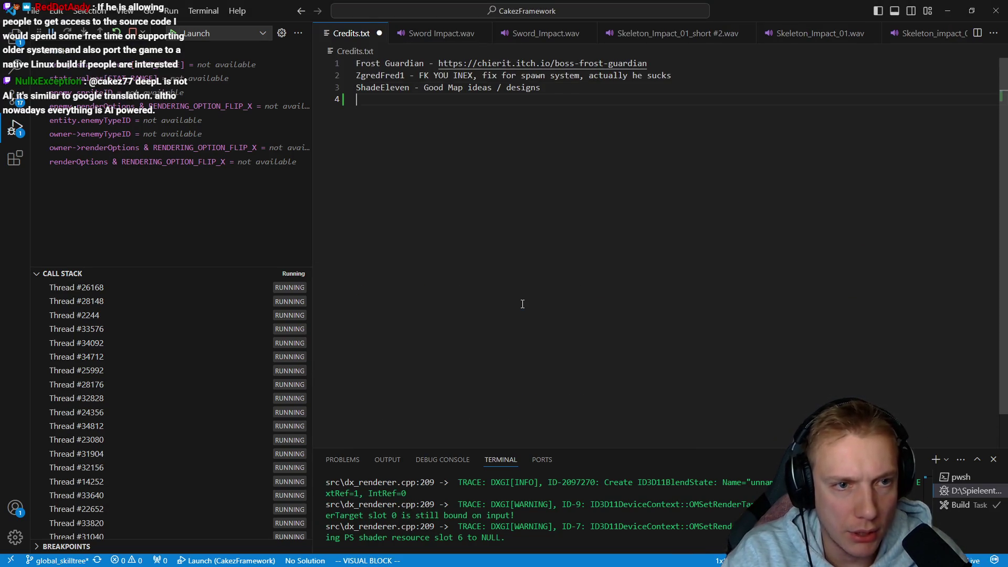
Step: Paste the credit lines, delete the #Credits line, and strip the dash prefixes from lines 4–8
{"action": "key", "text": "p"}
{"action": "key", "text": "d"}
{"action": "key", "text": "d"}
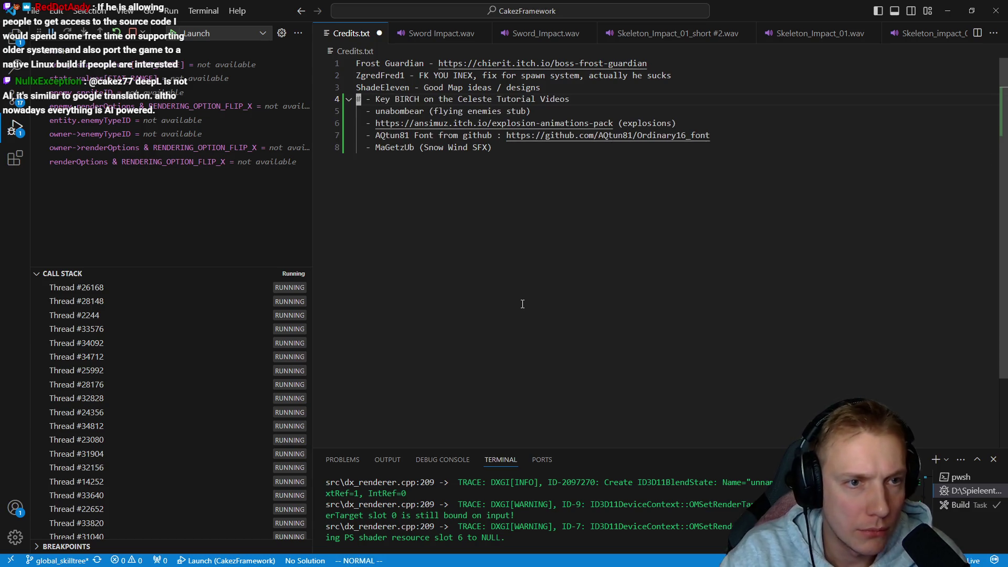
{"action": "key", "text": "w"}
{"action": "key", "text": "w"}
{"action": "key", "text": "ctrl+v"}
{"action": "key", "text": "j"}
{"action": "key", "text": "j"}
{"action": "key", "text": "j"}
{"action": "key", "text": "shift+i"}
{"action": "key", "text": "BackSpace"}
{"action": "key", "text": "BackSpace"}
{"action": "key", "text": "BackSpace"}
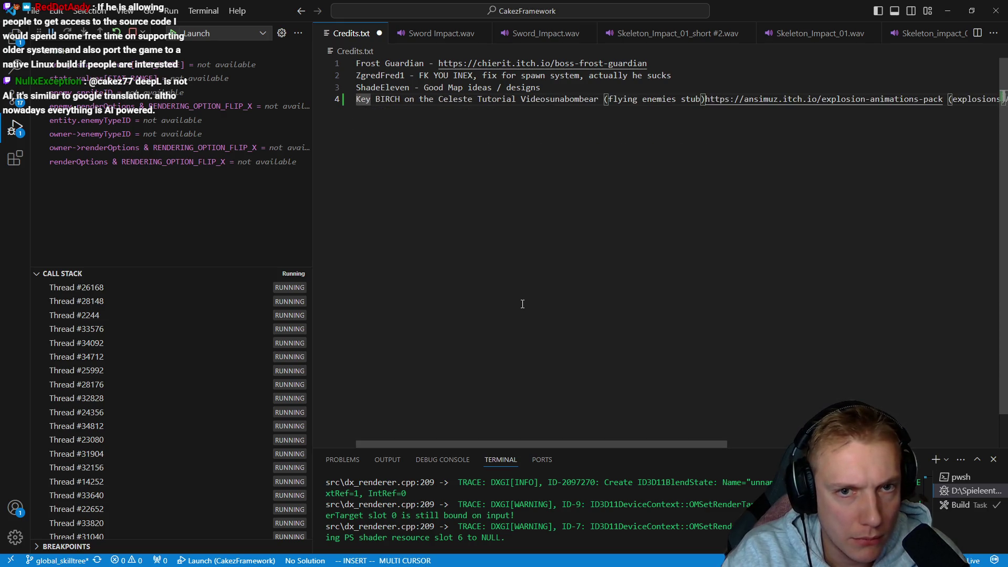
{"action": "key", "text": "Return"}
{"action": "key", "text": "Escape"}
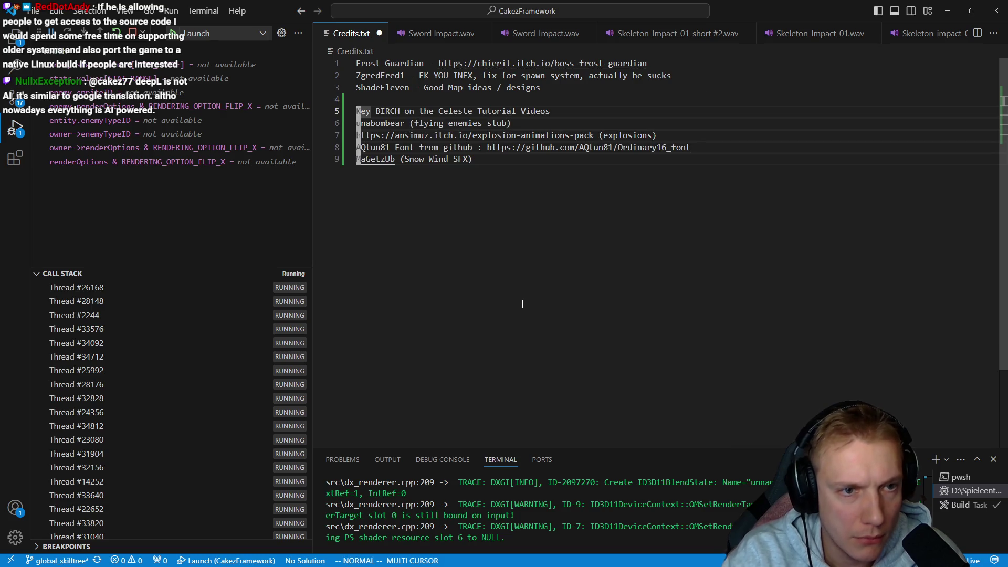
Step: Add ' - ' after the BIRCH and unabombear credit names
{"action": "key", "text": "e"}
{"action": "key", "text": "e"}
{"action": "type", "text": "a -"}
{"action": "key", "text": "BackSpace"}
{"action": "key", "text": "Escape"}
{"action": "type", "text": "ji -"}
{"action": "key", "text": "Escape"}
{"action": "key", "text": "j"}
{"action": "key", "text": "b"}
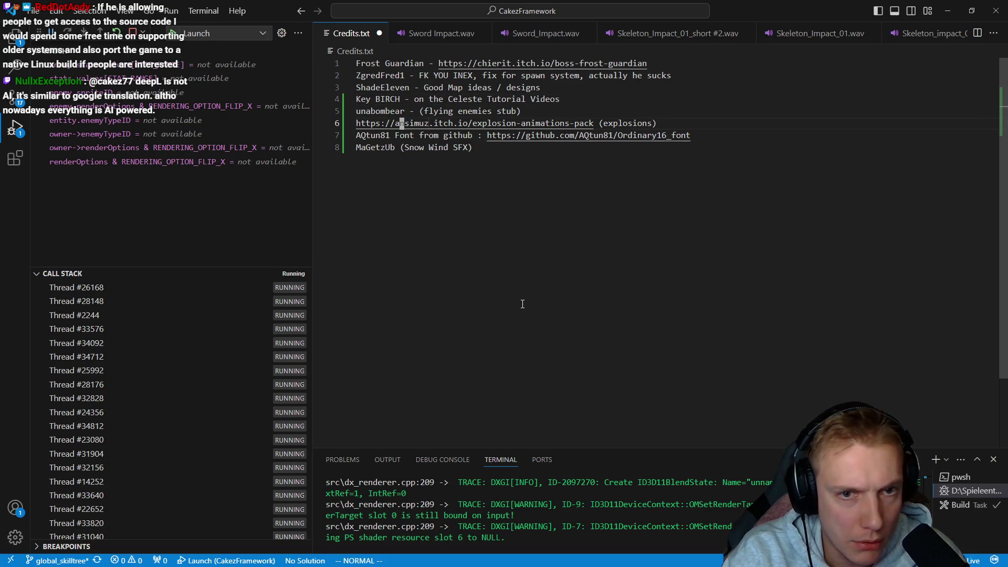
Step: Label the explosions link 'some Explosions -', add ' - ' to the last two names, and return to Notepad++
{"action": "type", "text": "IExplos"}
{"action": "key", "text": "BackSpace"}
{"action": "key", "text": "BackSpace"}
{"action": "key", "text": "BackSpace"}
{"action": "type", "text": "some Explosions "}
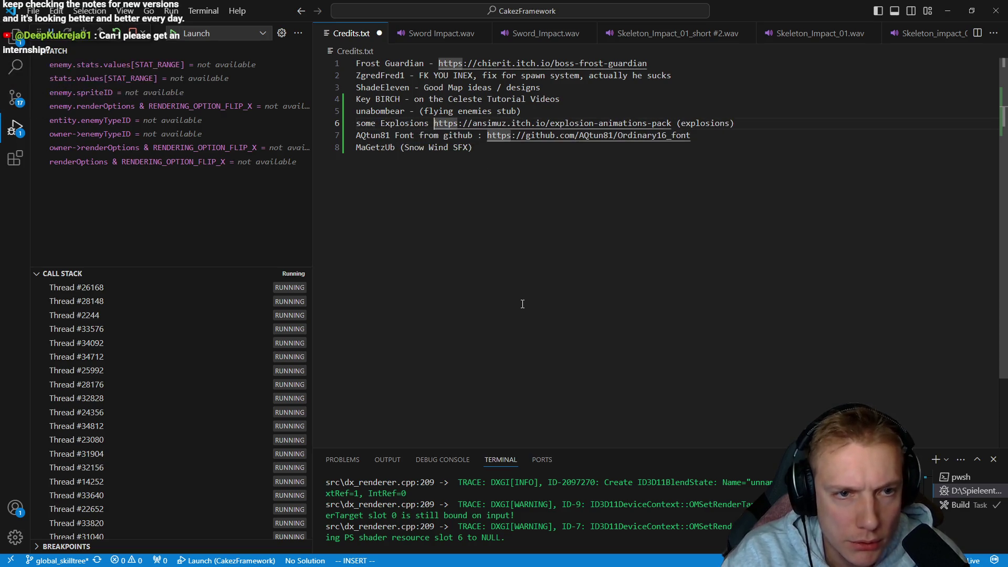
{"action": "type", "text": "-"}
{"action": "key", "text": "Escape"}
{"action": "type", "text": "j0ea -"}
{"action": "key", "text": "Escape"}
{"action": "type", "text": "j0ea -"}
{"action": "key", "text": "Escape"}
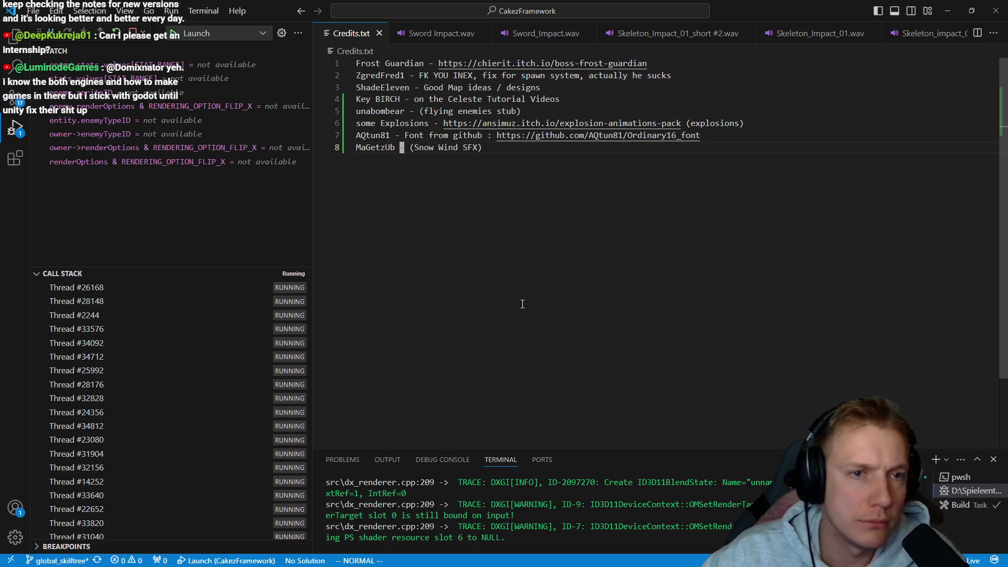
{"action": "key", "text": "alt+Tab"}
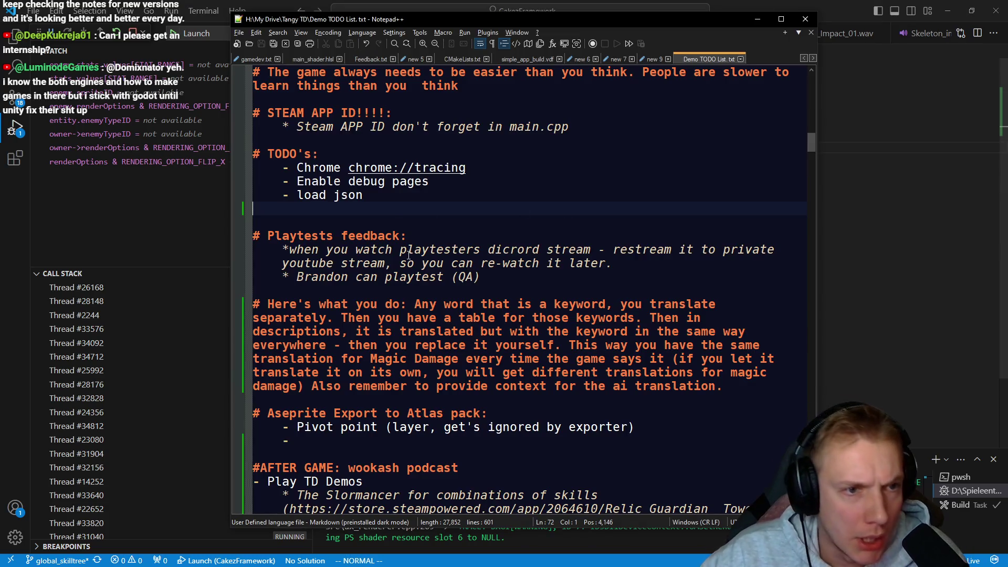
Step: Rename the TODO's heading to 'C++ Performance debugging builds' and remove the blank line after load json
{"action": "scroll", "coordinate": [404, 252], "scroll_direction": "up", "scroll_amount": 1}
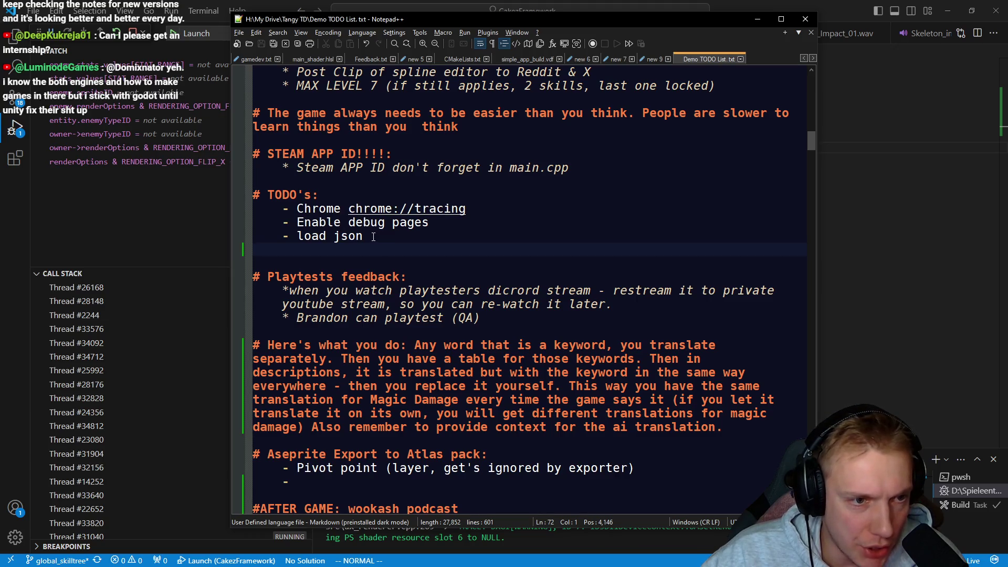
{"action": "left_click_drag", "start_coordinate": [314, 195], "coordinate": [269, 194]}
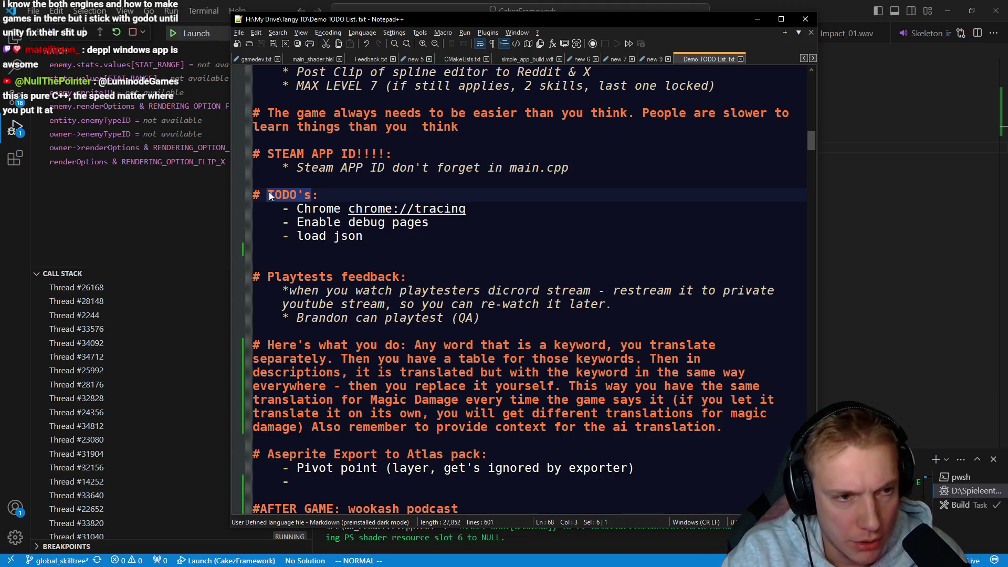
{"action": "type", "text": "C++ :"}
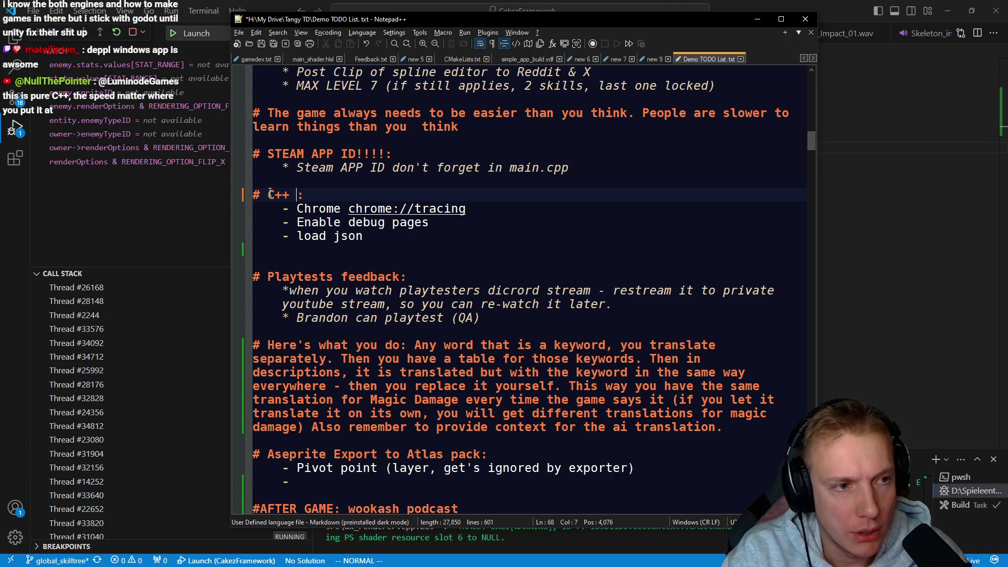
{"action": "type", "text": "Performance4"}
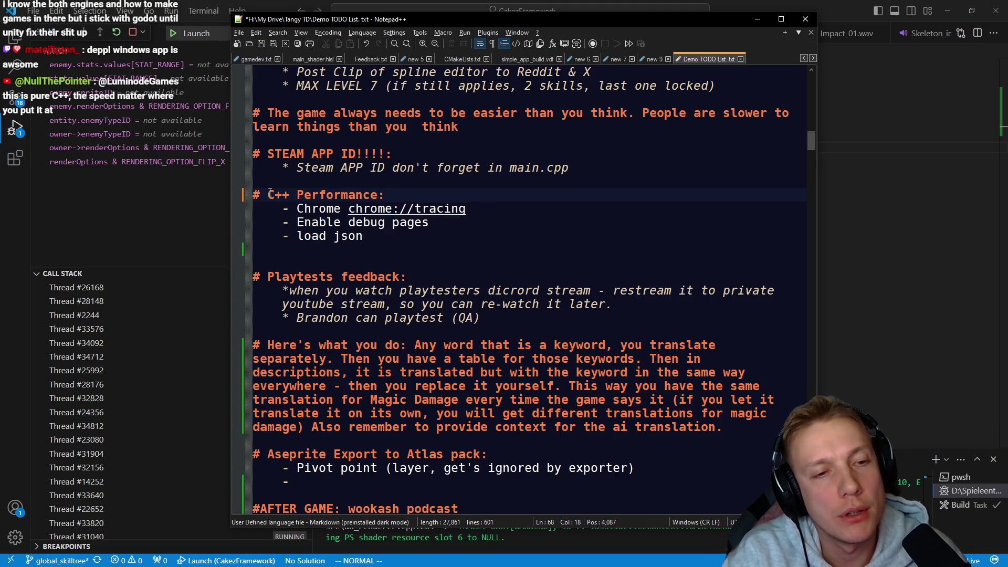
{"action": "key", "text": "Down"}
{"action": "key", "text": "Down"}
{"action": "key", "text": "Down"}
{"action": "key", "text": "shift+Up"}
{"action": "key", "text": "shift+Up"}
{"action": "key", "text": "shift+Up"}
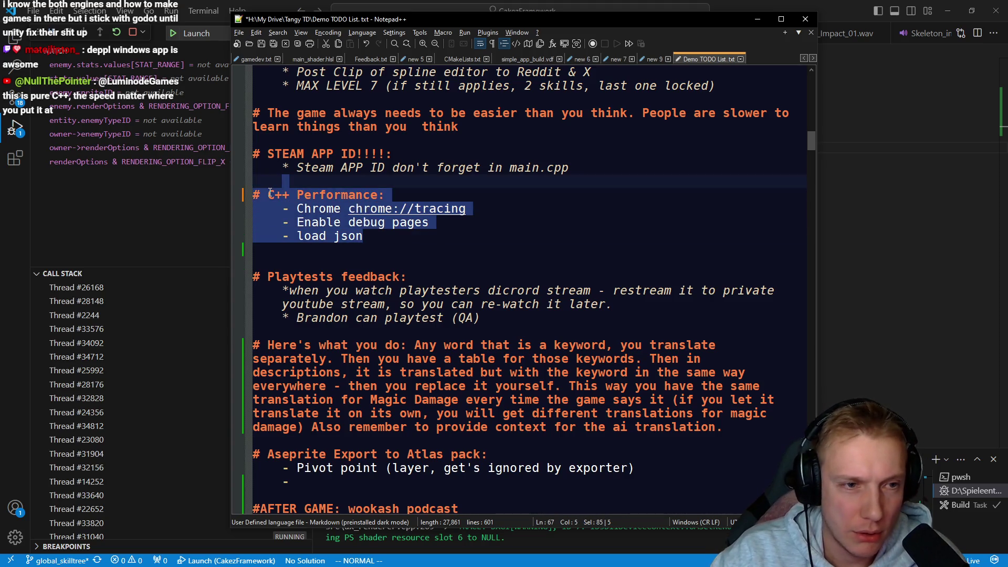
{"action": "key", "text": "Down"}
{"action": "type", "text": "debugging "}
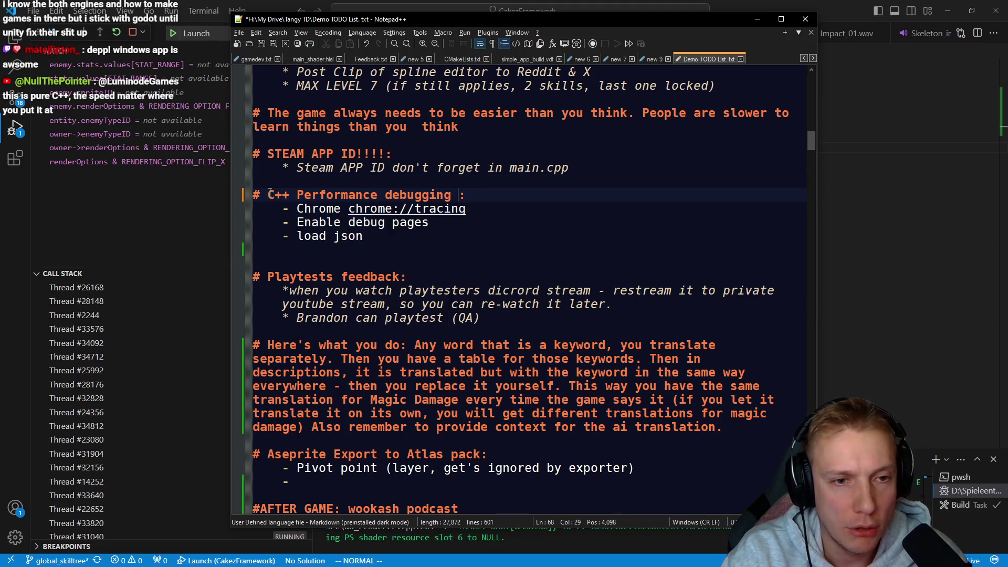
{"action": "type", "text": "builds"}
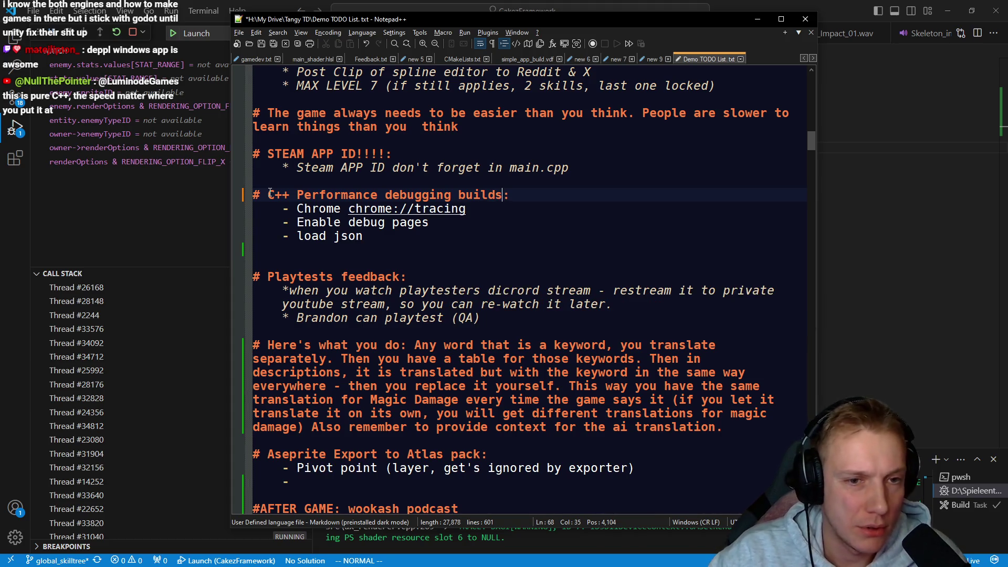
{"action": "key", "text": "Down"}
{"action": "key", "text": "Down"}
{"action": "key", "text": "Down"}
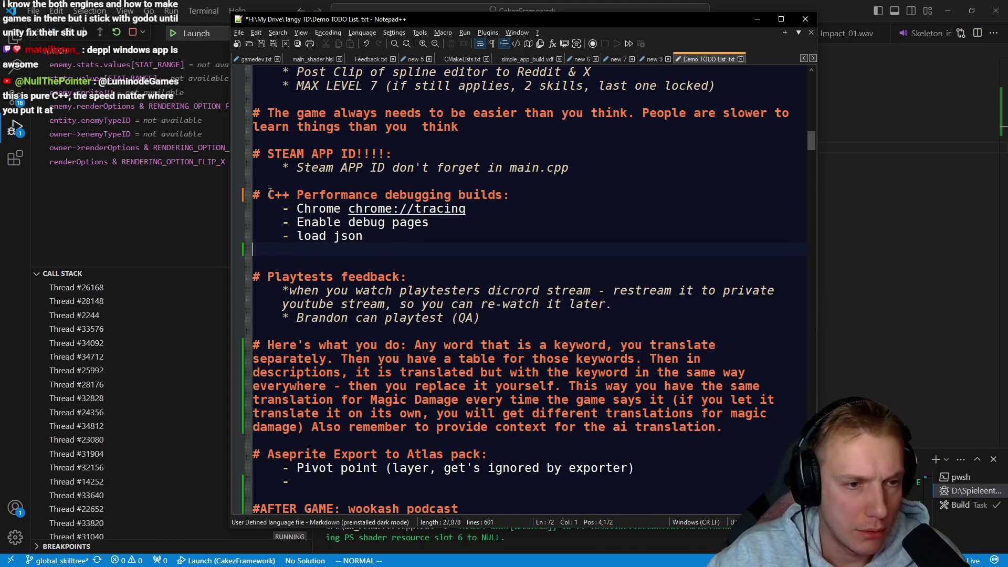
{"action": "key", "text": "BackSpace"}
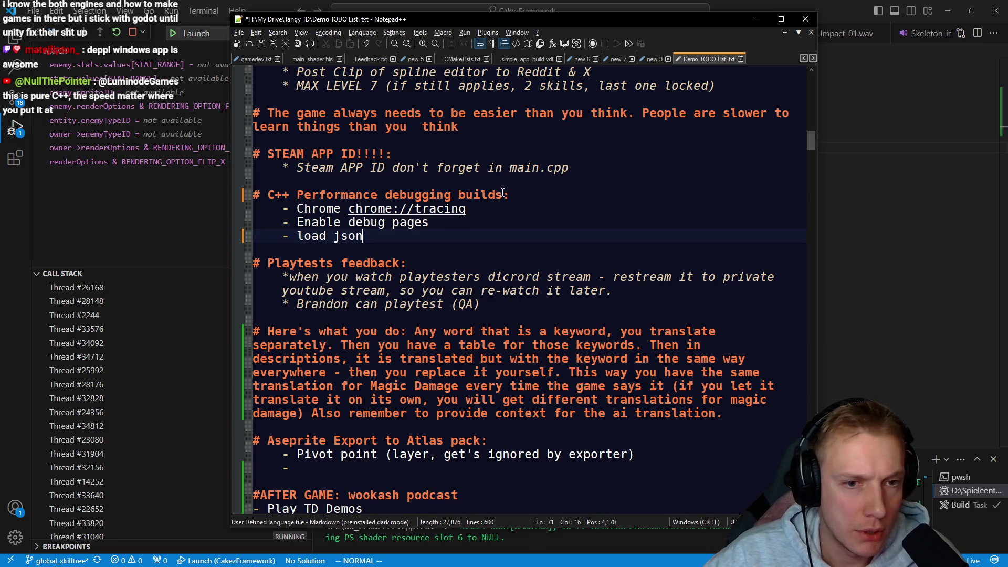
Step: Cut out the STEAM APP ID section
{"action": "scroll", "coordinate": [267, 169], "scroll_direction": "up", "scroll_amount": 1}
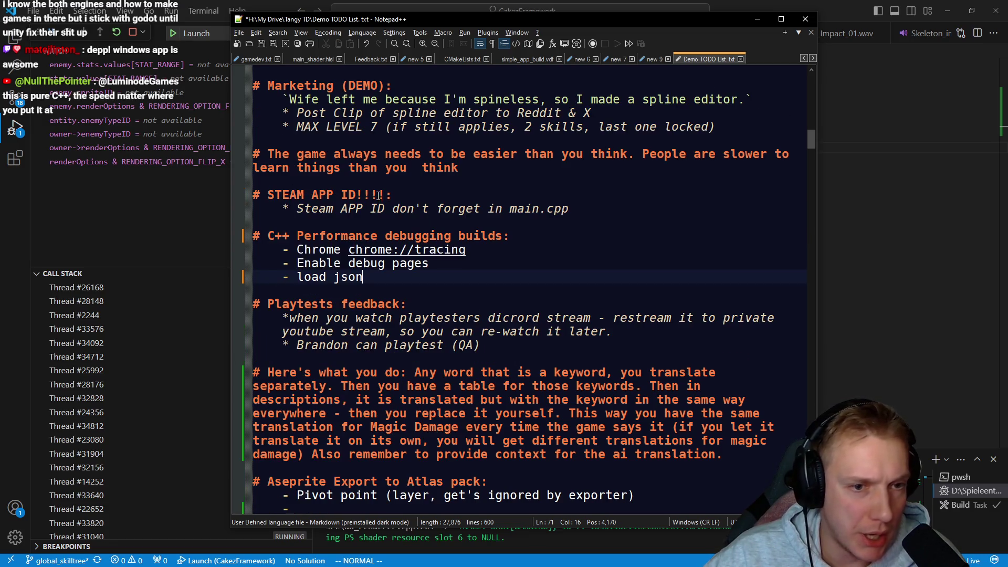
{"action": "mouse_move", "coordinate": [599, 212]}
{"action": "left_mouse_down"}
{"action": "mouse_move", "coordinate": [246, 208]}
{"action": "mouse_move", "coordinate": [194, 188]}
{"action": "left_mouse_up"}
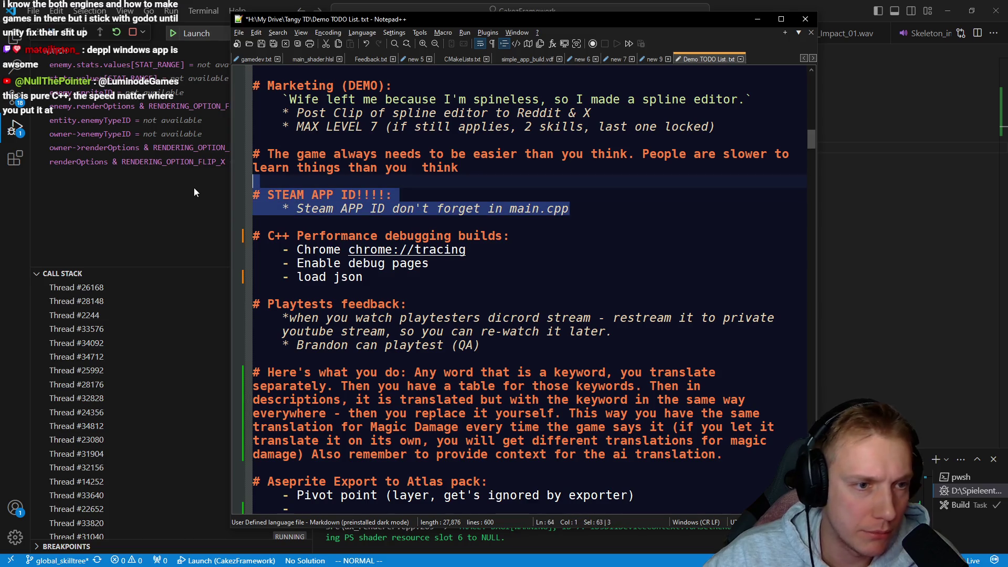
{"action": "key", "text": "BackSpace"}
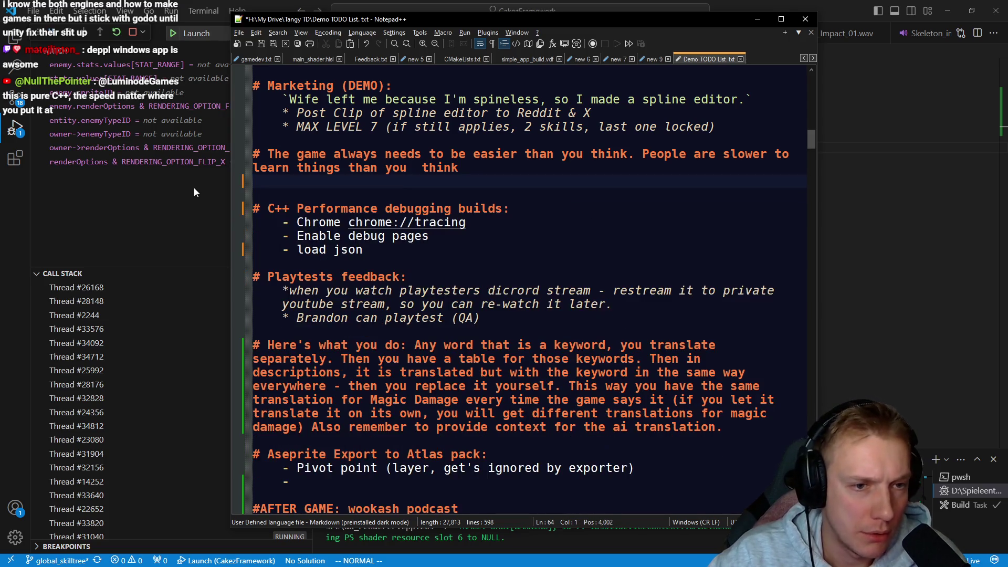
Step: Paste the STEAM APP ID section after the Trailer notes, above Release Marketing Schedule/Strategy
{"action": "key", "text": "BackSpace"}
{"action": "scroll", "coordinate": [458, 281], "scroll_direction": "down", "scroll_amount": 4}
{"action": "scroll", "coordinate": [458, 280], "scroll_direction": "down", "scroll_amount": 10}
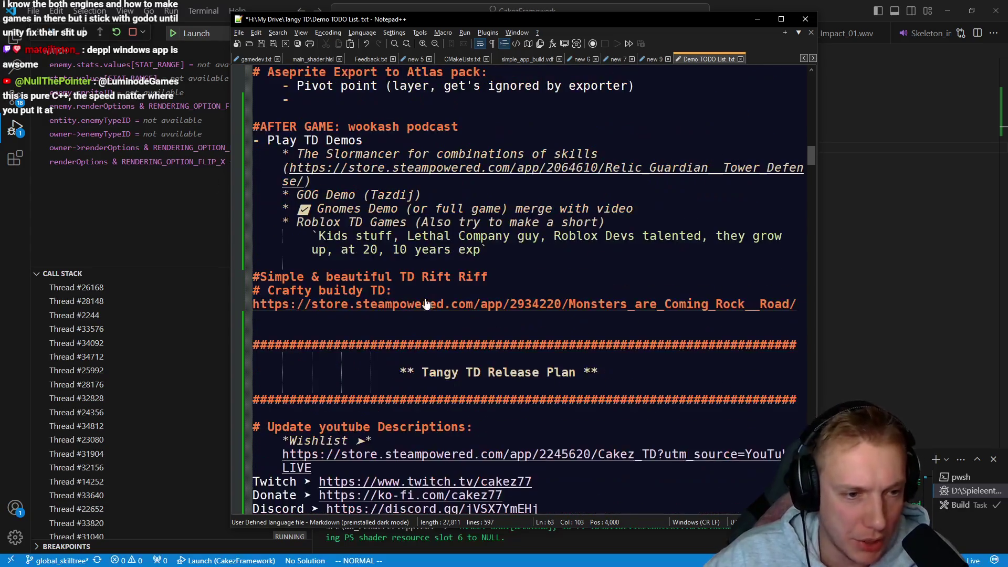
{"action": "scroll", "coordinate": [274, 190], "scroll_direction": "down", "scroll_amount": 6}
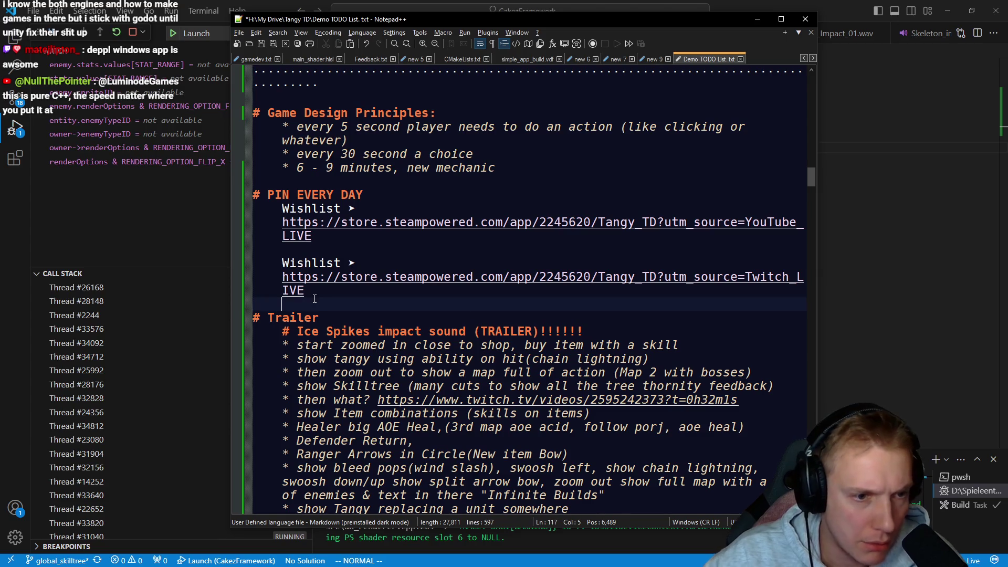
{"action": "scroll", "coordinate": [315, 299], "scroll_direction": "down", "scroll_amount": 6}
{"action": "left_click", "coordinate": [257, 284]}
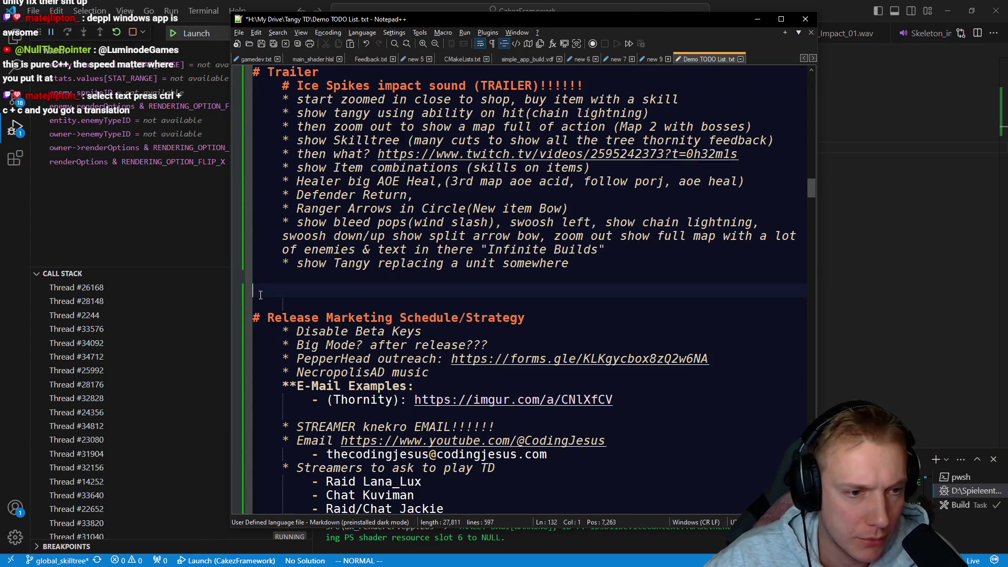
{"action": "key", "text": "ctrl+z"}
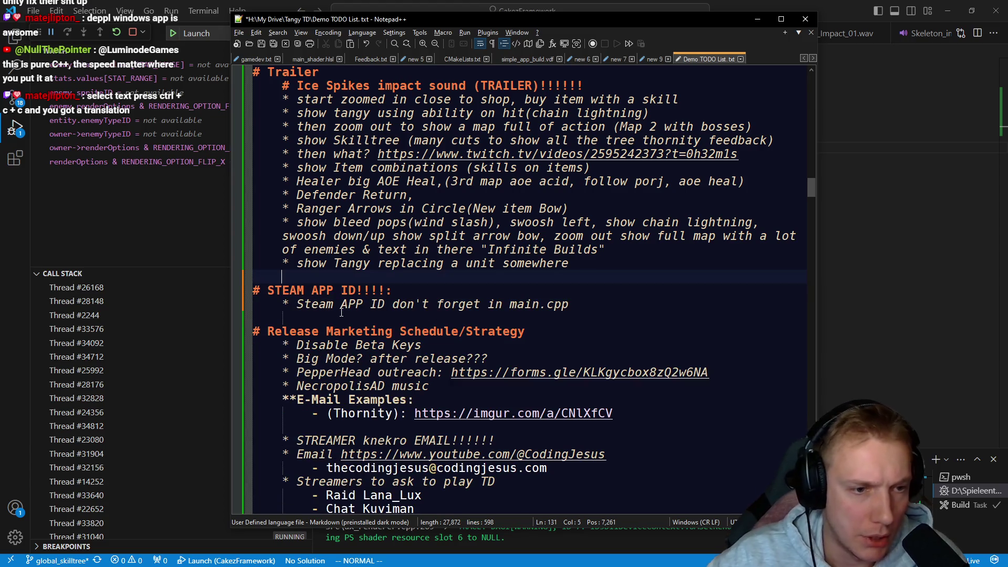
{"action": "scroll", "coordinate": [341, 312], "scroll_direction": "up", "scroll_amount": 20}
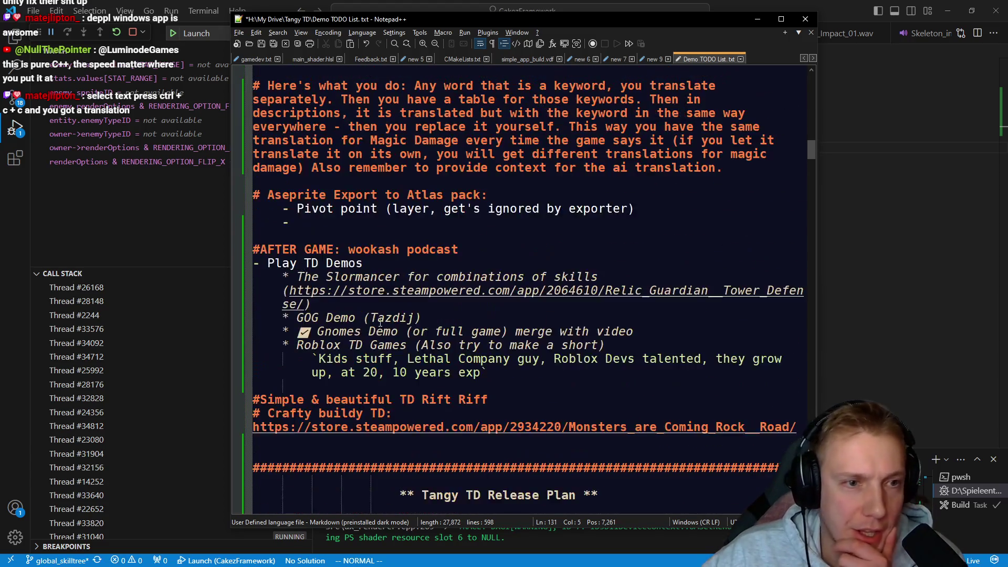
{"action": "scroll", "coordinate": [380, 326], "scroll_direction": "up", "scroll_amount": 3}
Step: Remove the extra space before 'think' in the Playtests feedback notes
{"action": "scroll", "coordinate": [472, 286], "scroll_direction": "up", "scroll_amount": 3}
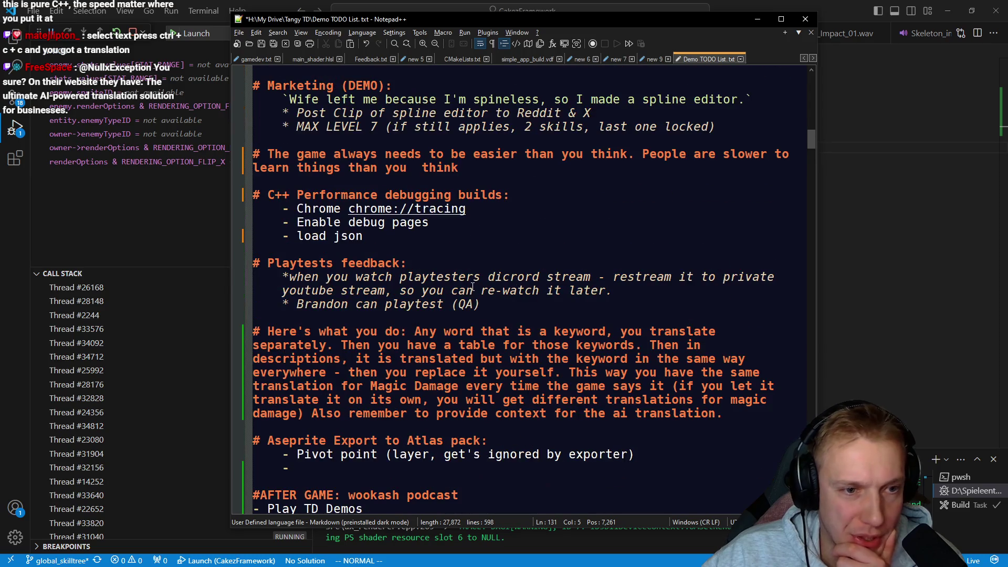
{"action": "mouse_move", "coordinate": [270, 262]}
{"action": "left_mouse_down"}
{"action": "mouse_move", "coordinate": [611, 290]}
{"action": "mouse_move", "coordinate": [480, 305]}
{"action": "left_mouse_up"}
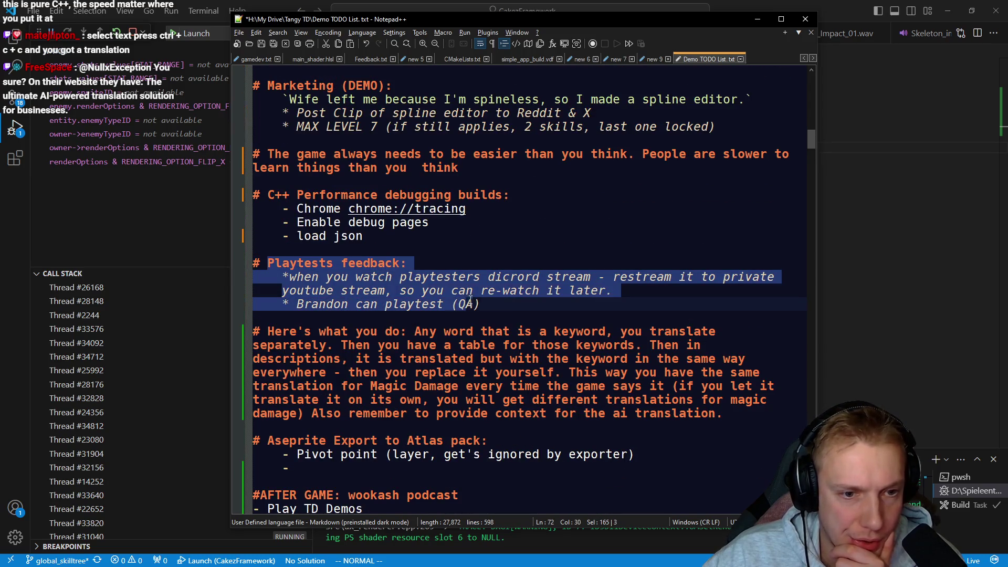
{"action": "left_click", "coordinate": [487, 303]}
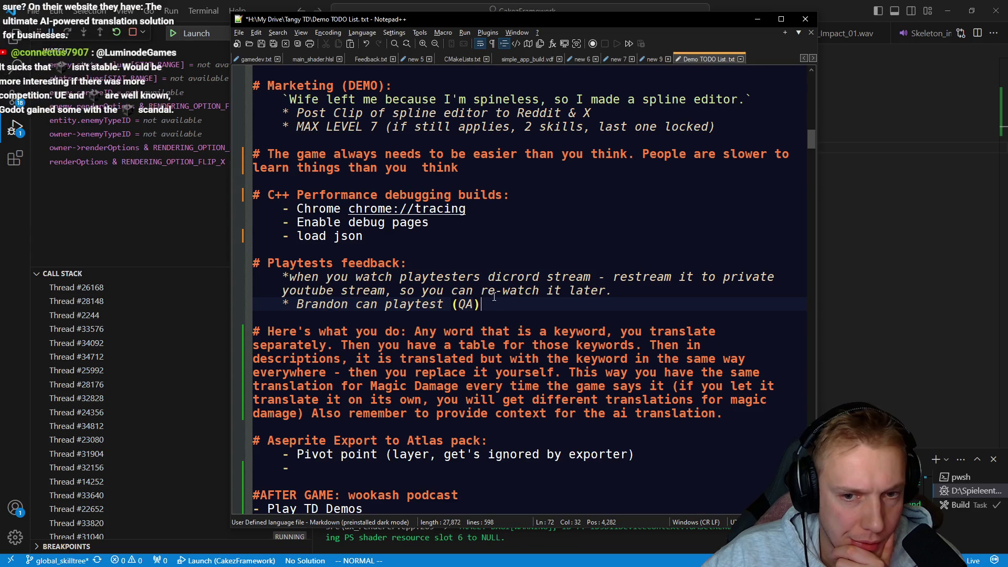
{"action": "scroll", "coordinate": [376, 242], "scroll_direction": "up", "scroll_amount": 1}
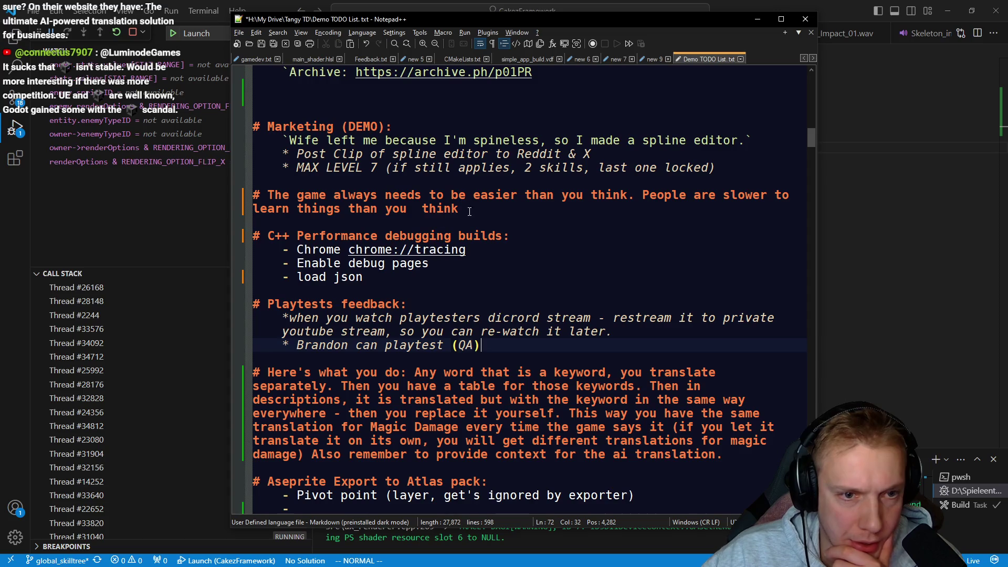
{"action": "left_click", "coordinate": [423, 210]}
{"action": "key", "text": "BackSpace"}
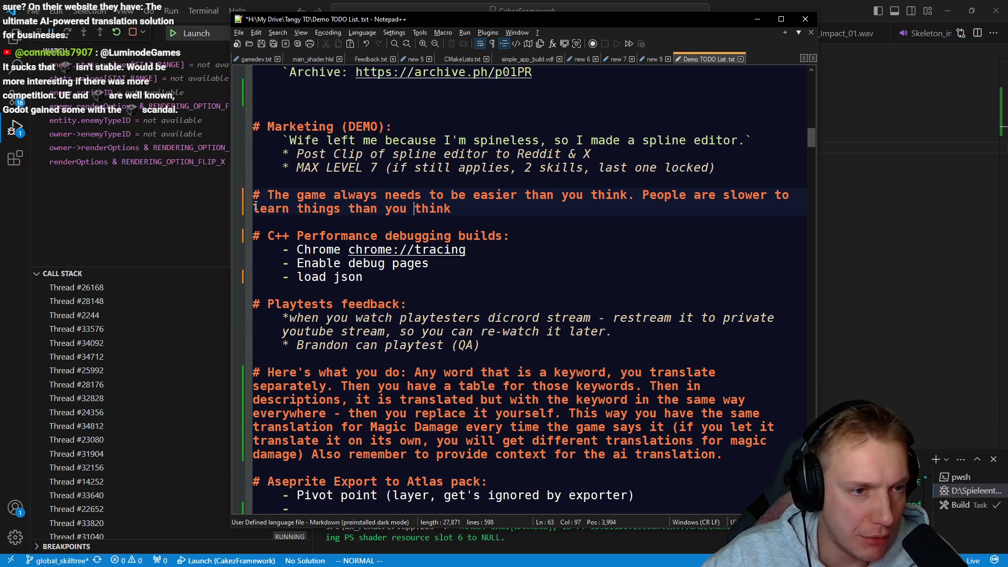
Step: Delete the Marketing (DEMO) section with its spline editor and MAX LEVEL 7 notes, then open the imgur link
{"action": "scroll", "coordinate": [411, 205], "scroll_direction": "up", "scroll_amount": 2}
{"action": "mouse_move", "coordinate": [290, 222]}
{"action": "left_mouse_down"}
{"action": "mouse_move", "coordinate": [583, 235]}
{"action": "mouse_move", "coordinate": [738, 223]}
{"action": "left_mouse_up"}
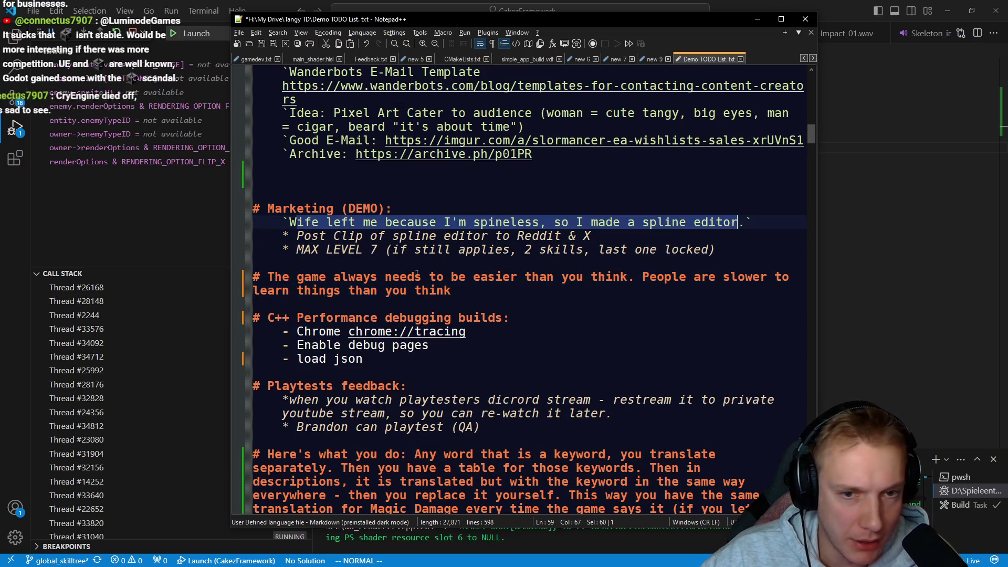
{"action": "key", "text": "Down"}
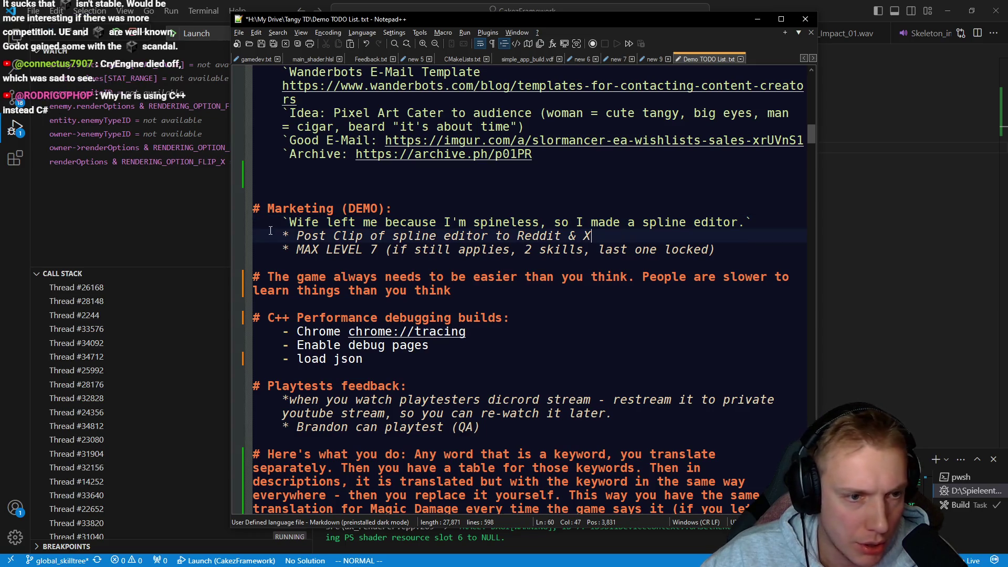
{"action": "mouse_move", "coordinate": [274, 233]}
{"action": "left_mouse_down"}
{"action": "mouse_move", "coordinate": [594, 237]}
{"action": "mouse_move", "coordinate": [284, 237]}
{"action": "left_mouse_up"}
{"action": "left_click", "coordinate": [282, 251]}
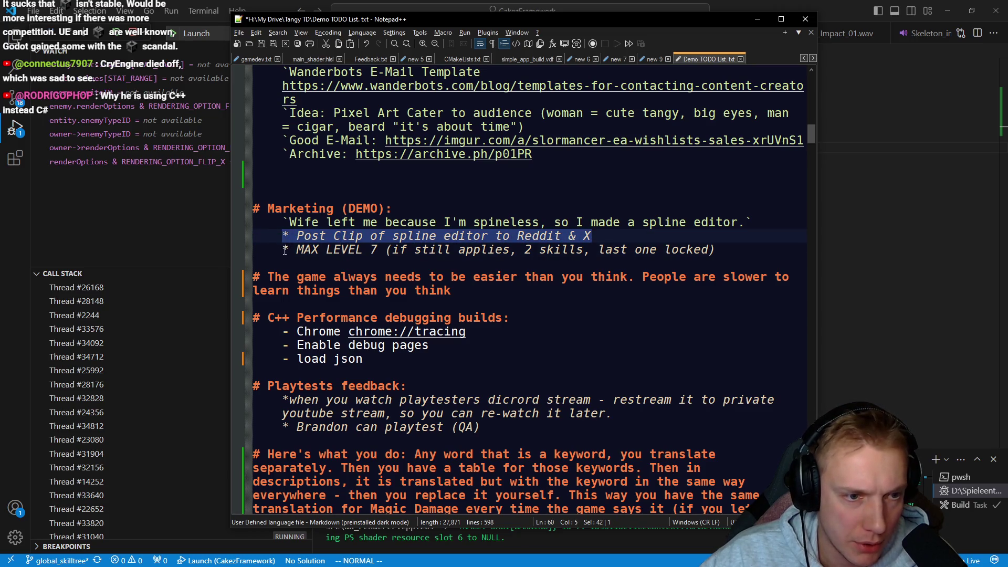
{"action": "left_click", "coordinate": [285, 251]}
{"action": "left_click", "coordinate": [601, 233]}
{"action": "left_click_drag", "start_coordinate": [284, 249], "coordinate": [649, 250]}
{"action": "left_click_drag", "start_coordinate": [724, 250], "coordinate": [251, 208]}
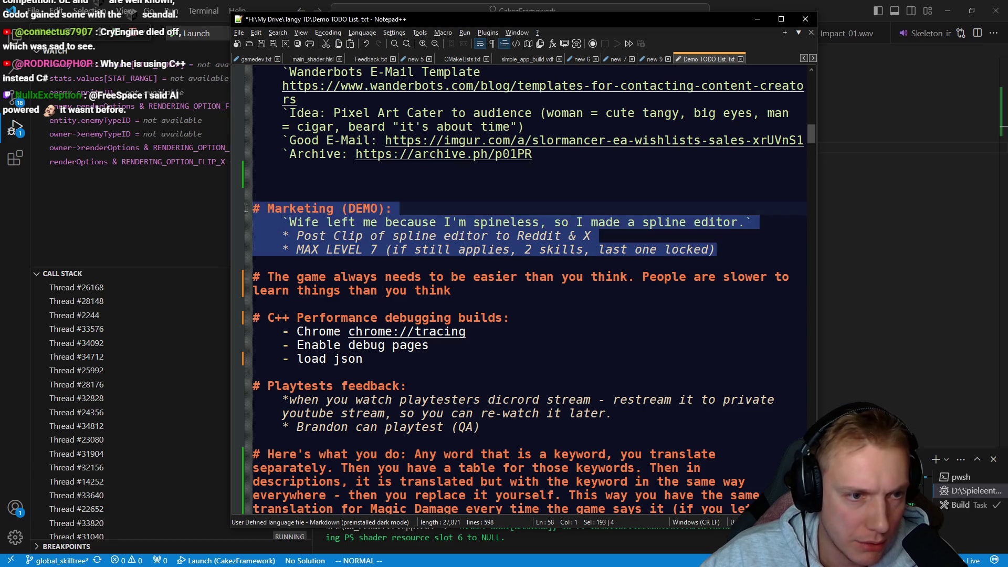
{"action": "key", "text": "BackSpace"}
{"action": "key", "text": "BackSpace"}
{"action": "key", "text": "BackSpace"}
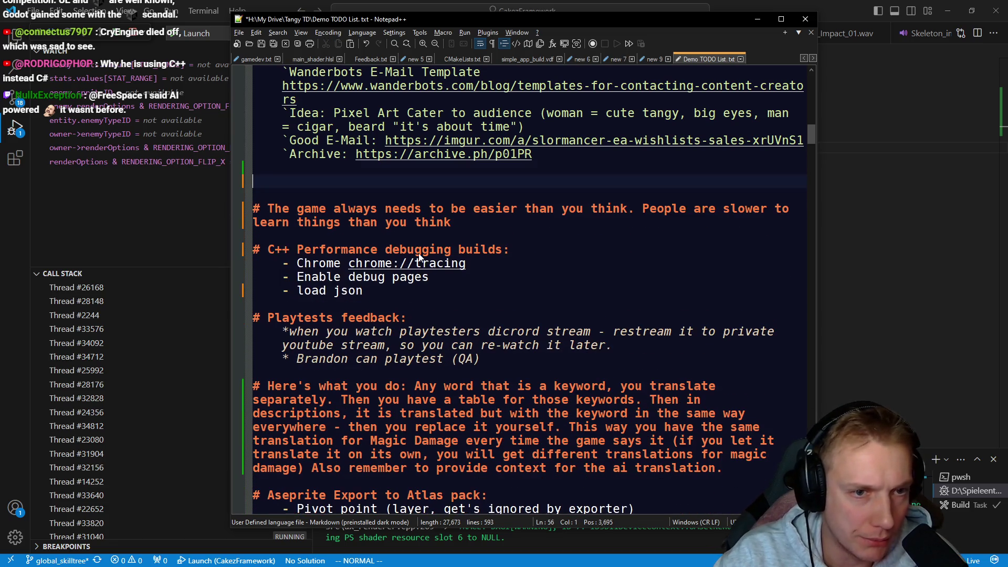
{"action": "scroll", "coordinate": [419, 257], "scroll_direction": "up", "scroll_amount": 5}
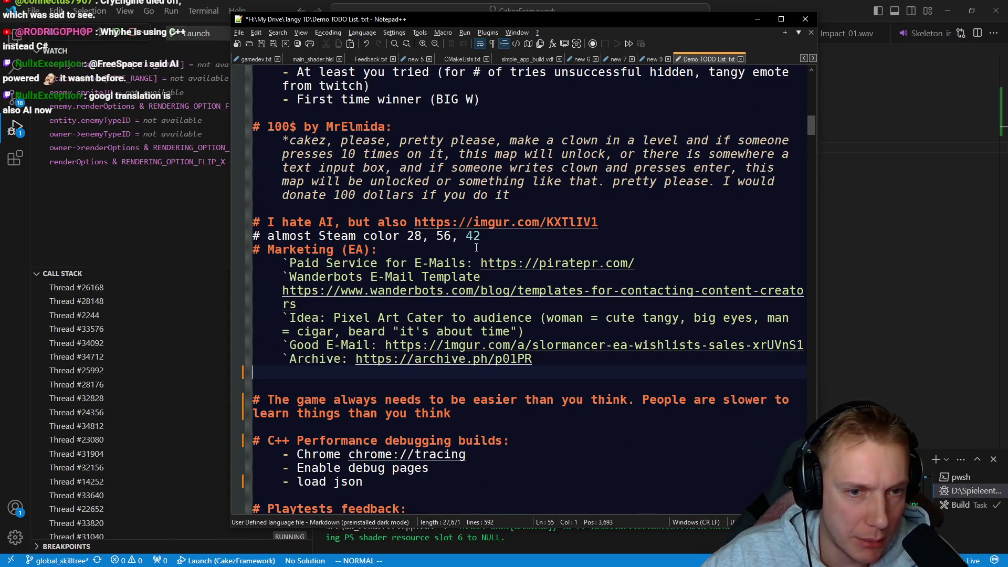
{"action": "left_click", "coordinate": [488, 223]}
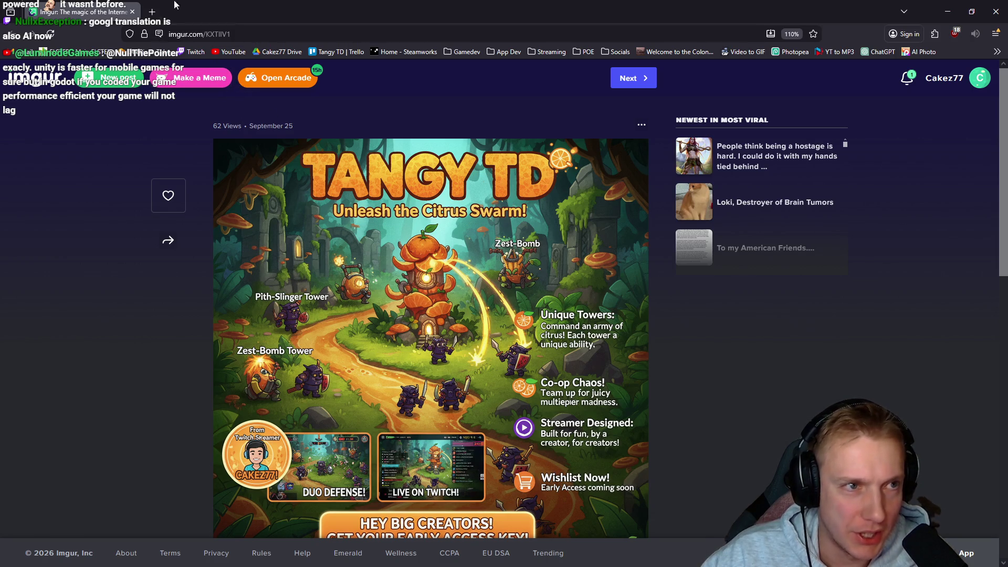
Step: Back in Notepad++, delete the 'I hate AI' line from the TODO list
{"action": "key", "text": "alt+Tab"}
{"action": "left_click_drag", "start_coordinate": [657, 222], "coordinate": [156, 232]}
{"action": "key", "text": "shift+Up"}
{"action": "key", "text": "BackSpace"}
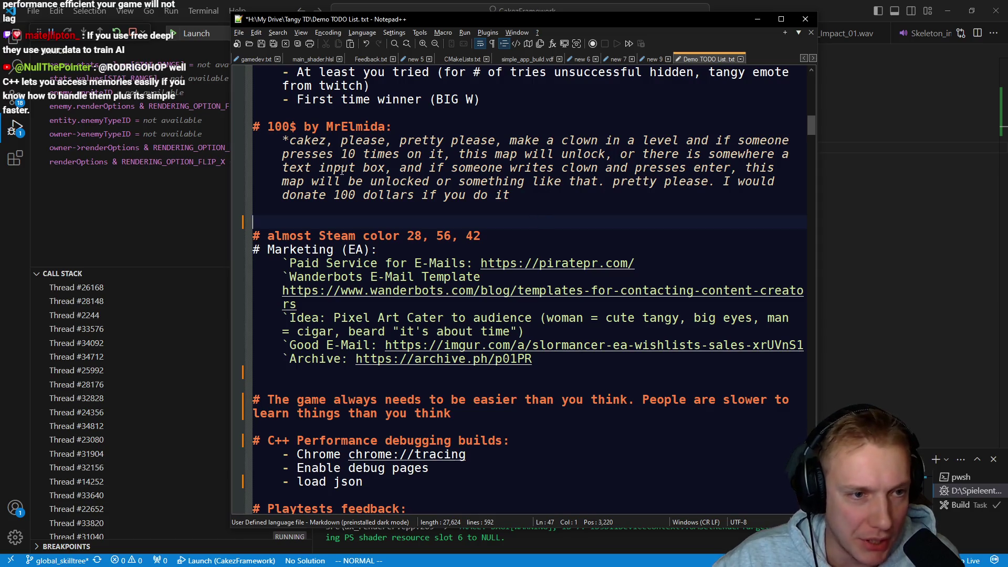
Step: Append '(which map was it?)' after 'do it' in the 100$ donation note and save
{"action": "mouse_move", "coordinate": [512, 195]}
{"action": "left_mouse_down"}
{"action": "mouse_move", "coordinate": [435, 195]}
{"action": "mouse_move", "coordinate": [254, 127]}
{"action": "left_mouse_up"}
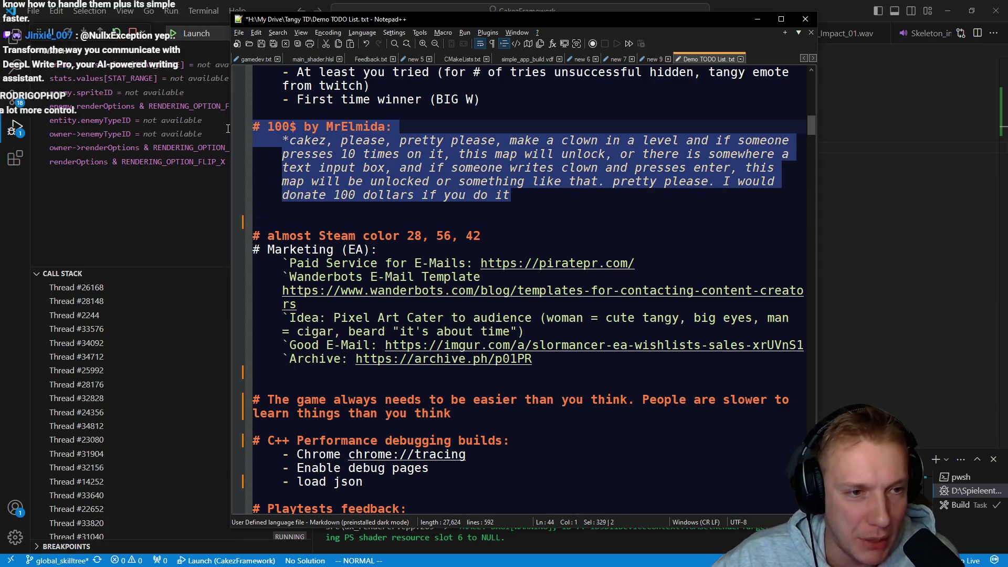
{"action": "scroll", "coordinate": [516, 216], "scroll_direction": "up", "scroll_amount": 4}
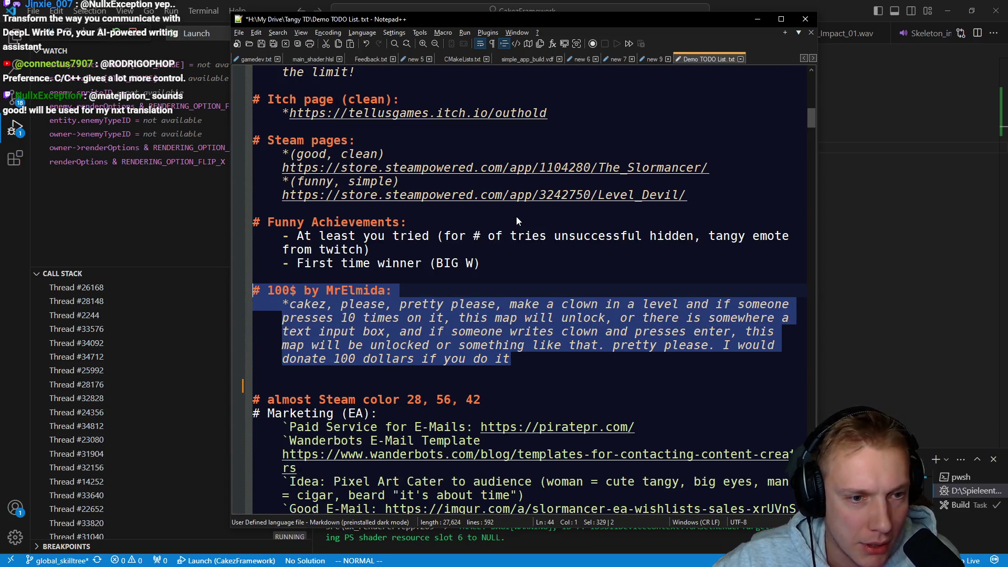
{"action": "scroll", "coordinate": [515, 216], "scroll_direction": "down", "scroll_amount": 2}
{"action": "left_click", "coordinate": [521, 280]}
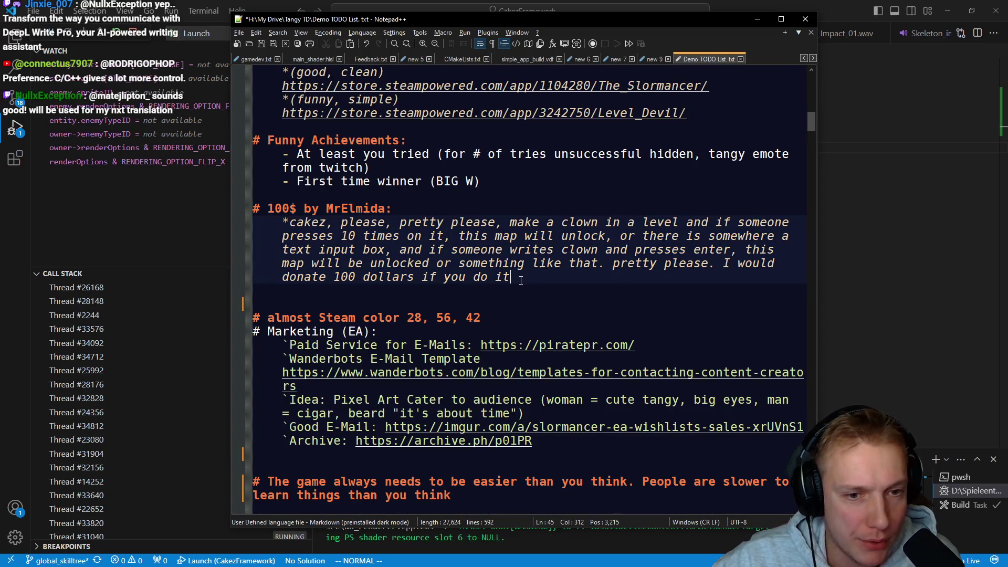
{"action": "type", "text": " (whi"}
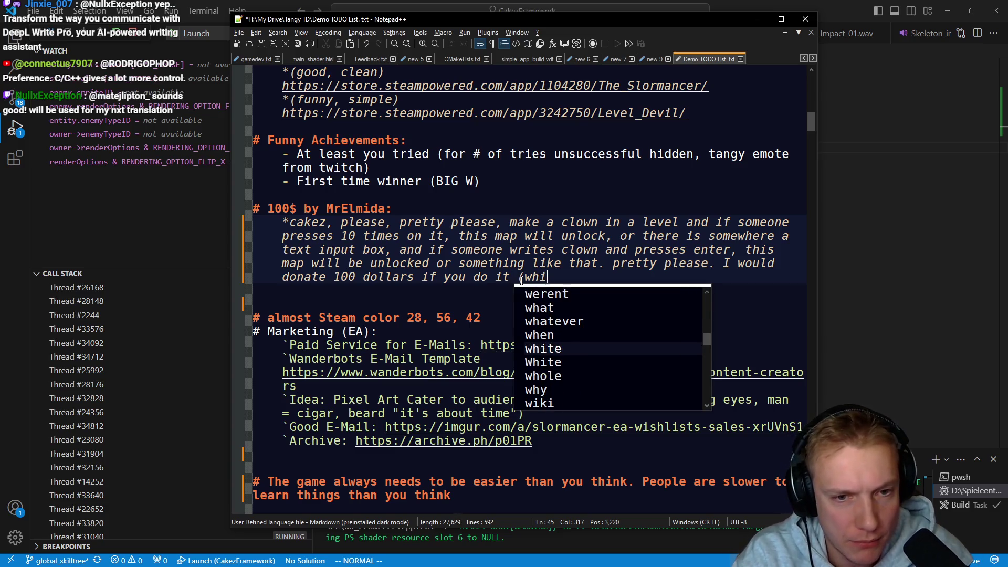
{"action": "type", "text": "ch map "}
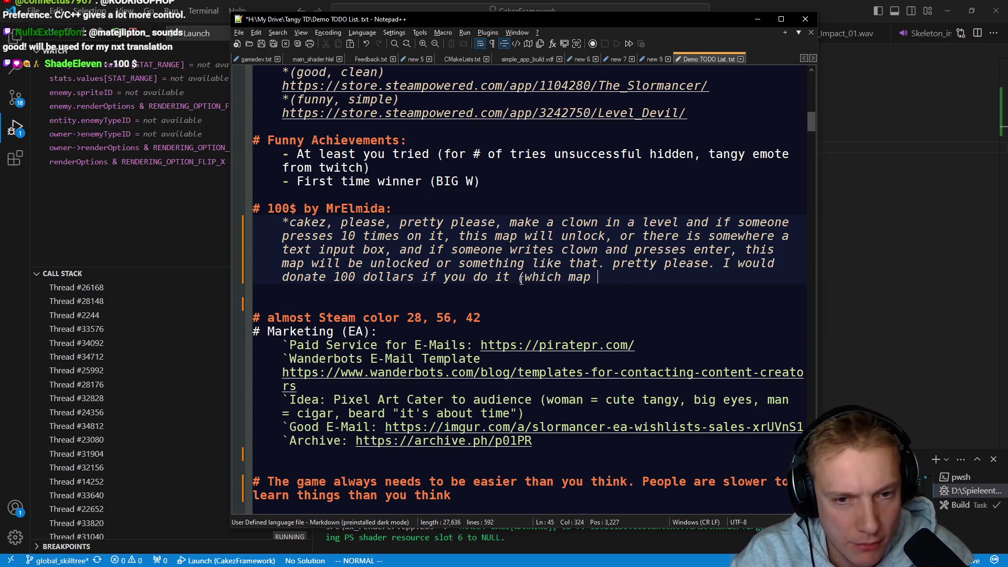
{"action": "type", "text": "was it?)"}
{"action": "key", "text": "ctrl+s"}
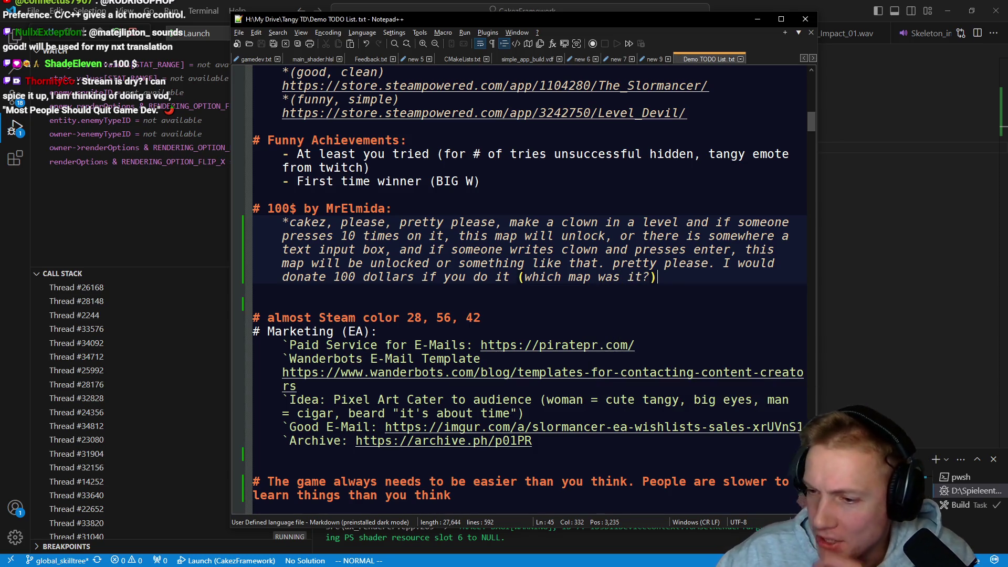
Step: Paste the Marketing (DEMO) block under the donation note, then delete it and the extra blank line
{"action": "key", "text": "alt+Tab"}
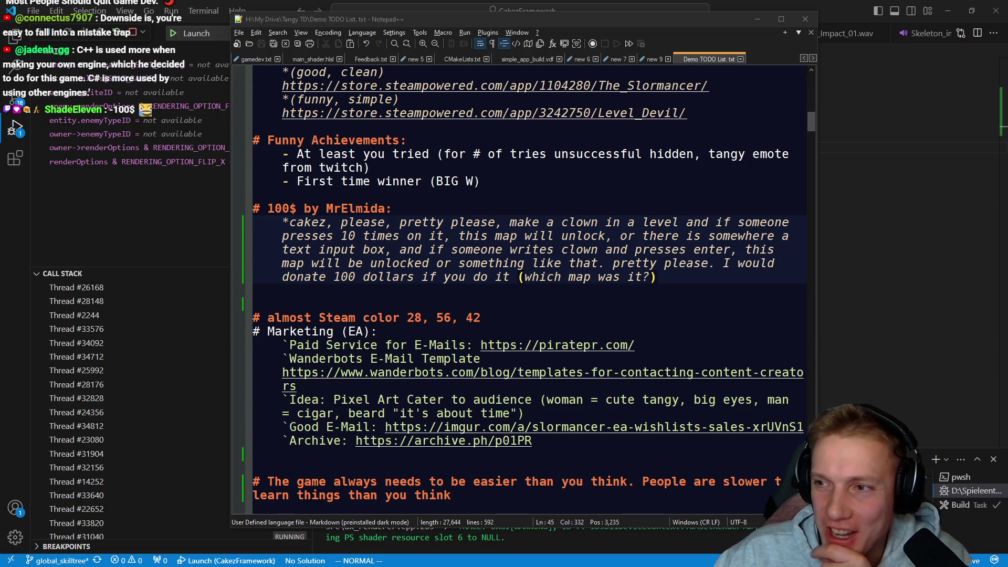
{"action": "left_click", "coordinate": [362, 225]}
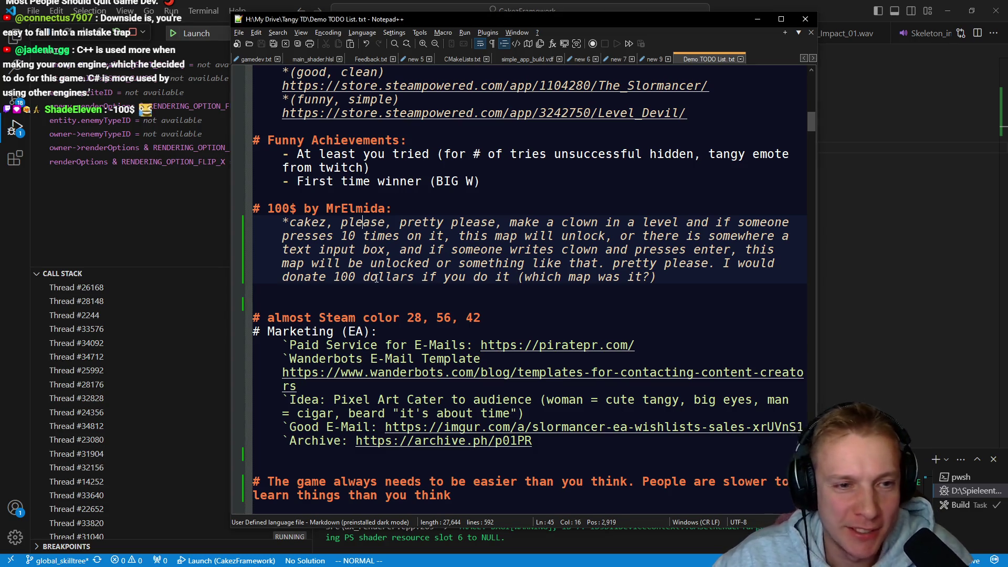
{"action": "scroll", "coordinate": [376, 278], "scroll_direction": "down", "scroll_amount": 2}
{"action": "left_click", "coordinate": [325, 217]}
{"action": "key", "text": "ctrl+v"}
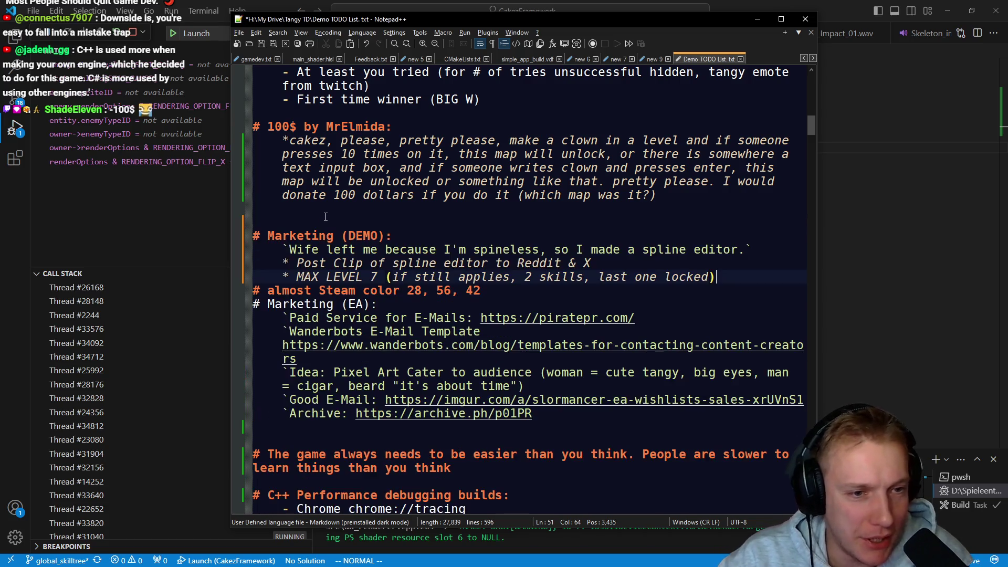
{"action": "key", "text": "shift+Up"}
{"action": "key", "text": "shift+Up"}
{"action": "key", "text": "shift+Up"}
{"action": "key", "text": "Delete"}
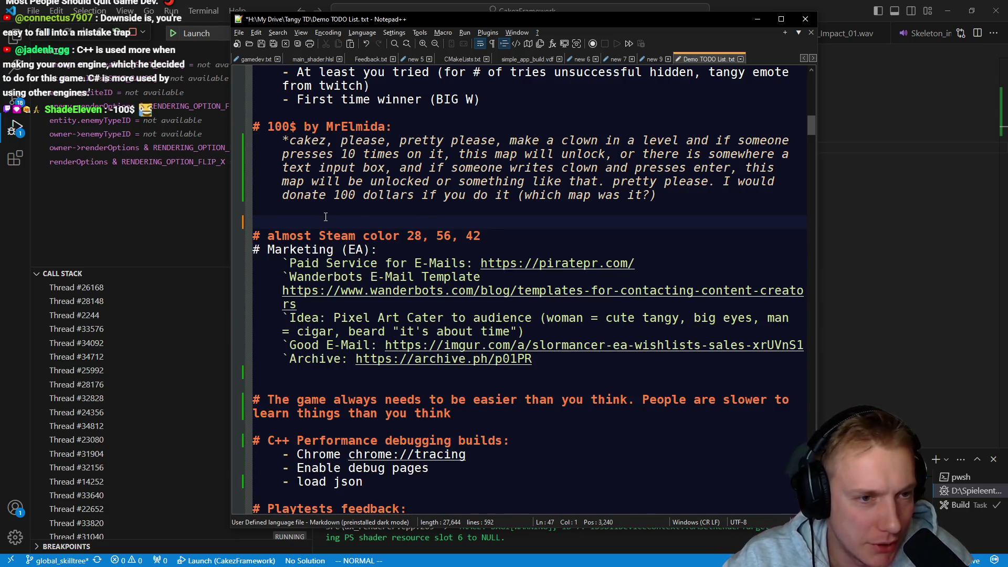
{"action": "key", "text": "BackSpace"}
{"action": "scroll", "coordinate": [314, 262], "scroll_direction": "up", "scroll_amount": 5}
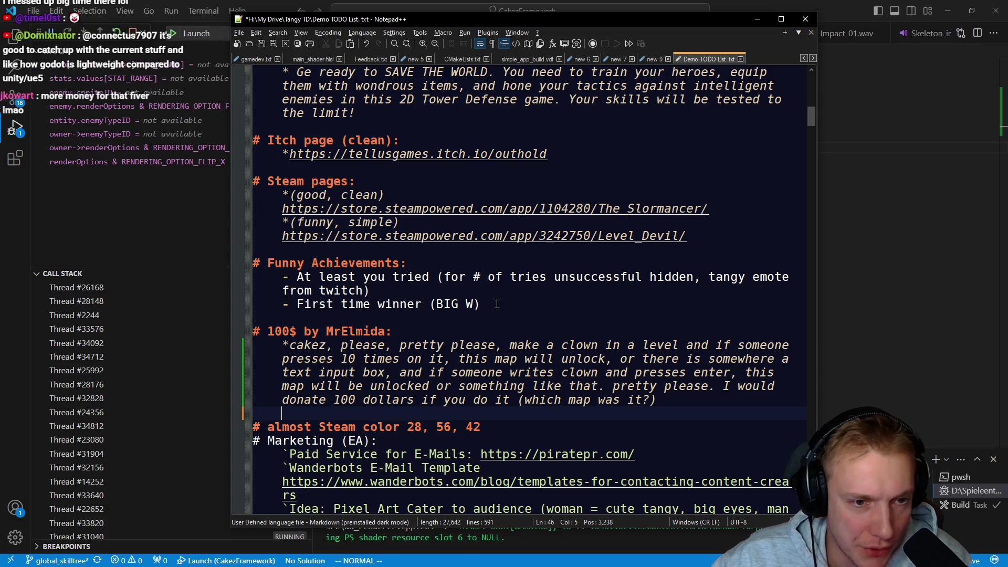
Step: Insert a new line after the Sodapoppin Twitter contact line in the Shitshow Saturday entry
{"action": "scroll", "coordinate": [502, 303], "scroll_direction": "up", "scroll_amount": 3}
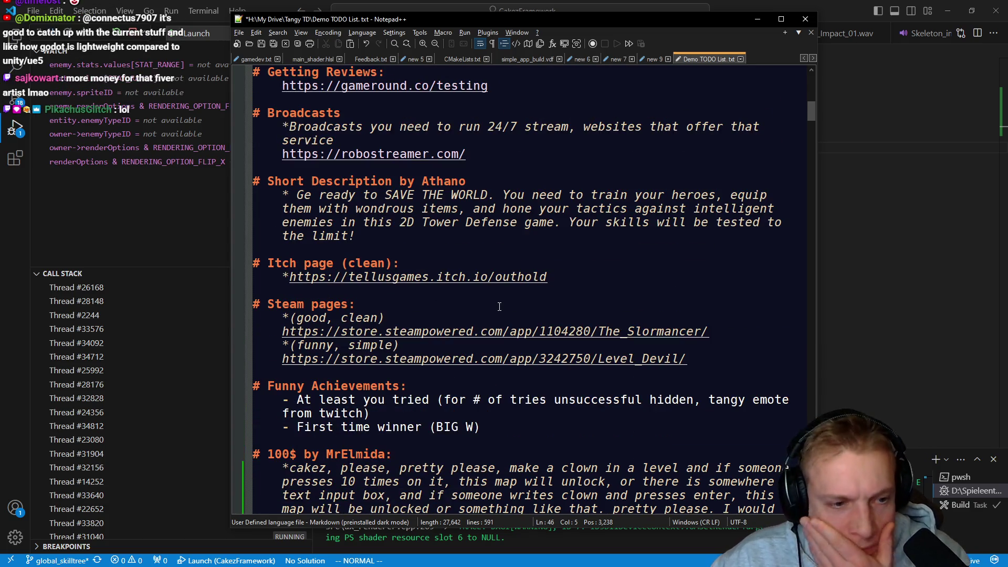
{"action": "scroll", "coordinate": [499, 307], "scroll_direction": "down", "scroll_amount": 4}
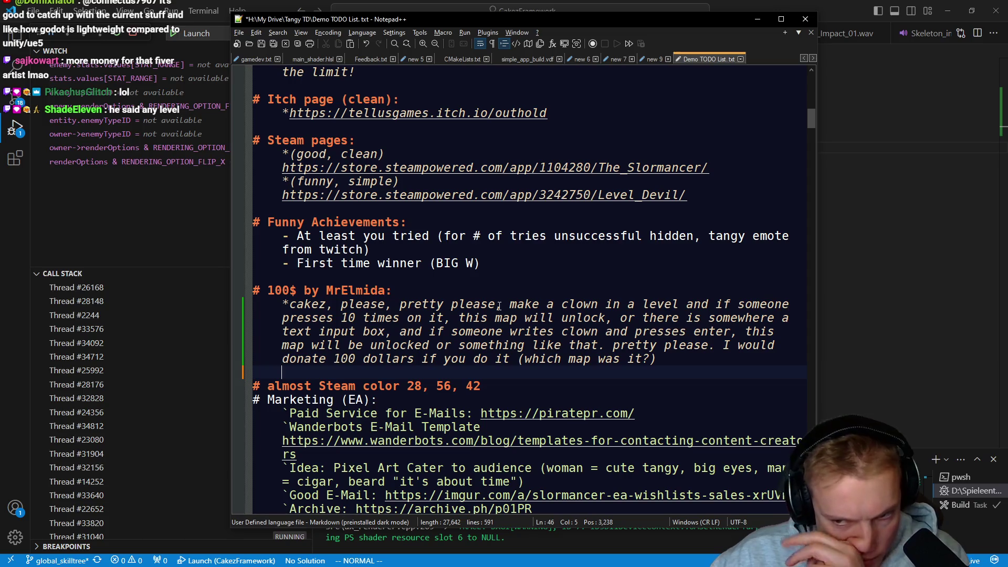
{"action": "scroll", "coordinate": [499, 306], "scroll_direction": "down", "scroll_amount": 10}
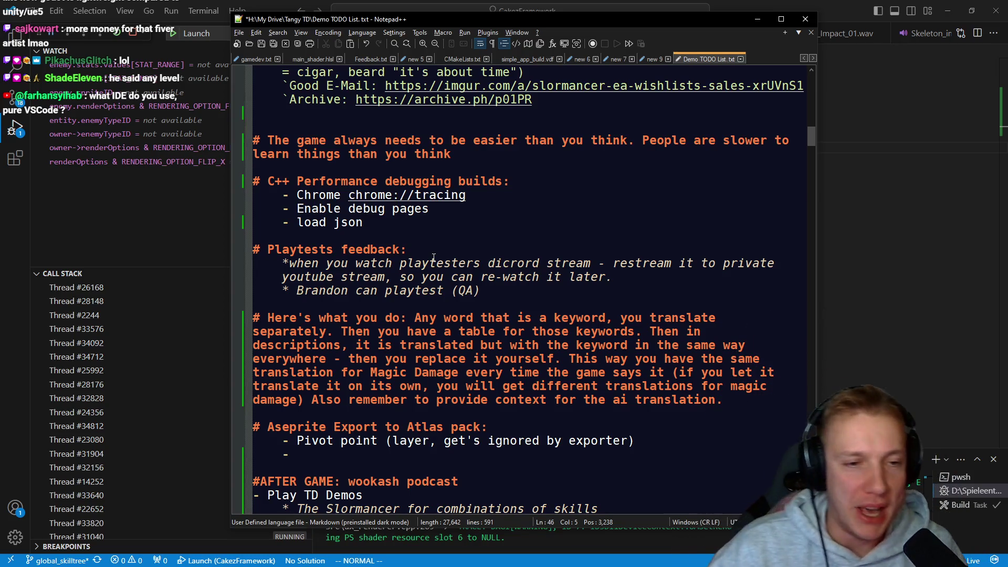
{"action": "scroll", "coordinate": [352, 262], "scroll_direction": "down", "scroll_amount": 10}
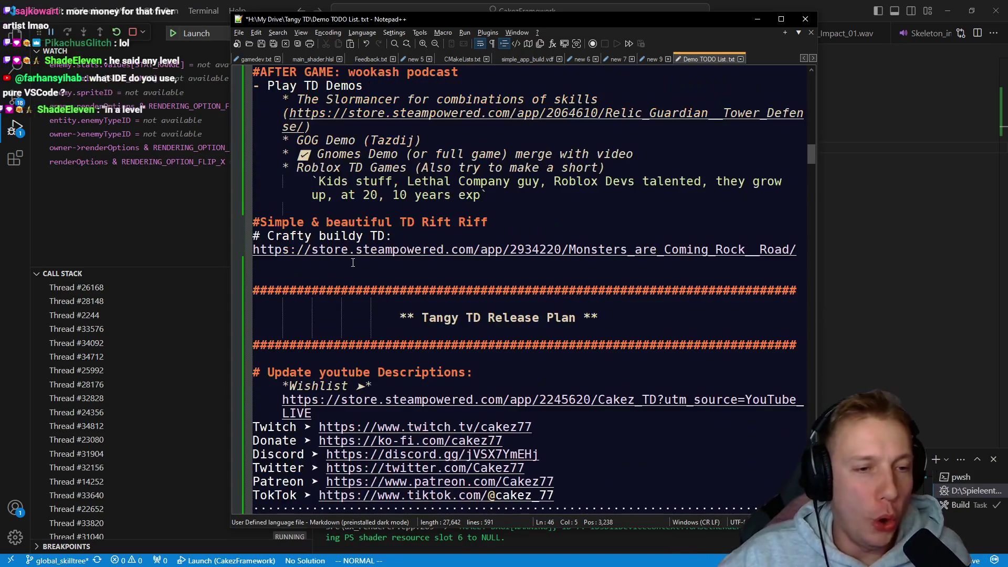
{"action": "scroll", "coordinate": [352, 262], "scroll_direction": "down", "scroll_amount": 4}
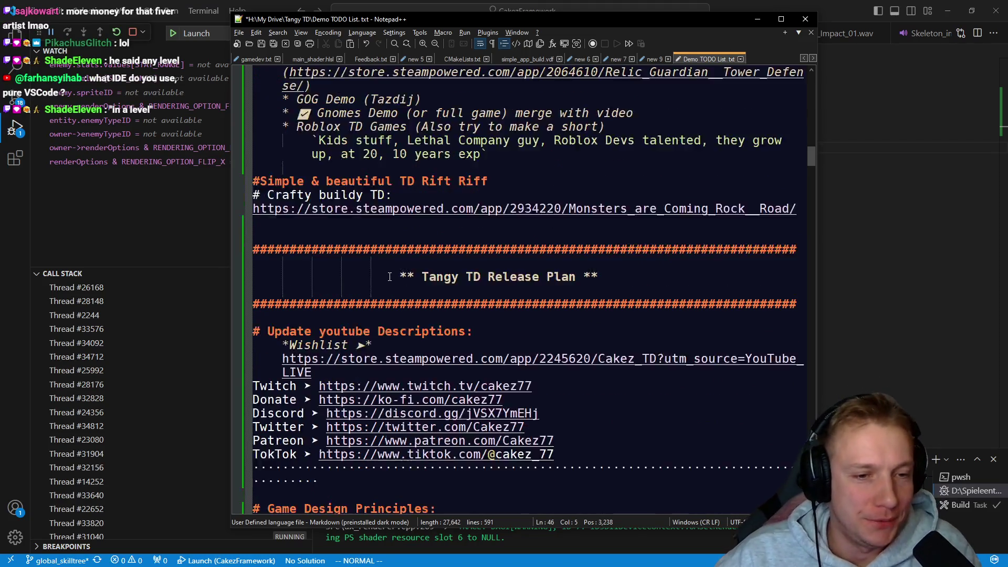
{"action": "scroll", "coordinate": [383, 276], "scroll_direction": "down", "scroll_amount": 3}
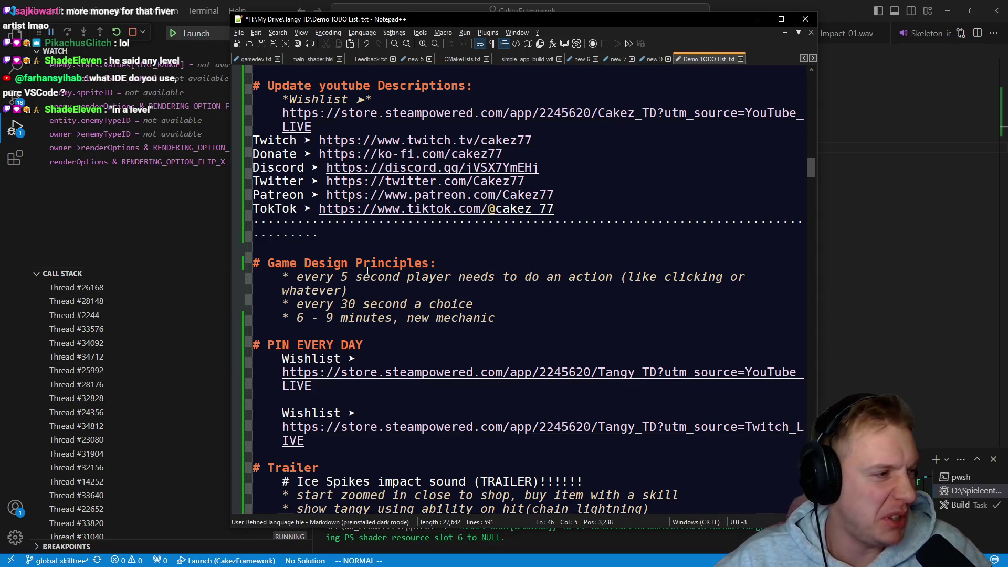
{"action": "scroll", "coordinate": [367, 271], "scroll_direction": "down", "scroll_amount": 7}
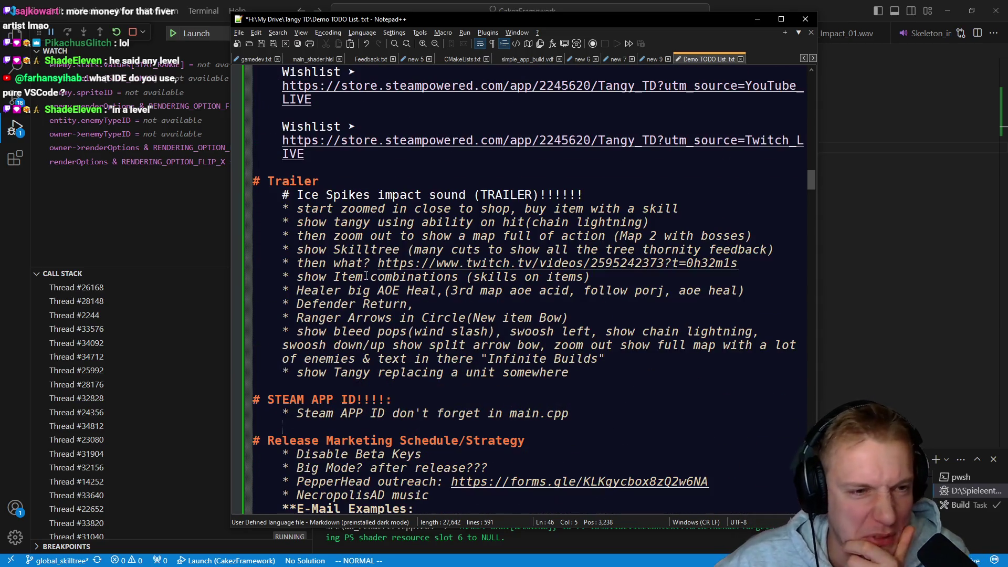
{"action": "scroll", "coordinate": [419, 305], "scroll_direction": "down", "scroll_amount": 3}
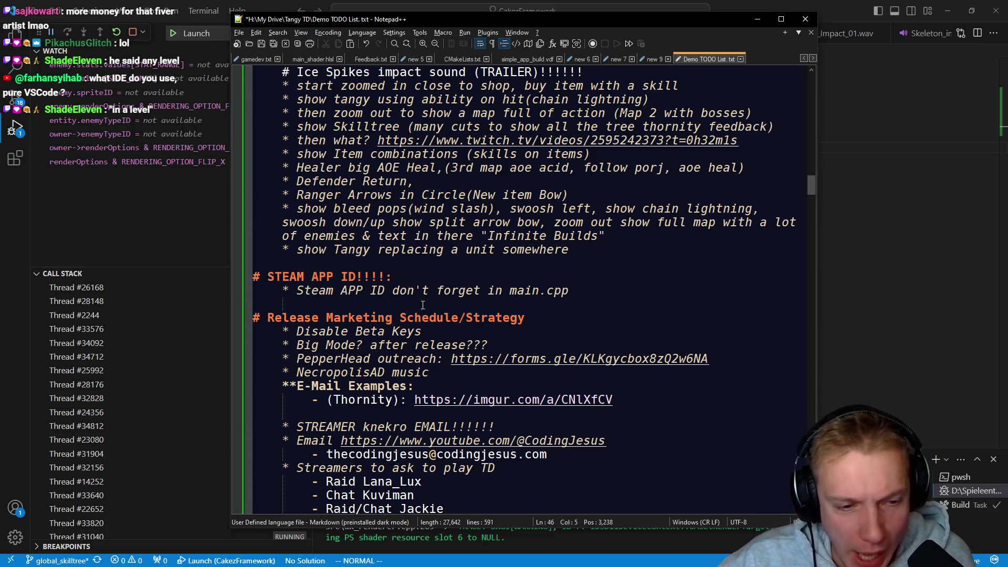
{"action": "scroll", "coordinate": [557, 321], "scroll_direction": "down", "scroll_amount": 8}
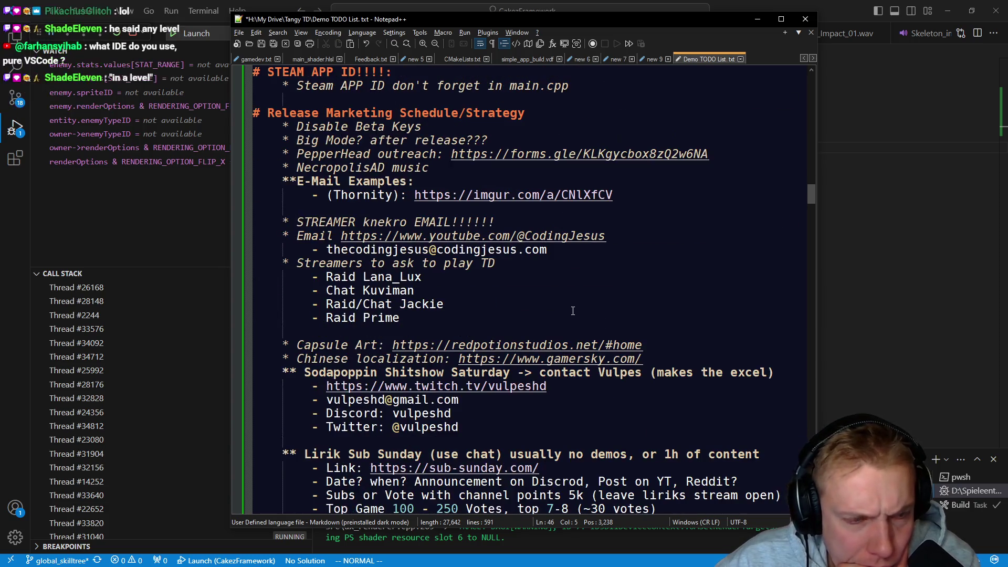
{"action": "scroll", "coordinate": [488, 332], "scroll_direction": "down", "scroll_amount": 4}
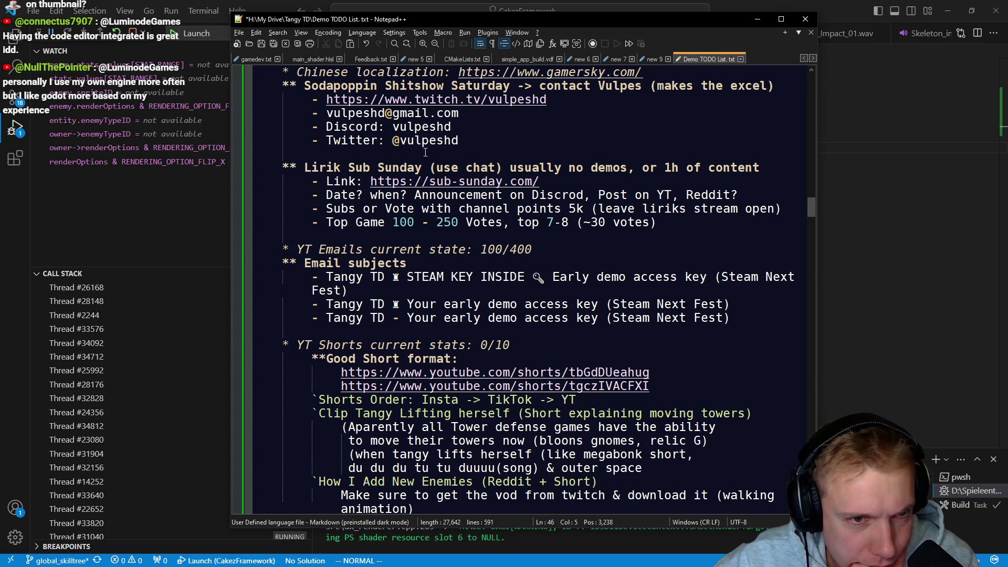
{"action": "left_click", "coordinate": [475, 140]}
{"action": "key", "text": "Return"}
{"action": "key", "text": "Return"}
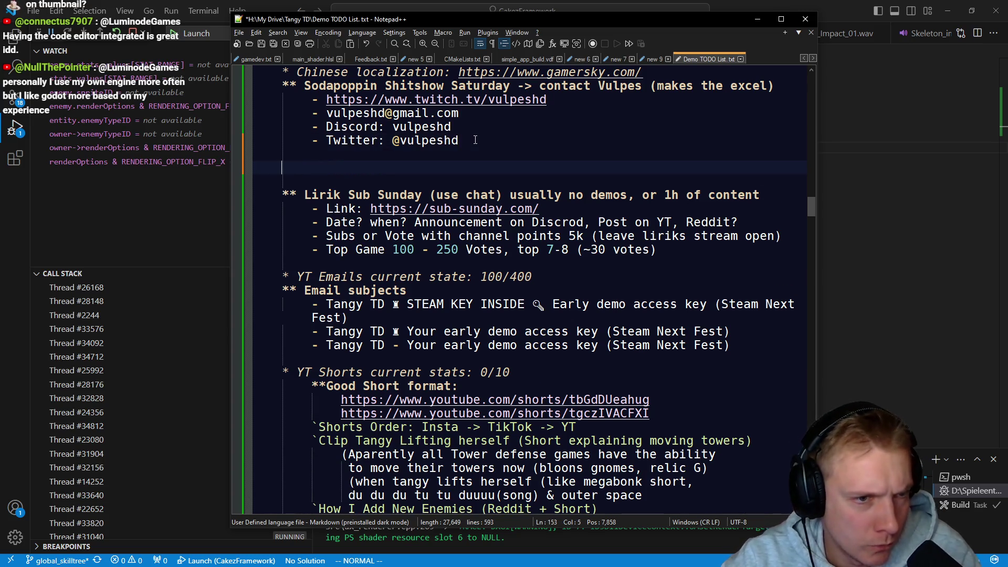